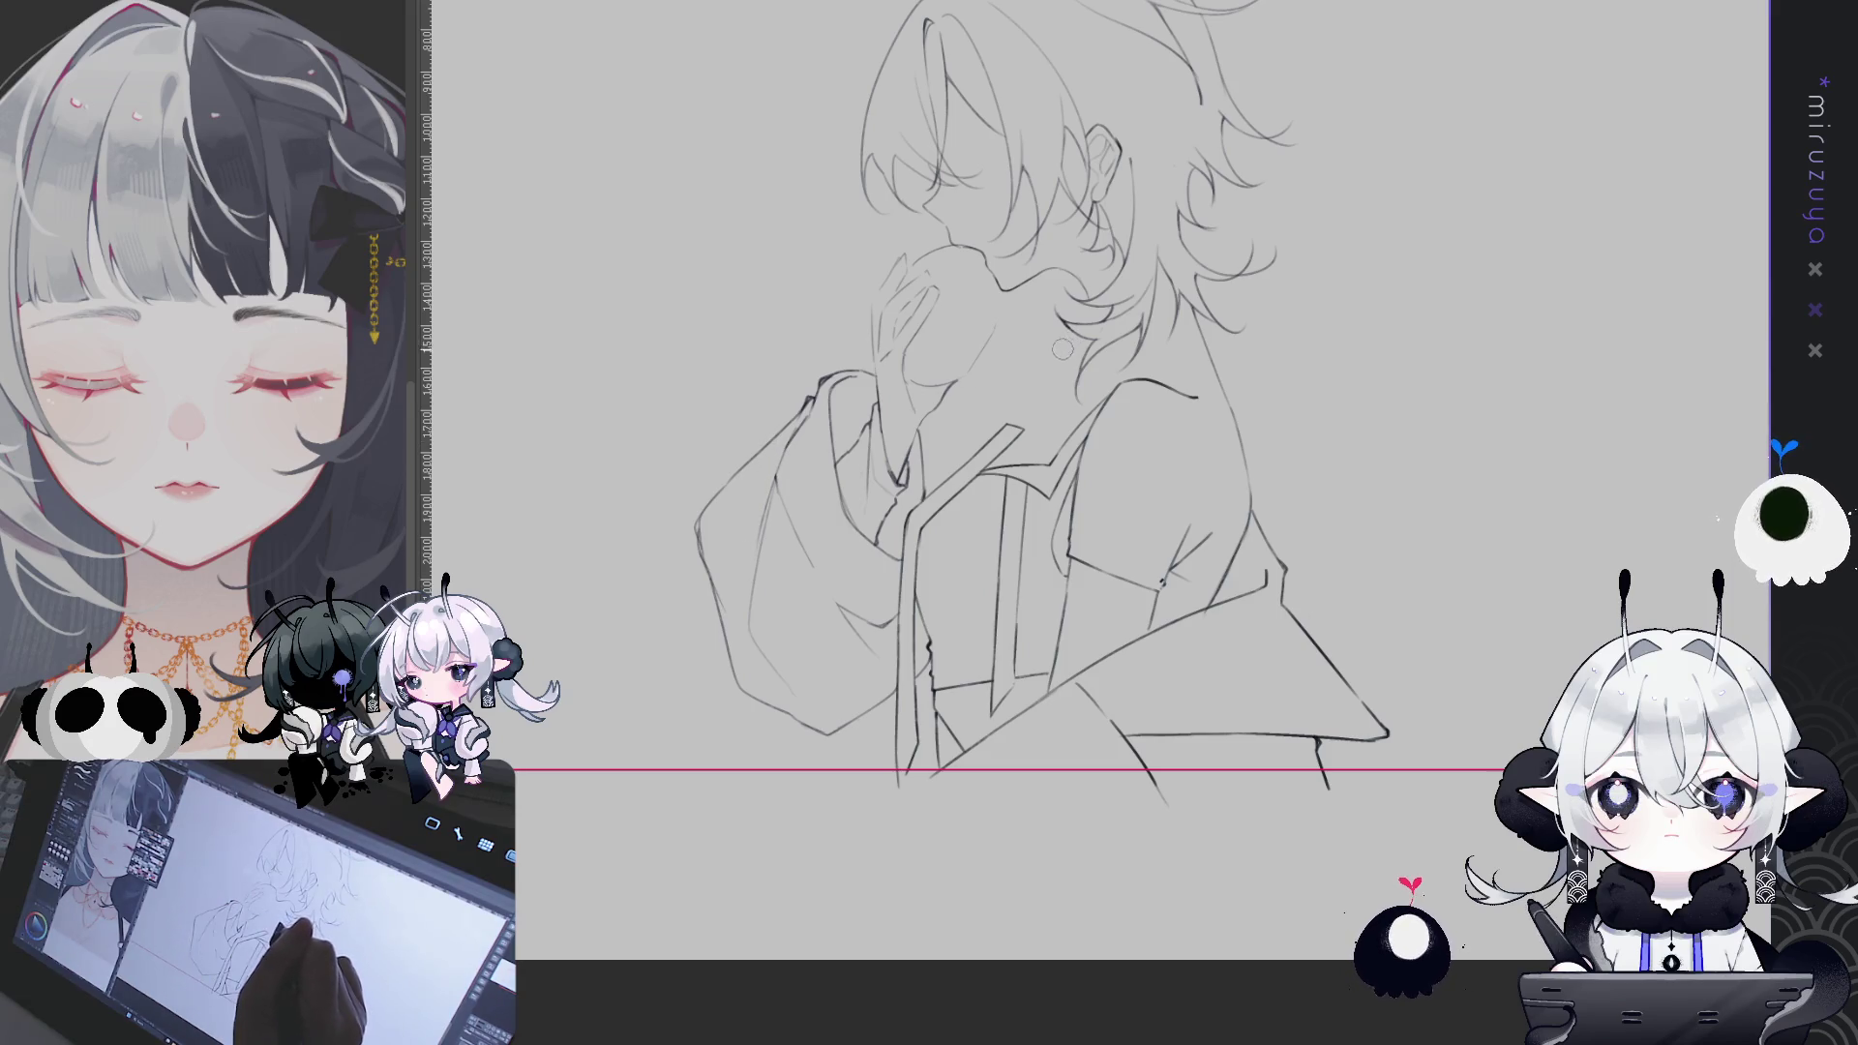
- Add two short pencil strokes along the lower edge of the raised left sleeve
{"action": "mouse_move", "coordinate": [1447, 695]}
{"action": "left_mouse_down"}
{"action": "mouse_move", "coordinate": [1355, 779]}
{"action": "mouse_move", "coordinate": [1369, 755]}
{"action": "left_mouse_up"}
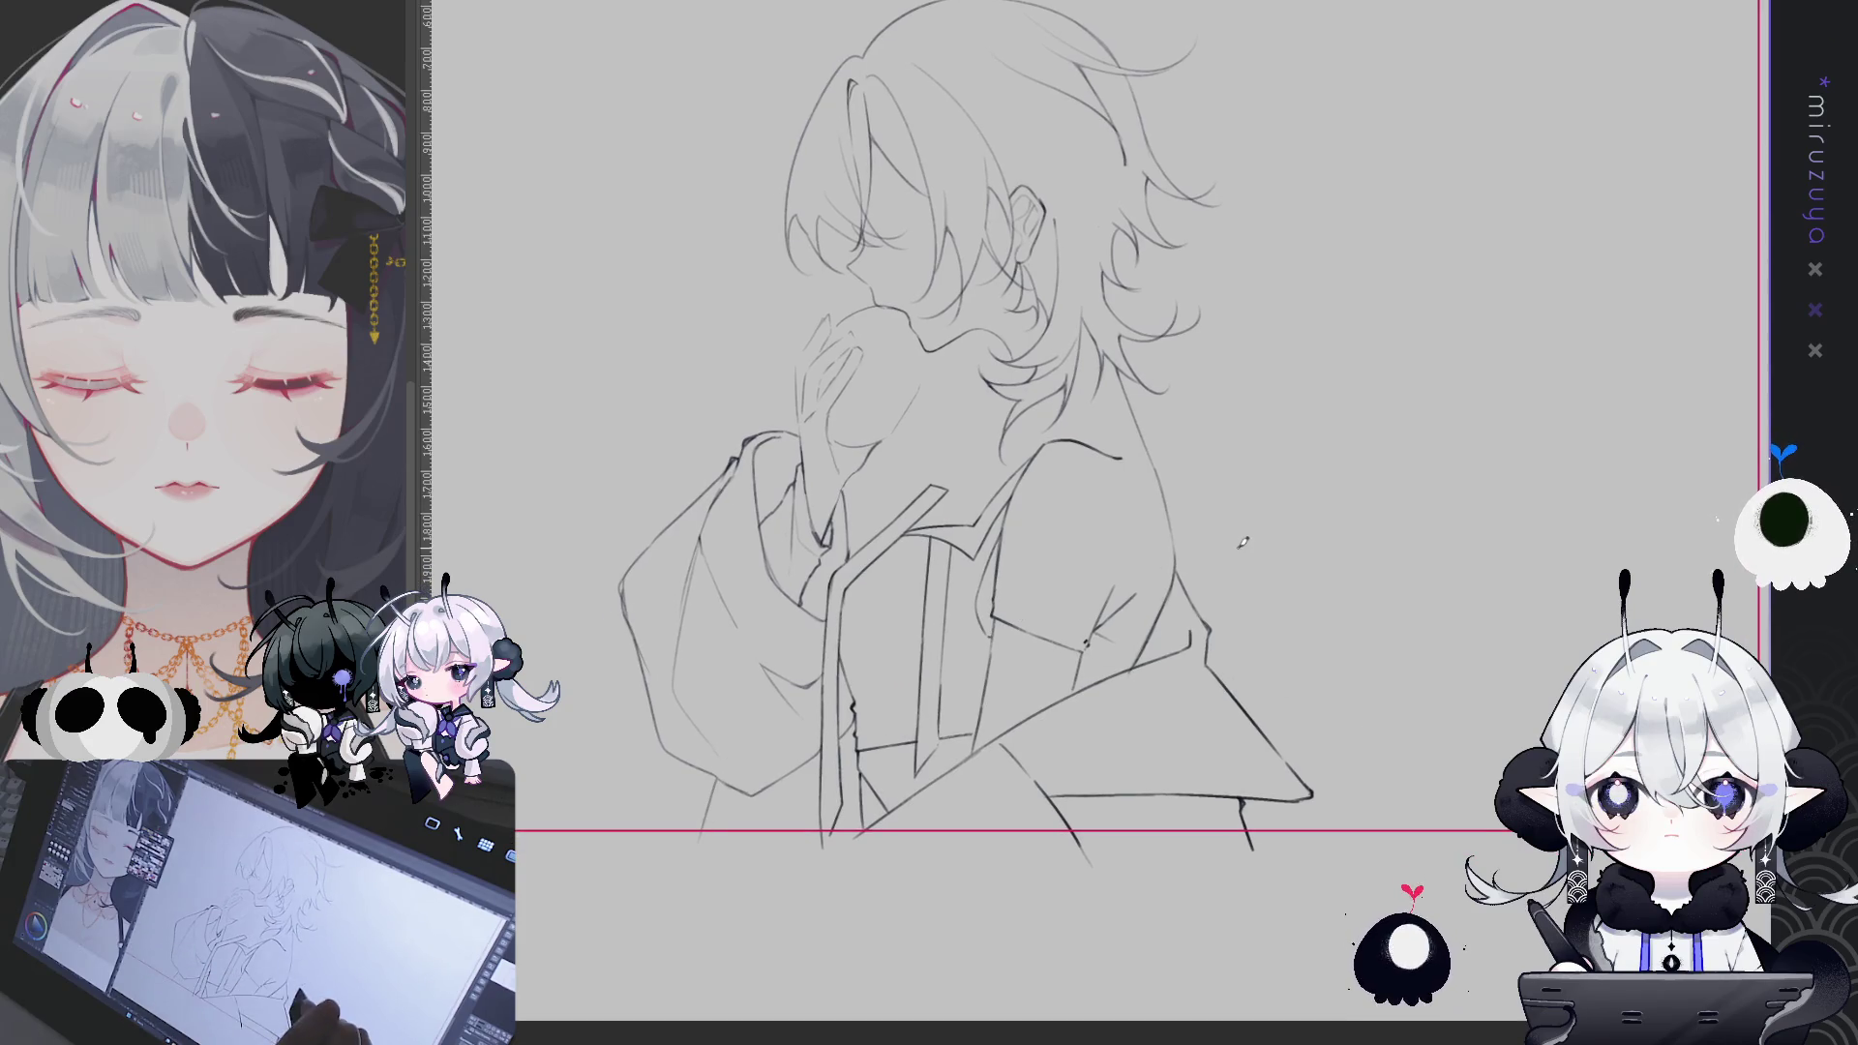
{"action": "mouse_move", "coordinate": [725, 783]}
{"action": "left_mouse_down"}
{"action": "mouse_move", "coordinate": [728, 821]}
{"action": "mouse_move", "coordinate": [627, 885]}
{"action": "left_mouse_up"}
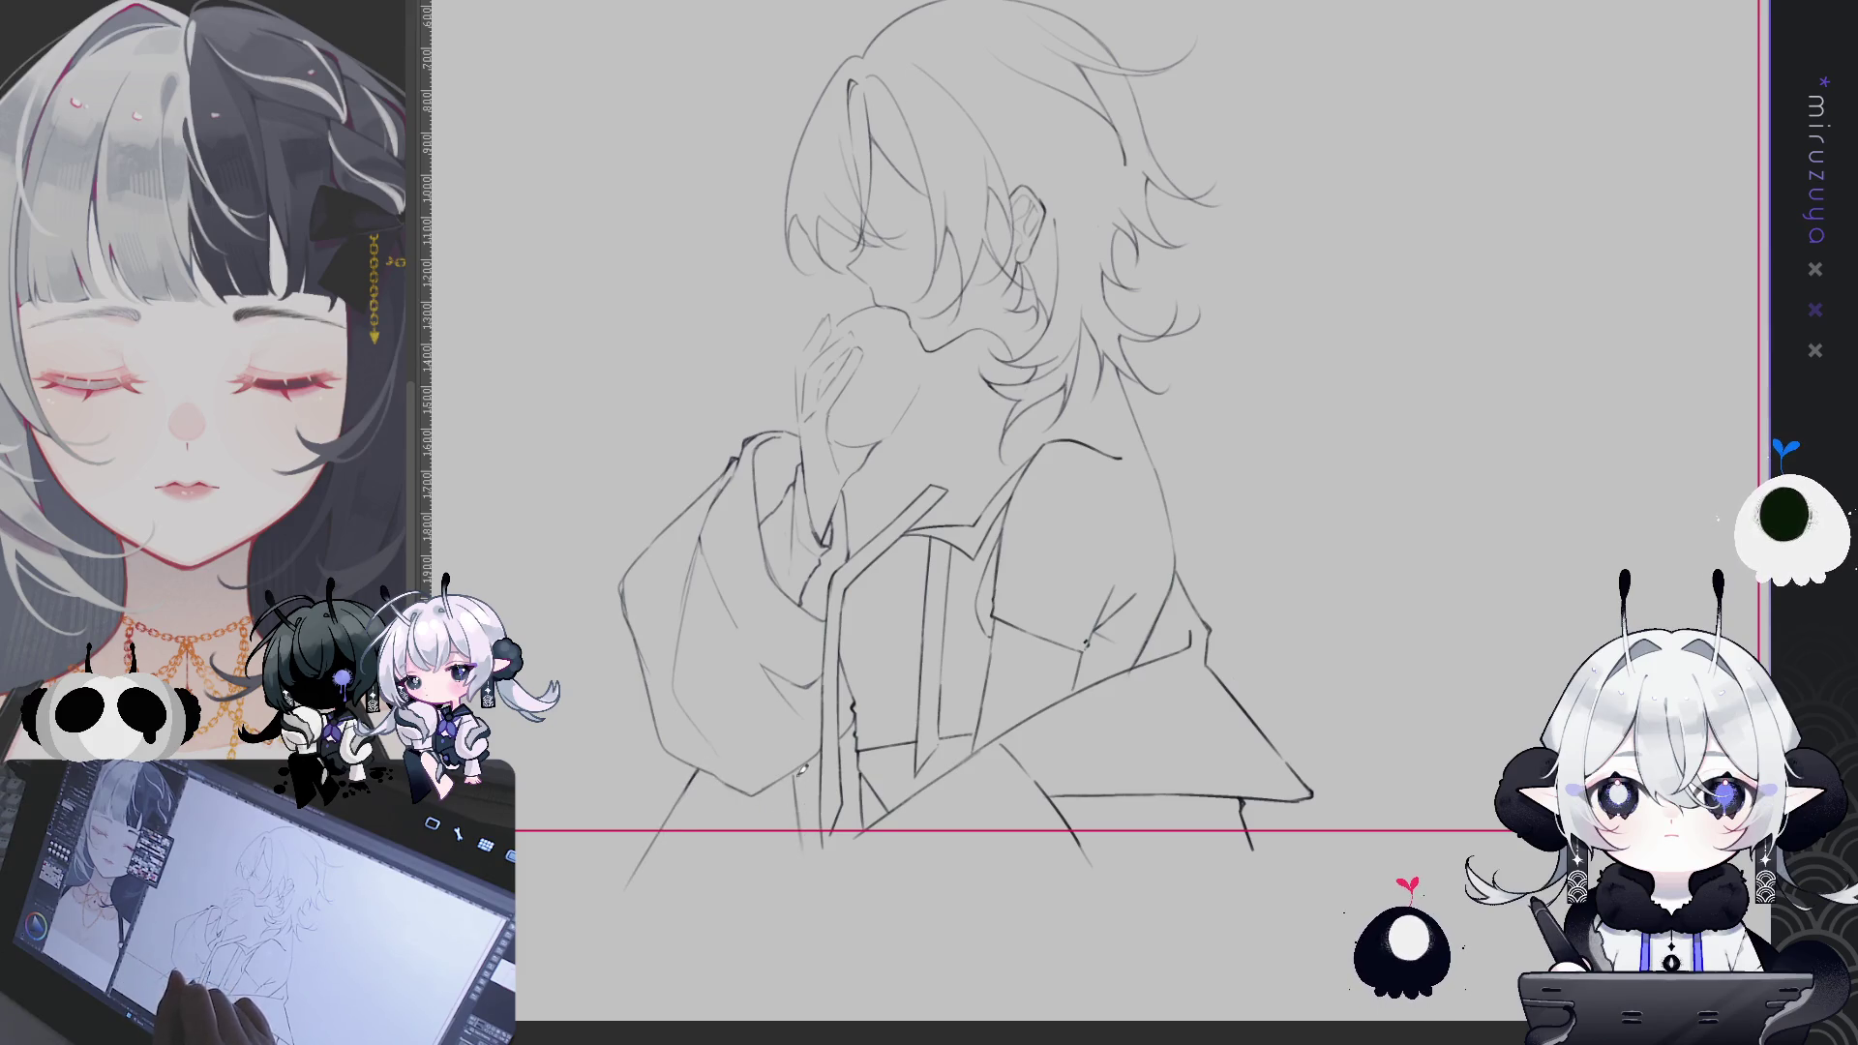
{"action": "left_click_drag", "start_coordinate": [802, 764], "coordinate": [809, 869]}
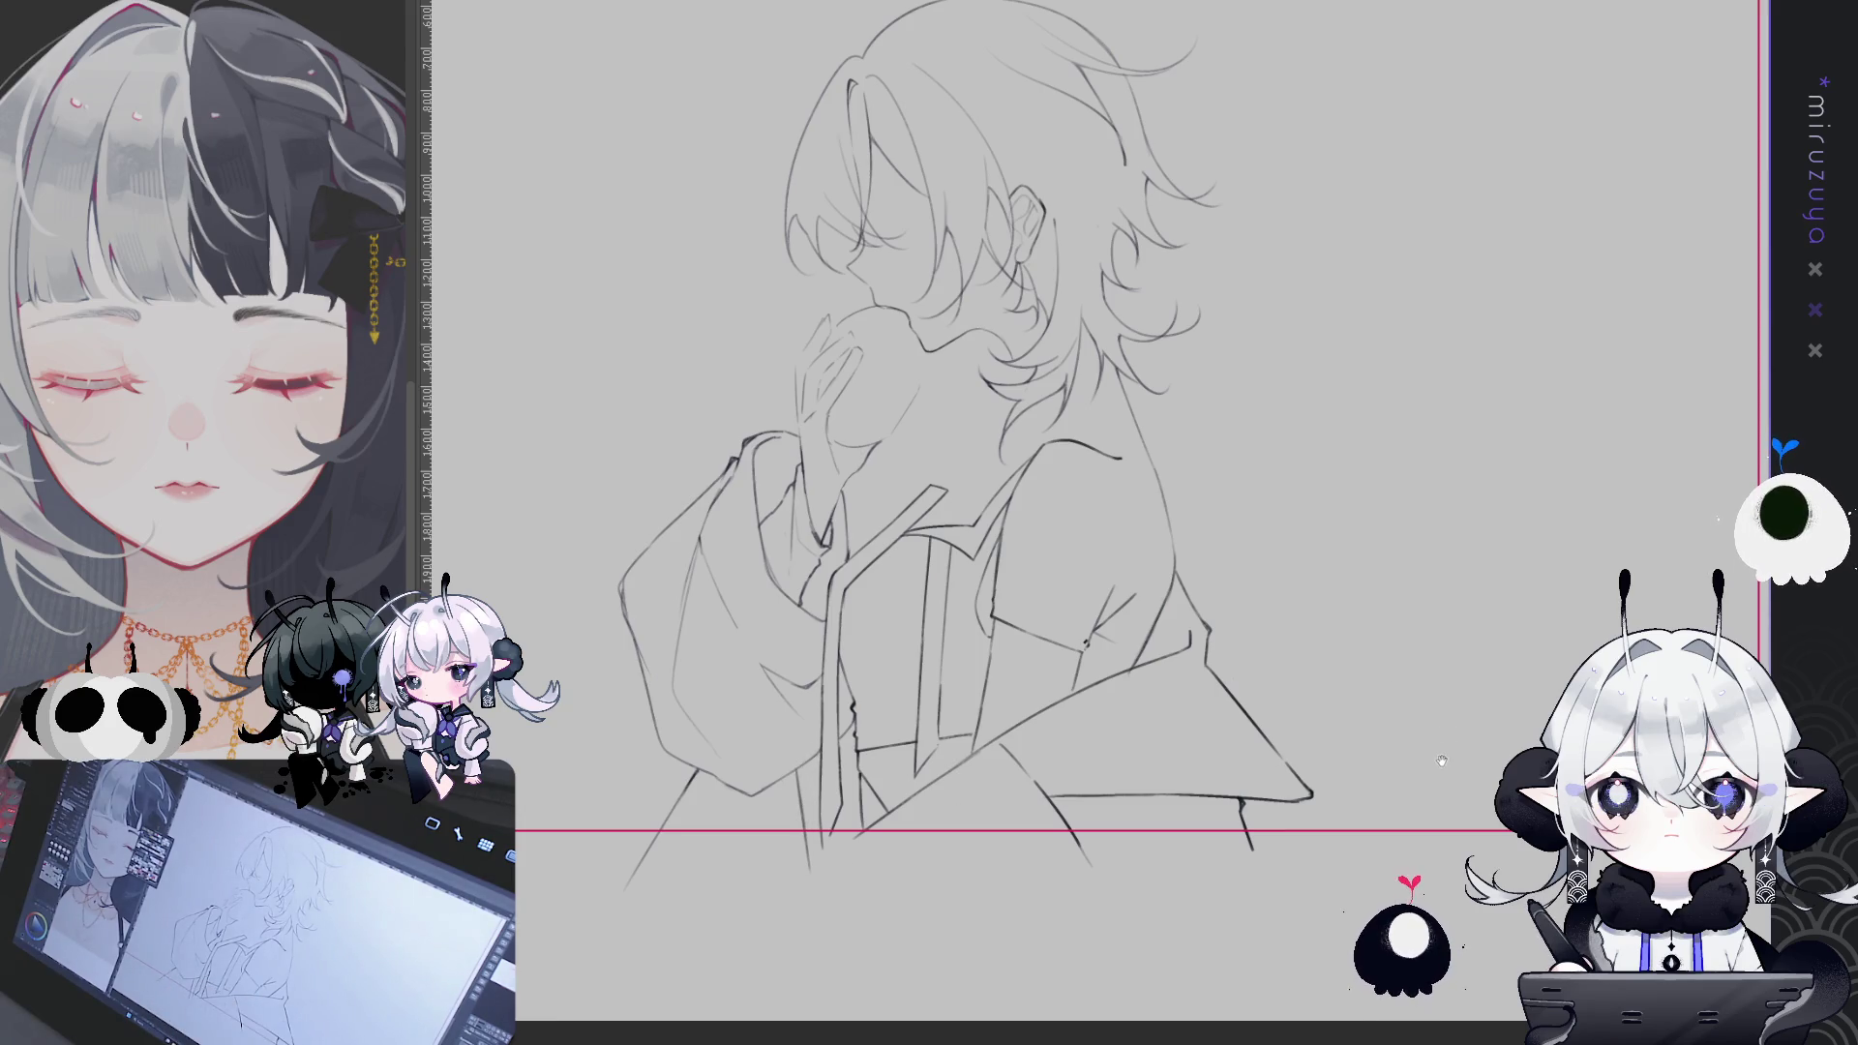
{"action": "left_click_drag", "start_coordinate": [968, 435], "coordinate": [881, 500]}
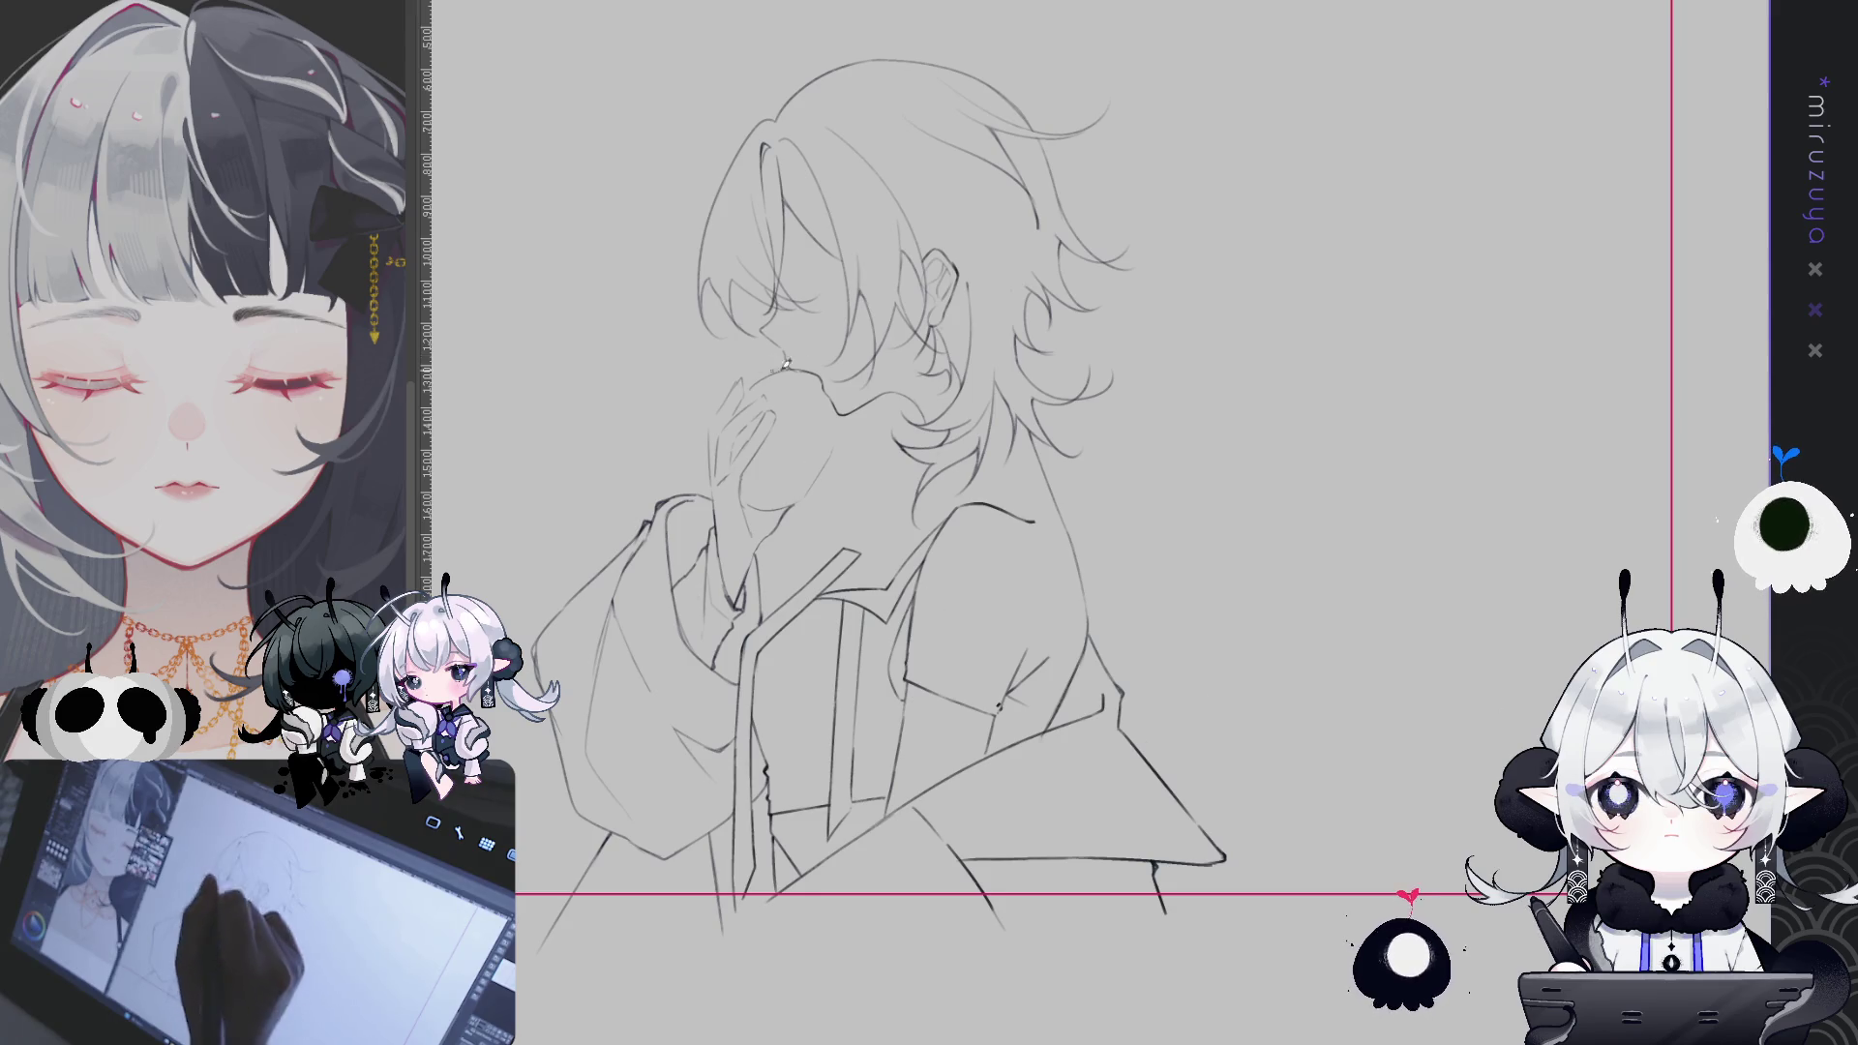
- Lasso-select the area where the hand overlaps the face, then deselect it with Ctrl+D
{"action": "key", "text": "ctrl+a"}
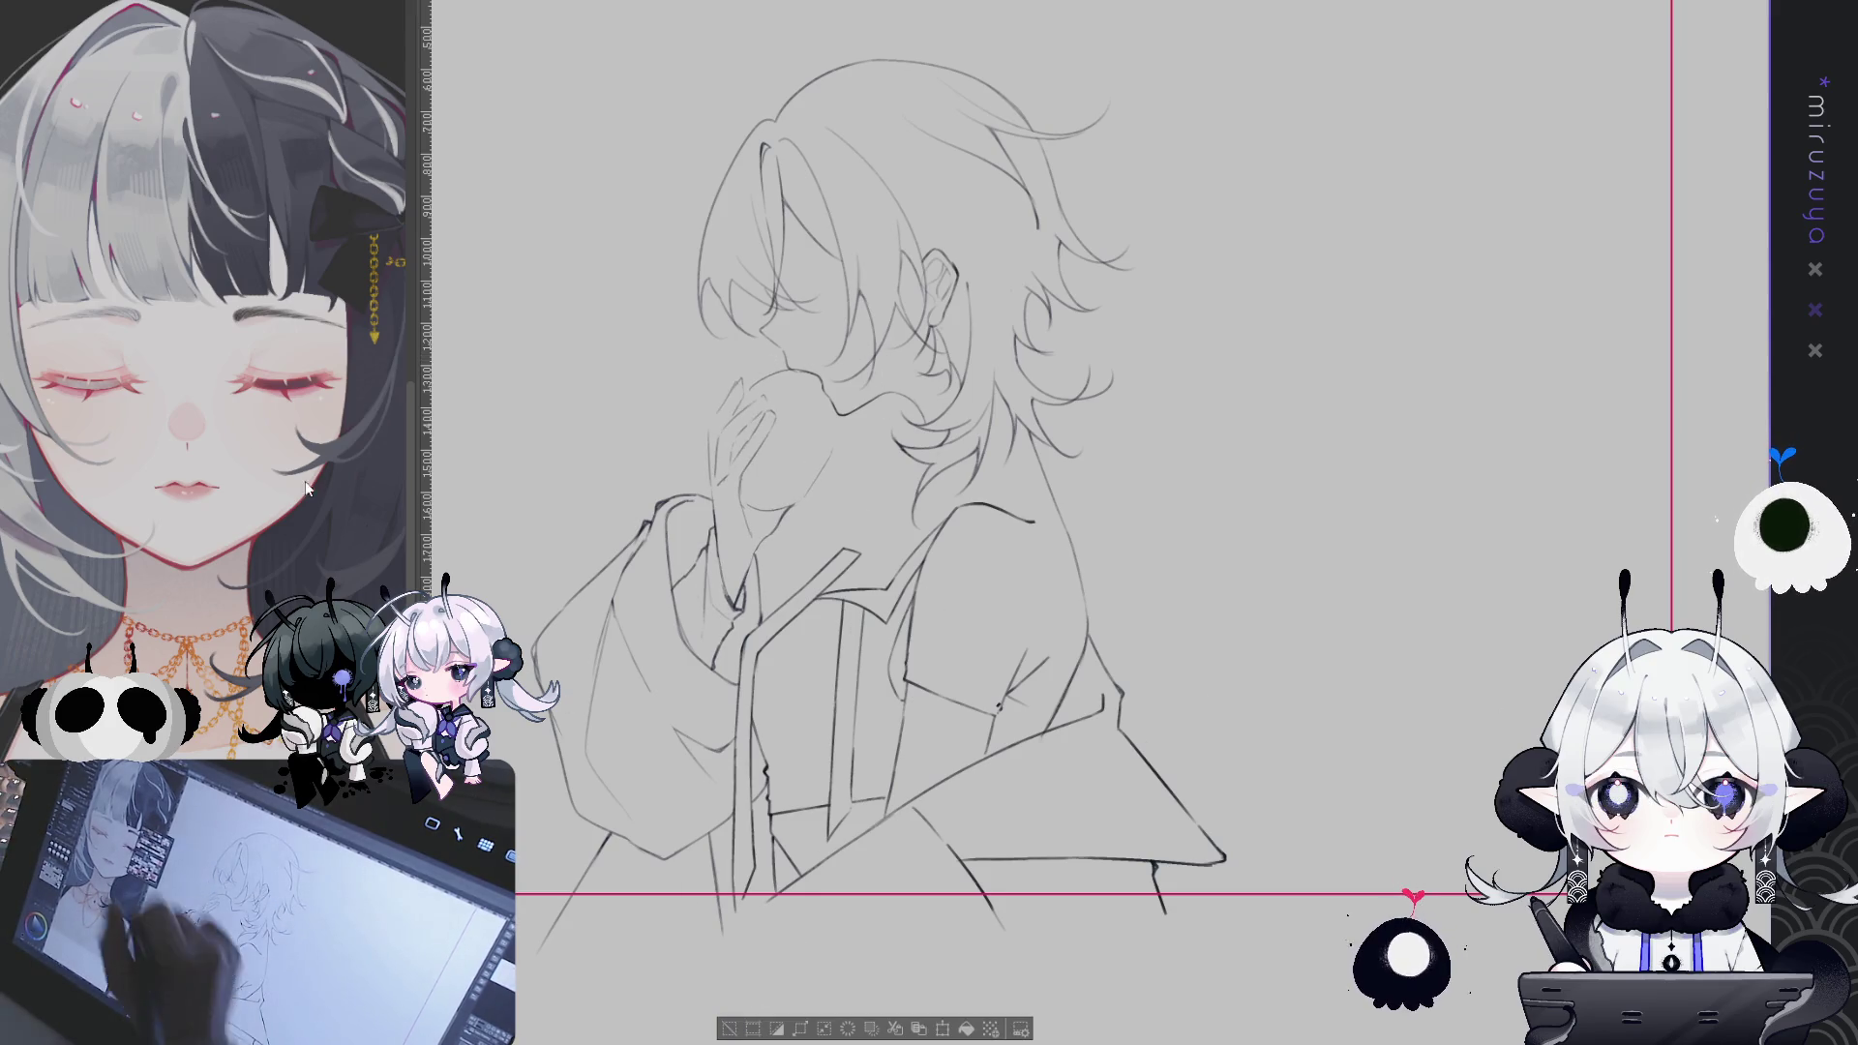
{"action": "key", "text": "ctrl+d"}
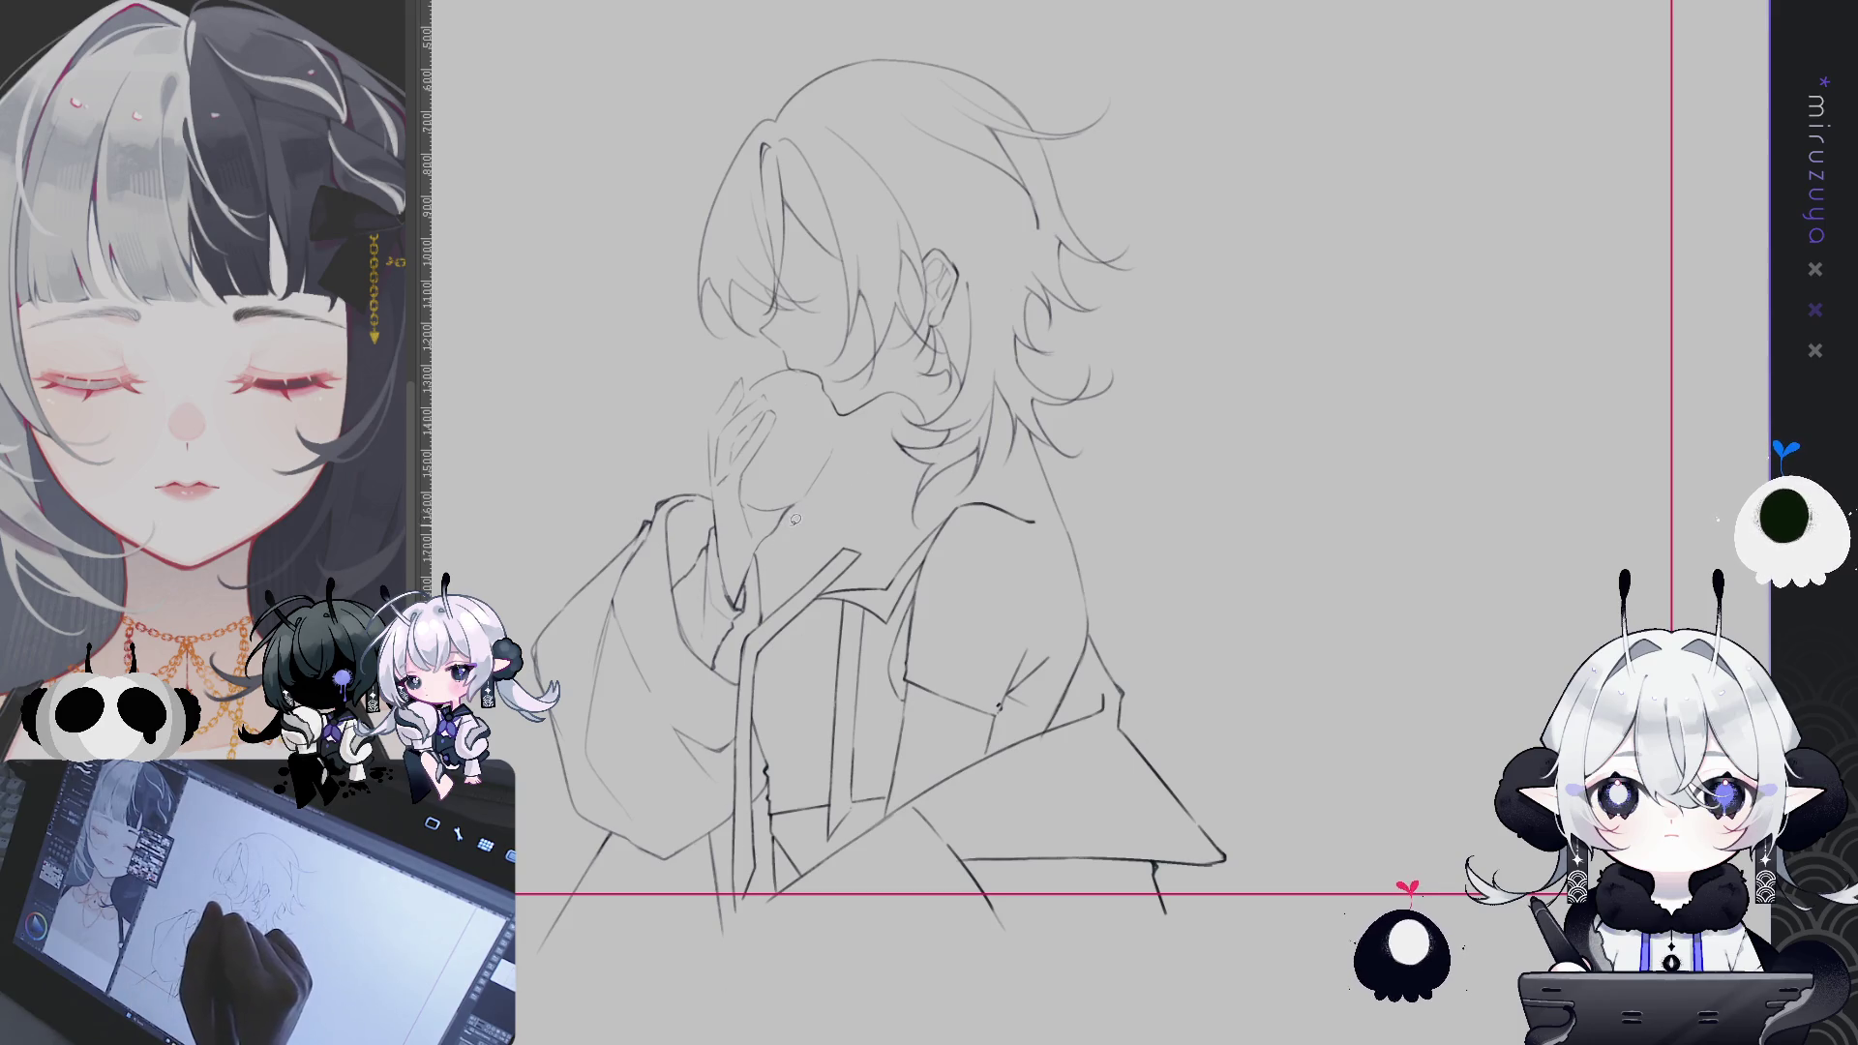
{"action": "mouse_move", "coordinate": [721, 499]}
{"action": "left_mouse_down"}
{"action": "mouse_move", "coordinate": [851, 372]}
{"action": "mouse_move", "coordinate": [759, 547]}
{"action": "left_mouse_up"}
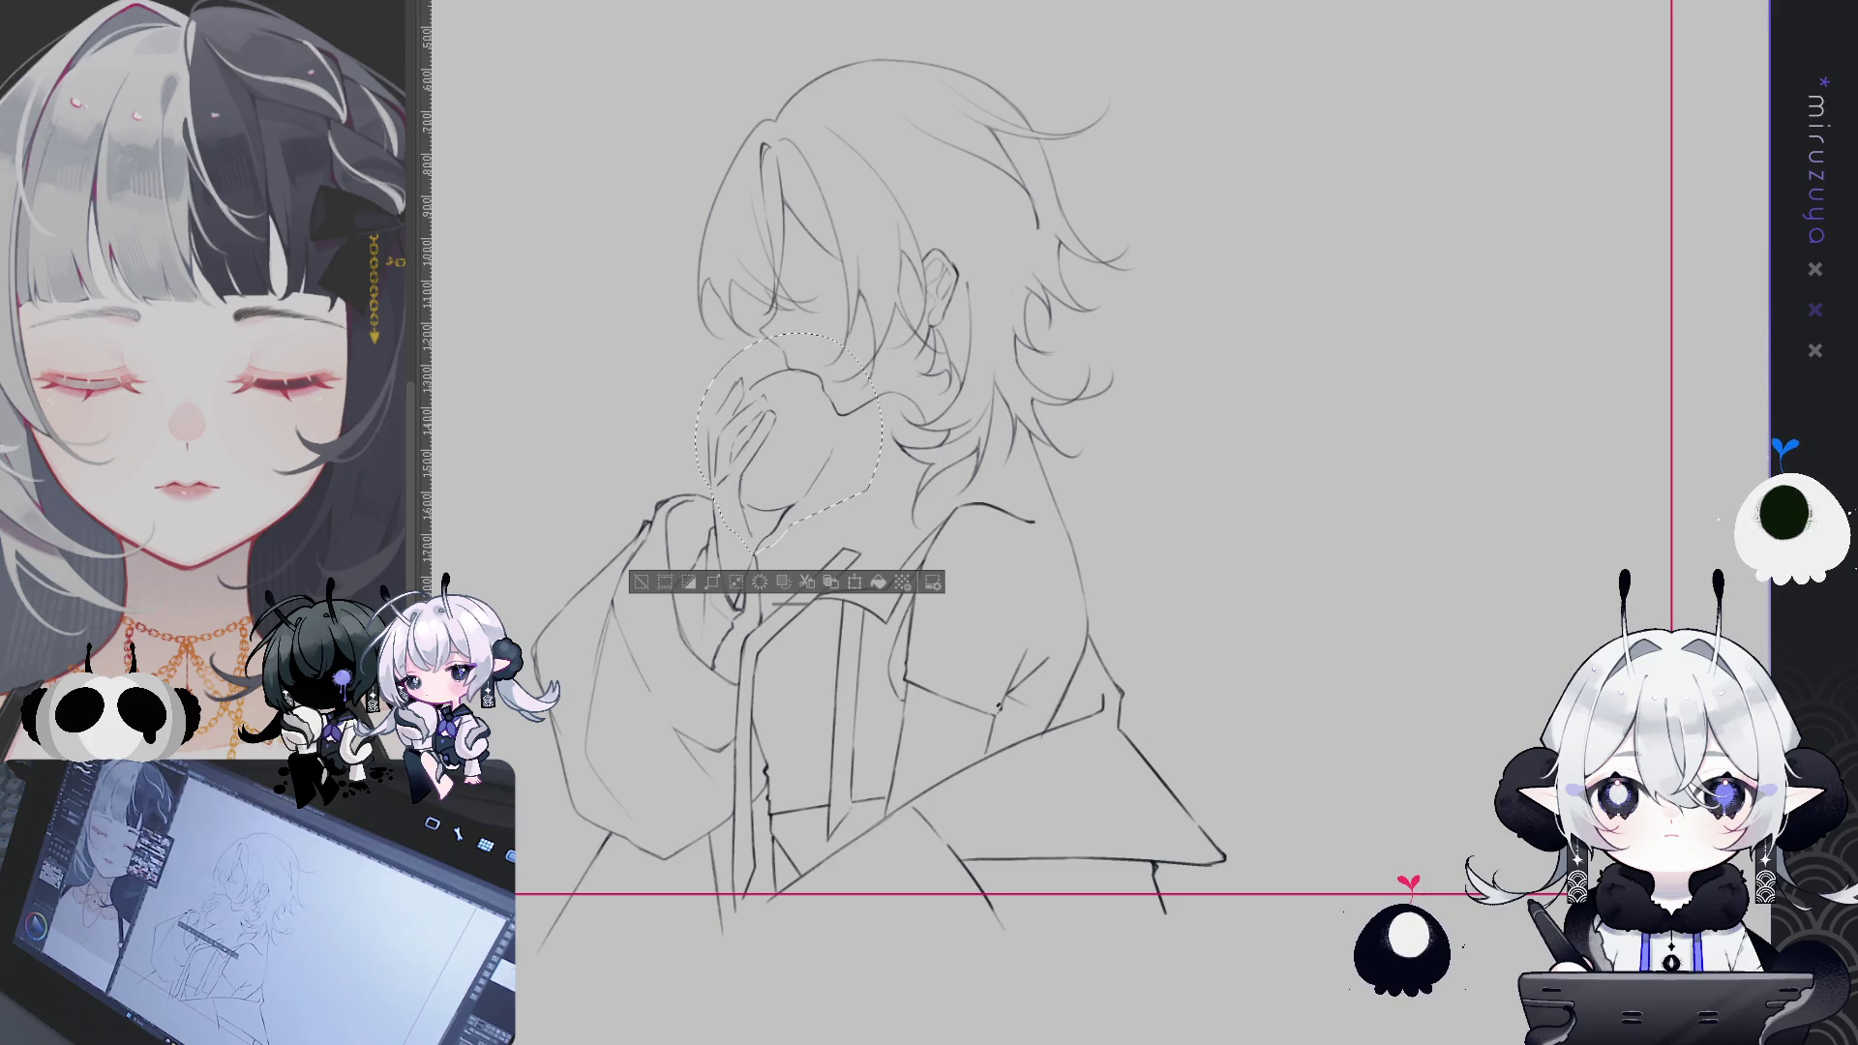
{"action": "key", "text": "ctrl+d"}
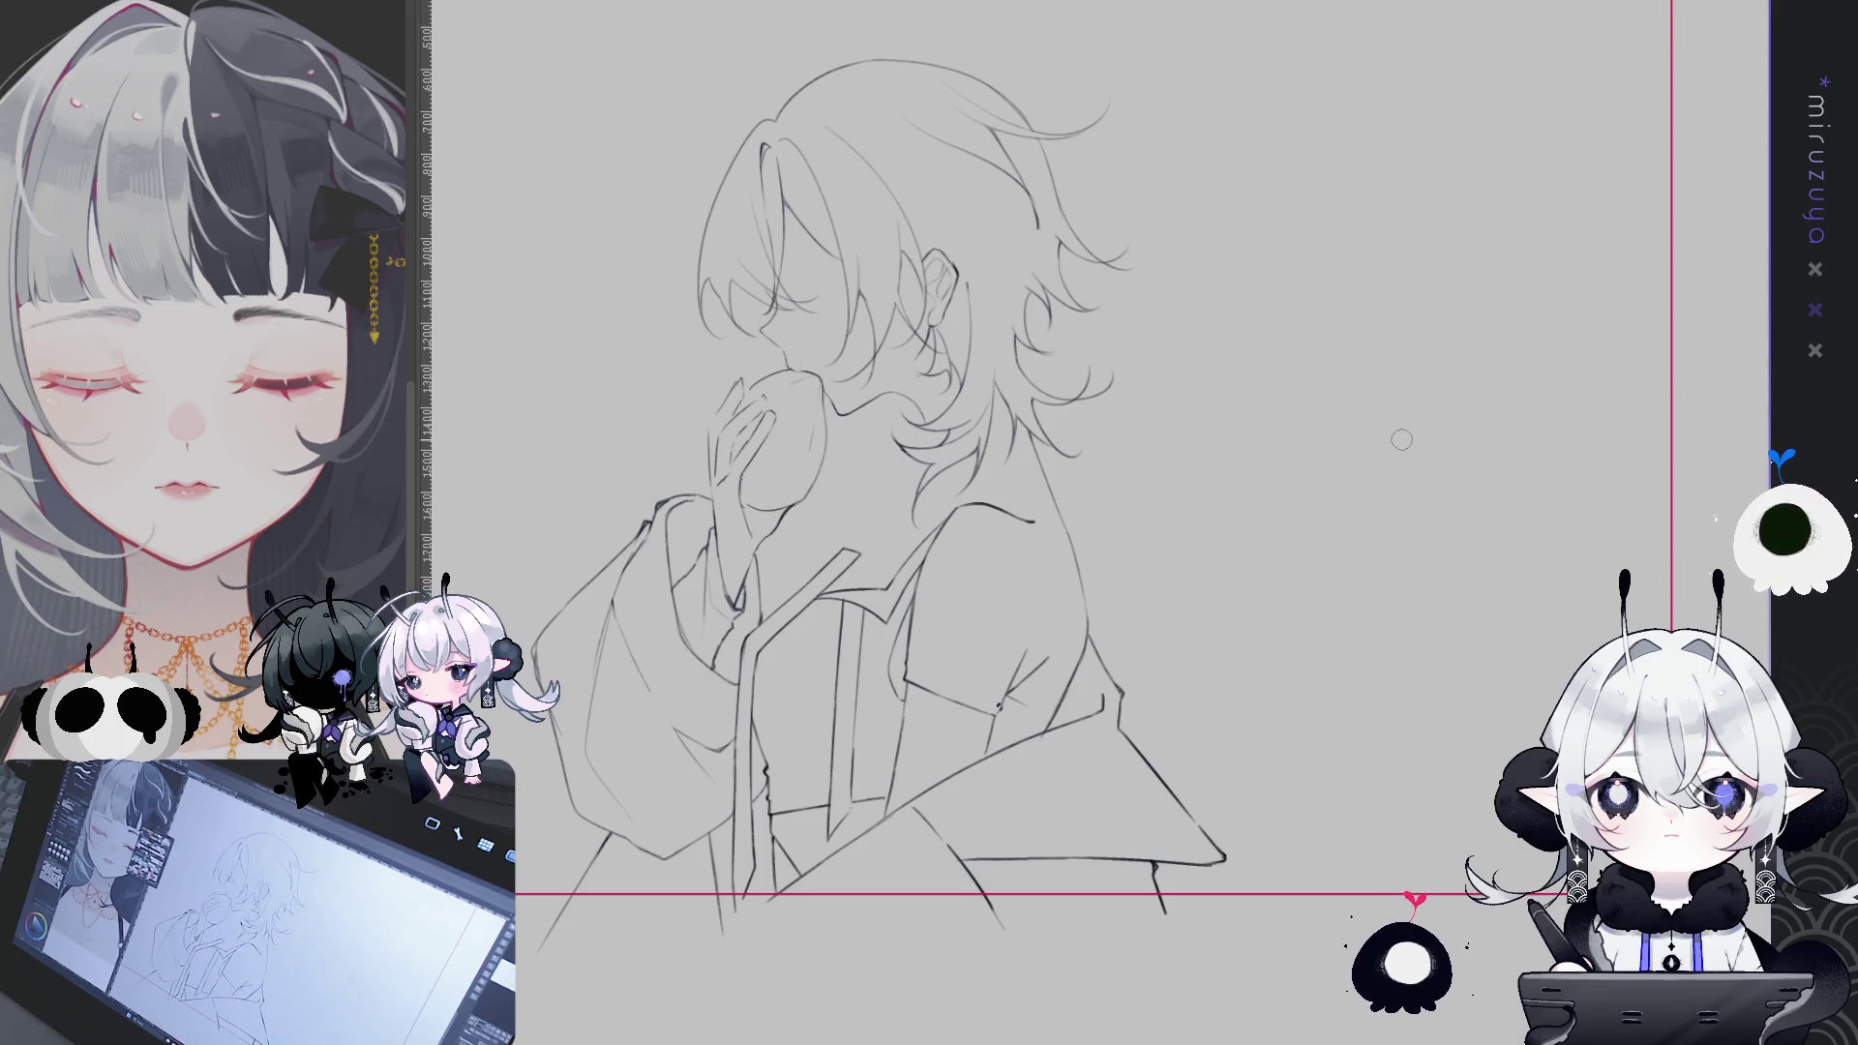
- With the view rotated, draw one pencil stroke tracing the face and hand contour
{"action": "mouse_move", "coordinate": [813, 358]}
{"action": "left_mouse_down"}
{"action": "mouse_move", "coordinate": [1129, 680]}
{"action": "mouse_move", "coordinate": [1113, 540]}
{"action": "left_mouse_up"}
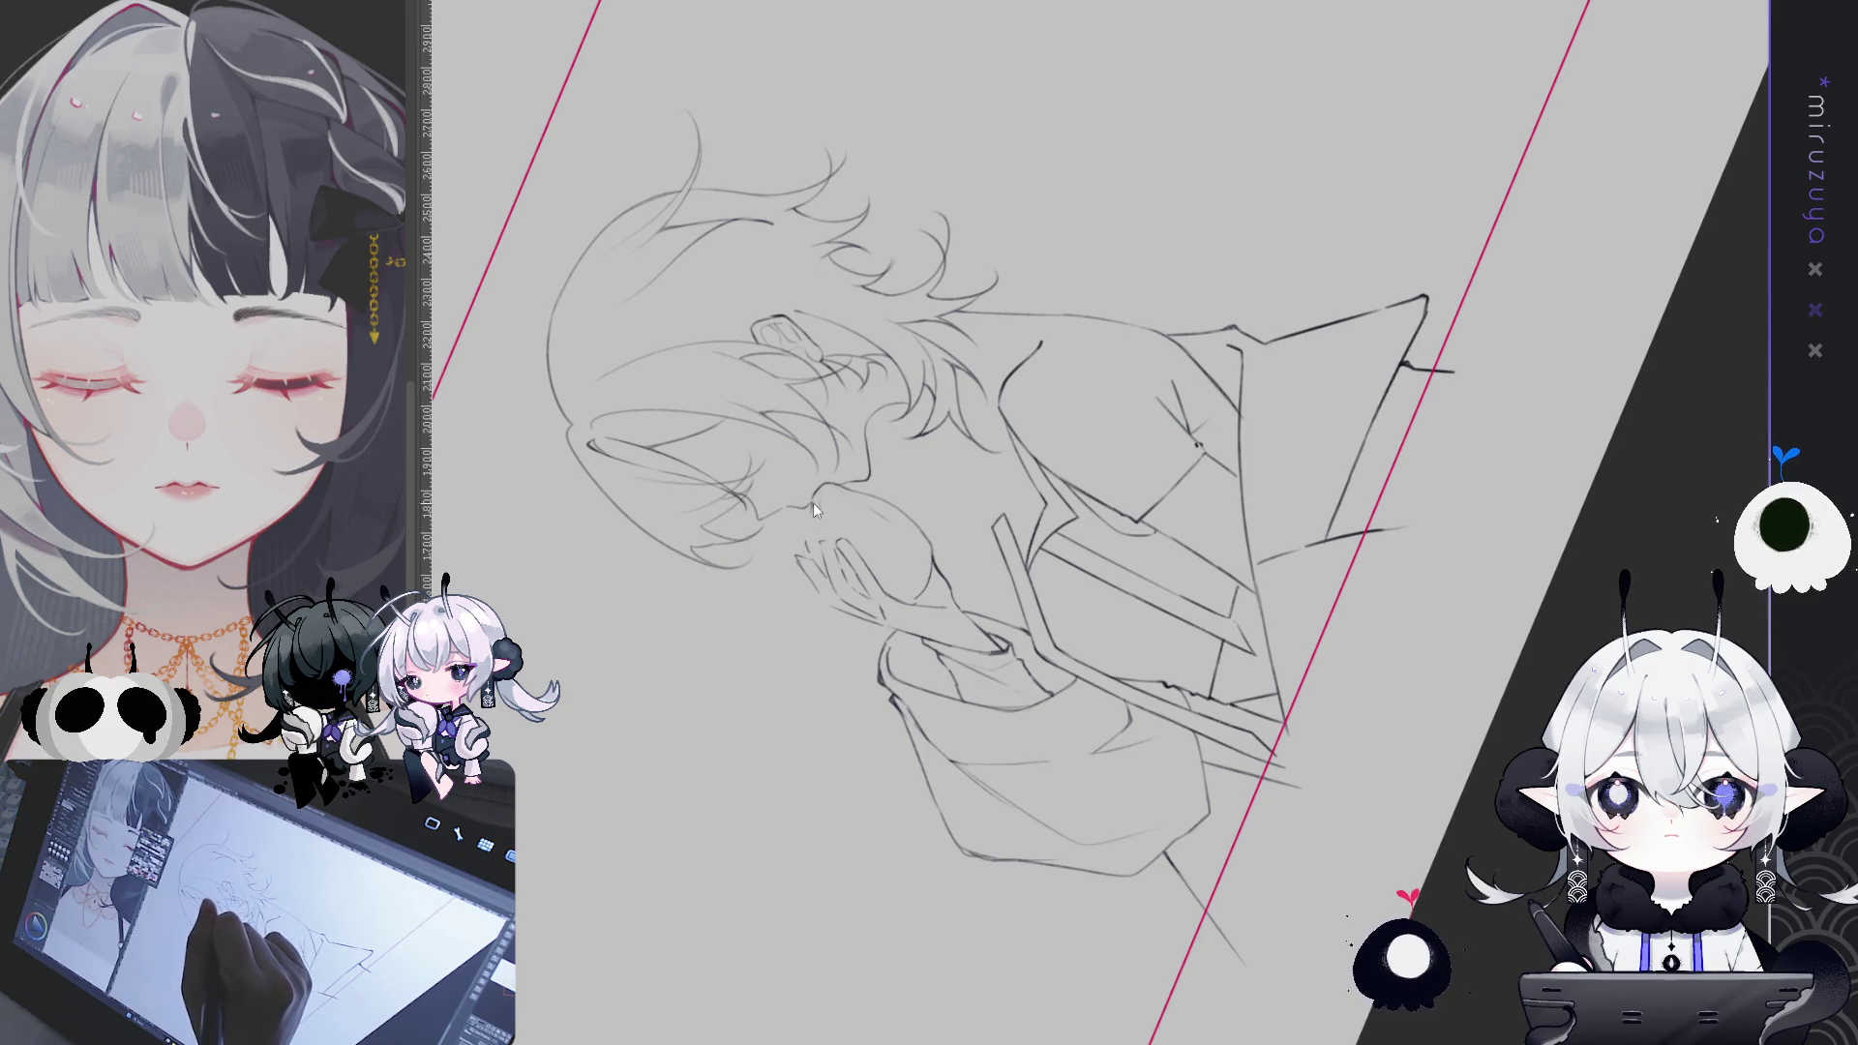
{"action": "mouse_move", "coordinate": [819, 488]}
{"action": "left_mouse_down"}
{"action": "mouse_move", "coordinate": [815, 548]}
{"action": "mouse_move", "coordinate": [1362, 629]}
{"action": "mouse_move", "coordinate": [1389, 774]}
{"action": "left_mouse_up"}
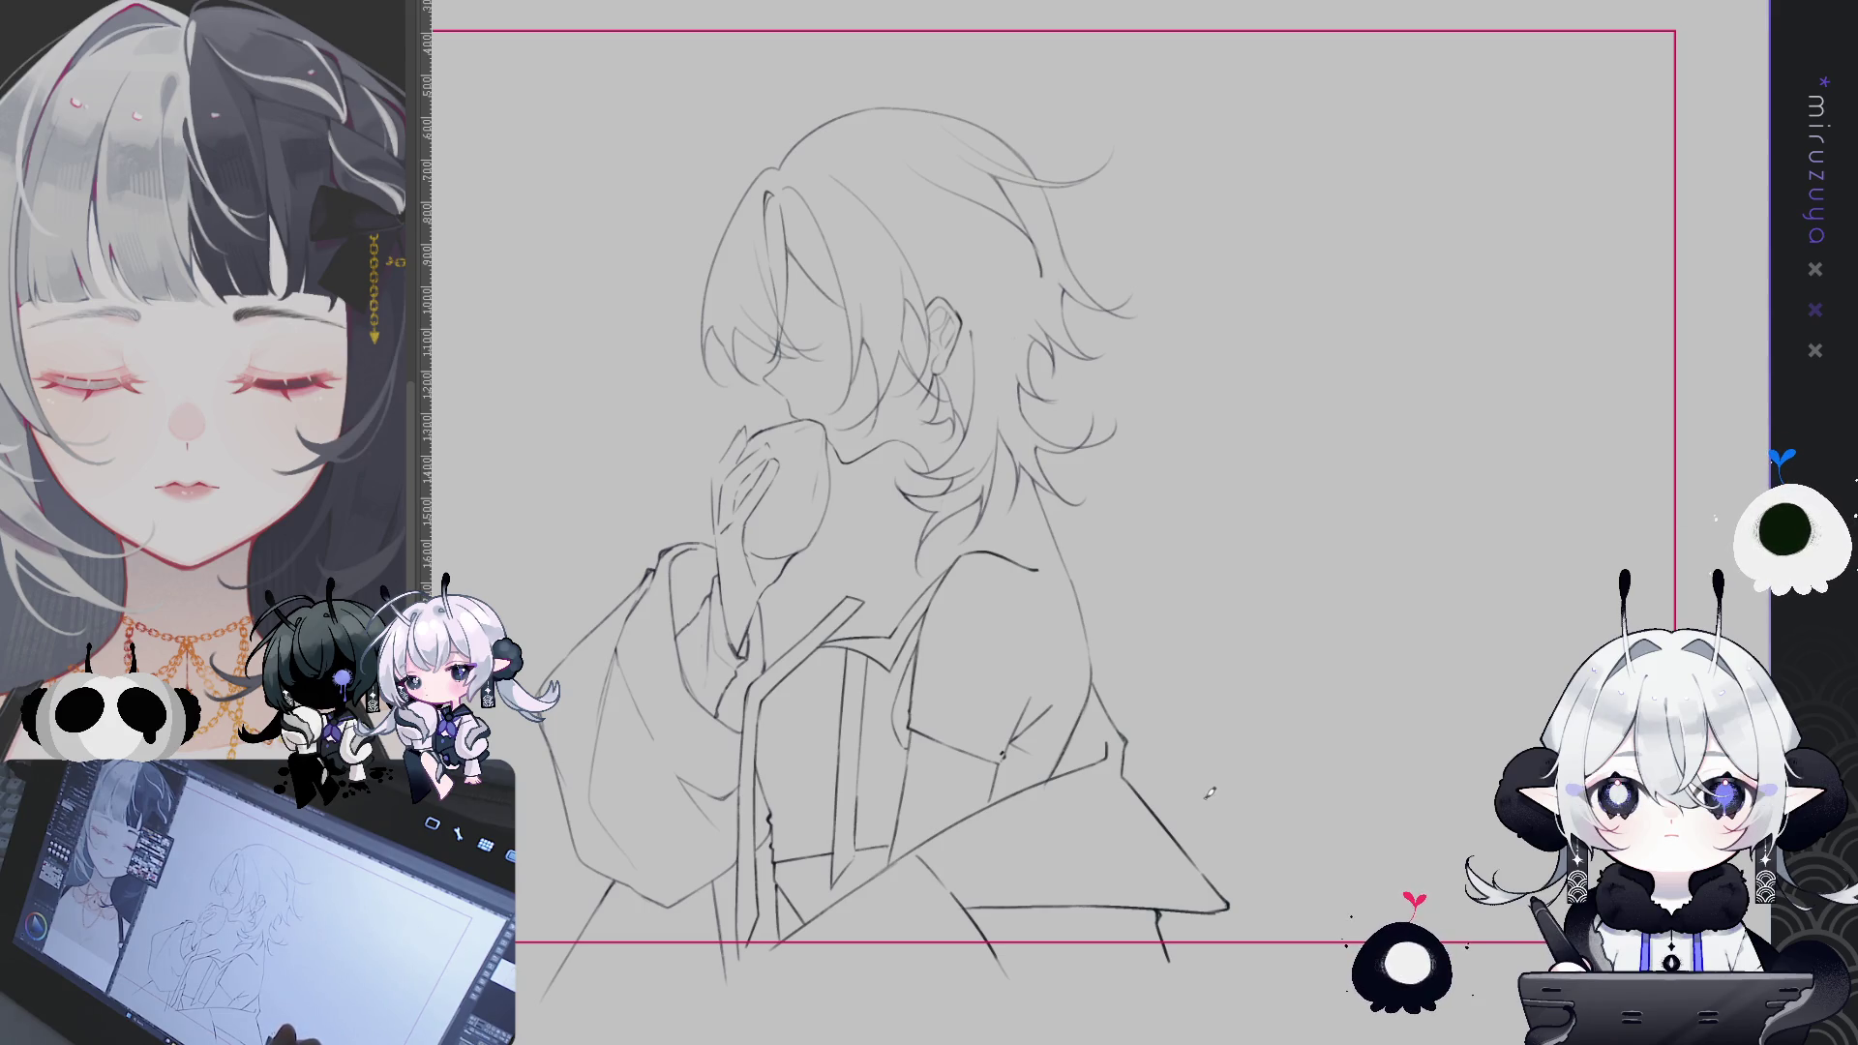
{"action": "left_click_drag", "start_coordinate": [1218, 825], "coordinate": [1230, 819]}
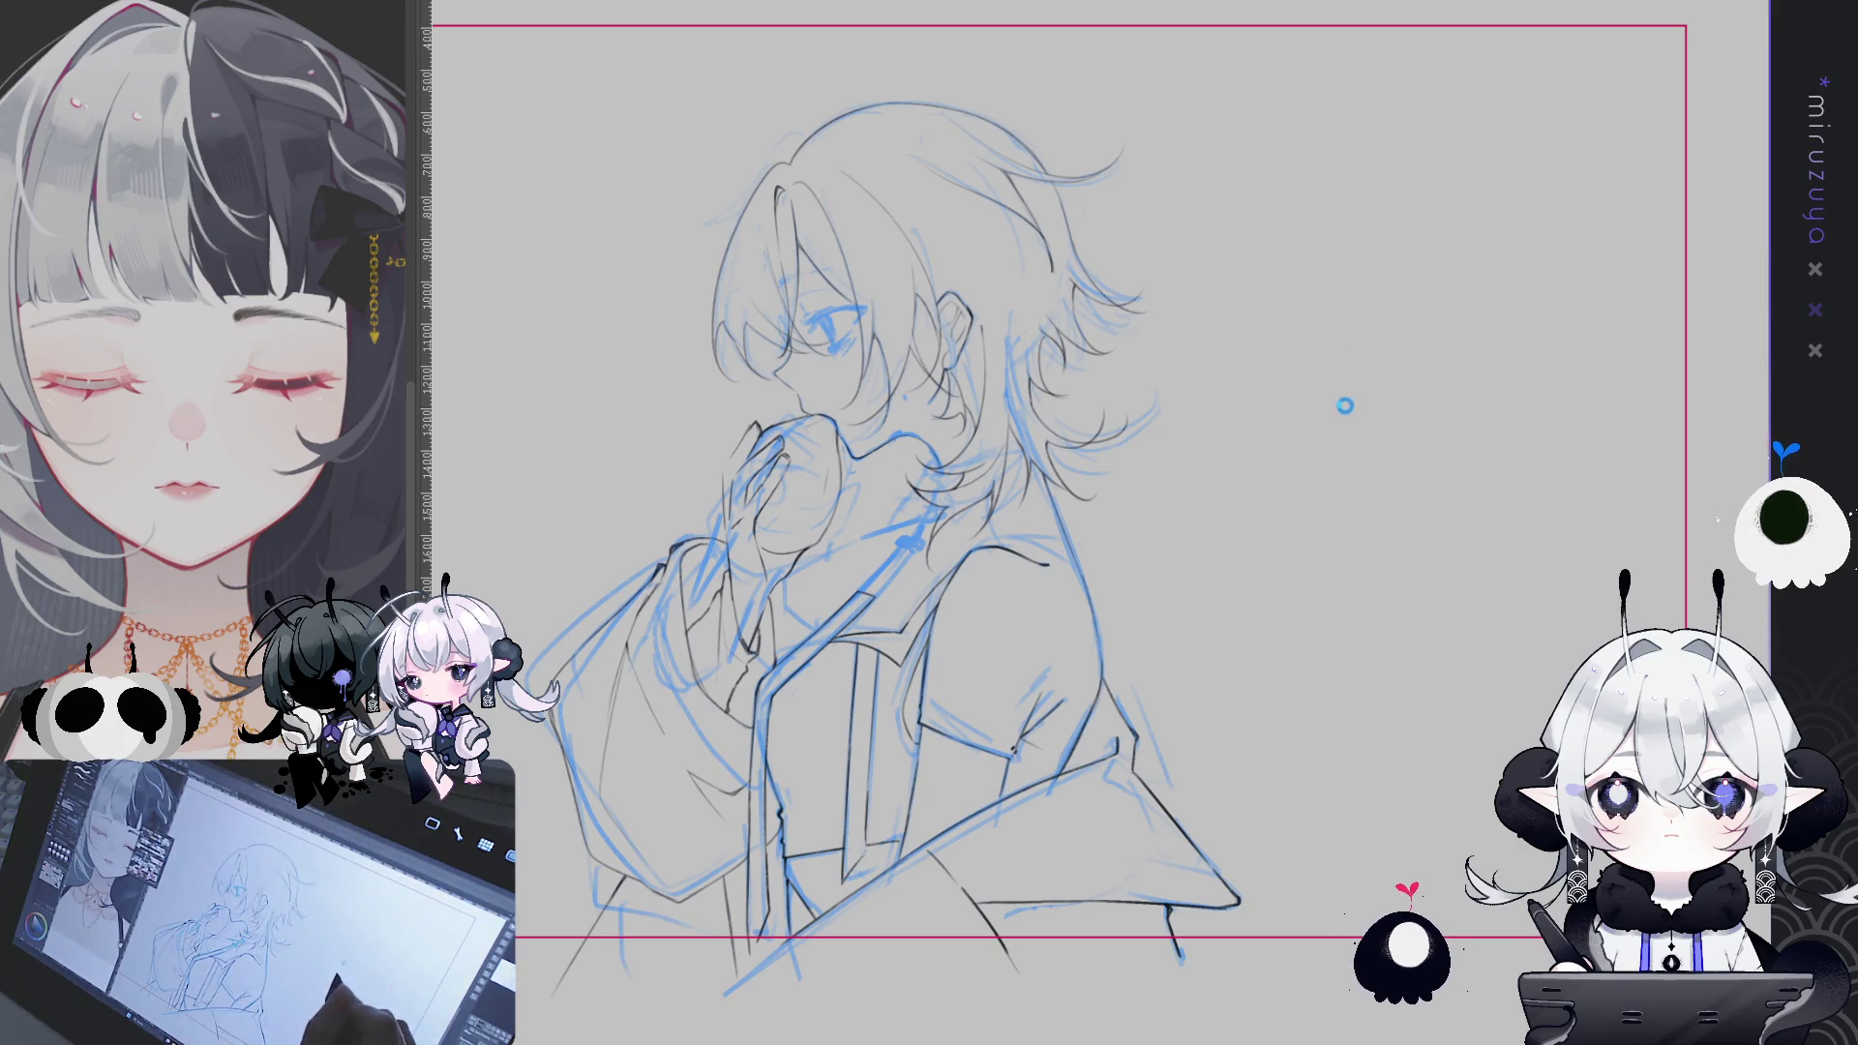
- Draw a curve along the back of the head and a hair strand on the crown
{"action": "left_click_drag", "start_coordinate": [1367, 763], "coordinate": [1341, 790]}
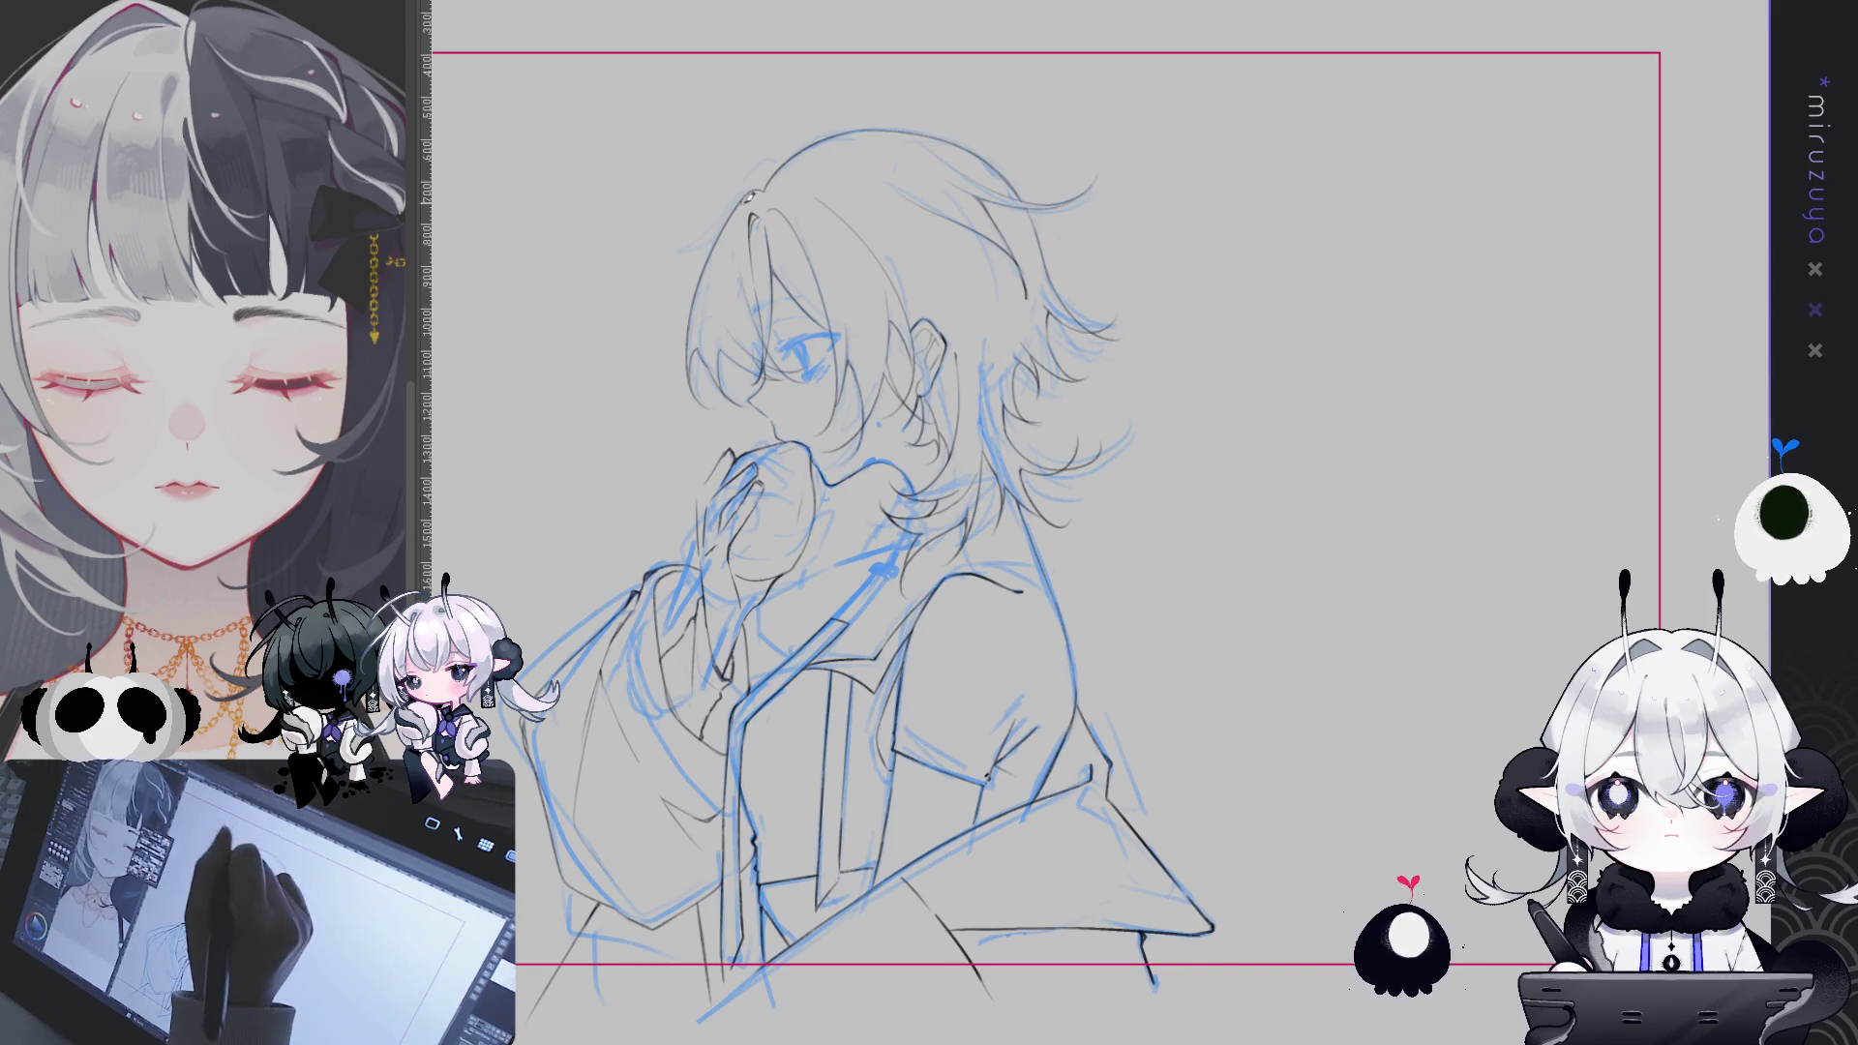
{"action": "left_click_drag", "start_coordinate": [745, 199], "coordinate": [658, 366]}
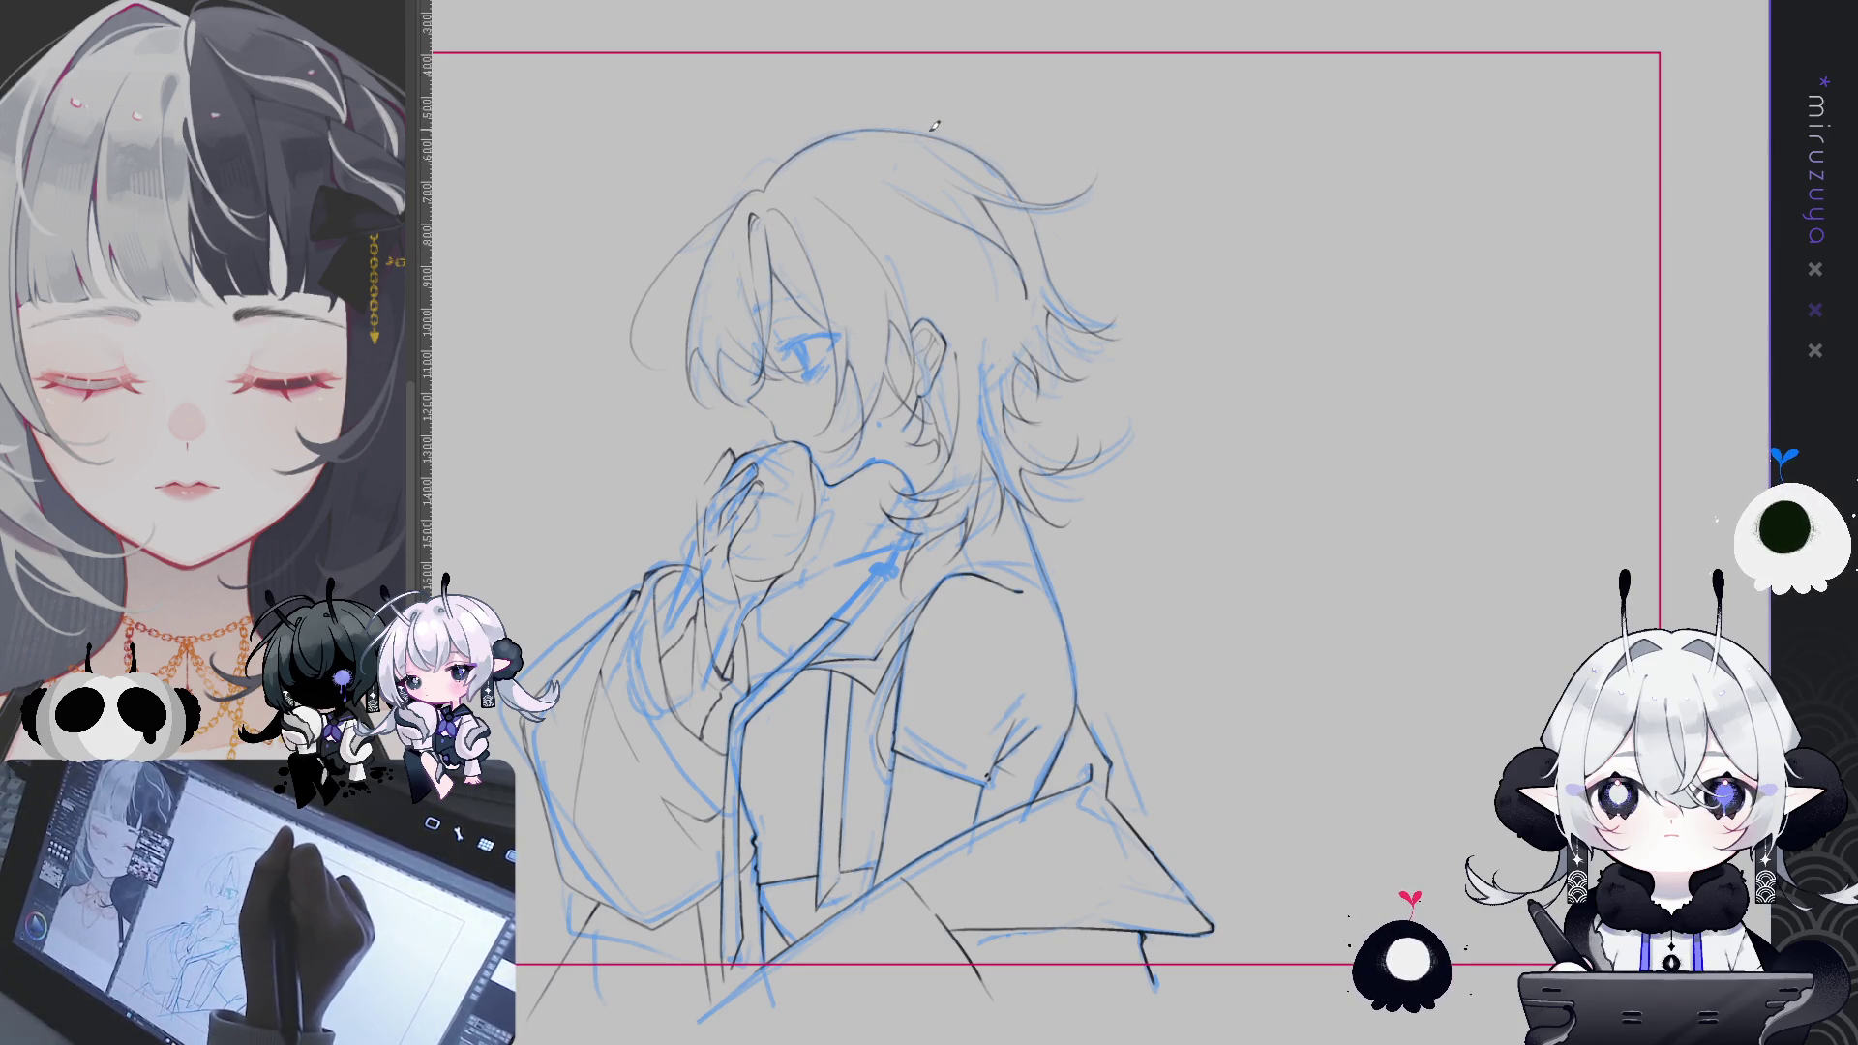
{"action": "left_click_drag", "start_coordinate": [881, 97], "coordinate": [871, 123]}
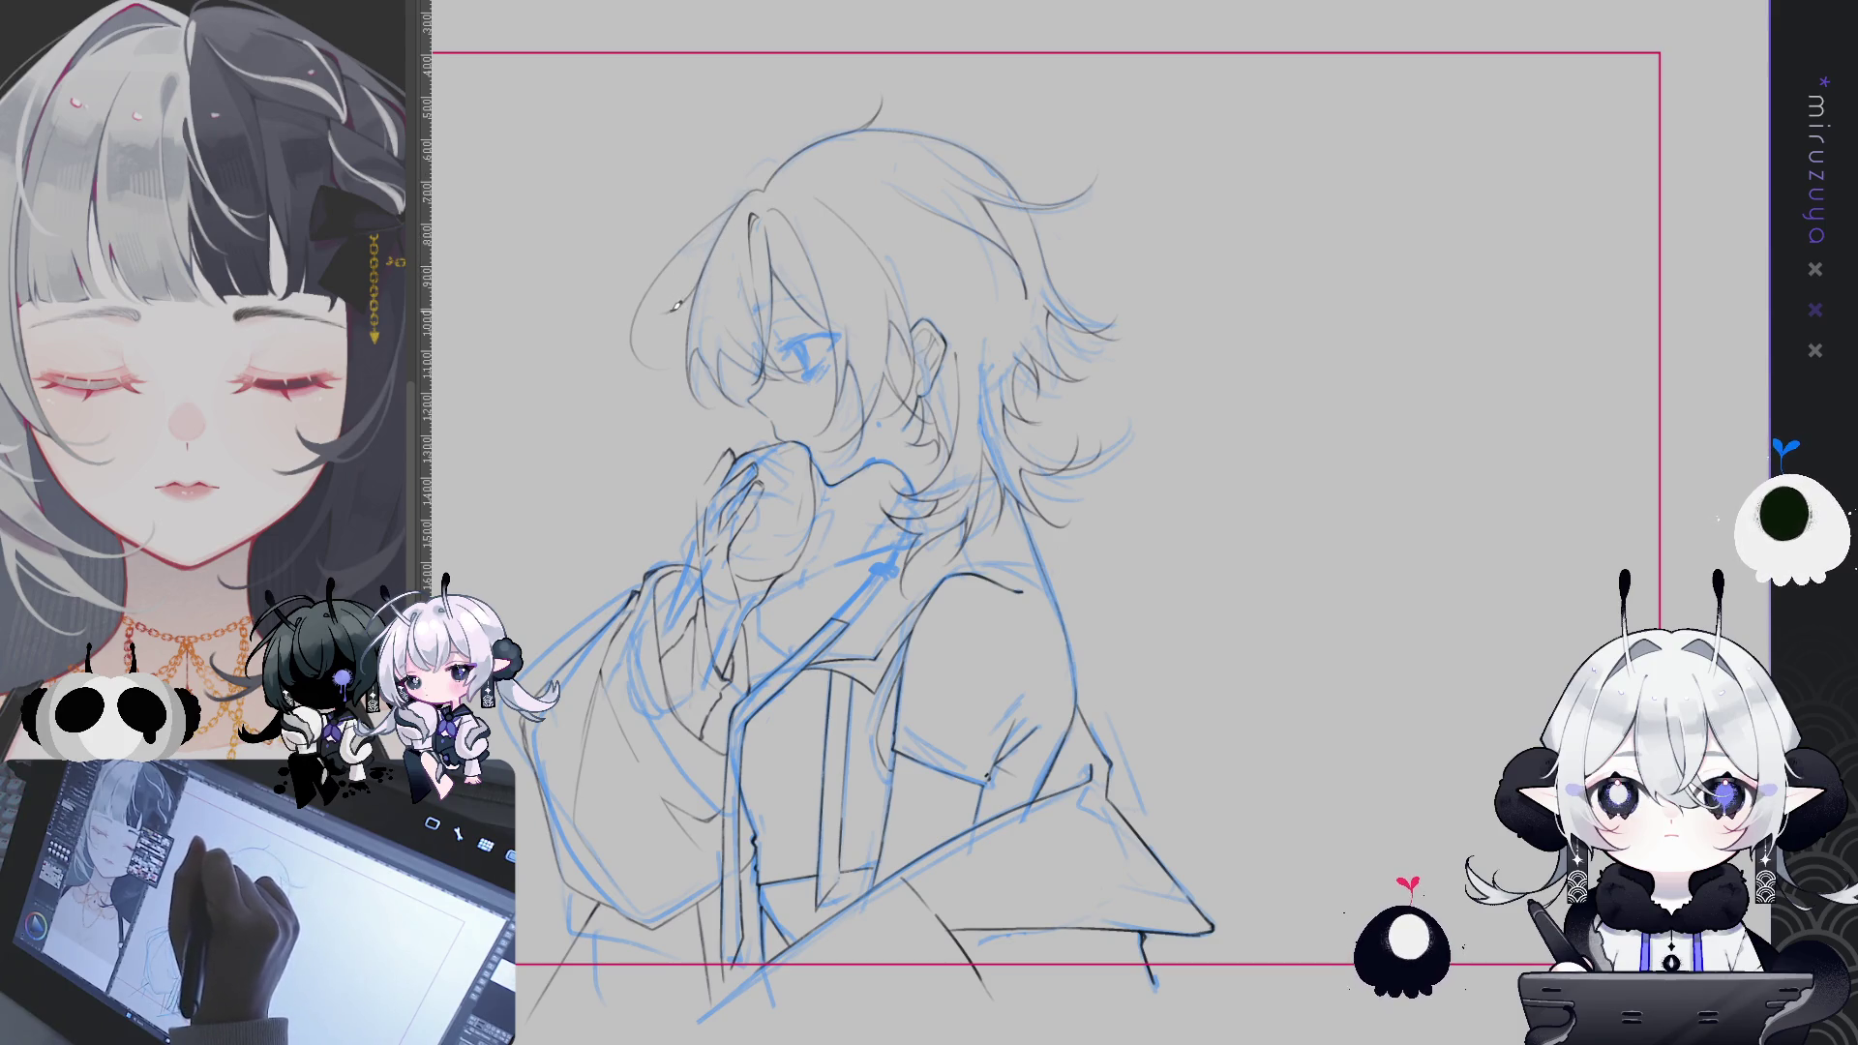
{"action": "mouse_move", "coordinate": [1108, 397]}
{"action": "left_mouse_down"}
{"action": "mouse_move", "coordinate": [1000, 333]}
{"action": "mouse_move", "coordinate": [1017, 425]}
{"action": "mouse_move", "coordinate": [1034, 427]}
{"action": "left_mouse_up"}
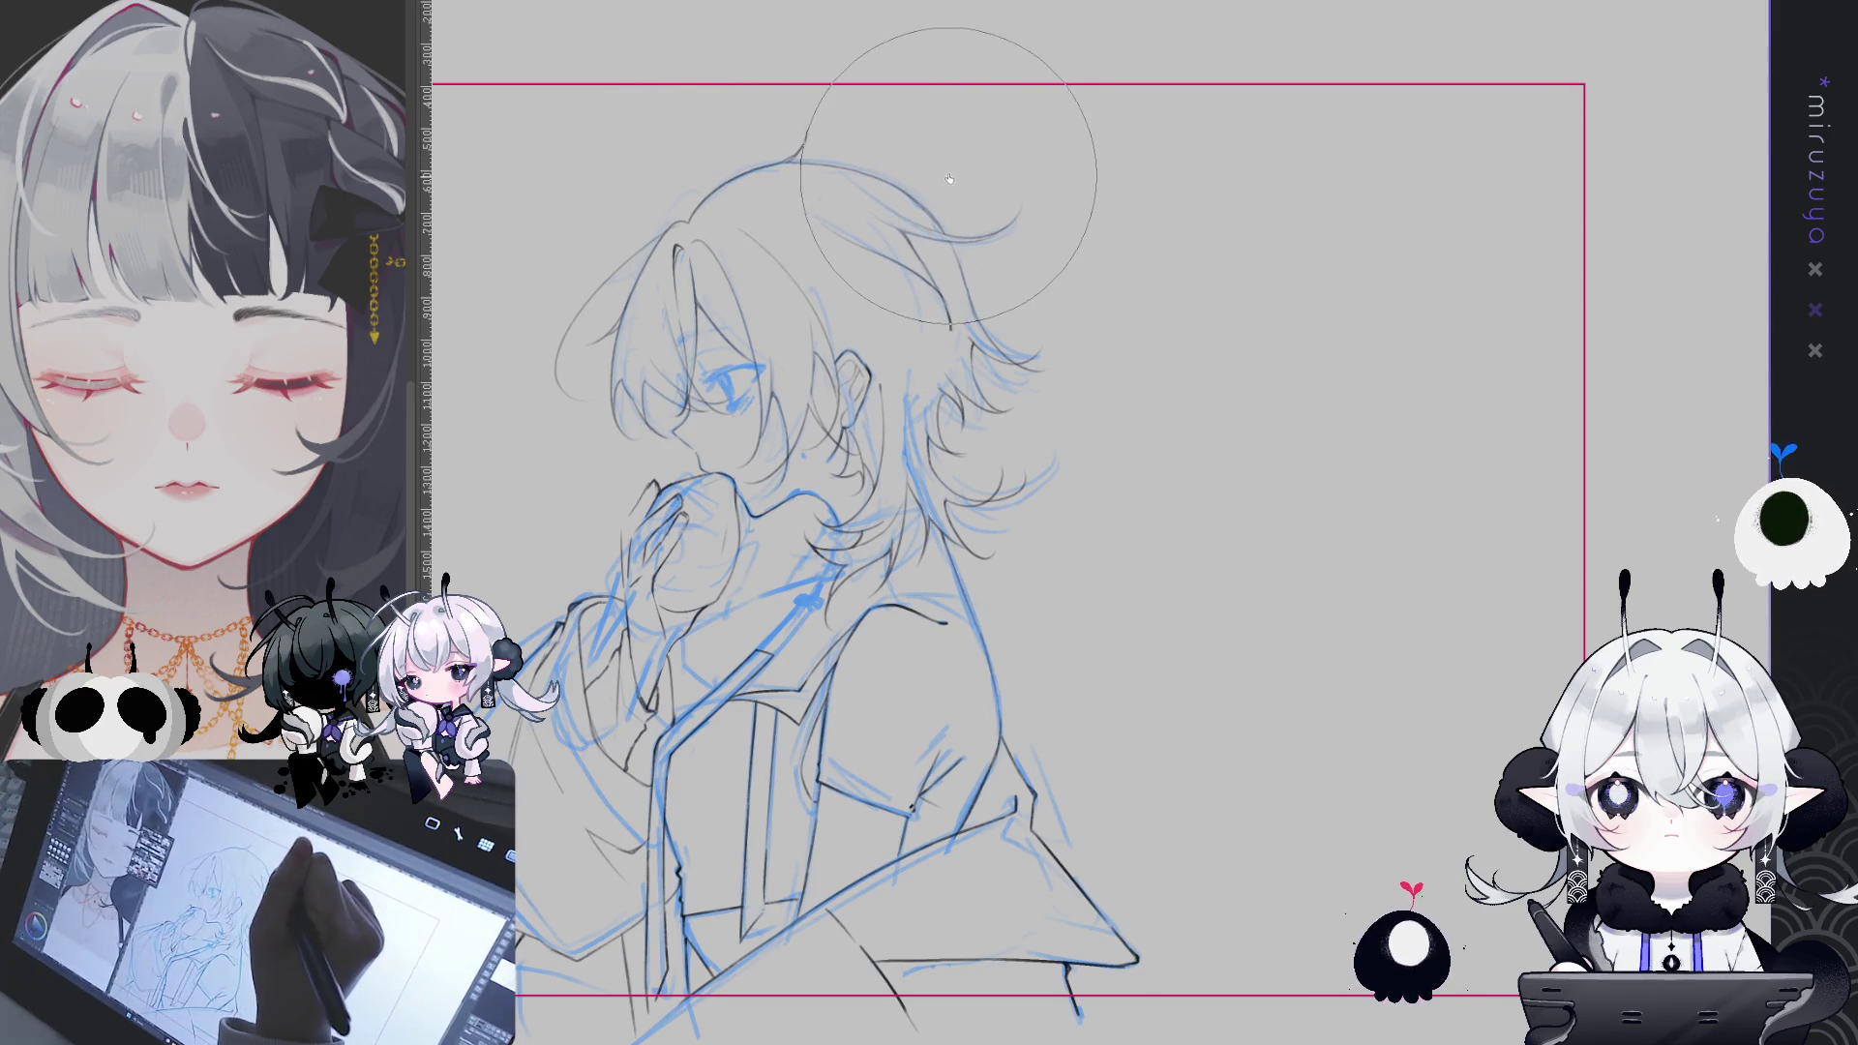
{"action": "left_click_drag", "start_coordinate": [1224, 398], "coordinate": [1235, 255]}
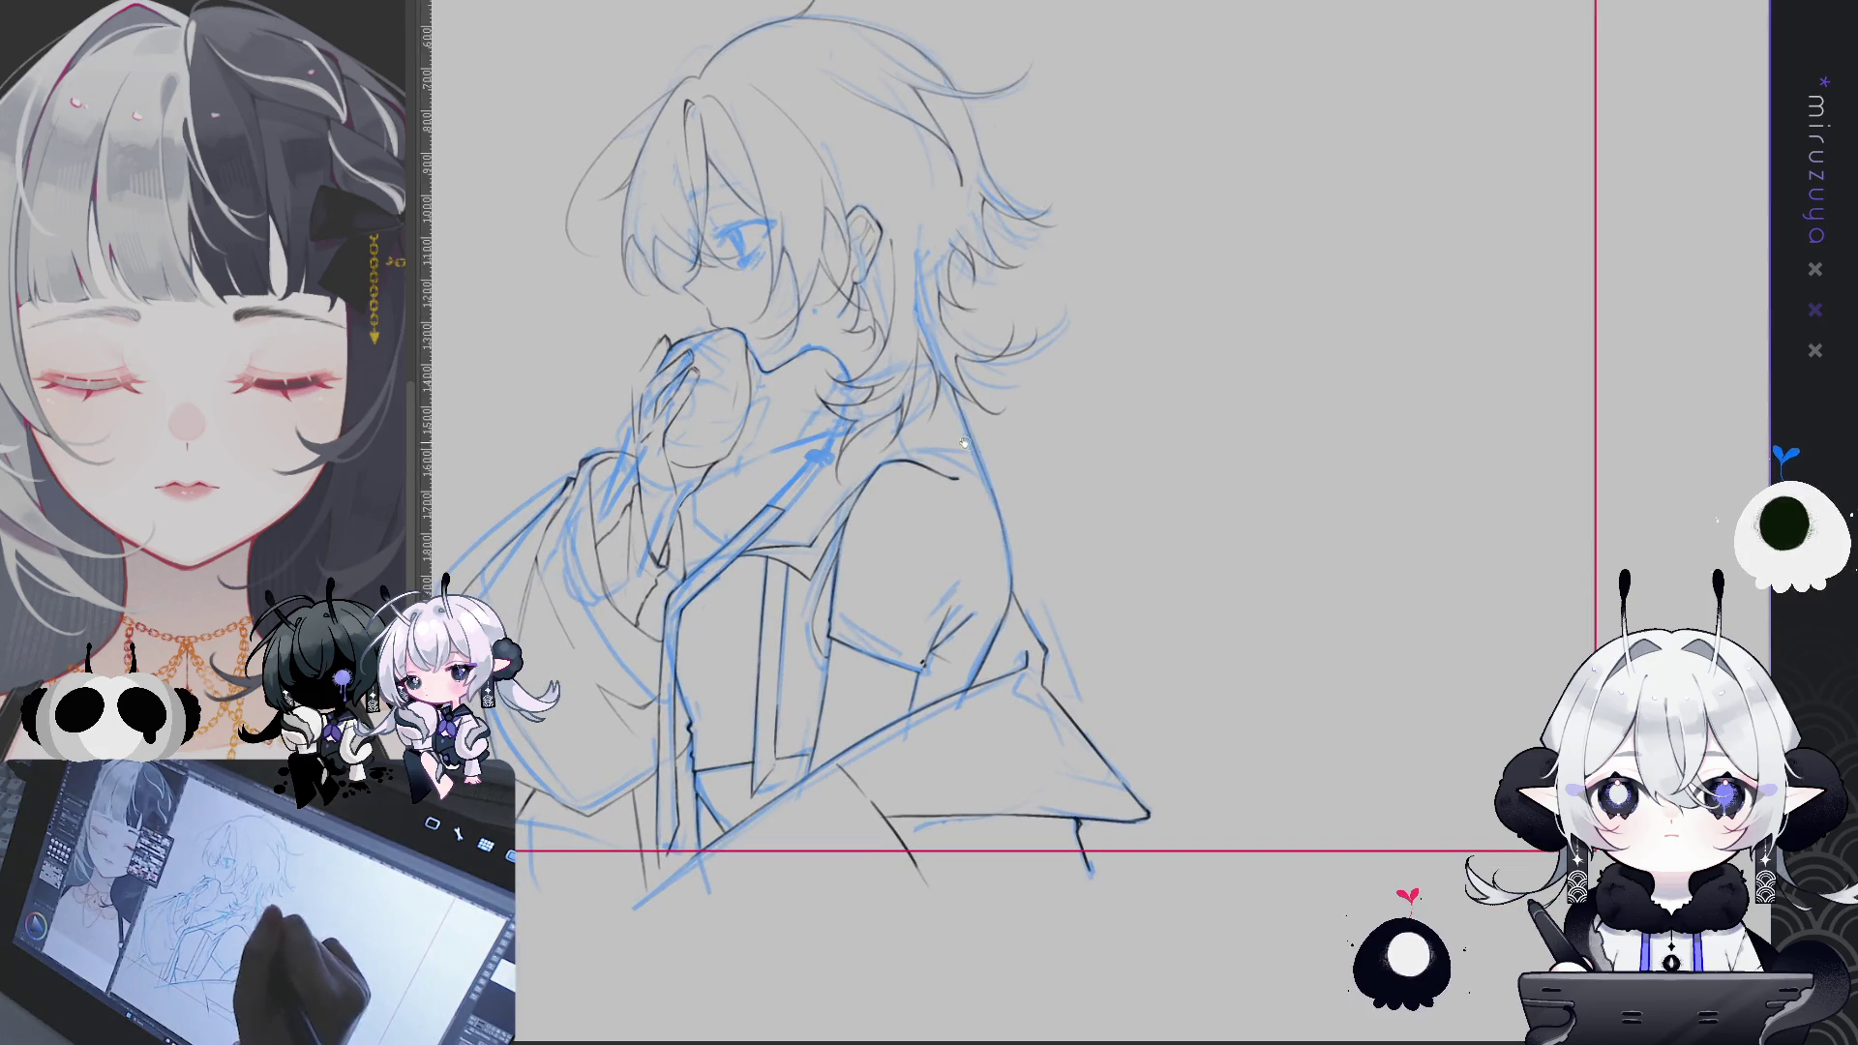
{"action": "left_click_drag", "start_coordinate": [964, 442], "coordinate": [1013, 399]}
- Check the drawing mirrored and rotated, restore the upright fitted view, then hide the blue rough
{"action": "key", "text": "h"}
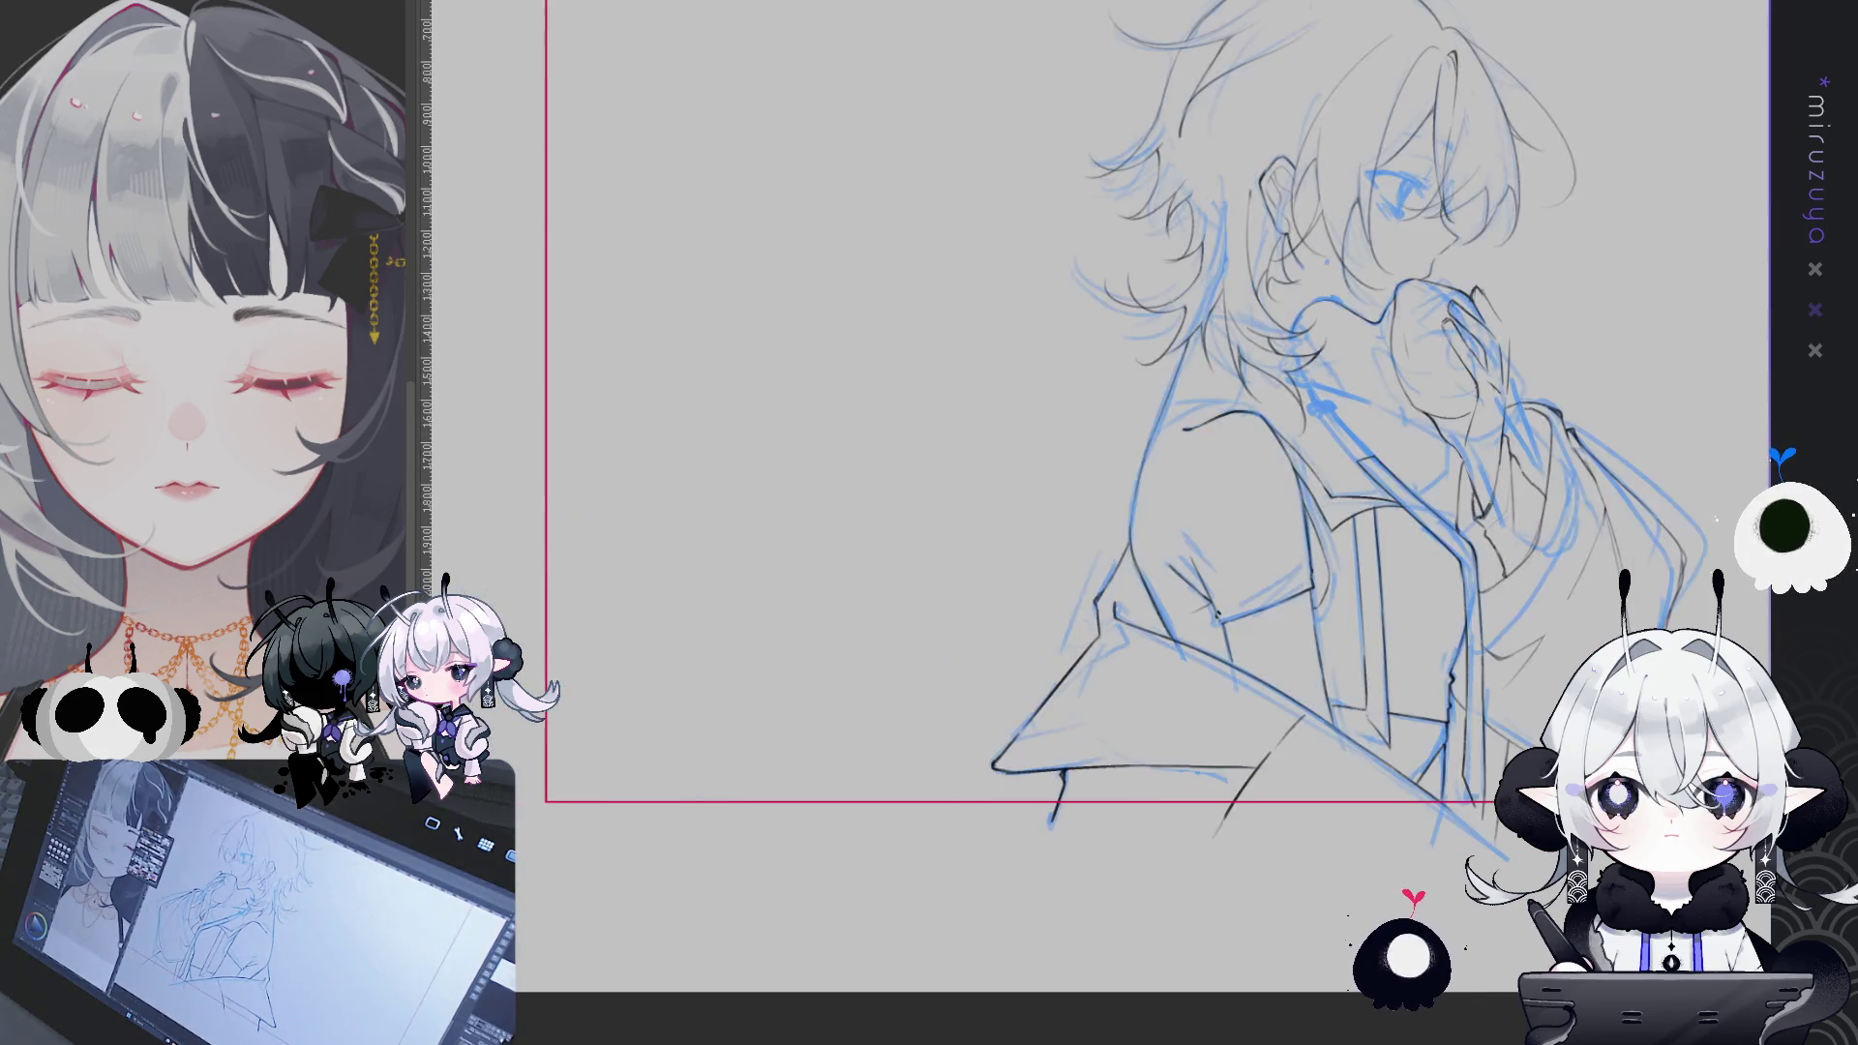
{"action": "key", "text": "h"}
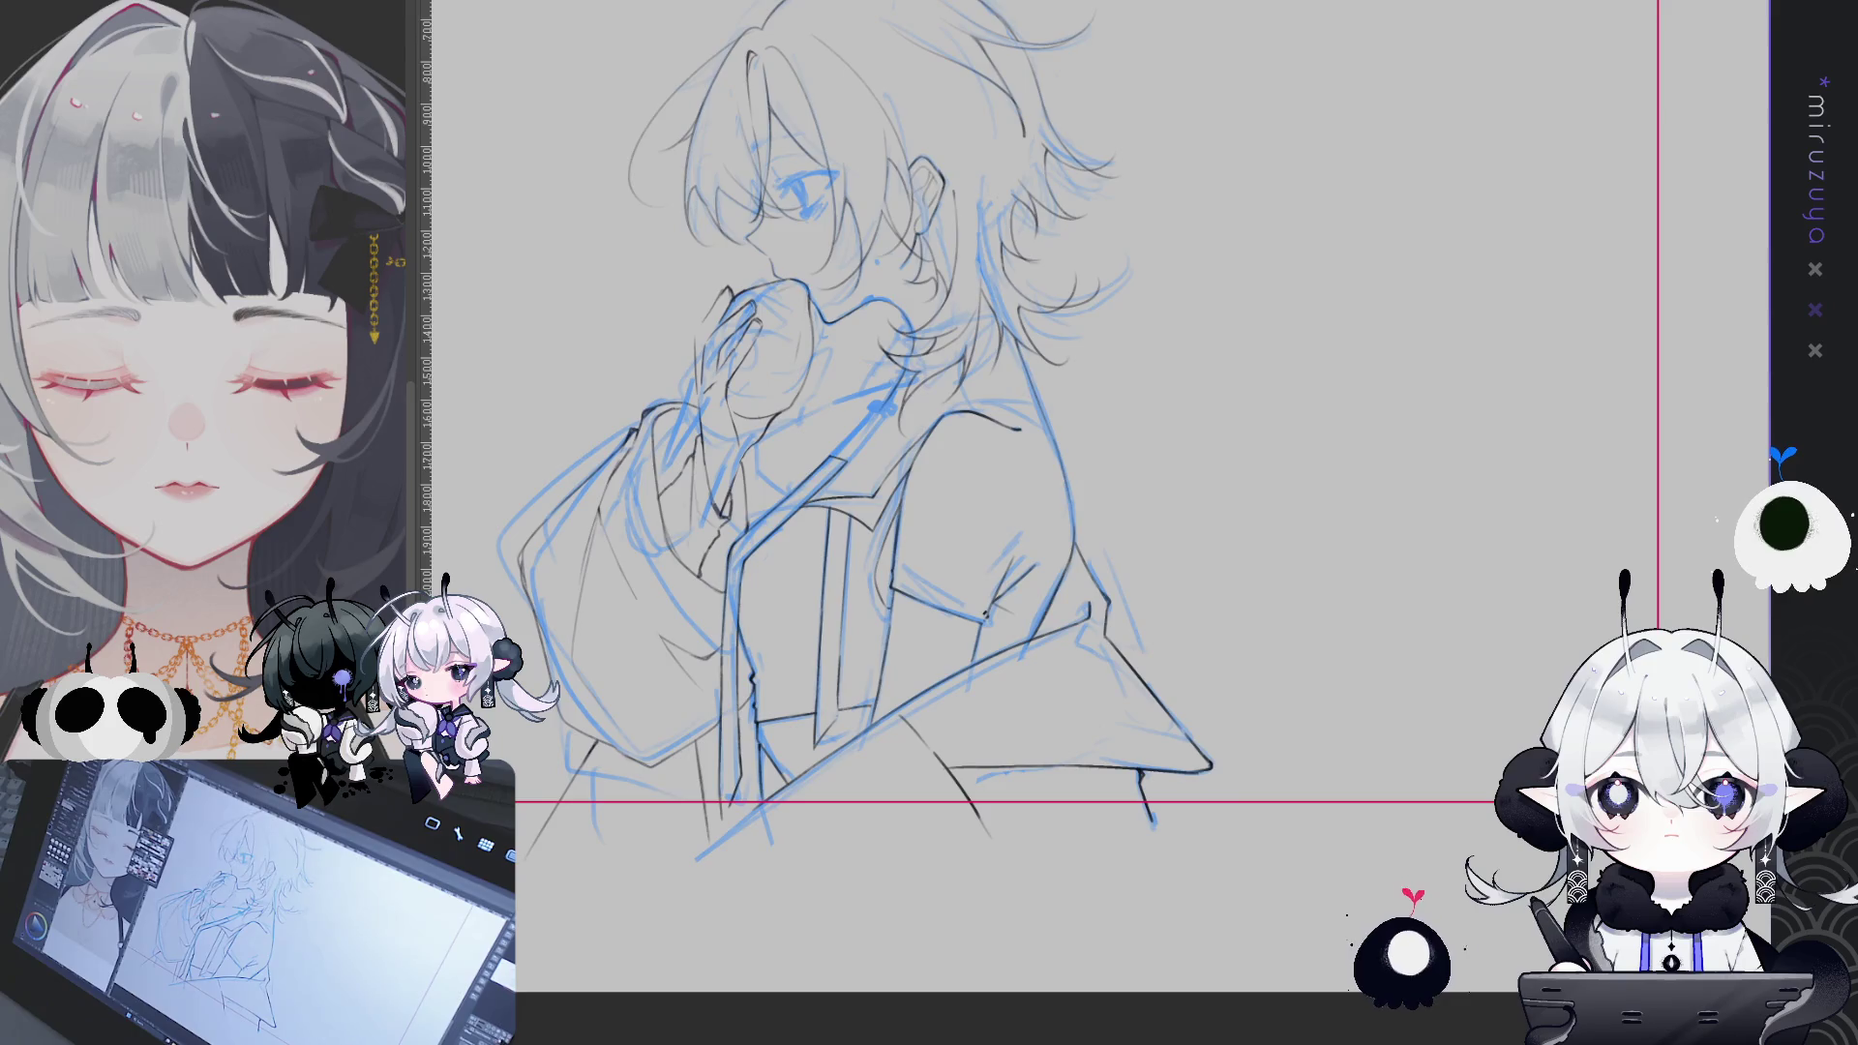
{"action": "key", "text": "h"}
{"action": "left_click_drag", "start_coordinate": [1113, 291], "coordinate": [1021, 454]}
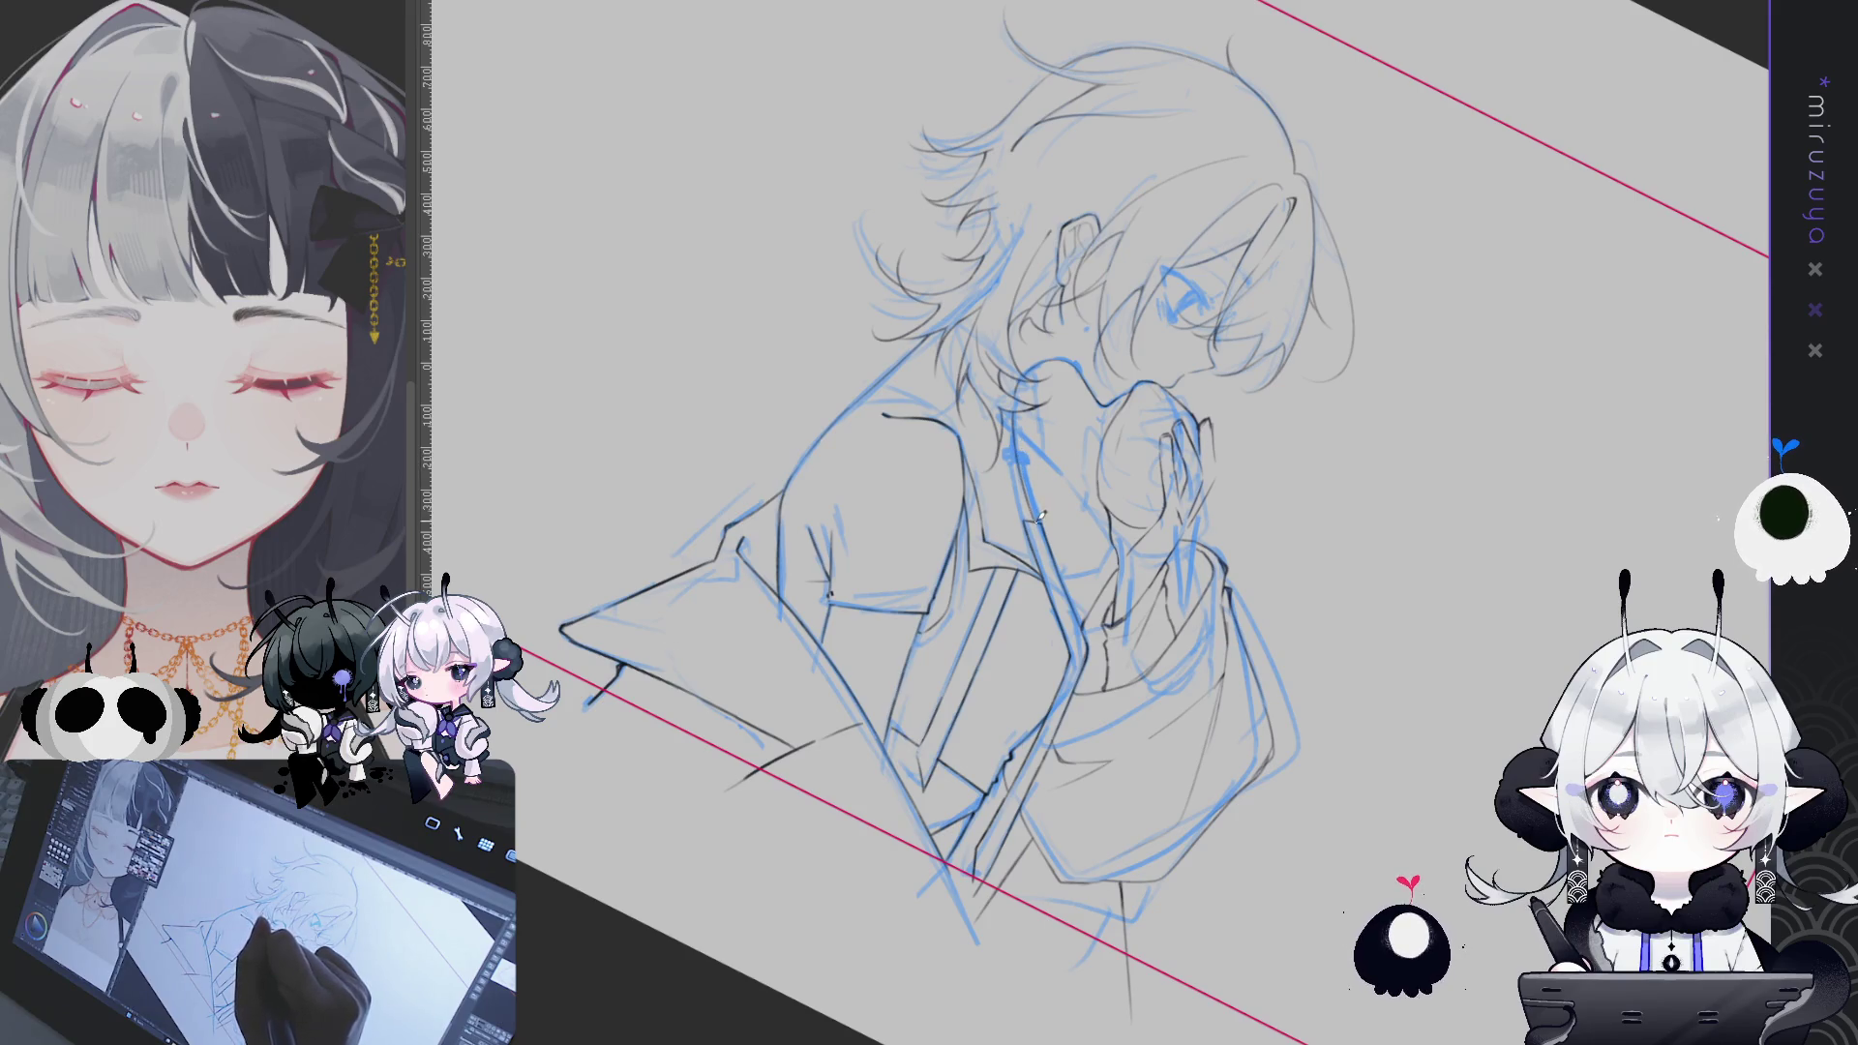
{"action": "key", "text": "h"}
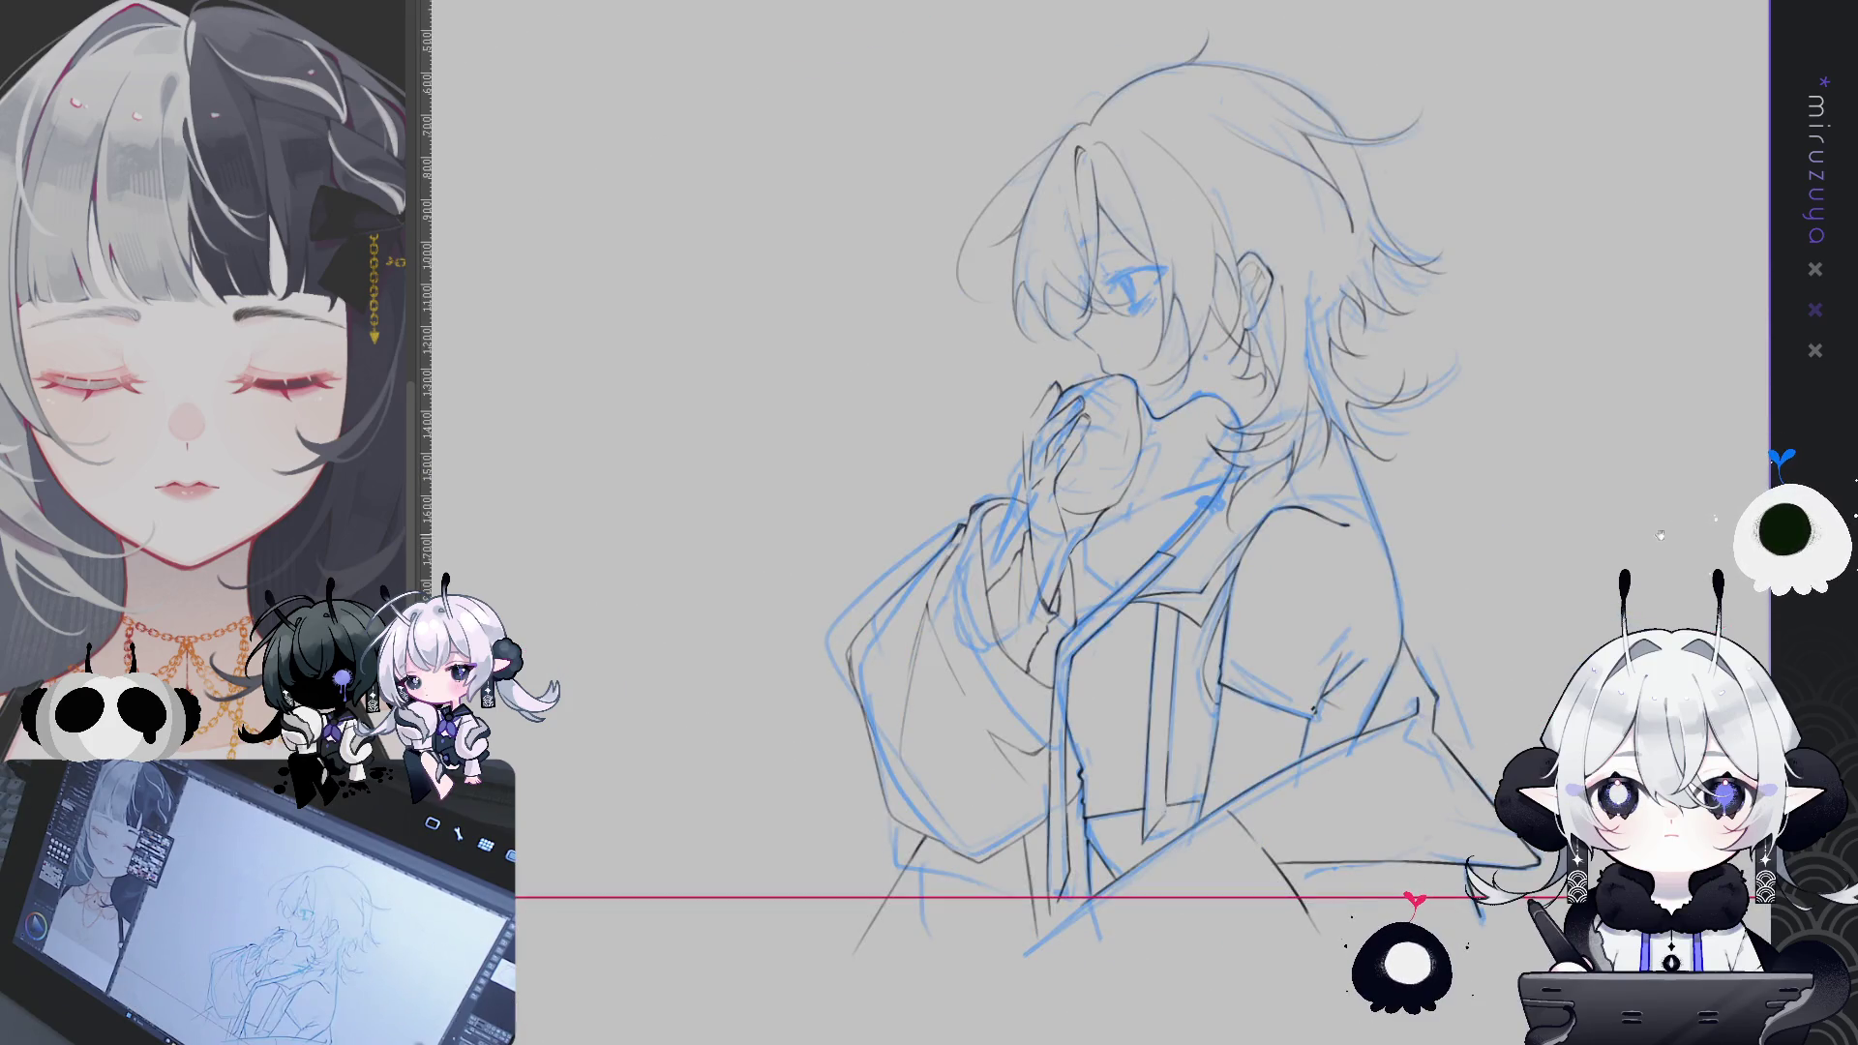
{"action": "key", "text": "ctrl+0"}
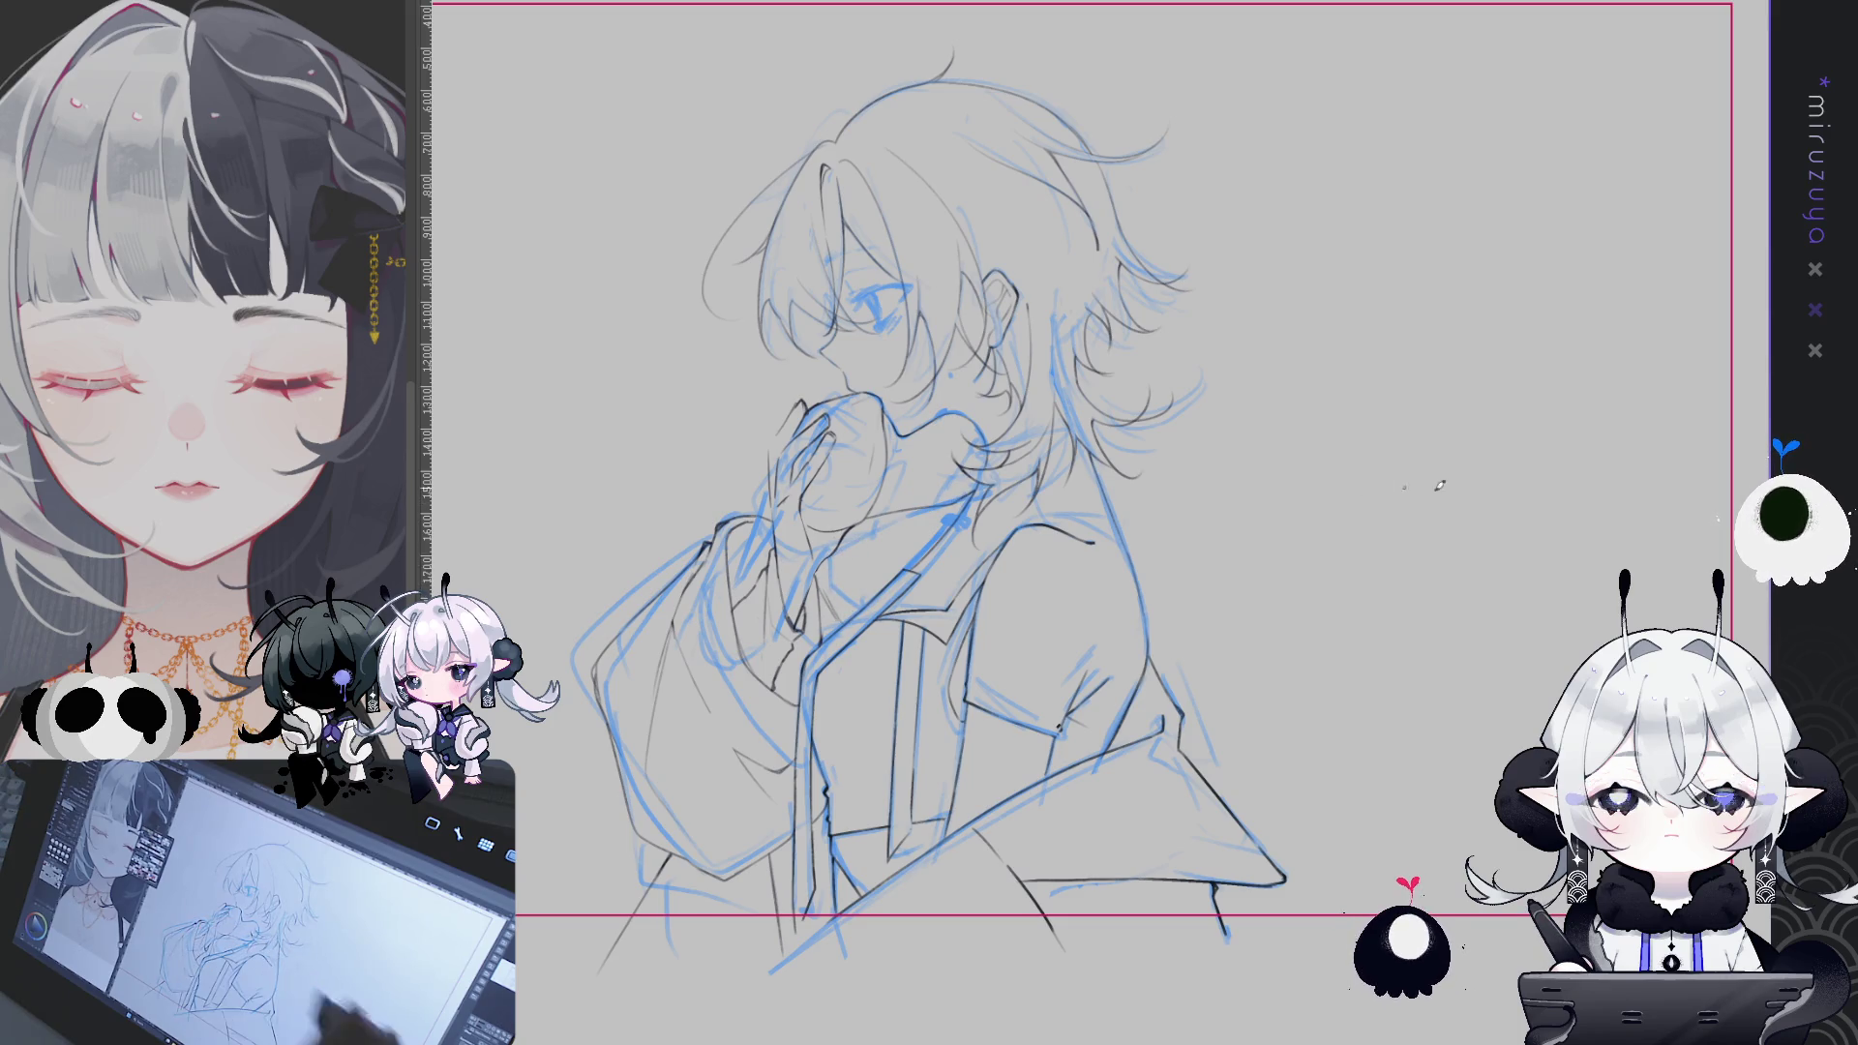
{"action": "key", "text": "ctrl+h"}
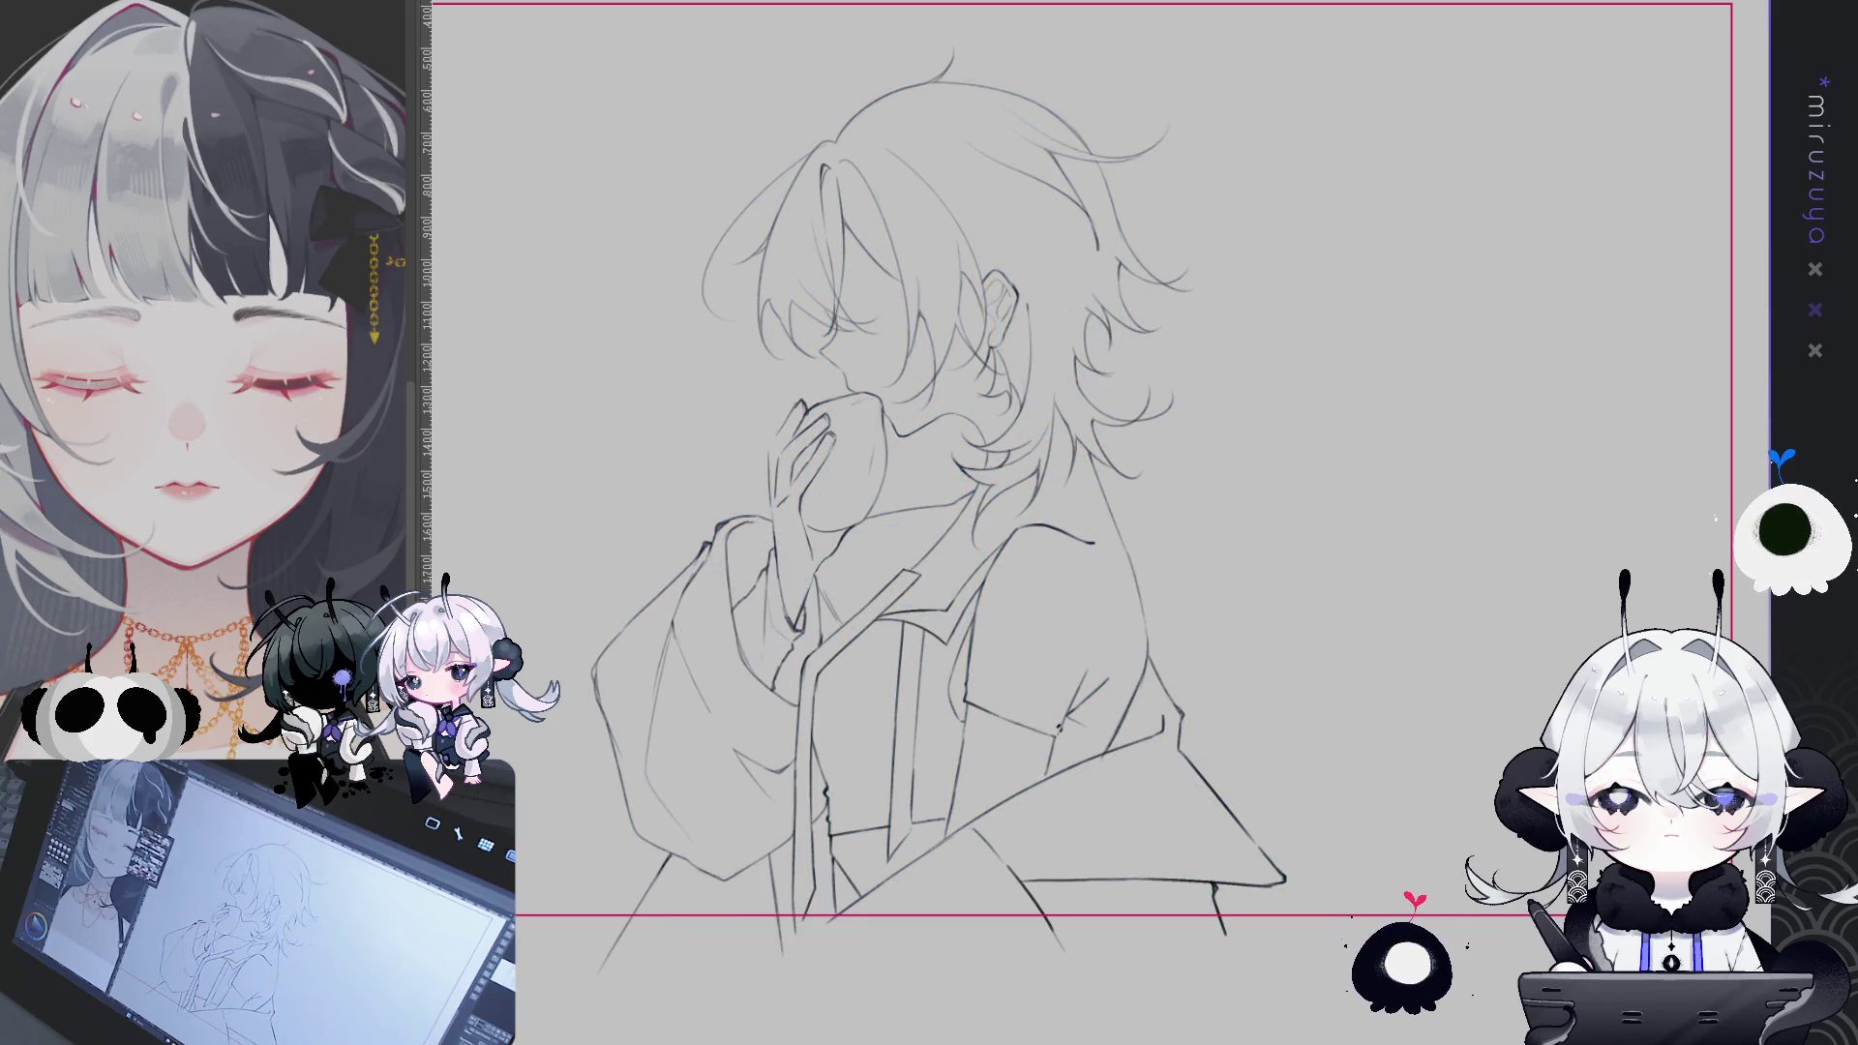
{"action": "key", "text": "ctrl+h"}
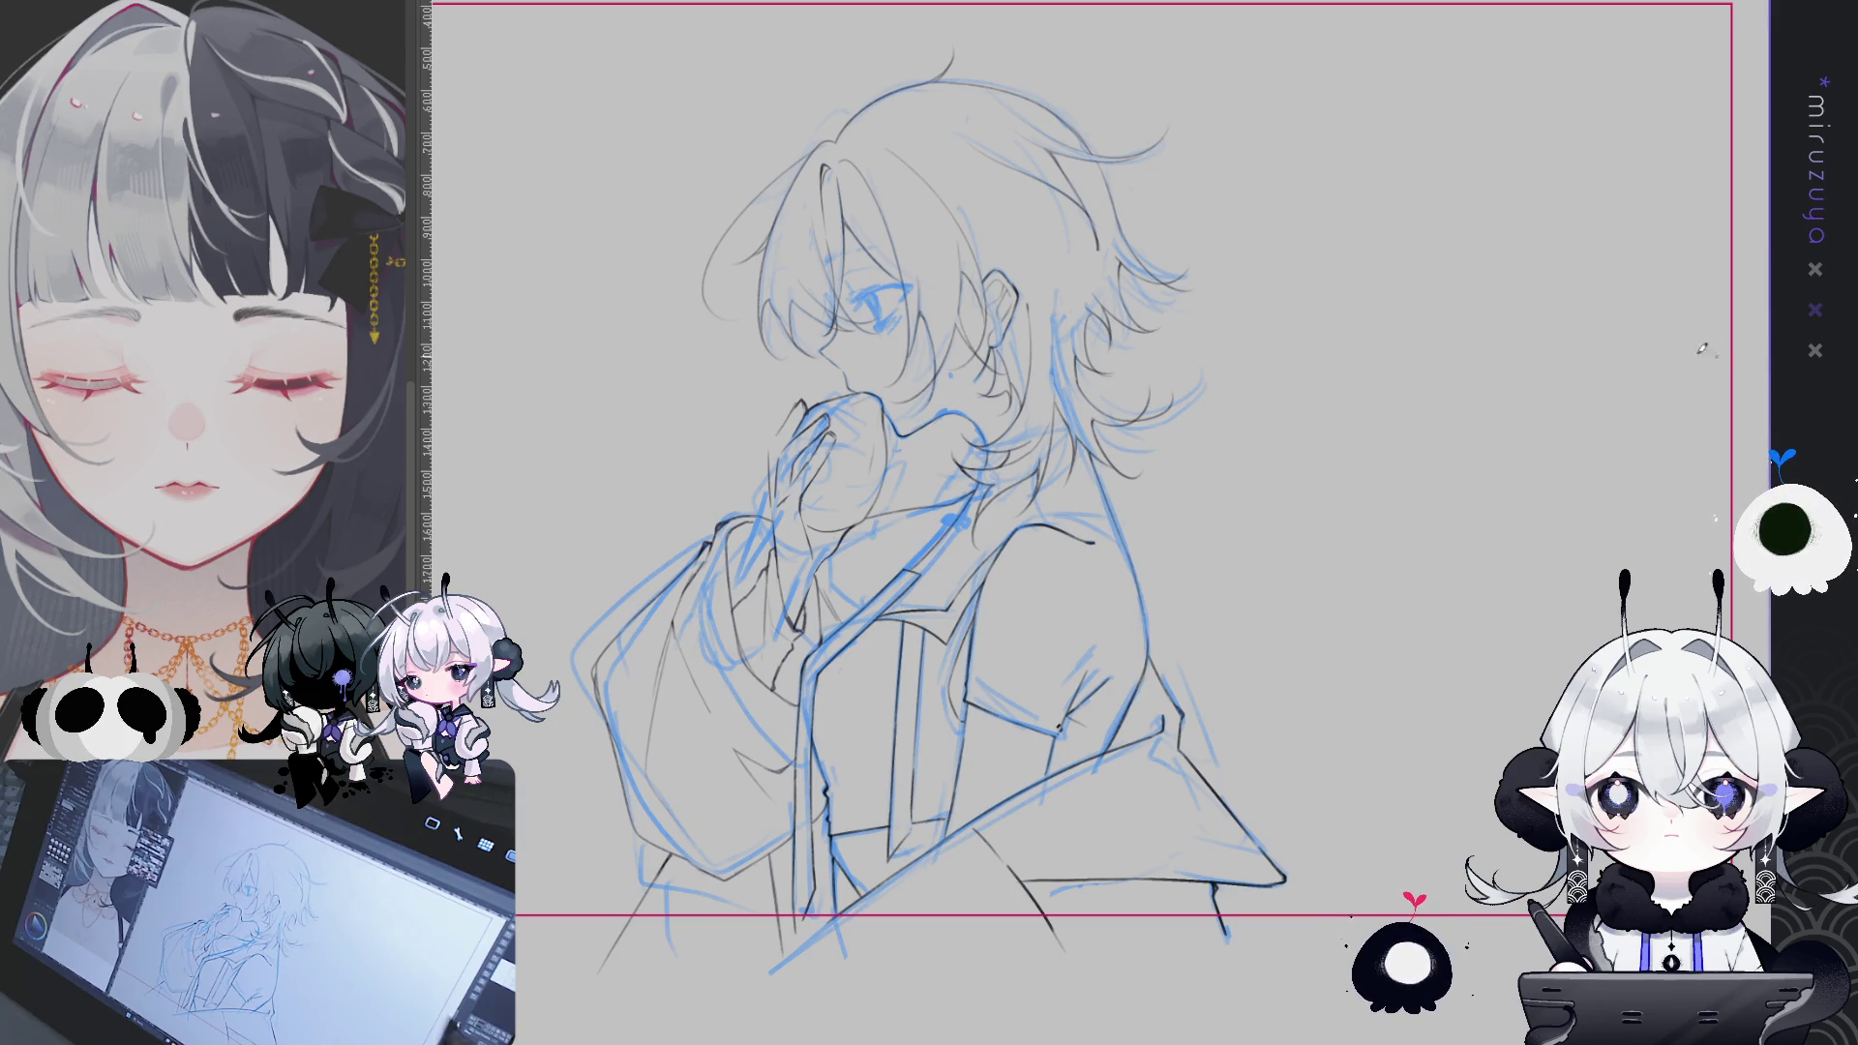
- Shift the canvas view slightly up and left over the sketch
{"action": "mouse_move", "coordinate": [1281, 727]}
{"action": "left_mouse_down"}
{"action": "mouse_move", "coordinate": [1249, 650]}
{"action": "mouse_move", "coordinate": [1255, 669]}
{"action": "left_mouse_up"}
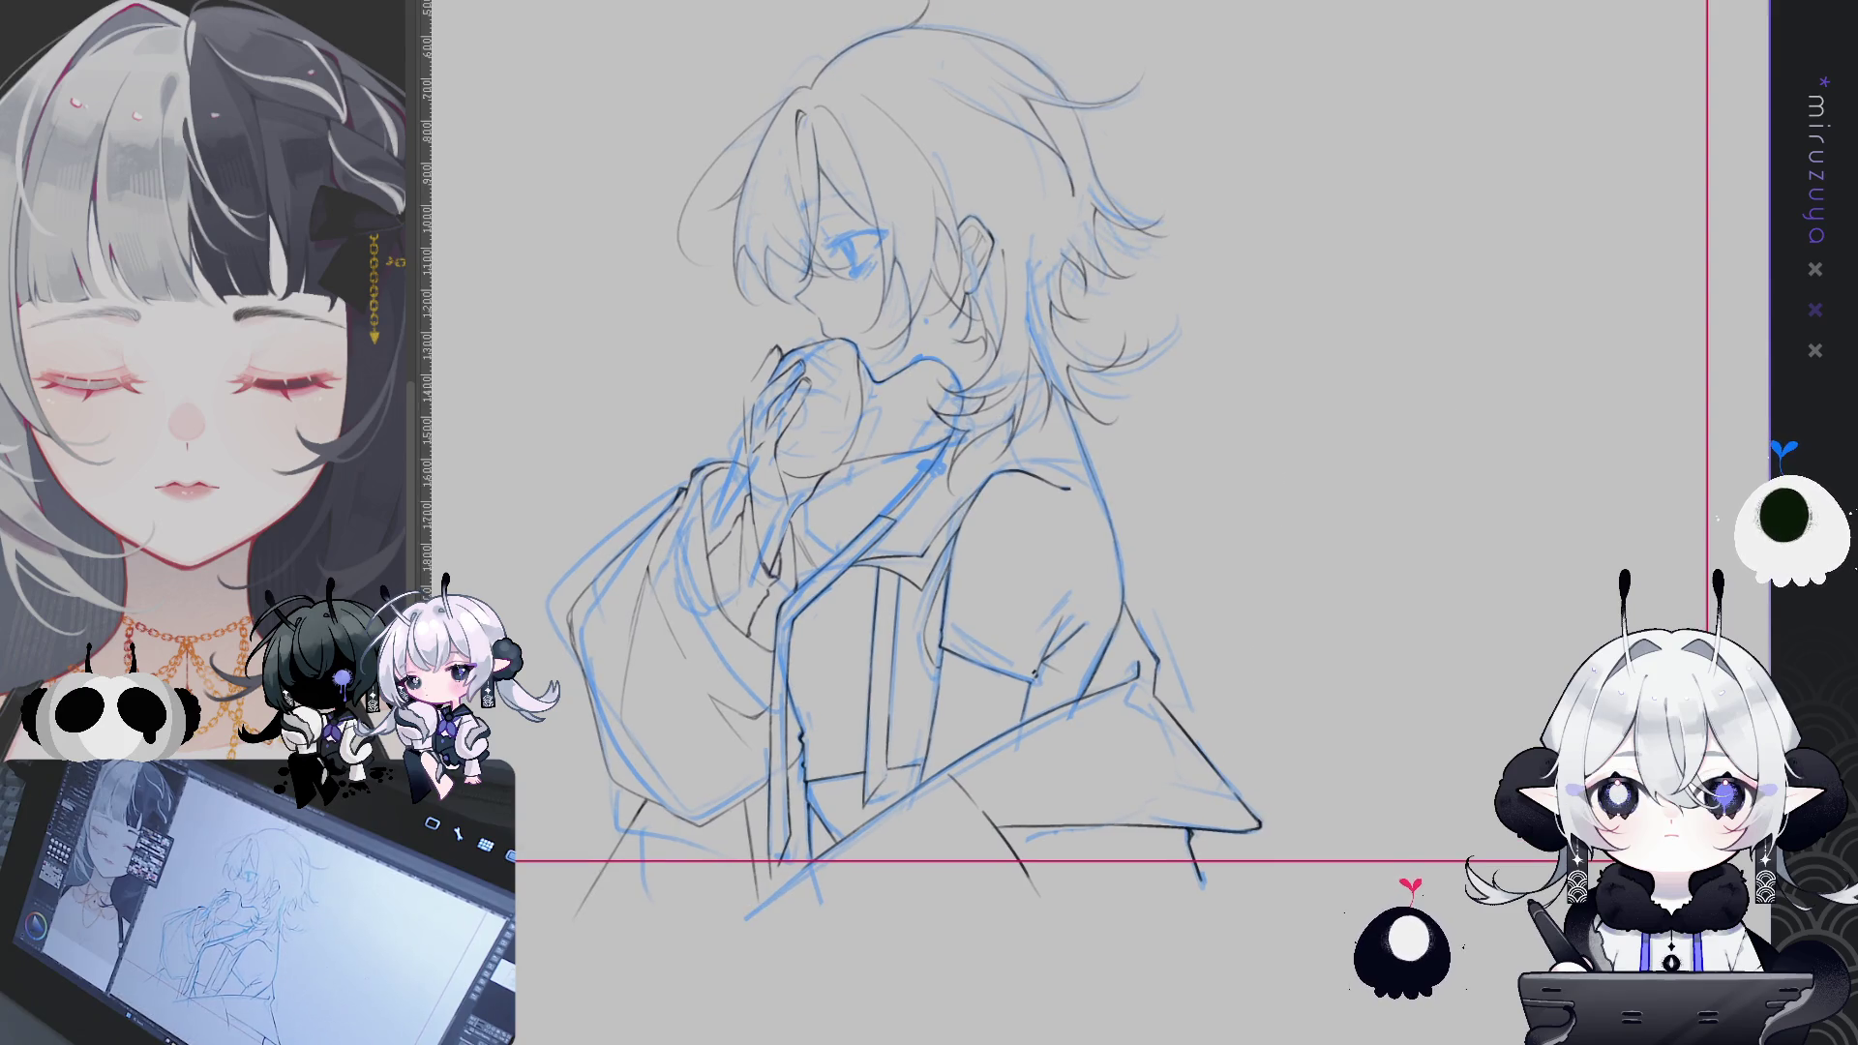
- Mirror and tilt the view, then draw a thin vertical line down the torso
{"action": "key", "text": "h"}
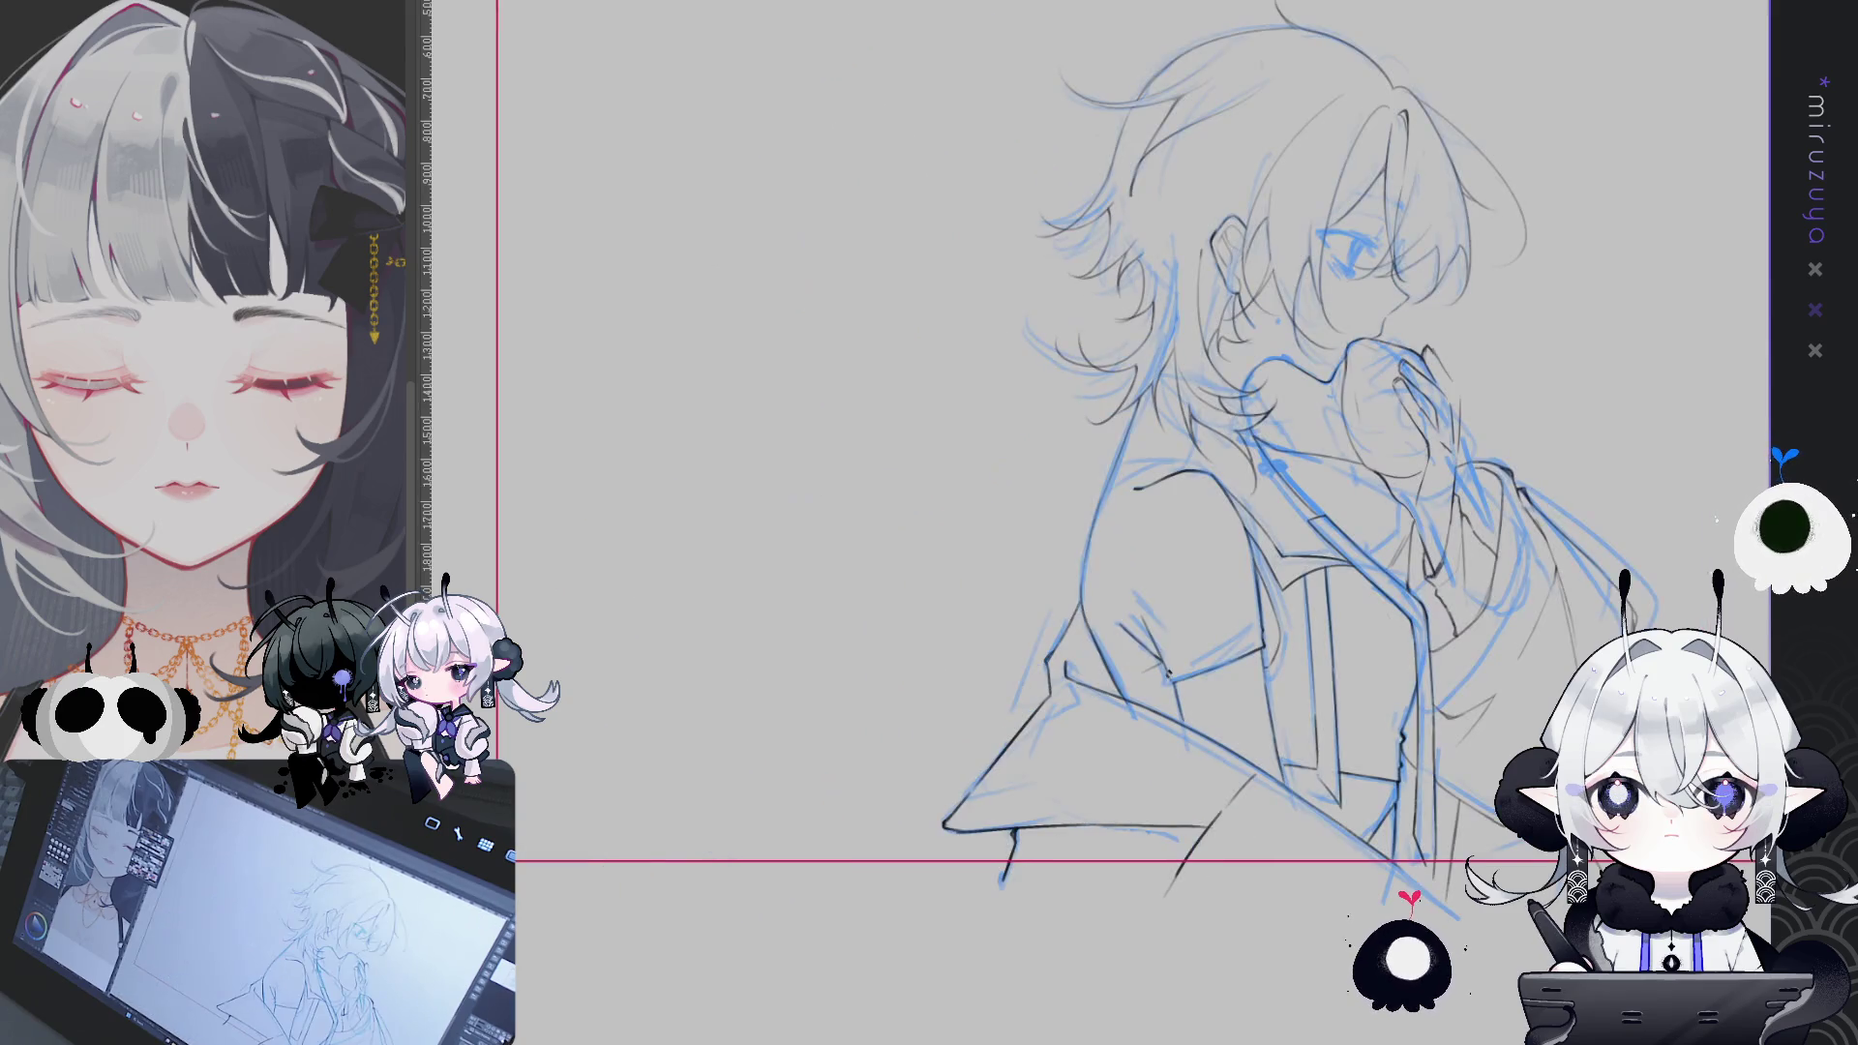
{"action": "key", "text": "h"}
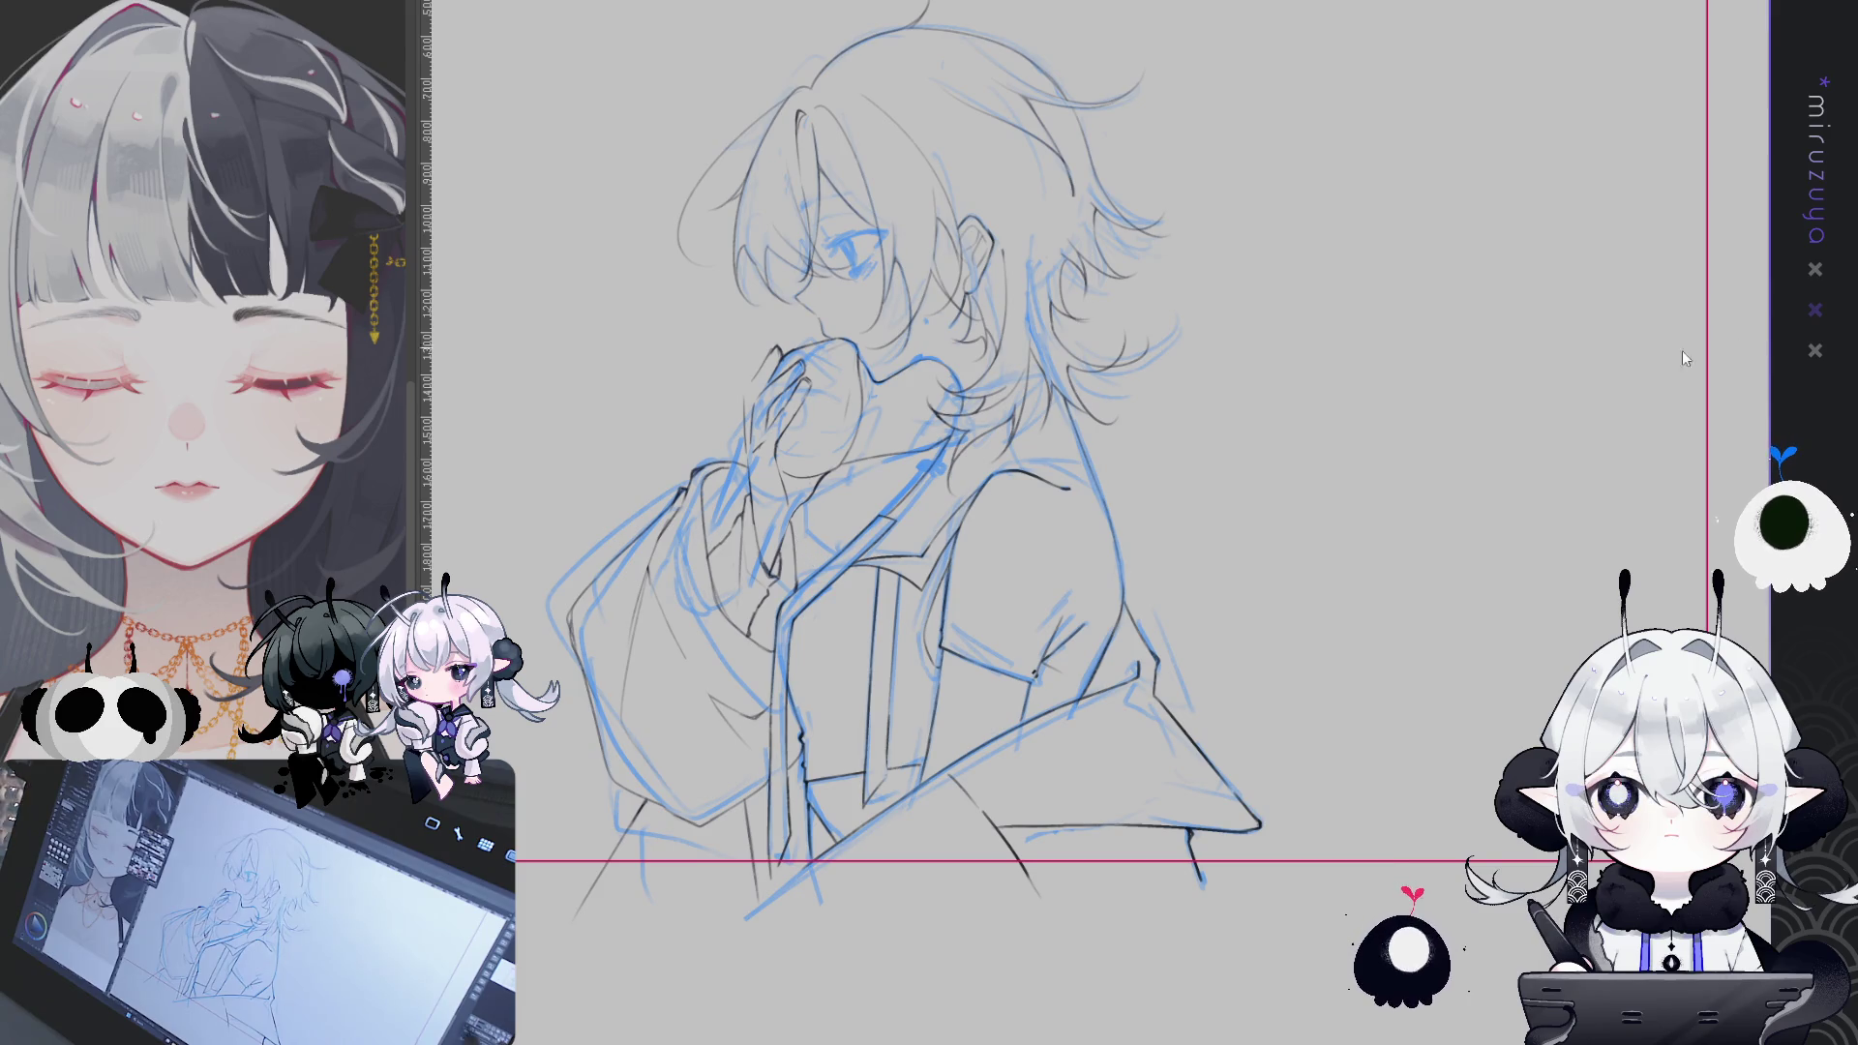
{"action": "key", "text": "h"}
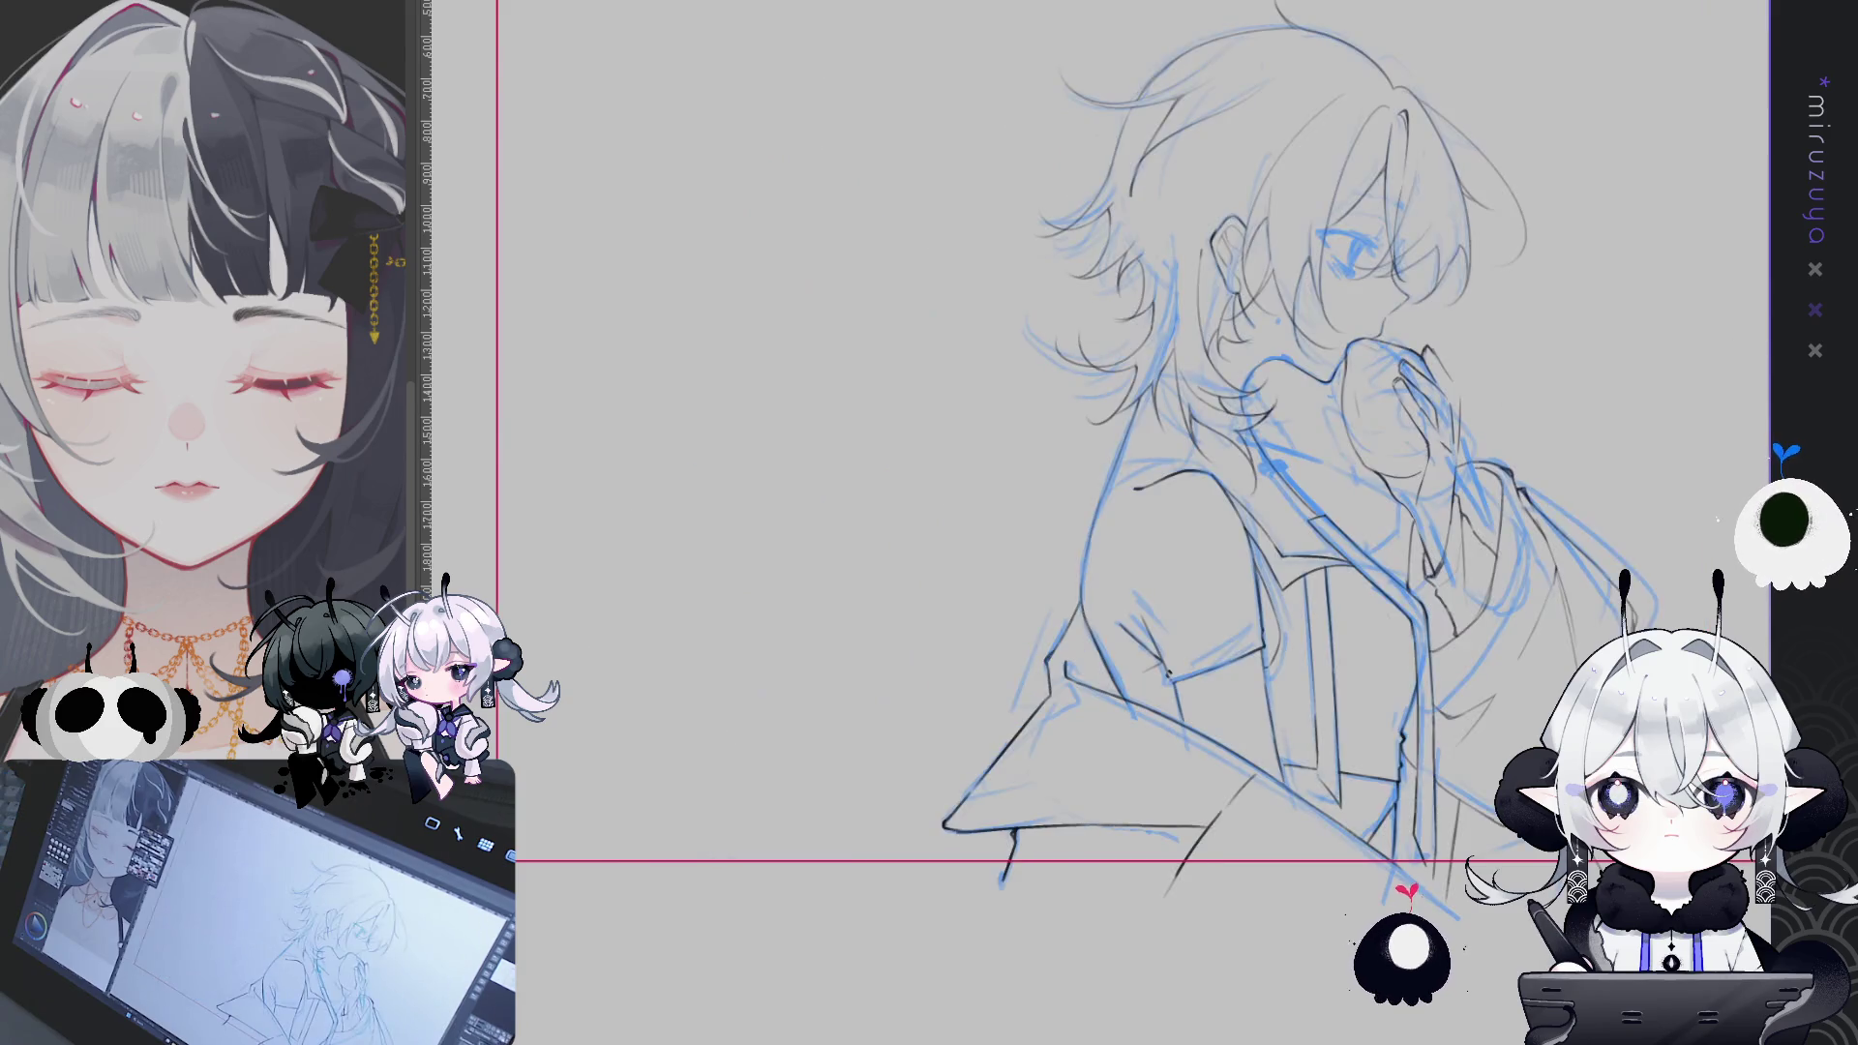
{"action": "left_click_drag", "start_coordinate": [1142, 542], "coordinate": [1086, 471]}
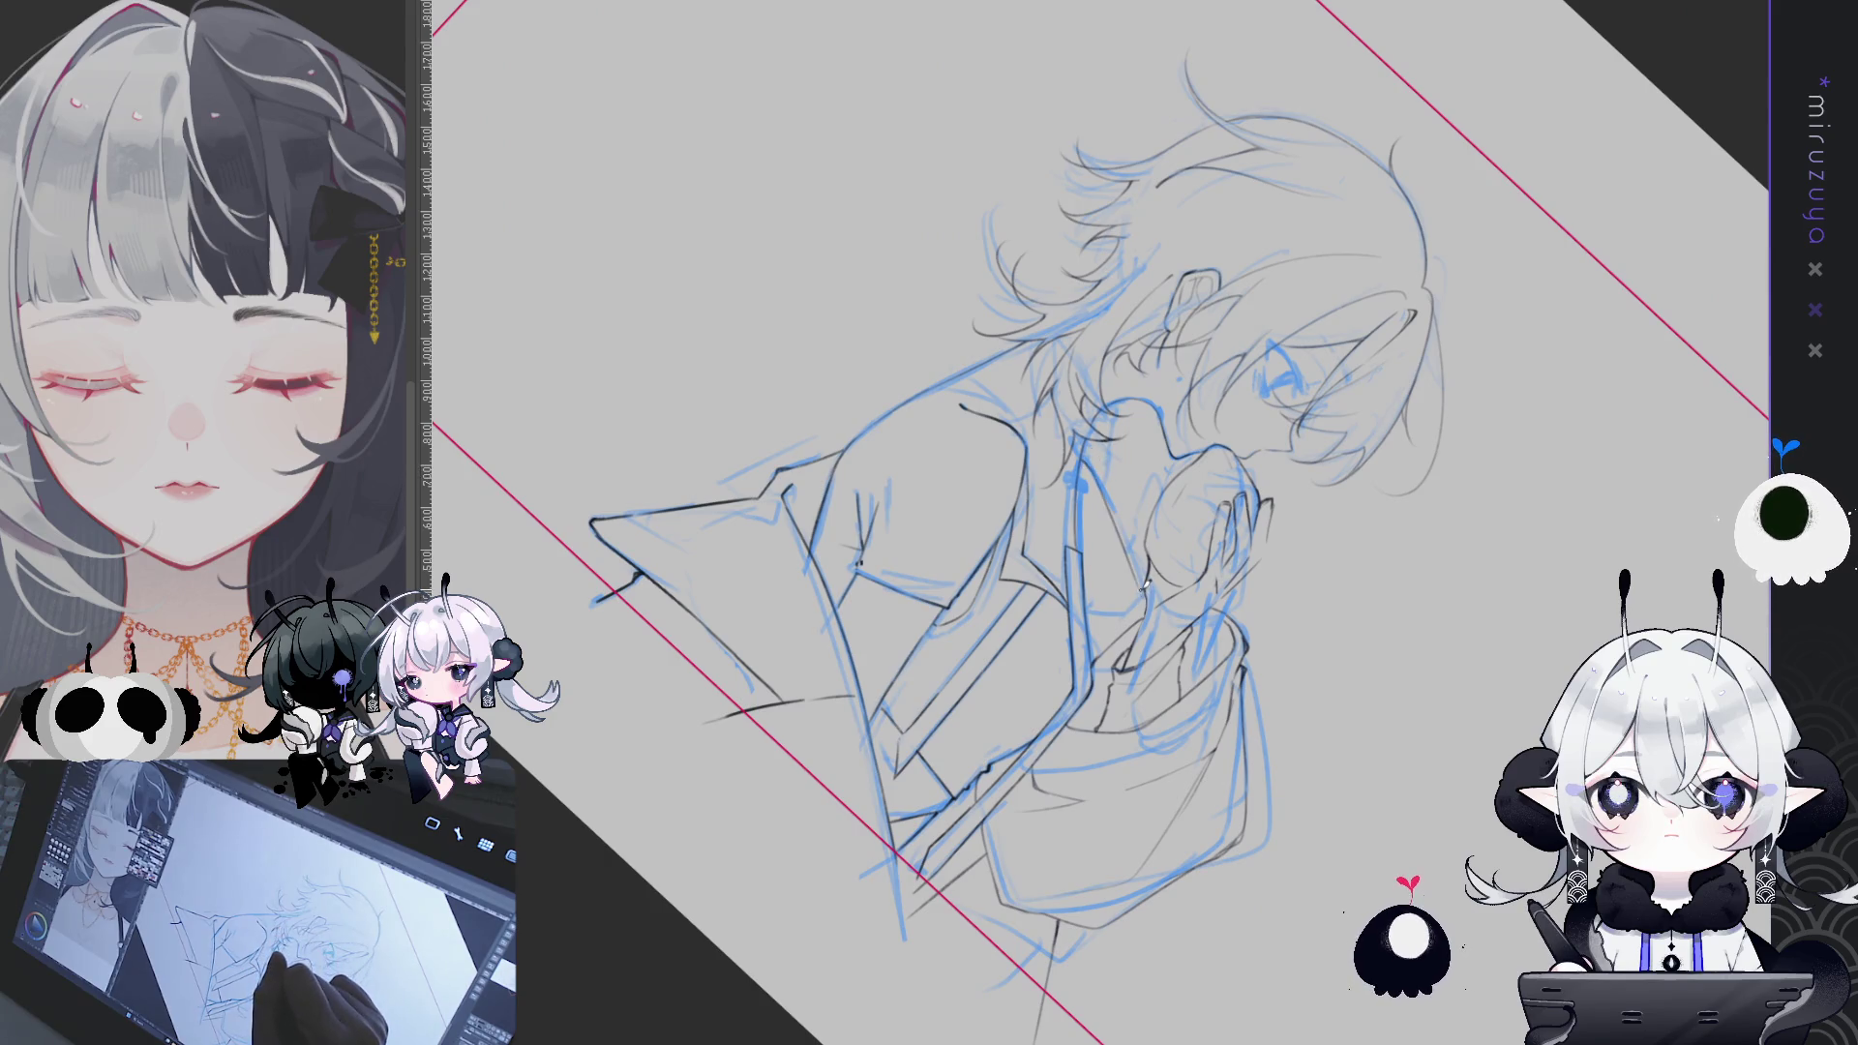
{"action": "left_click_drag", "start_coordinate": [1111, 488], "coordinate": [1109, 641]}
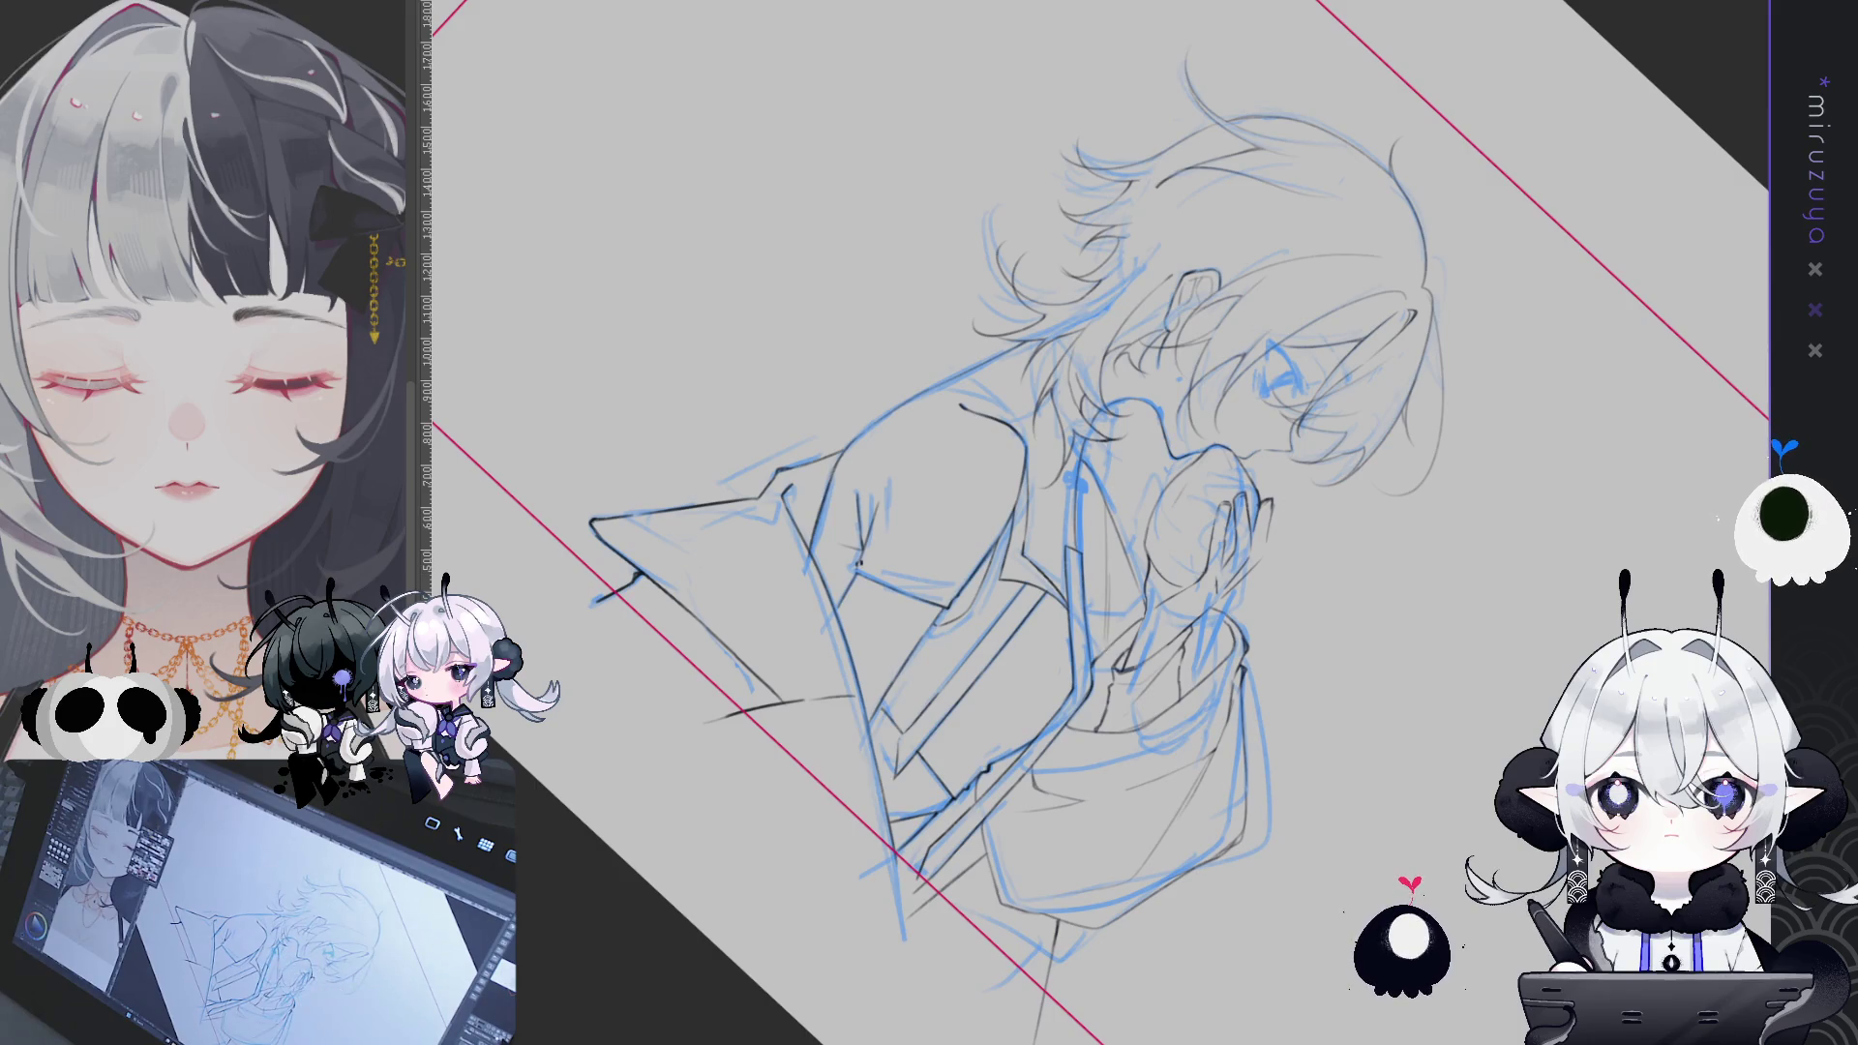
- Reset the view upright and reframe it zoomed in on the figure's face
{"action": "key", "text": "ctrl+@"}
{"action": "scroll", "coordinate": [1093, 522], "scroll_direction": "down", "scroll_amount": 2}
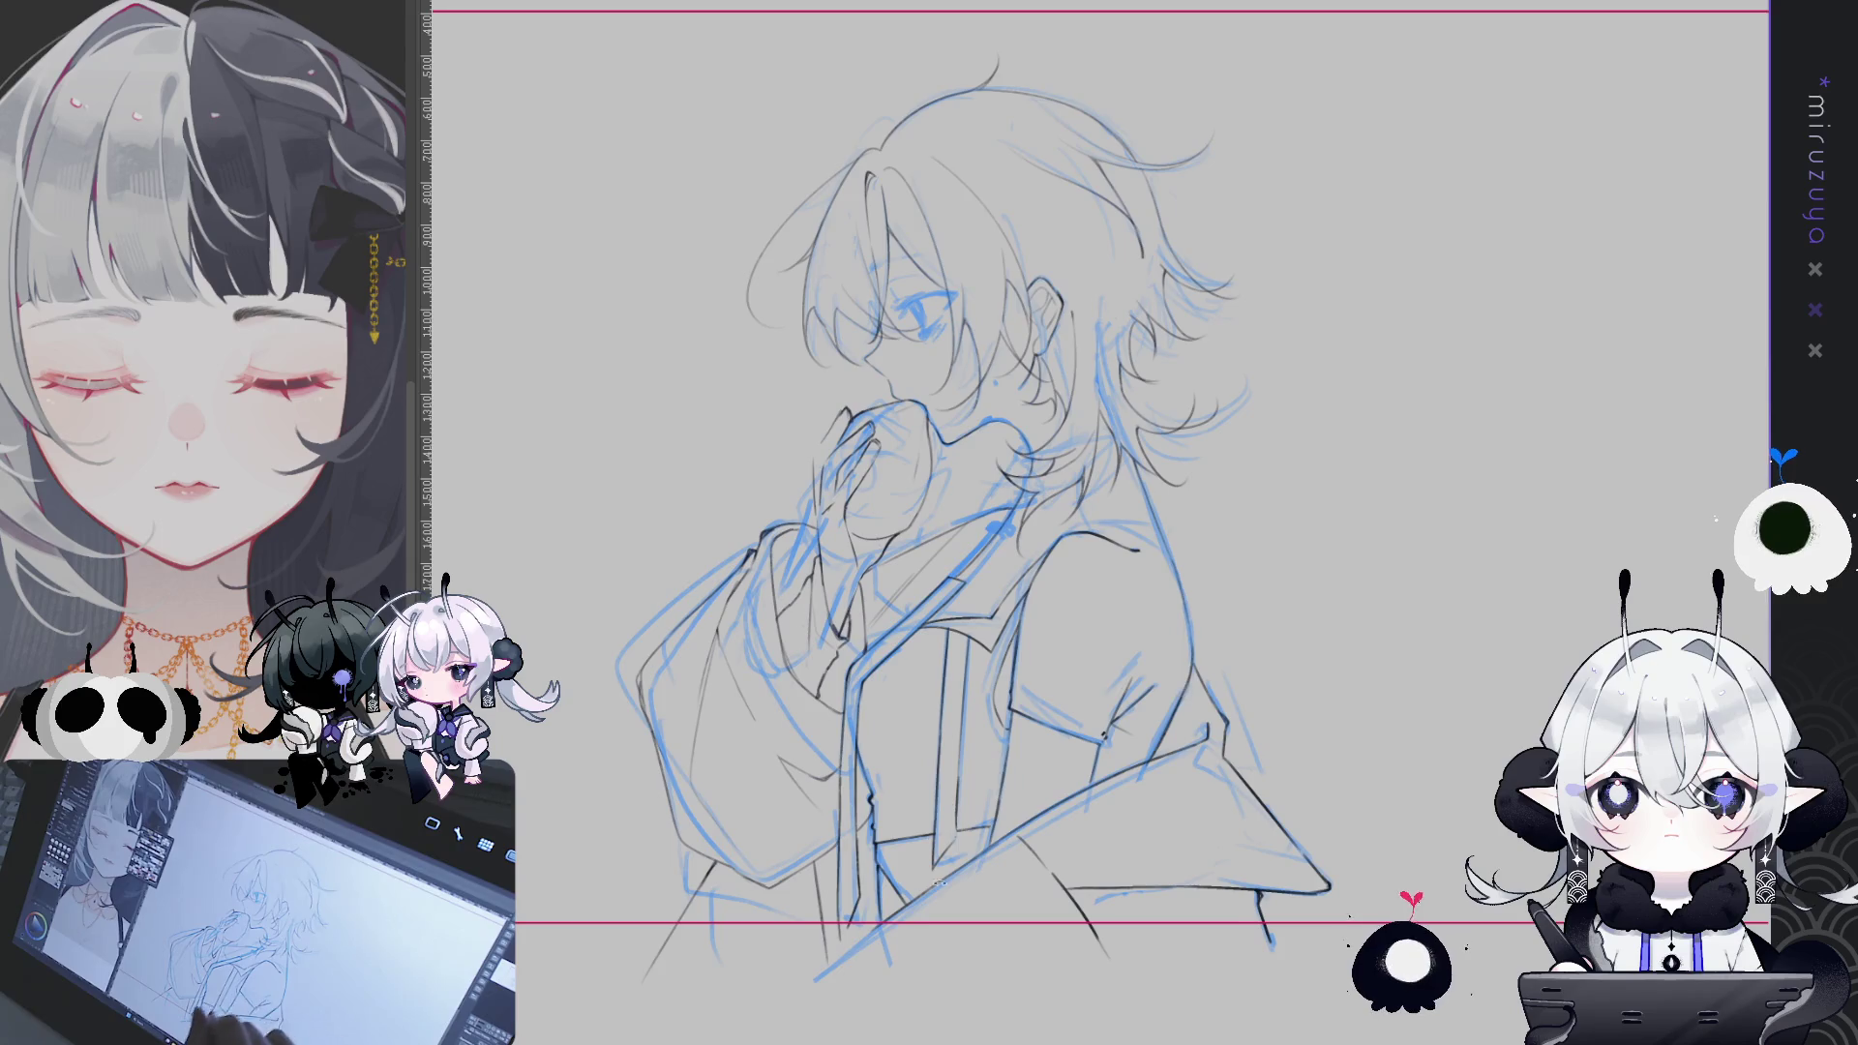
{"action": "left_click_drag", "start_coordinate": [1258, 290], "coordinate": [1043, 595]}
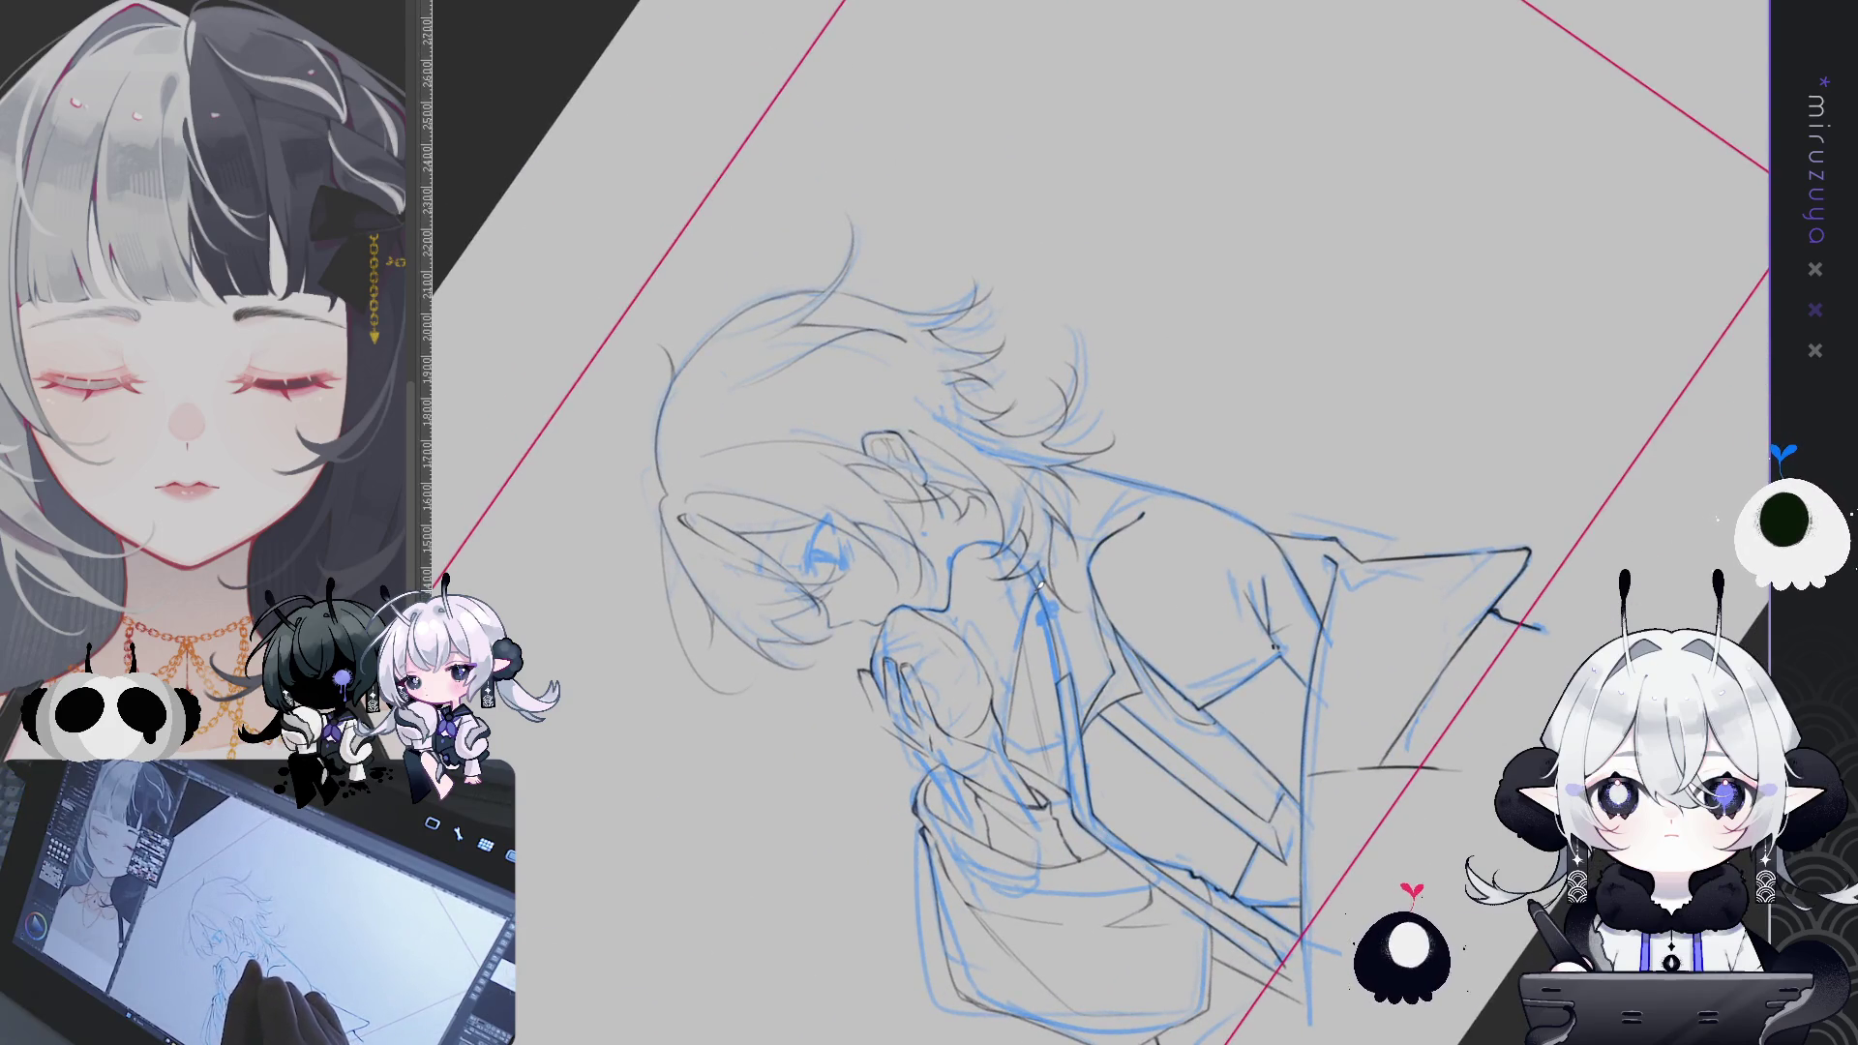
{"action": "key", "text": "ctrl+@"}
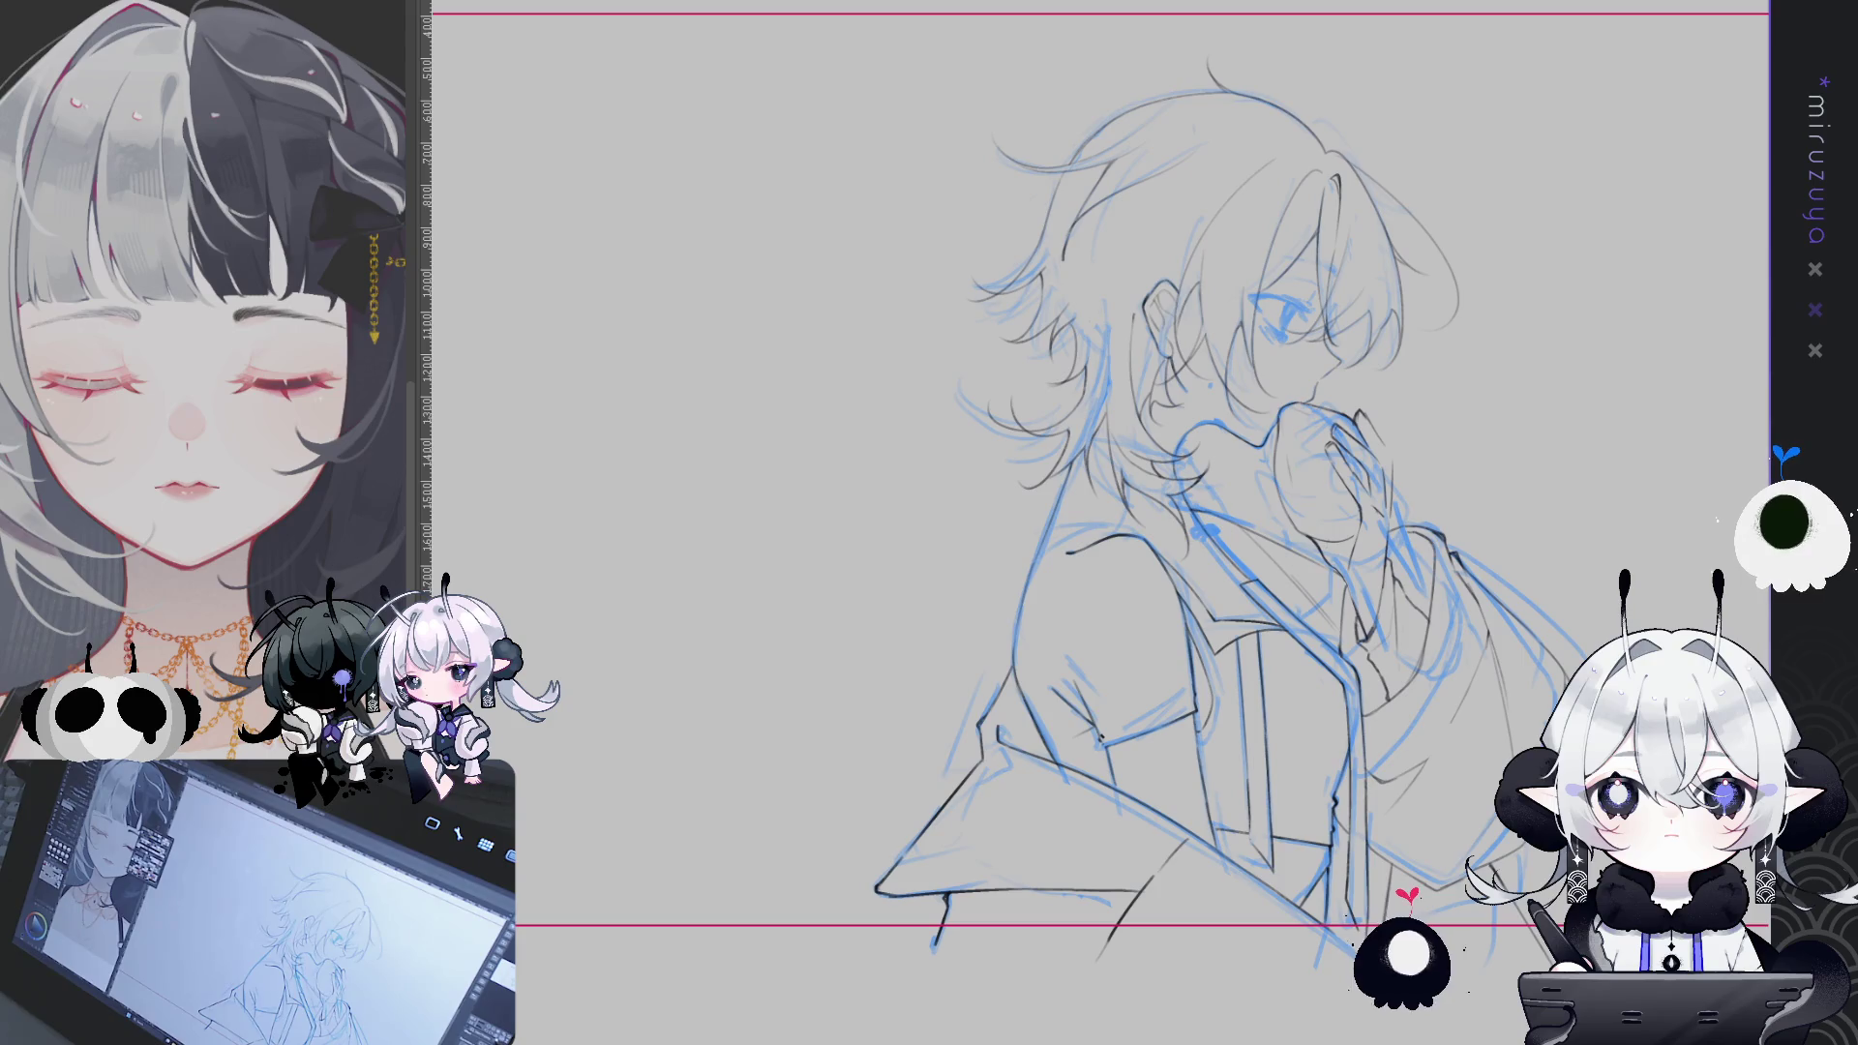
{"action": "left_click_drag", "start_coordinate": [1778, 462], "coordinate": [1601, 413]}
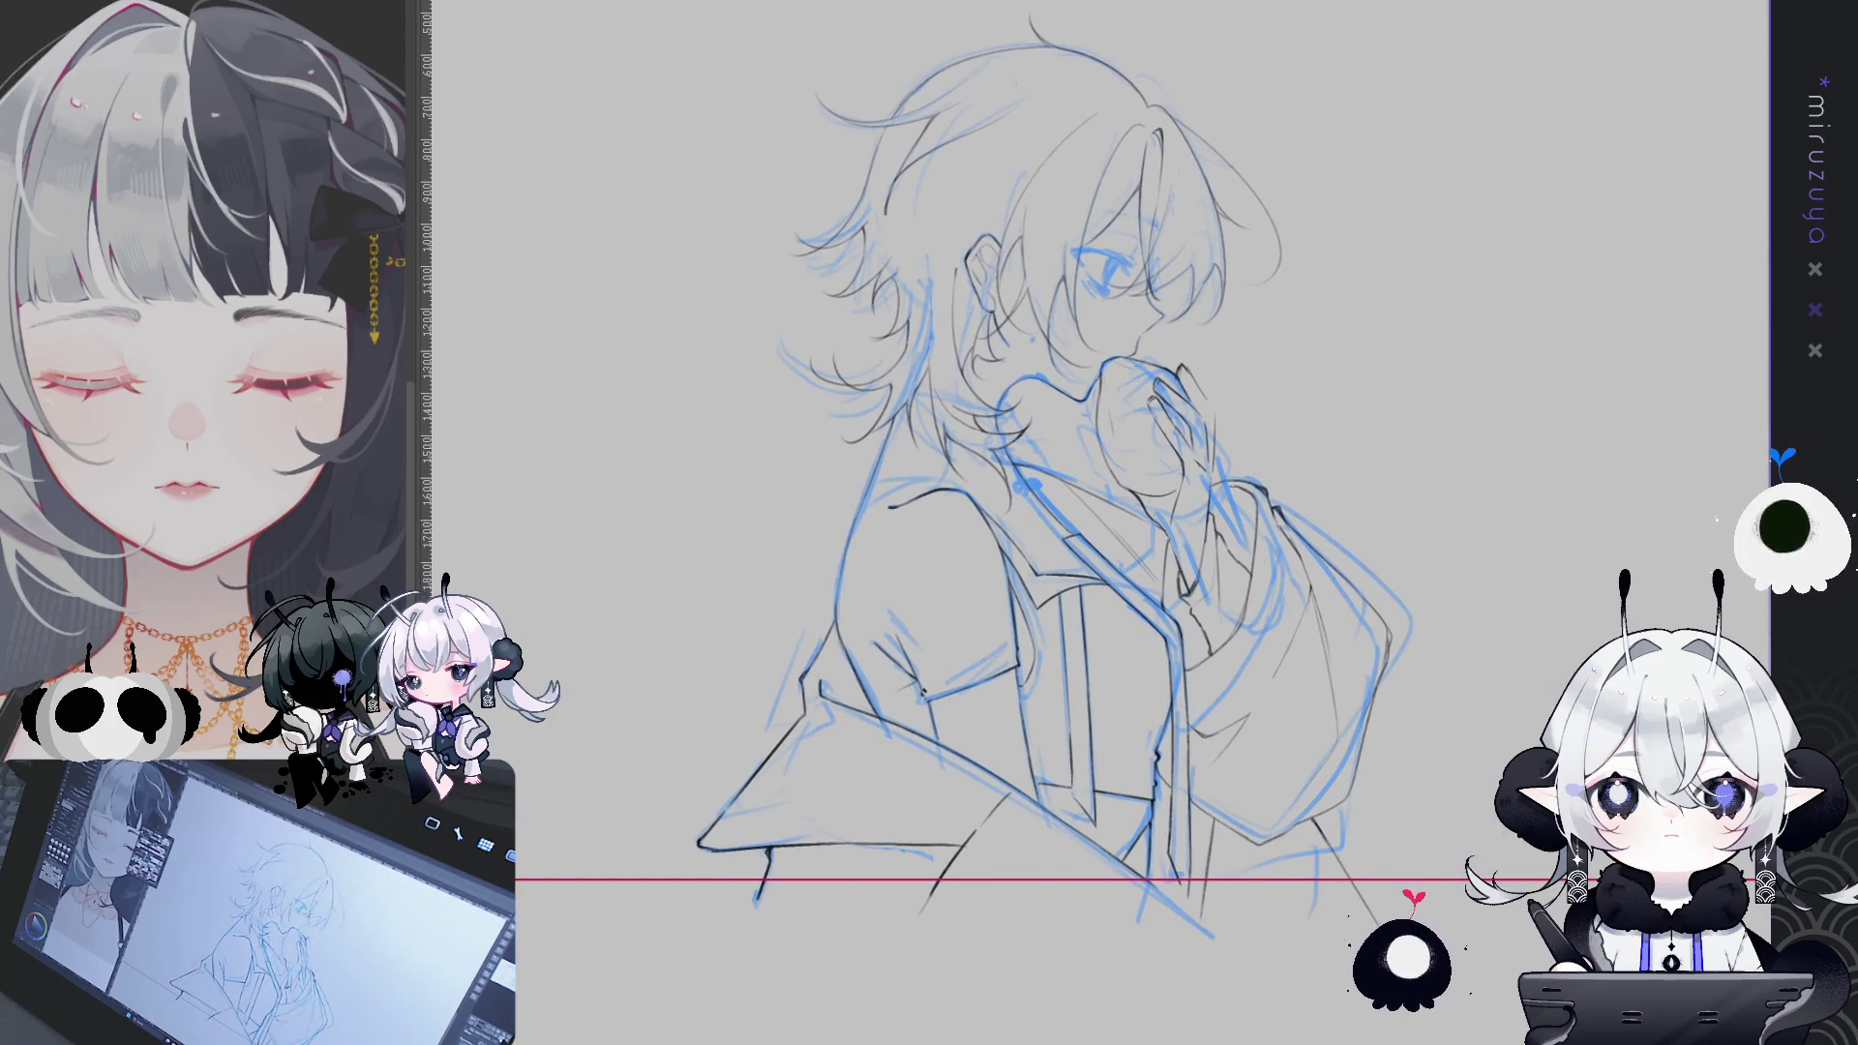
{"action": "scroll", "coordinate": [1065, 484], "scroll_direction": "up", "scroll_amount": 5}
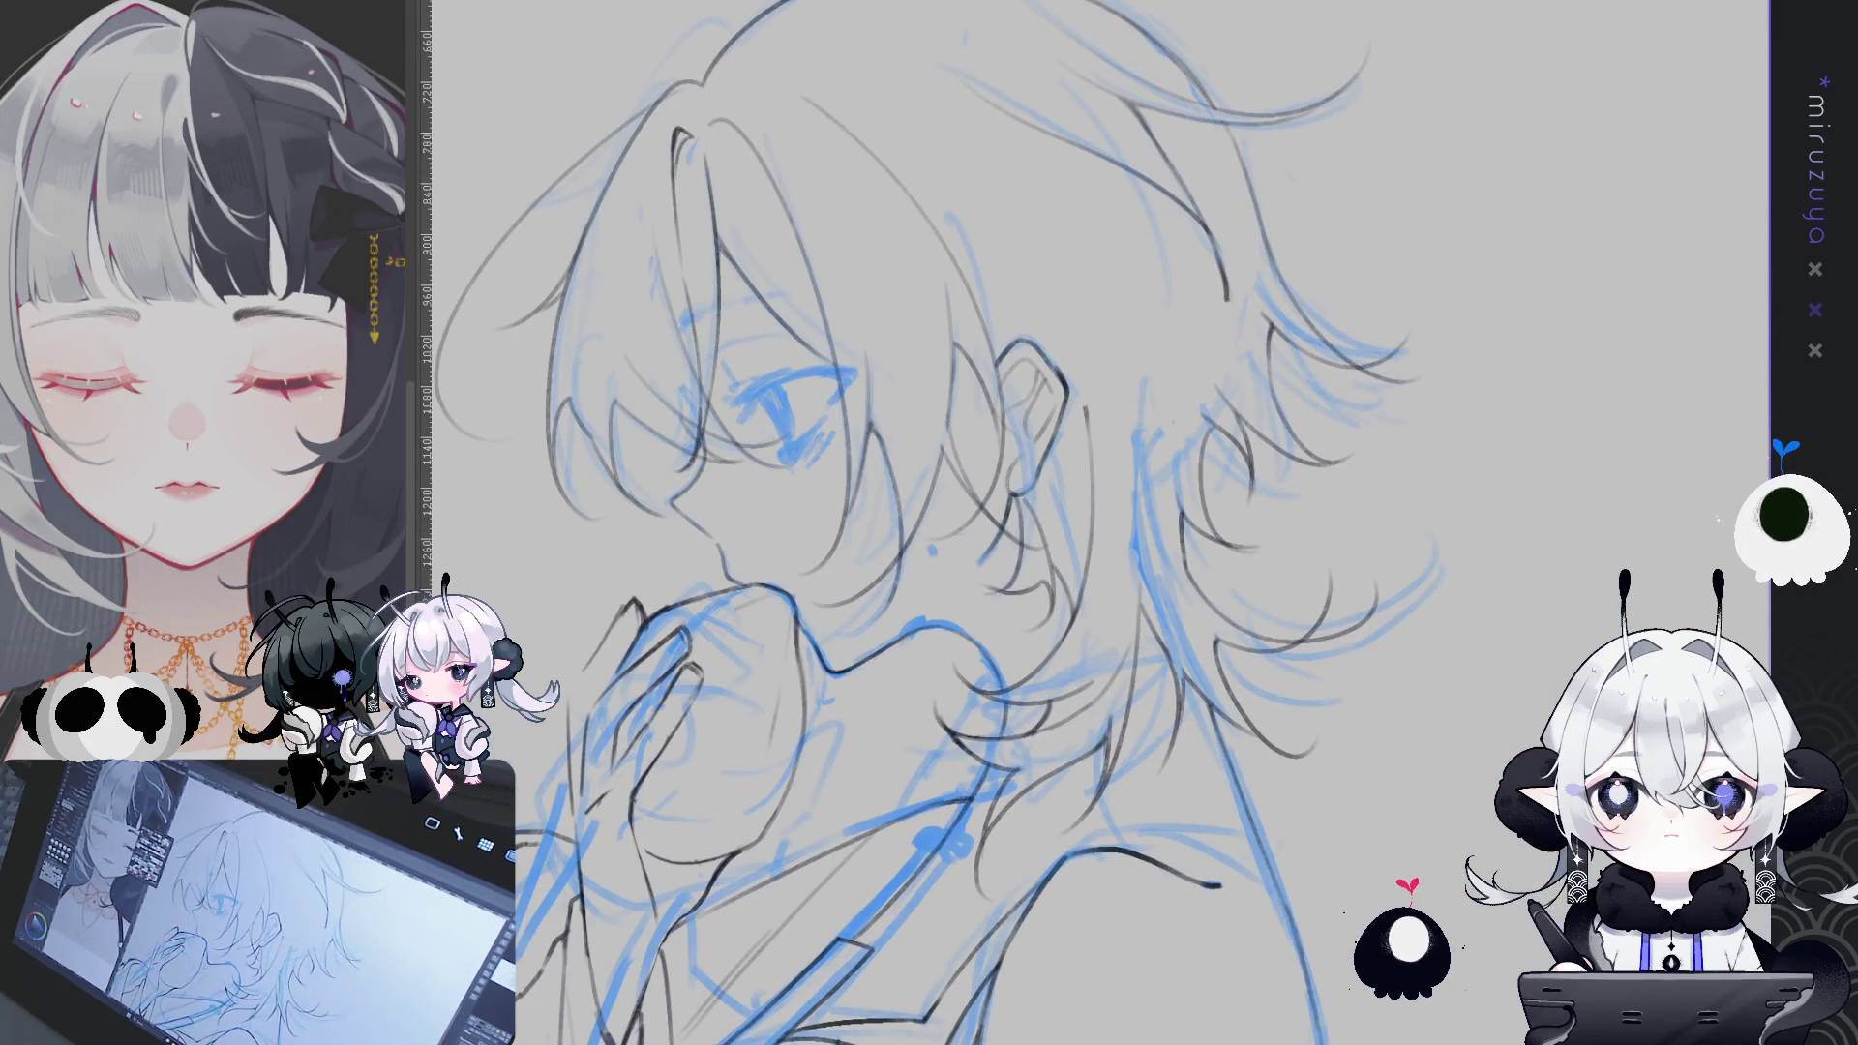
- Reframe and turn the view sideways, then straighten it centred on the face
{"action": "left_click_drag", "start_coordinate": [968, 484], "coordinate": [1162, 426]}
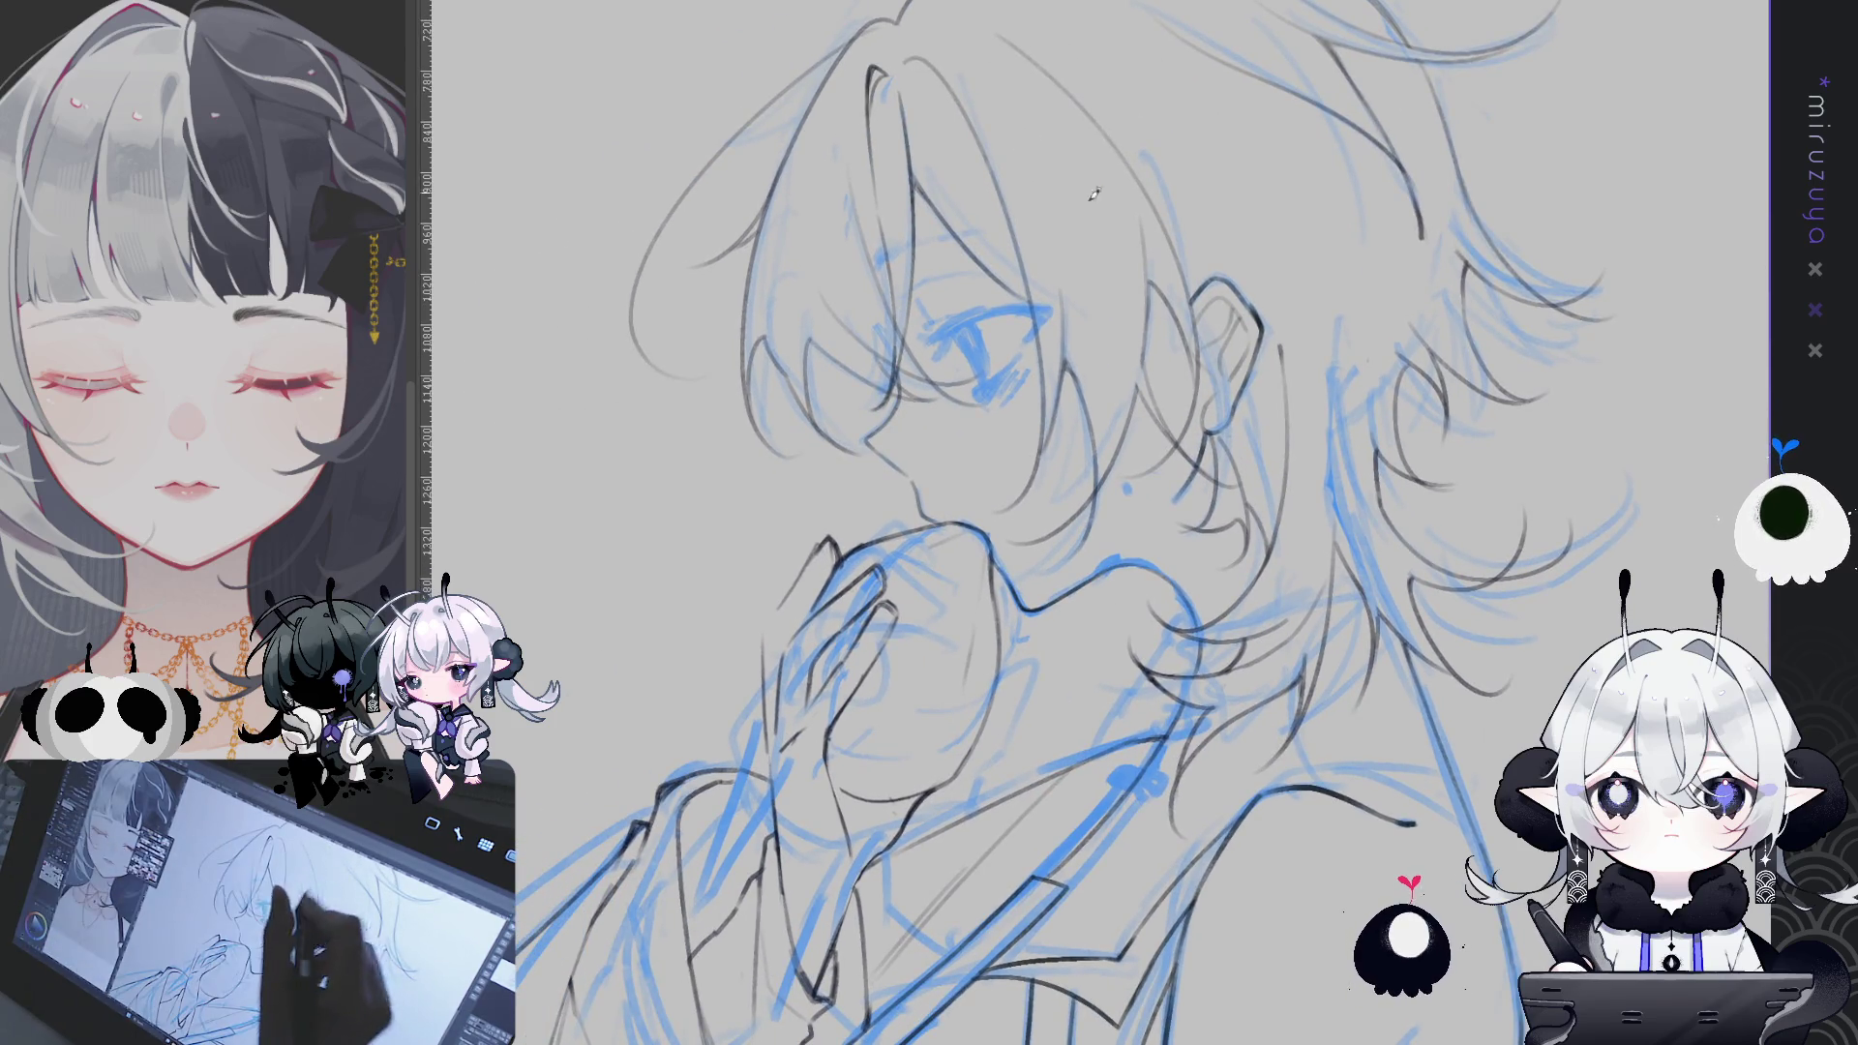
{"action": "left_click_drag", "start_coordinate": [947, 350], "coordinate": [1167, 688]}
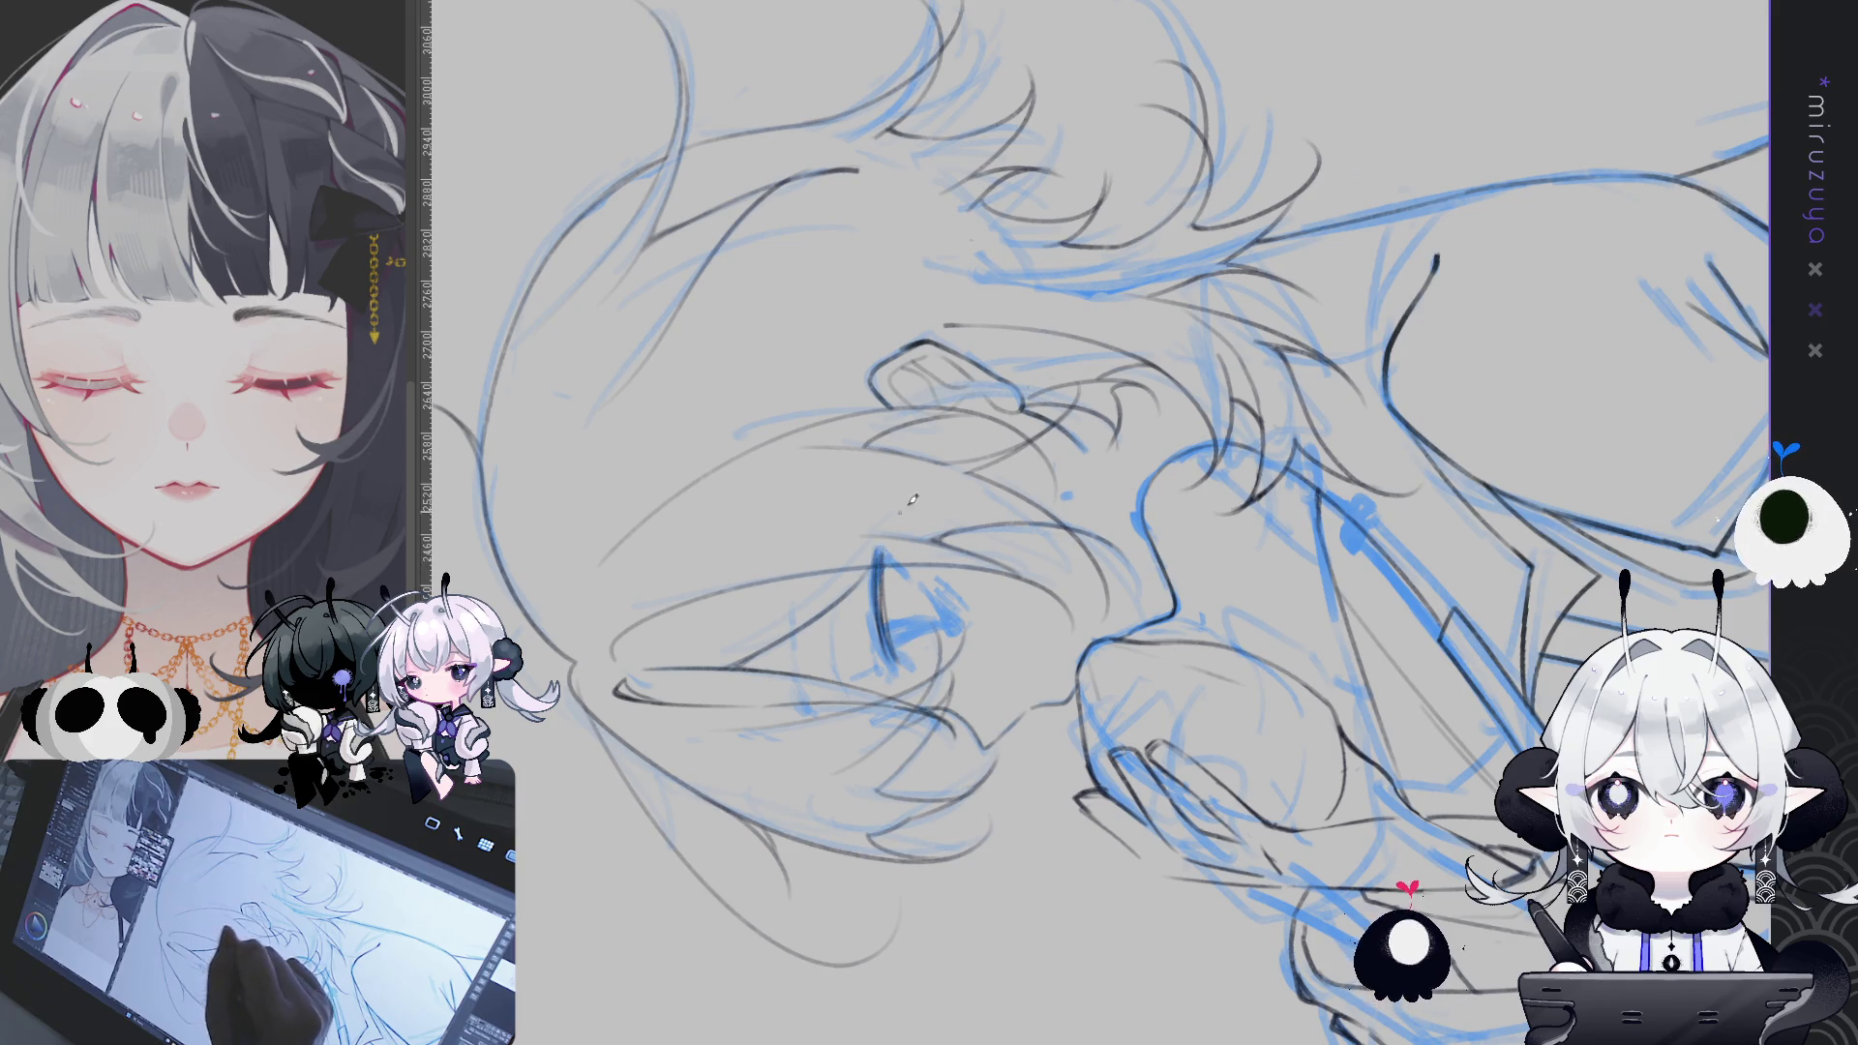
{"action": "key", "text": "ctrl+@"}
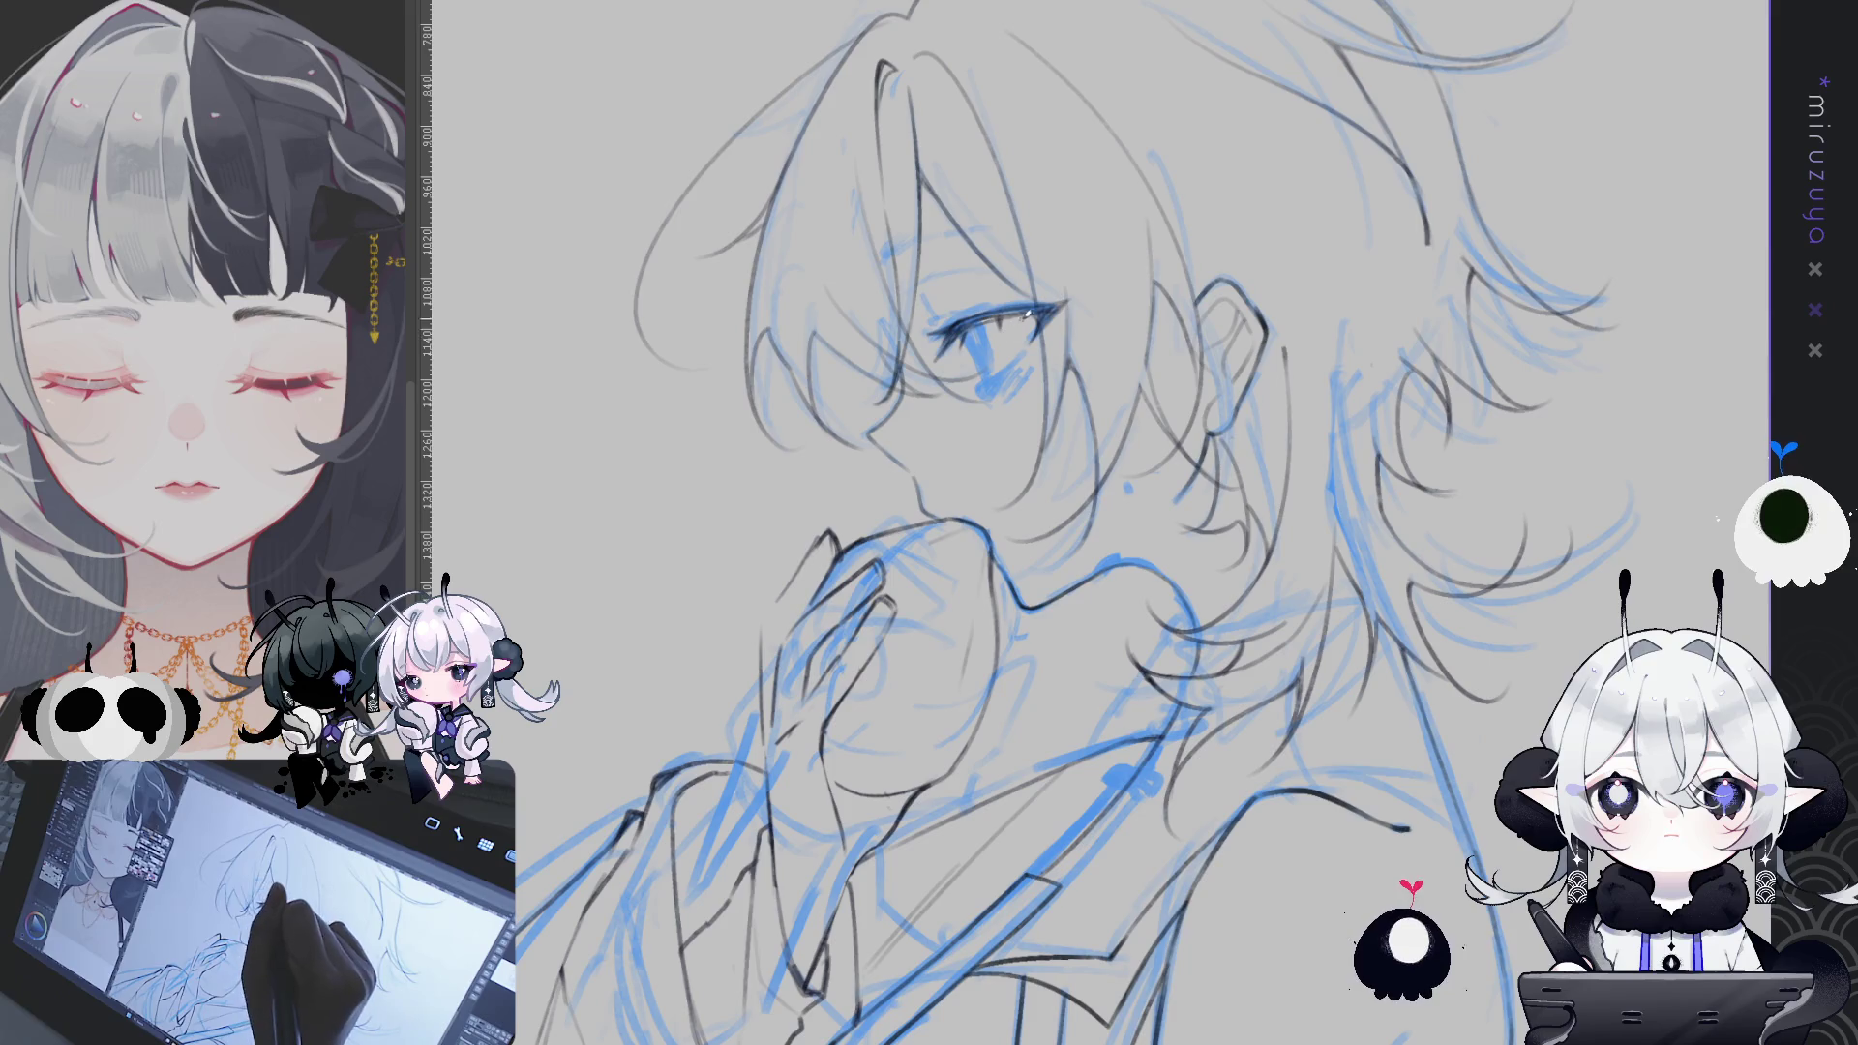
- Rotate and zoom the view around the face, then reset it upright framed on the head
{"action": "left_click_drag", "start_coordinate": [1028, 313], "coordinate": [1135, 689]}
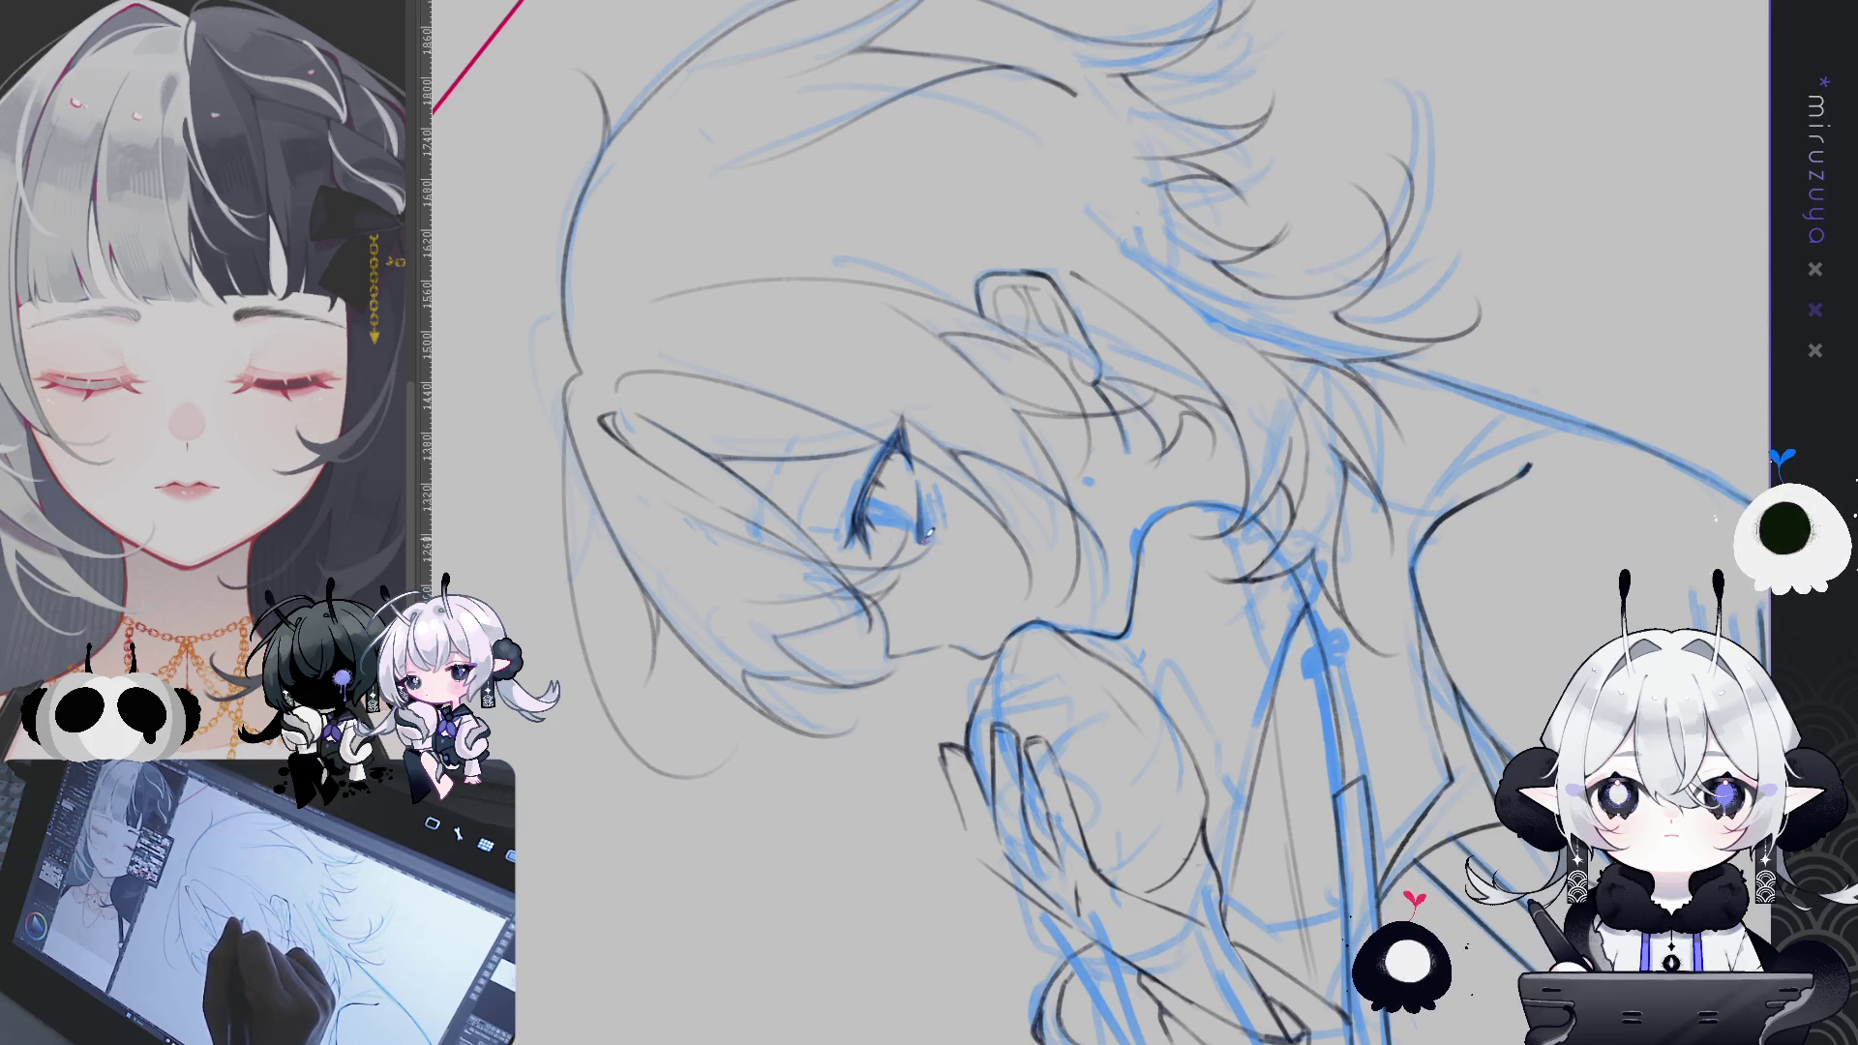
{"action": "key", "text": "ctrl+0"}
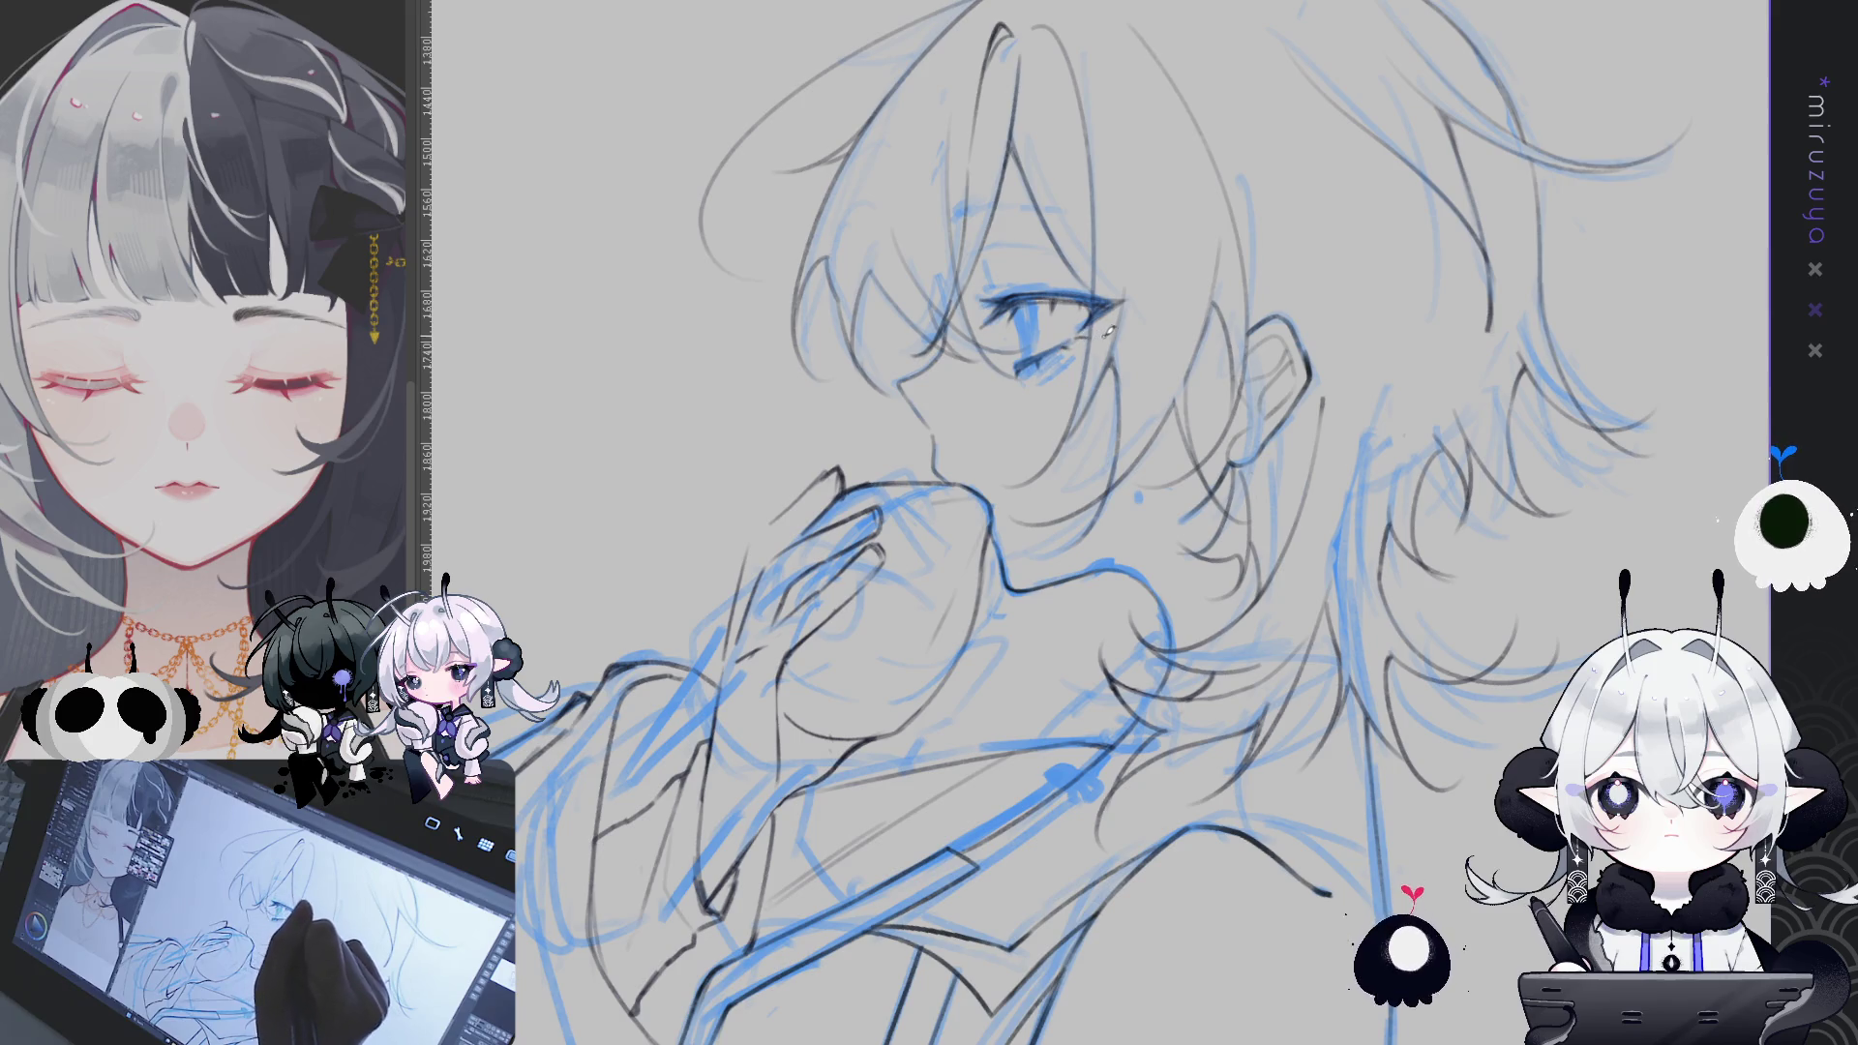
{"action": "mouse_move", "coordinate": [1376, 337]}
{"action": "left_mouse_down"}
{"action": "mouse_move", "coordinate": [1171, 406]}
{"action": "mouse_move", "coordinate": [1190, 377]}
{"action": "left_mouse_up"}
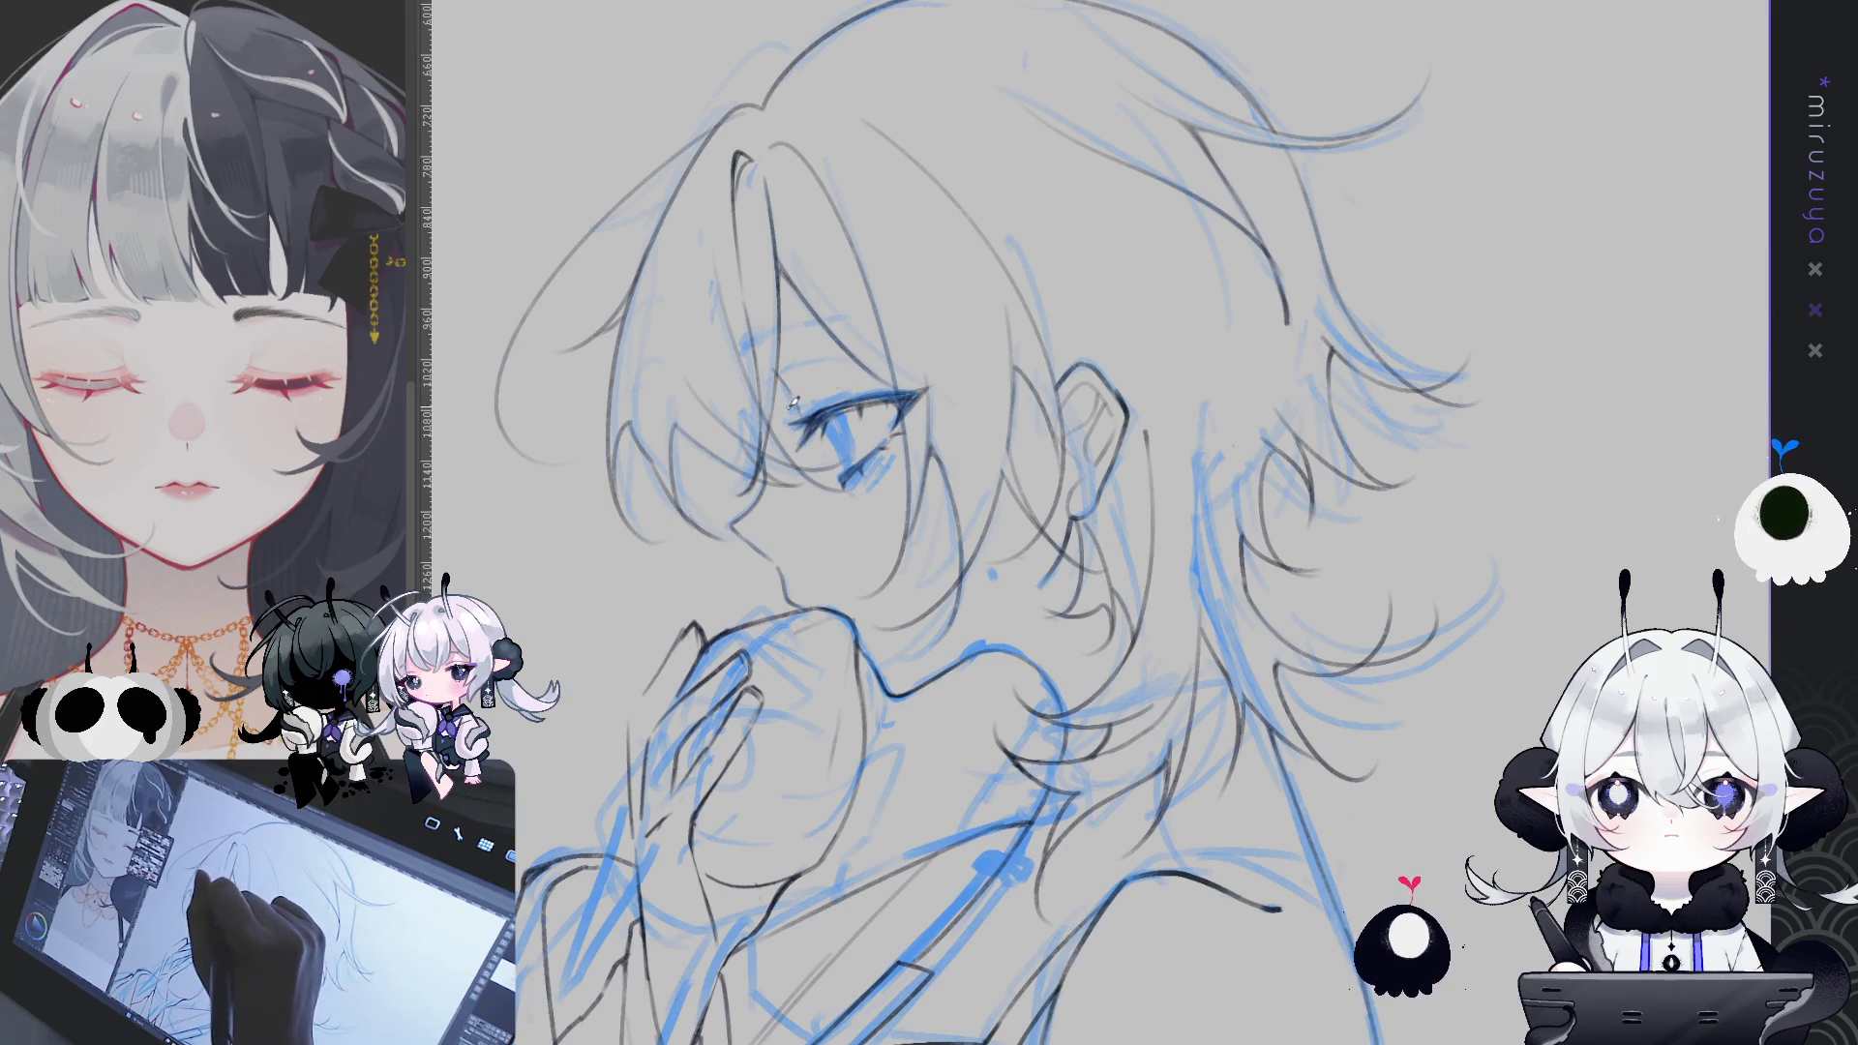
{"action": "left_click_drag", "start_coordinate": [858, 378], "coordinate": [1191, 645]}
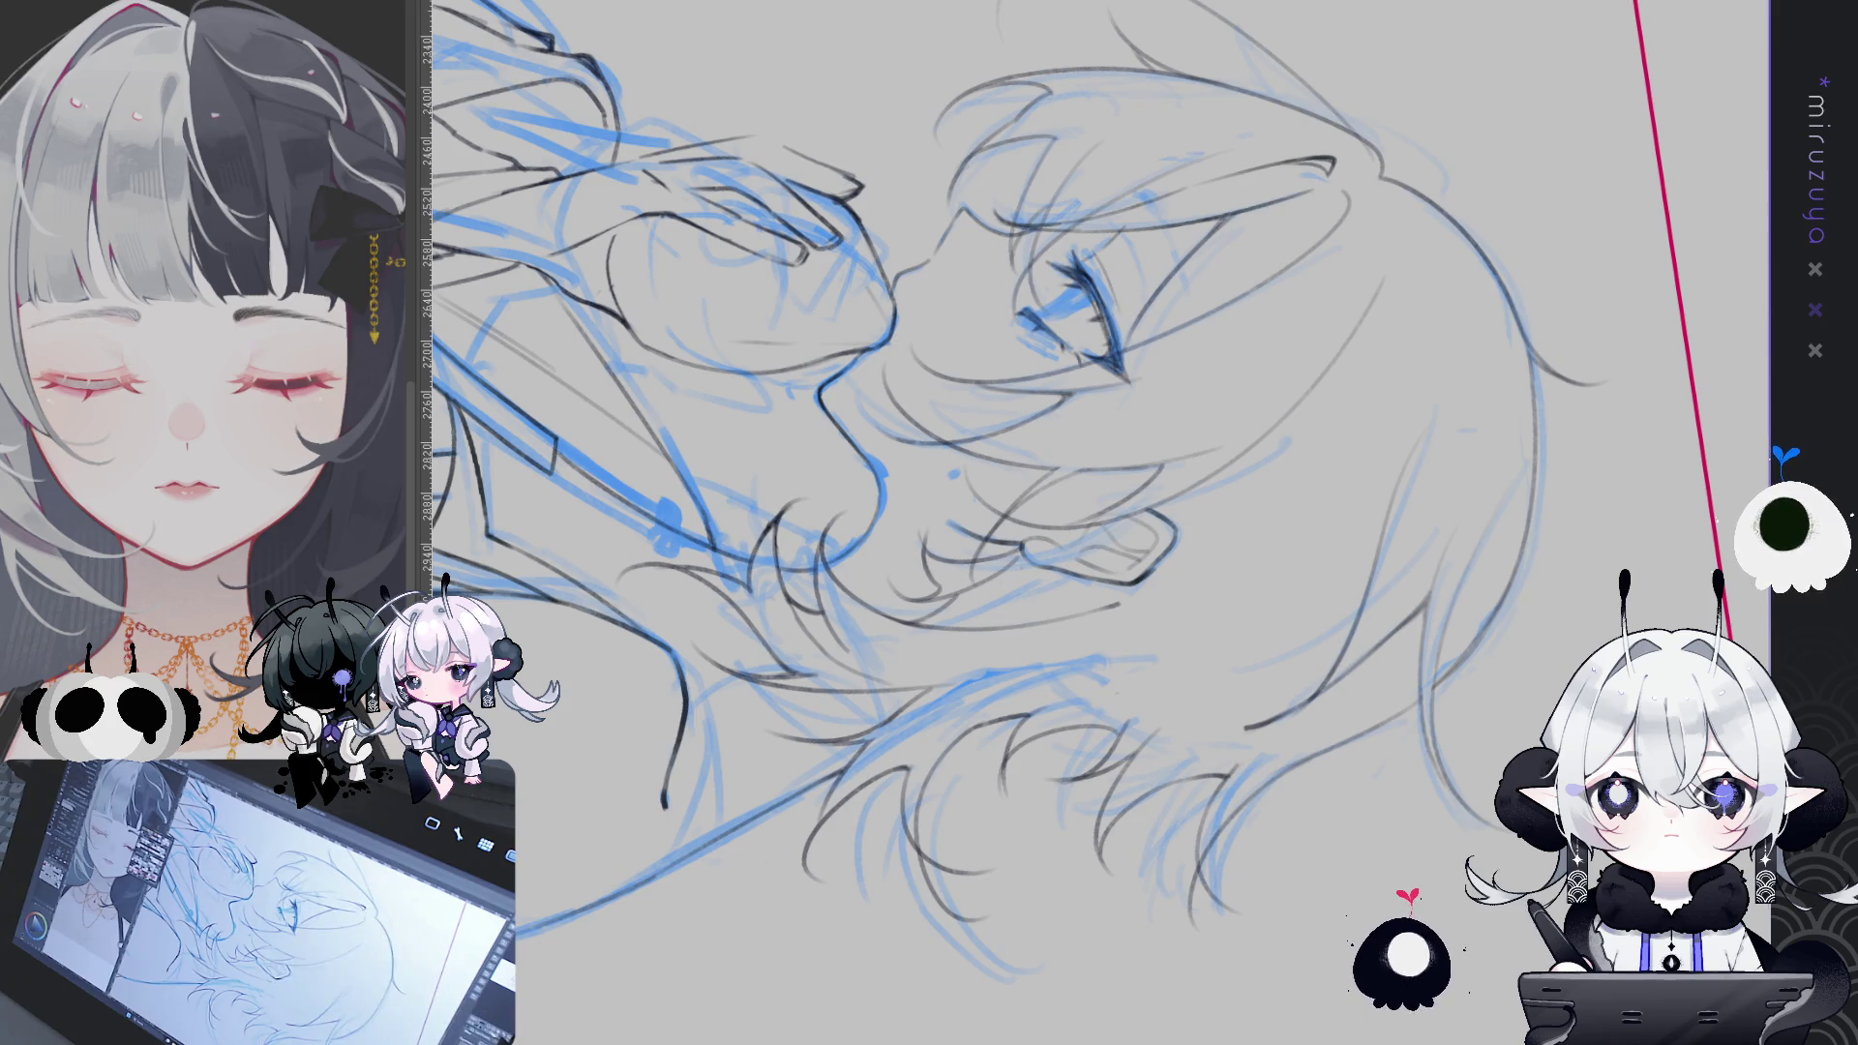
{"action": "key", "text": "ctrl+0"}
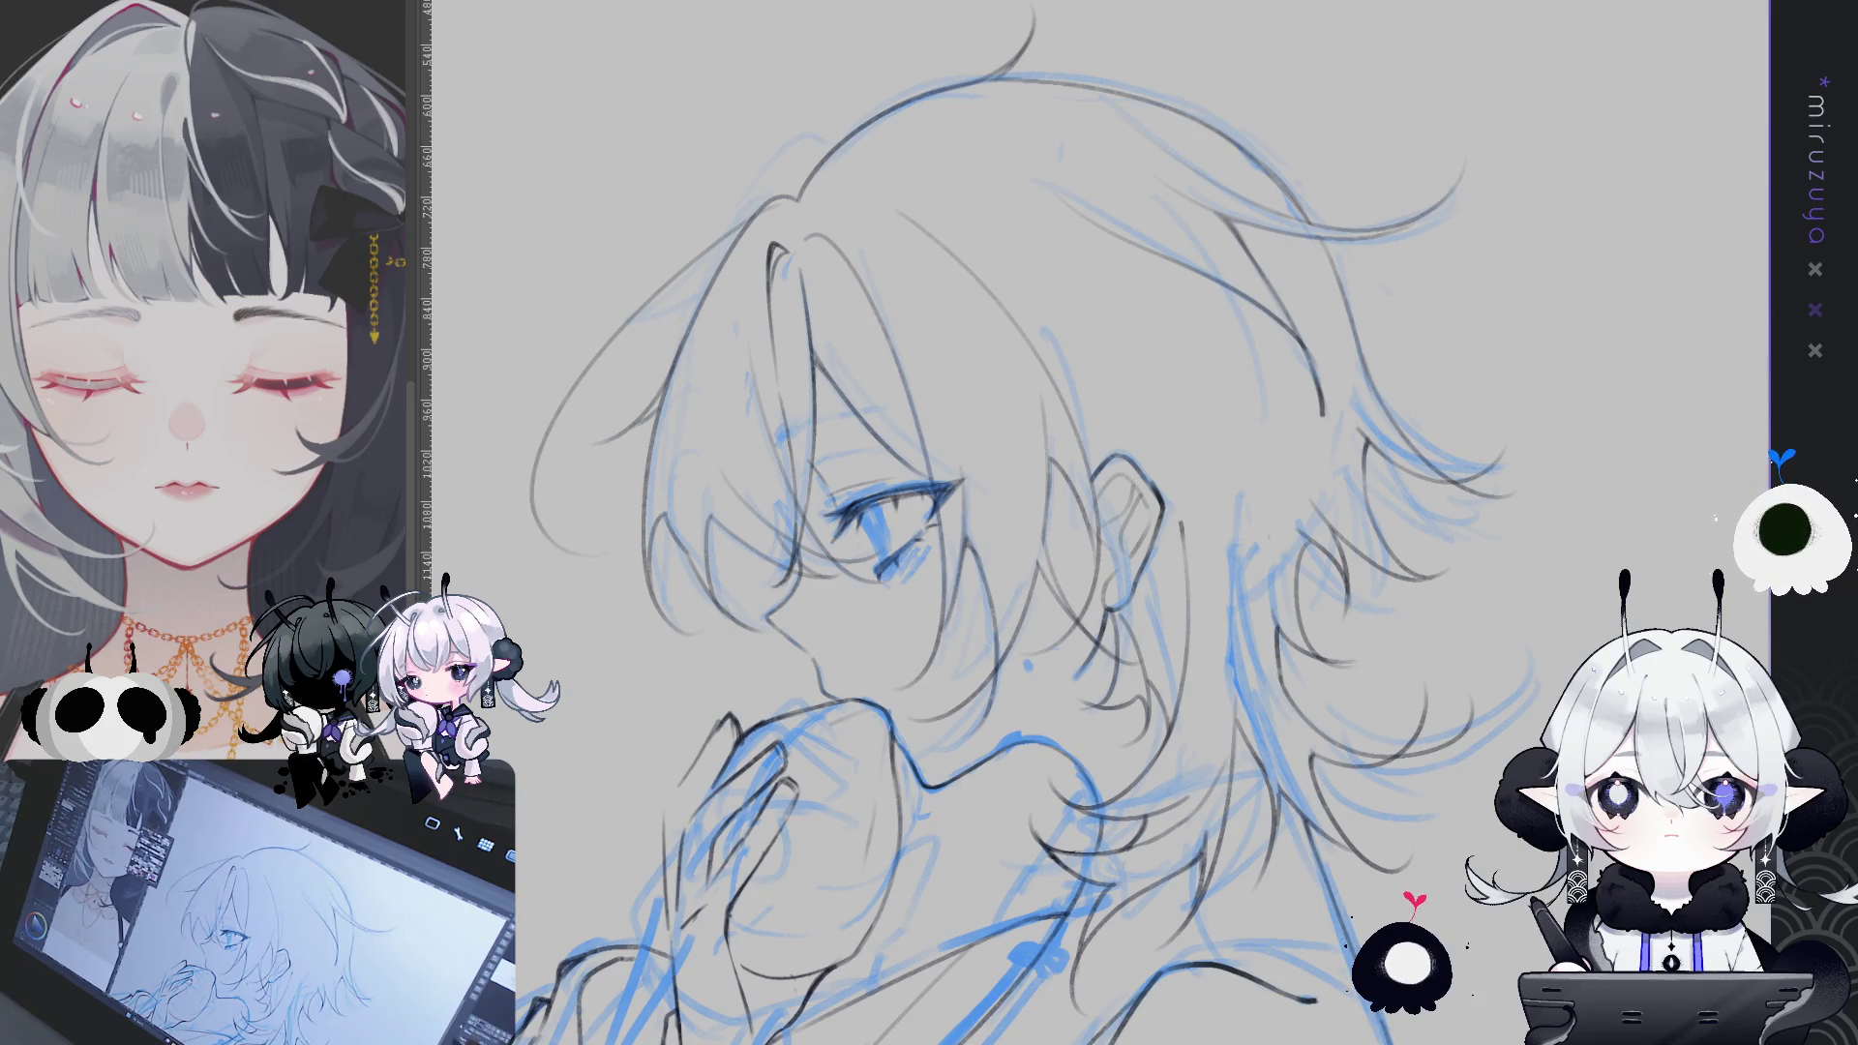
- Move the view up and left across the face and hair, then tilt it slightly clockwise
{"action": "left_click_drag", "start_coordinate": [1016, 581], "coordinate": [996, 480]}
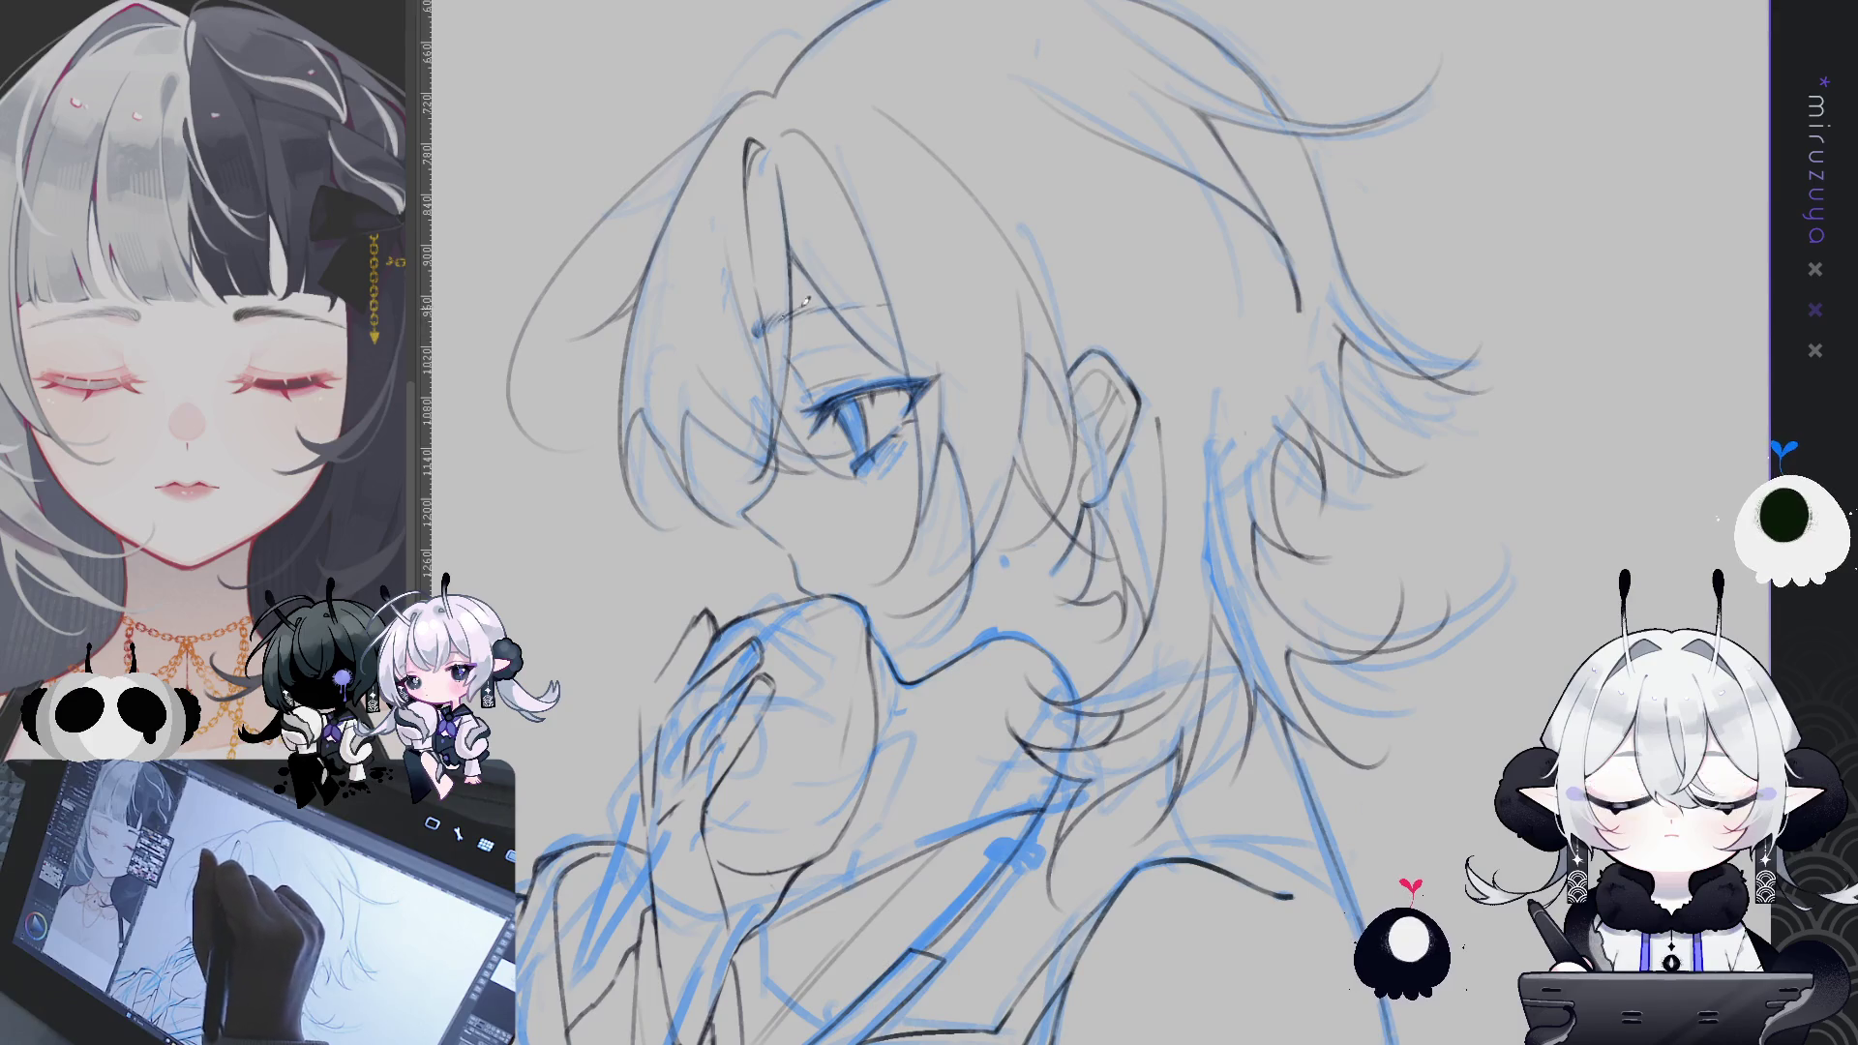
{"action": "left_click_drag", "start_coordinate": [1348, 633], "coordinate": [1290, 517]}
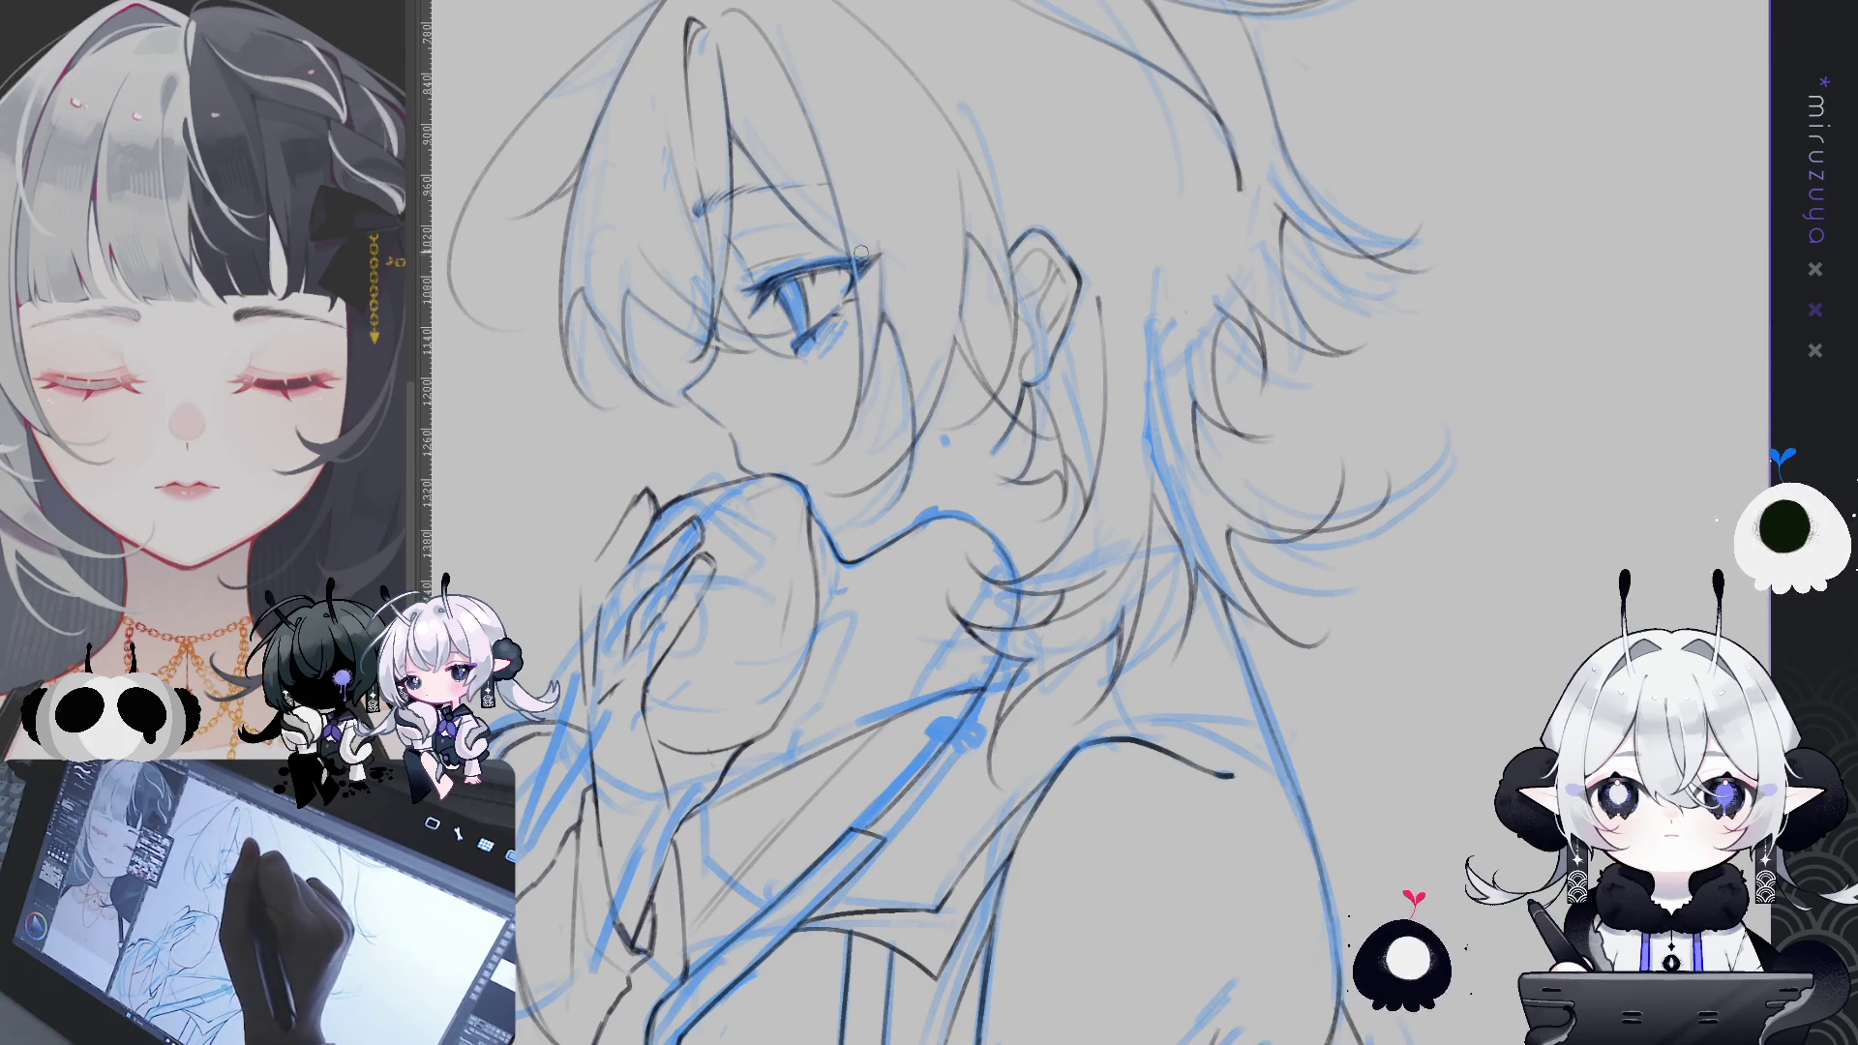
{"action": "left_click_drag", "start_coordinate": [1033, 342], "coordinate": [1576, 578]}
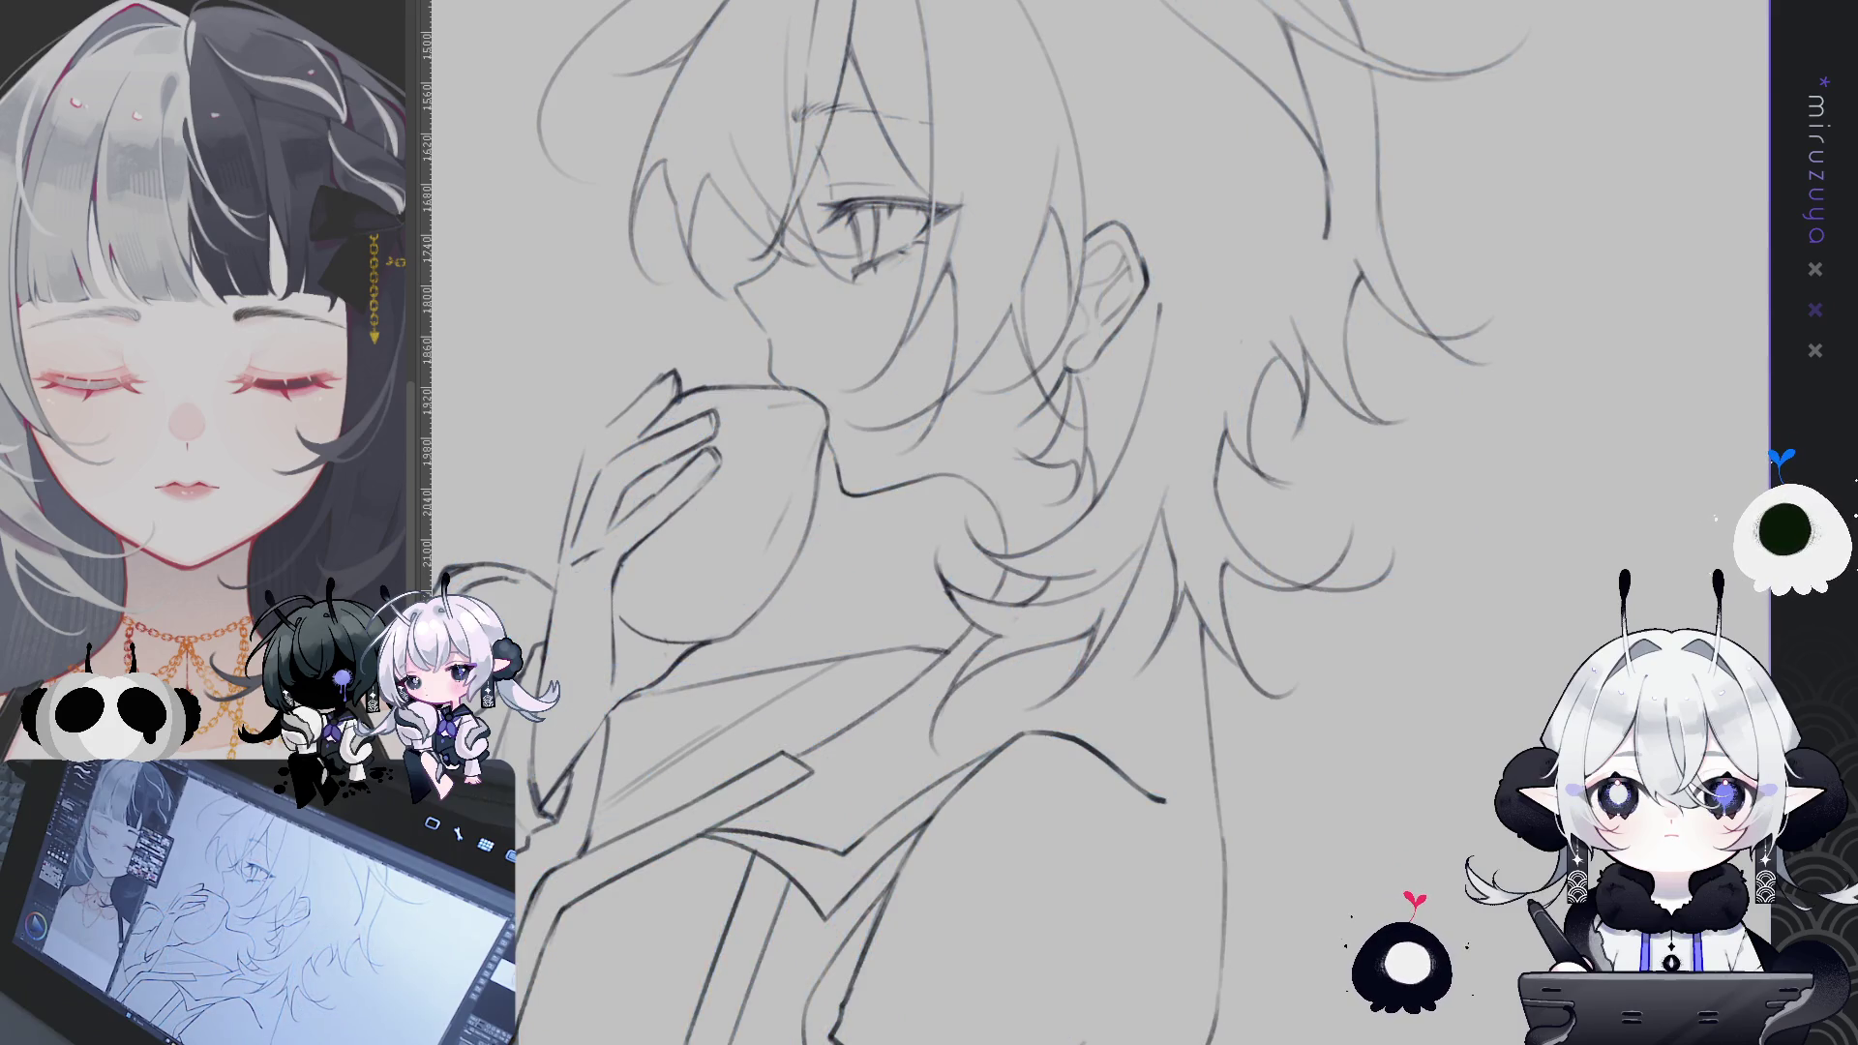
- Hide the blue sketch, mirror-check the drawing and erase stray faint lines near the mouth
{"action": "key", "text": "ctrl+at"}
{"action": "left_click_drag", "start_coordinate": [1556, 526], "coordinate": [1505, 621]}
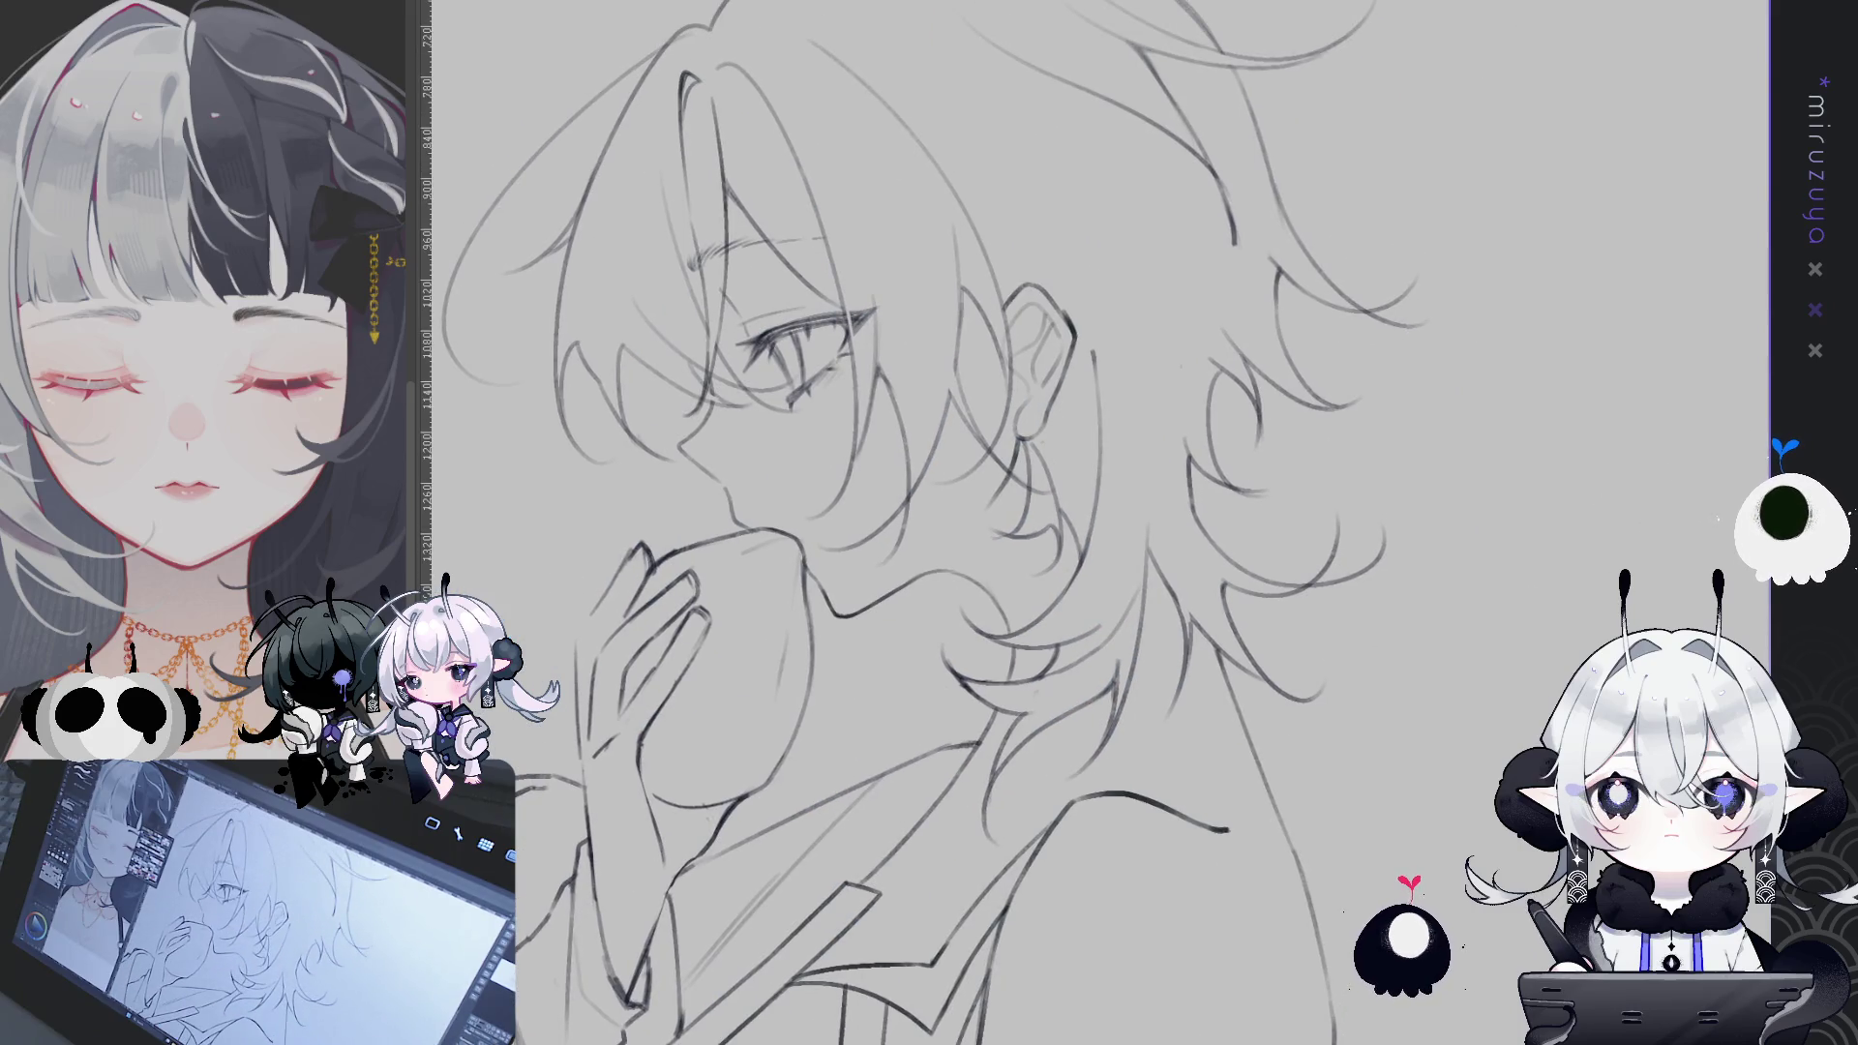
{"action": "key", "text": "h"}
{"action": "key", "text": "h"}
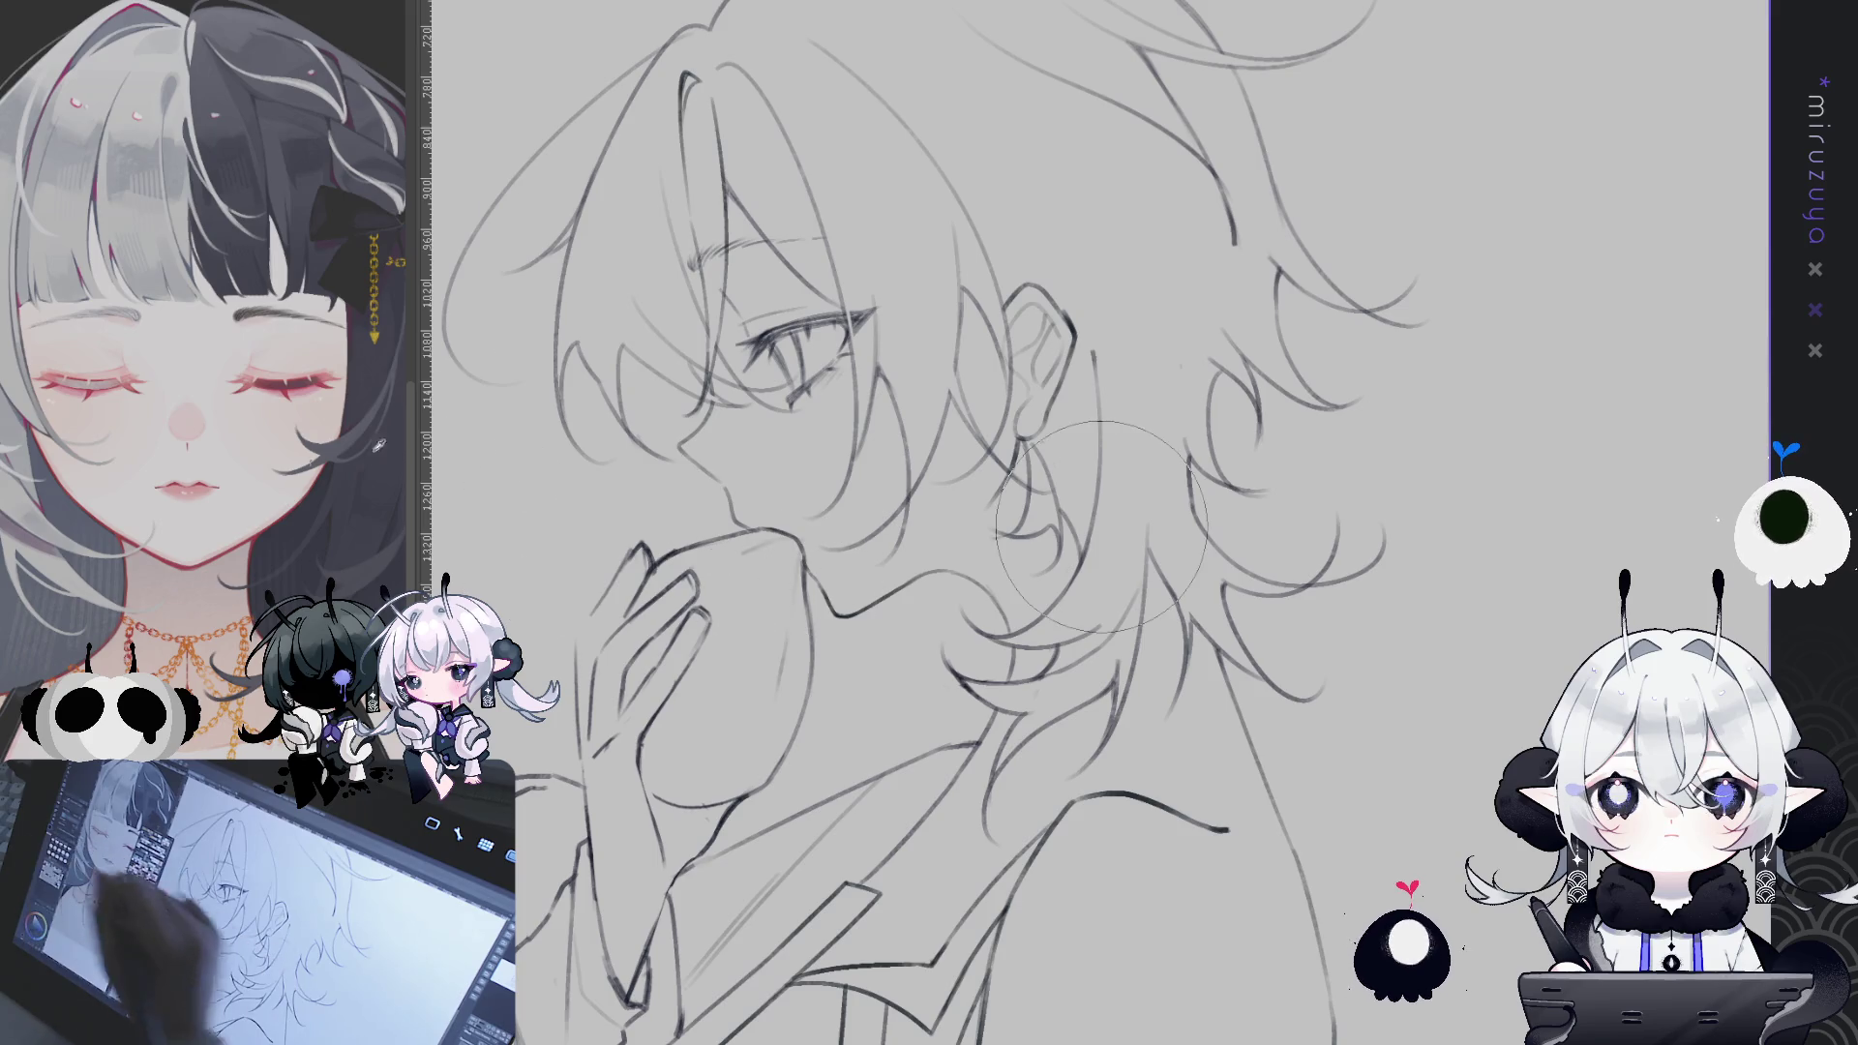
{"action": "key", "text": "e"}
{"action": "mouse_move", "coordinate": [843, 617]}
{"action": "left_mouse_down"}
{"action": "mouse_move", "coordinate": [804, 676]}
{"action": "mouse_move", "coordinate": [821, 650]}
{"action": "left_mouse_up"}
- Compare the face mirrored and back twice, then zoom out to the whole figure
{"action": "key", "text": "h"}
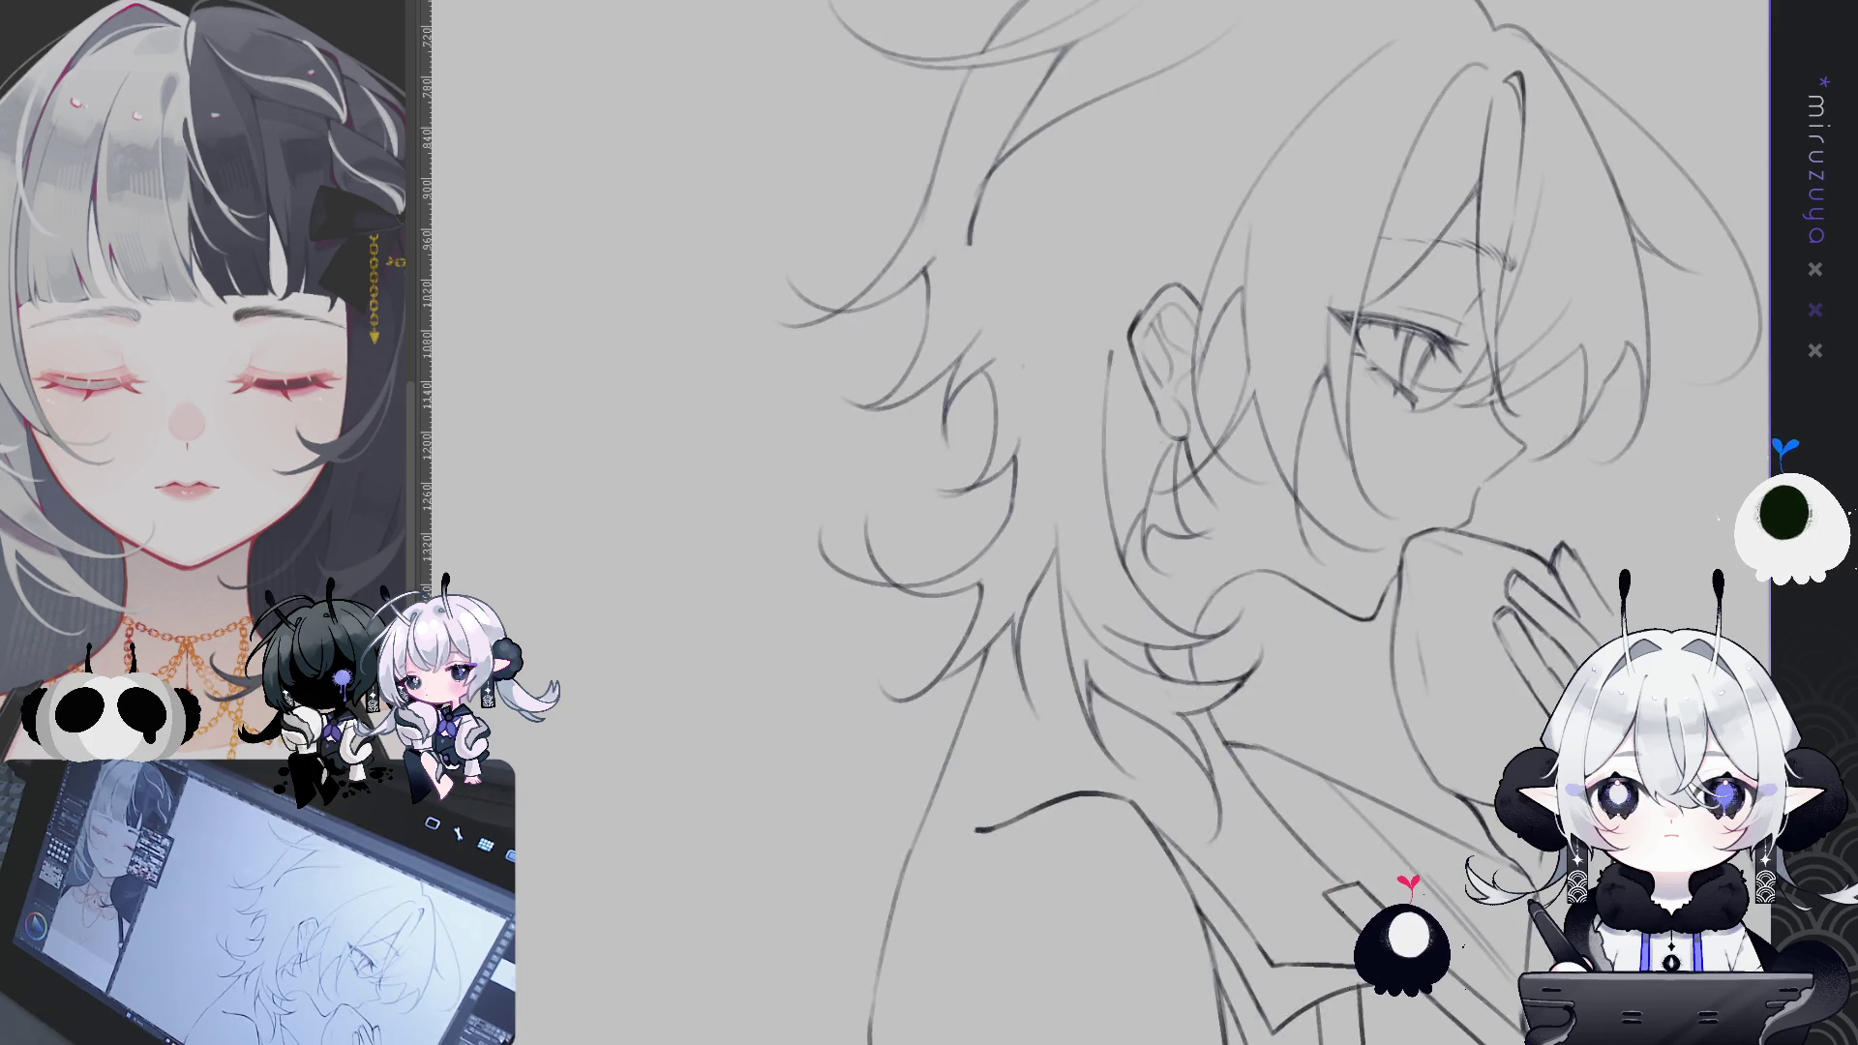
{"action": "key", "text": "h"}
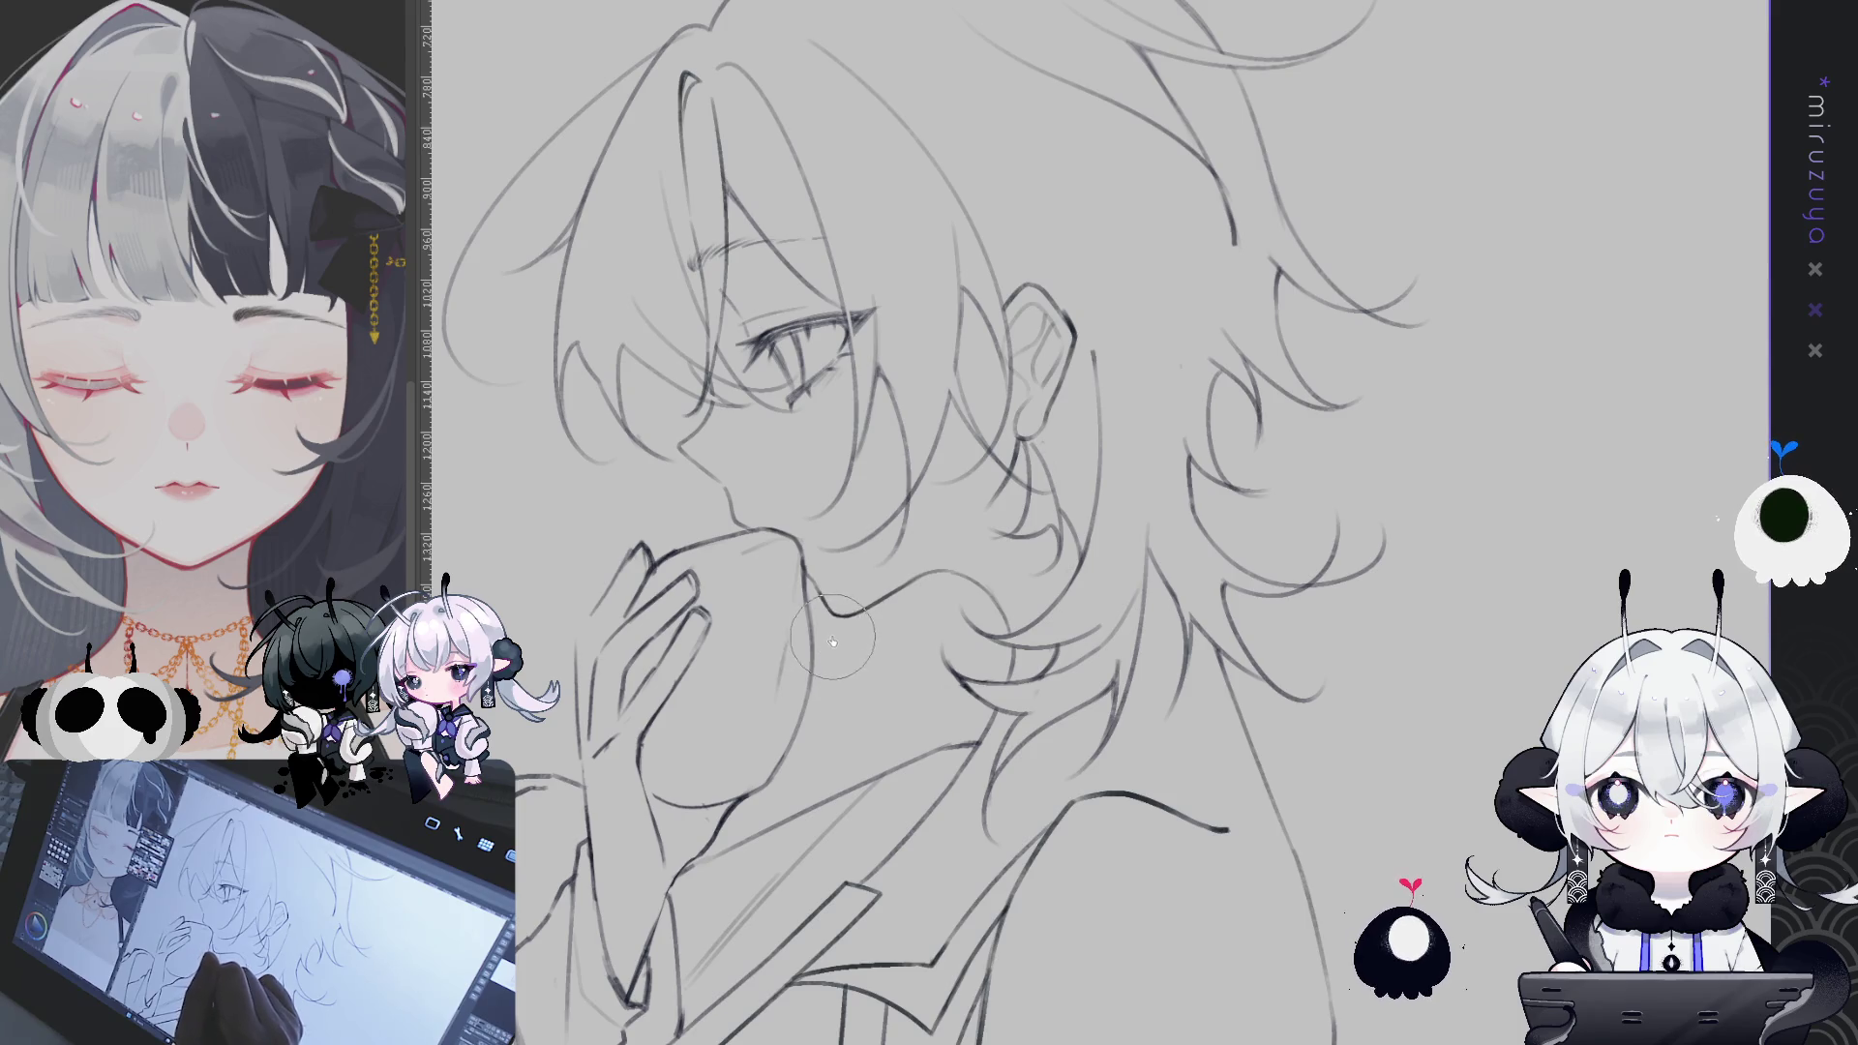
{"action": "key", "text": "h"}
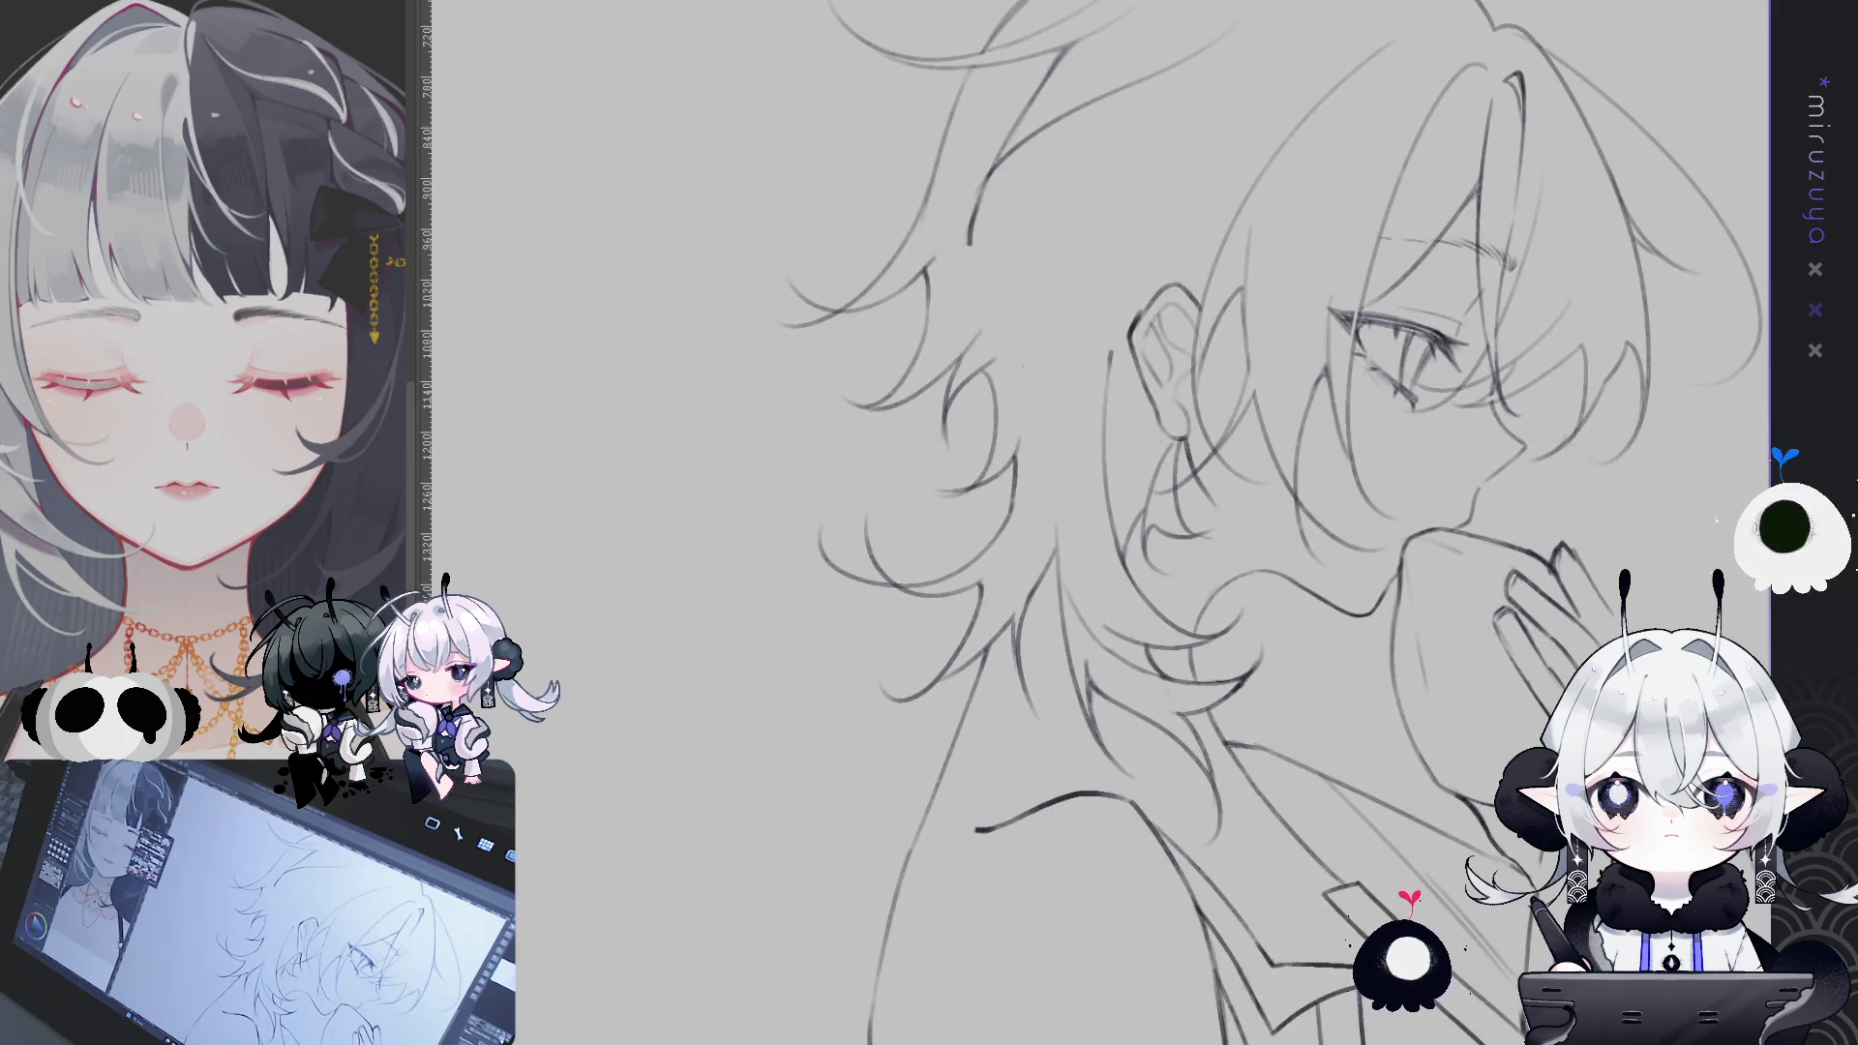
{"action": "key", "text": "h"}
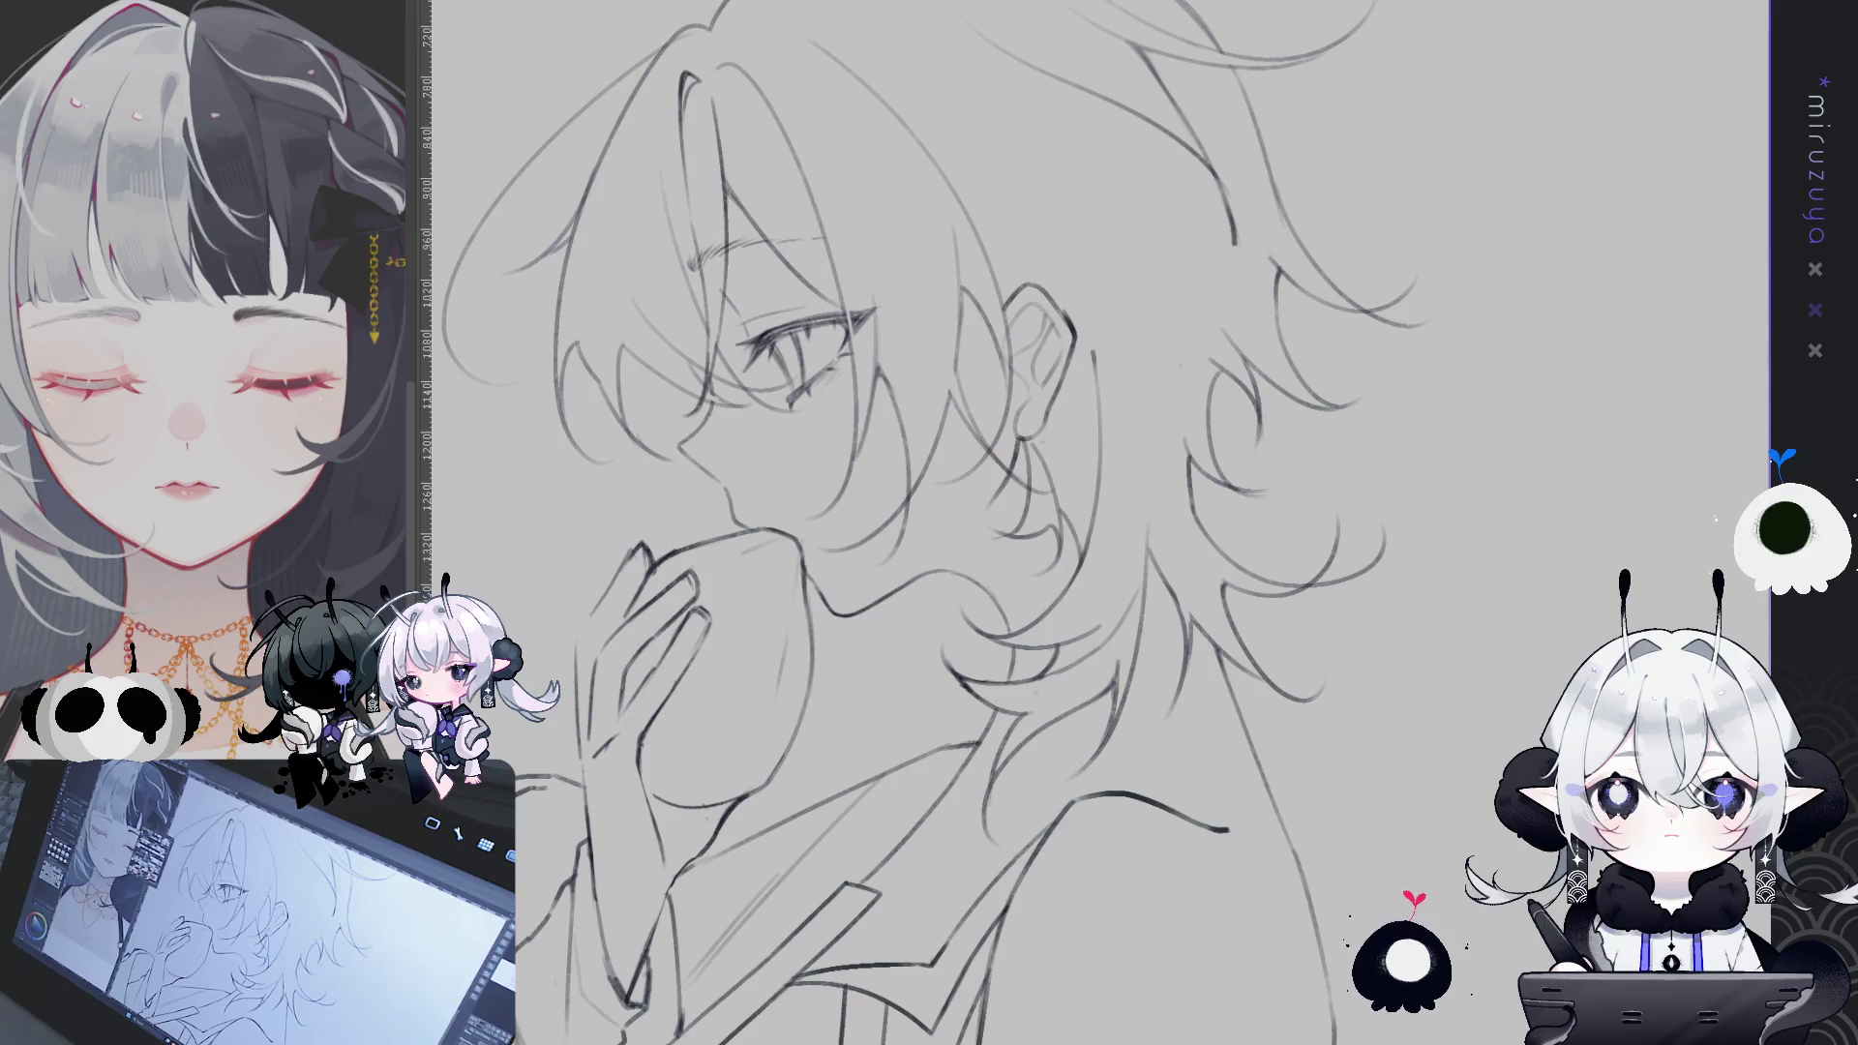
{"action": "key", "text": "ctrl+minus"}
{"action": "key", "text": "ctrl+minus"}
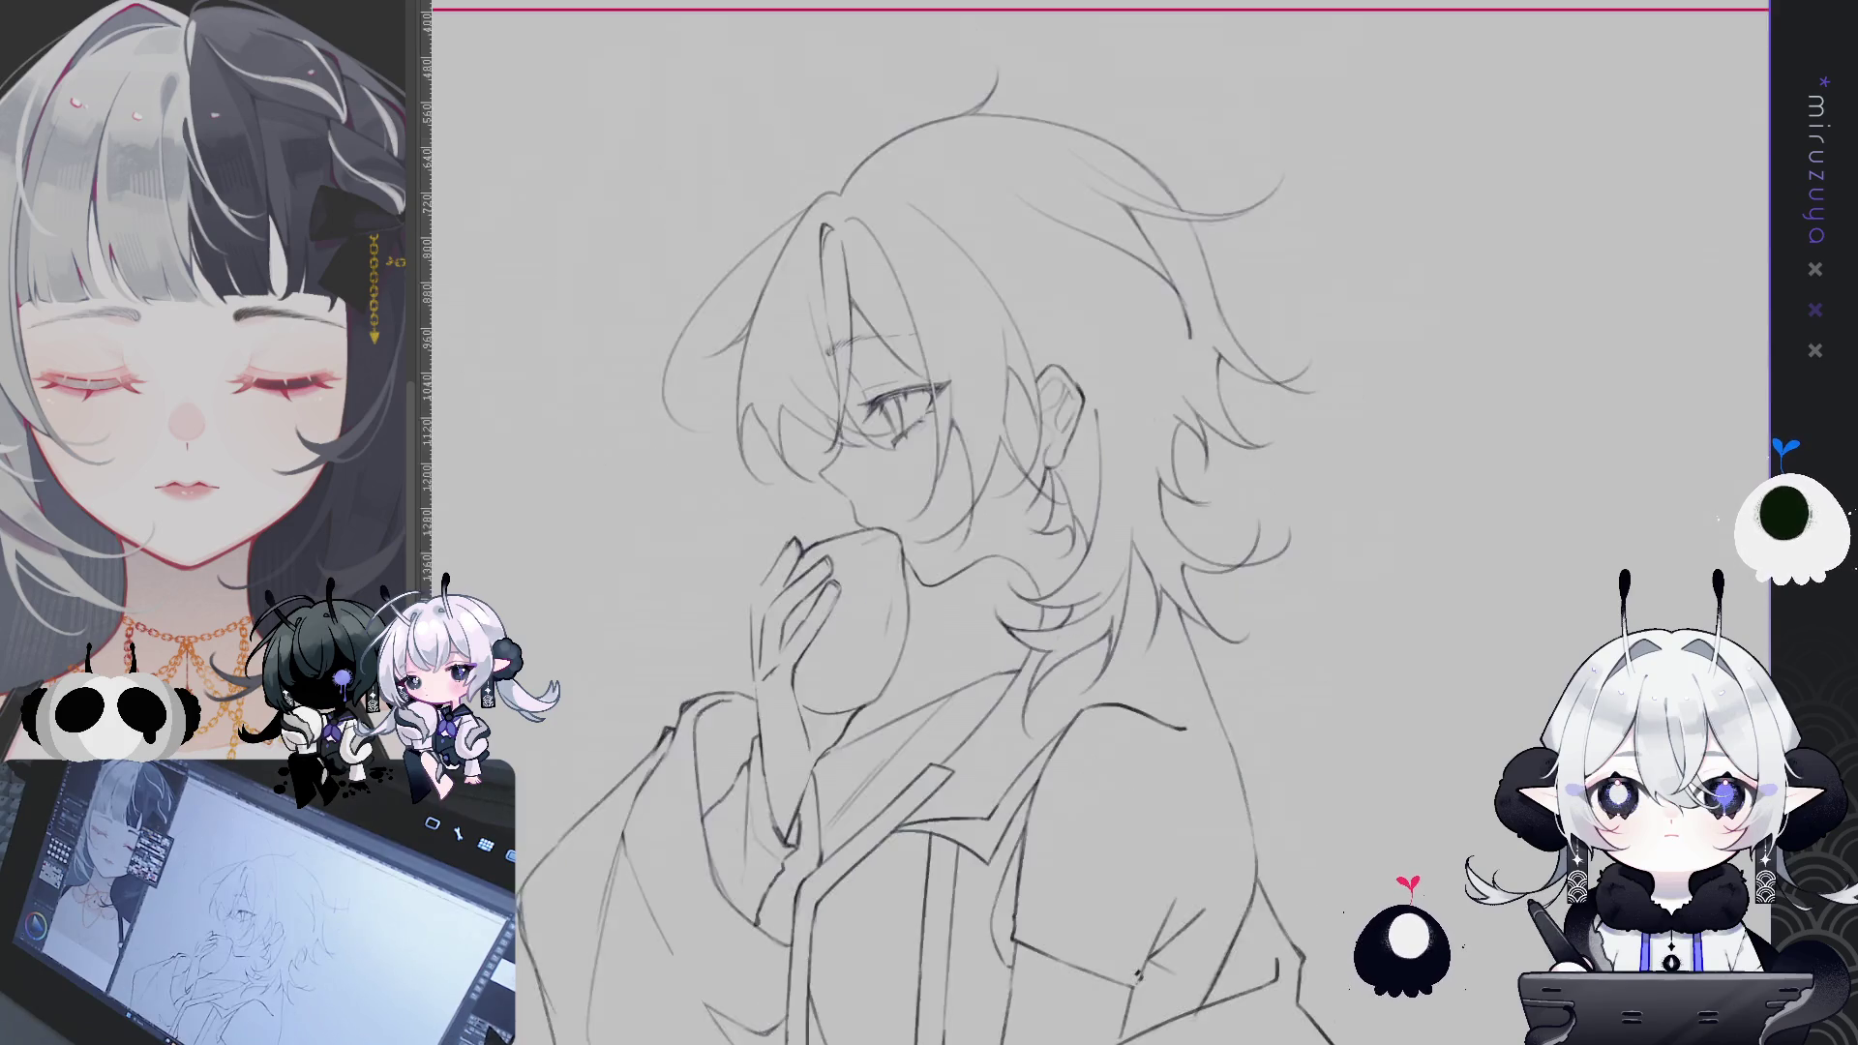
{"action": "scroll", "coordinate": [1546, 606], "scroll_direction": "down", "scroll_amount": 3}
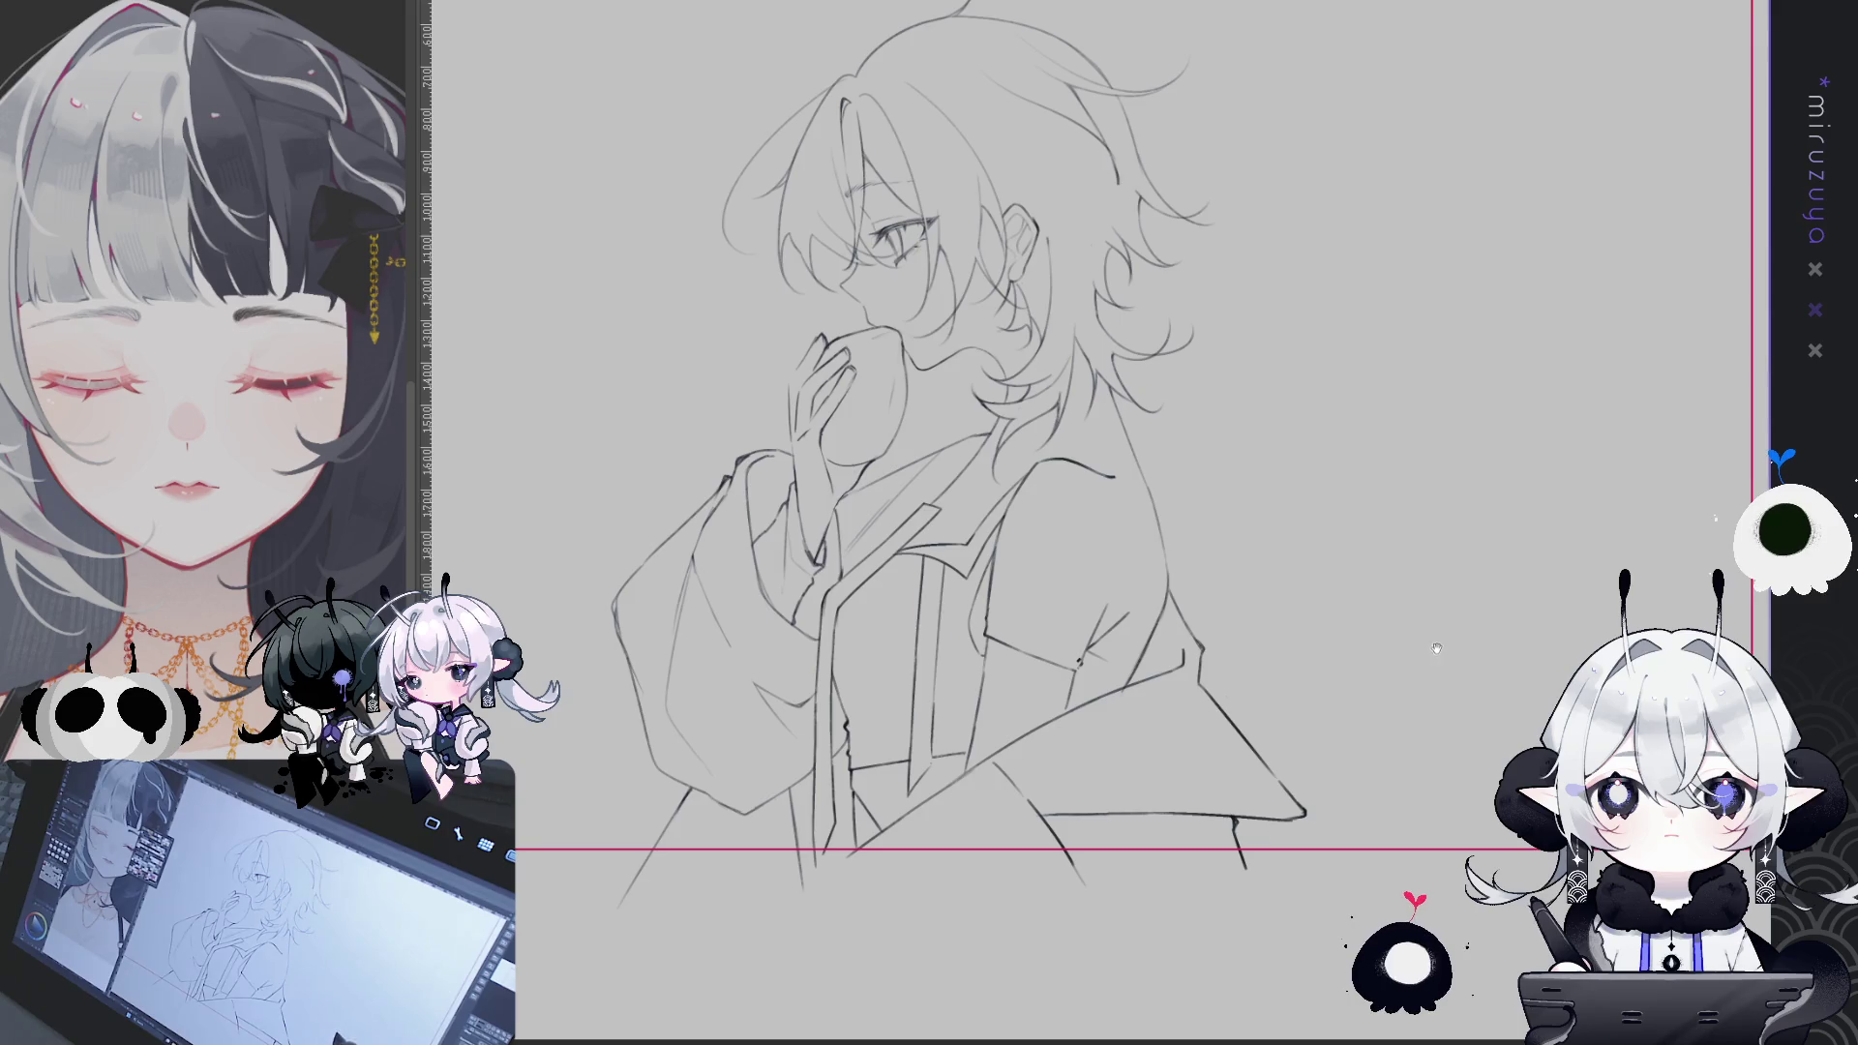
{"action": "scroll", "coordinate": [1456, 607], "scroll_direction": "up", "scroll_amount": 3}
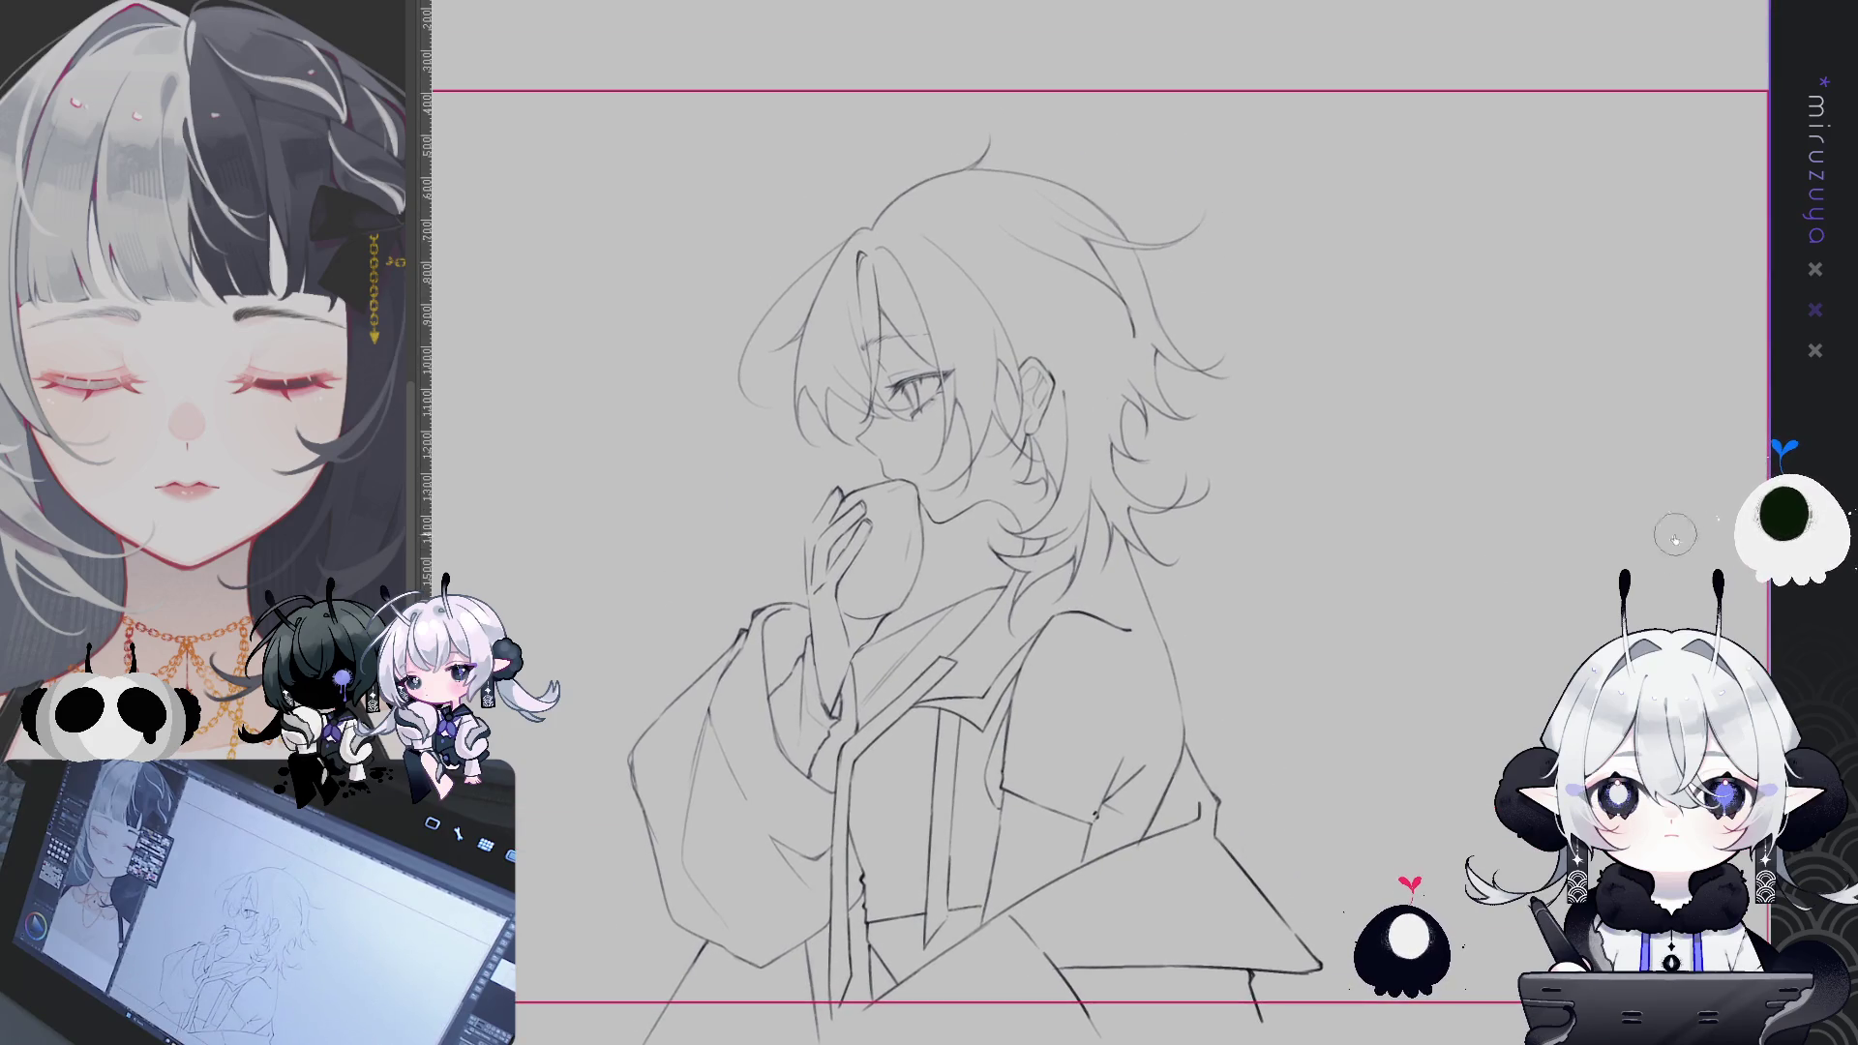
{"action": "key", "text": "h"}
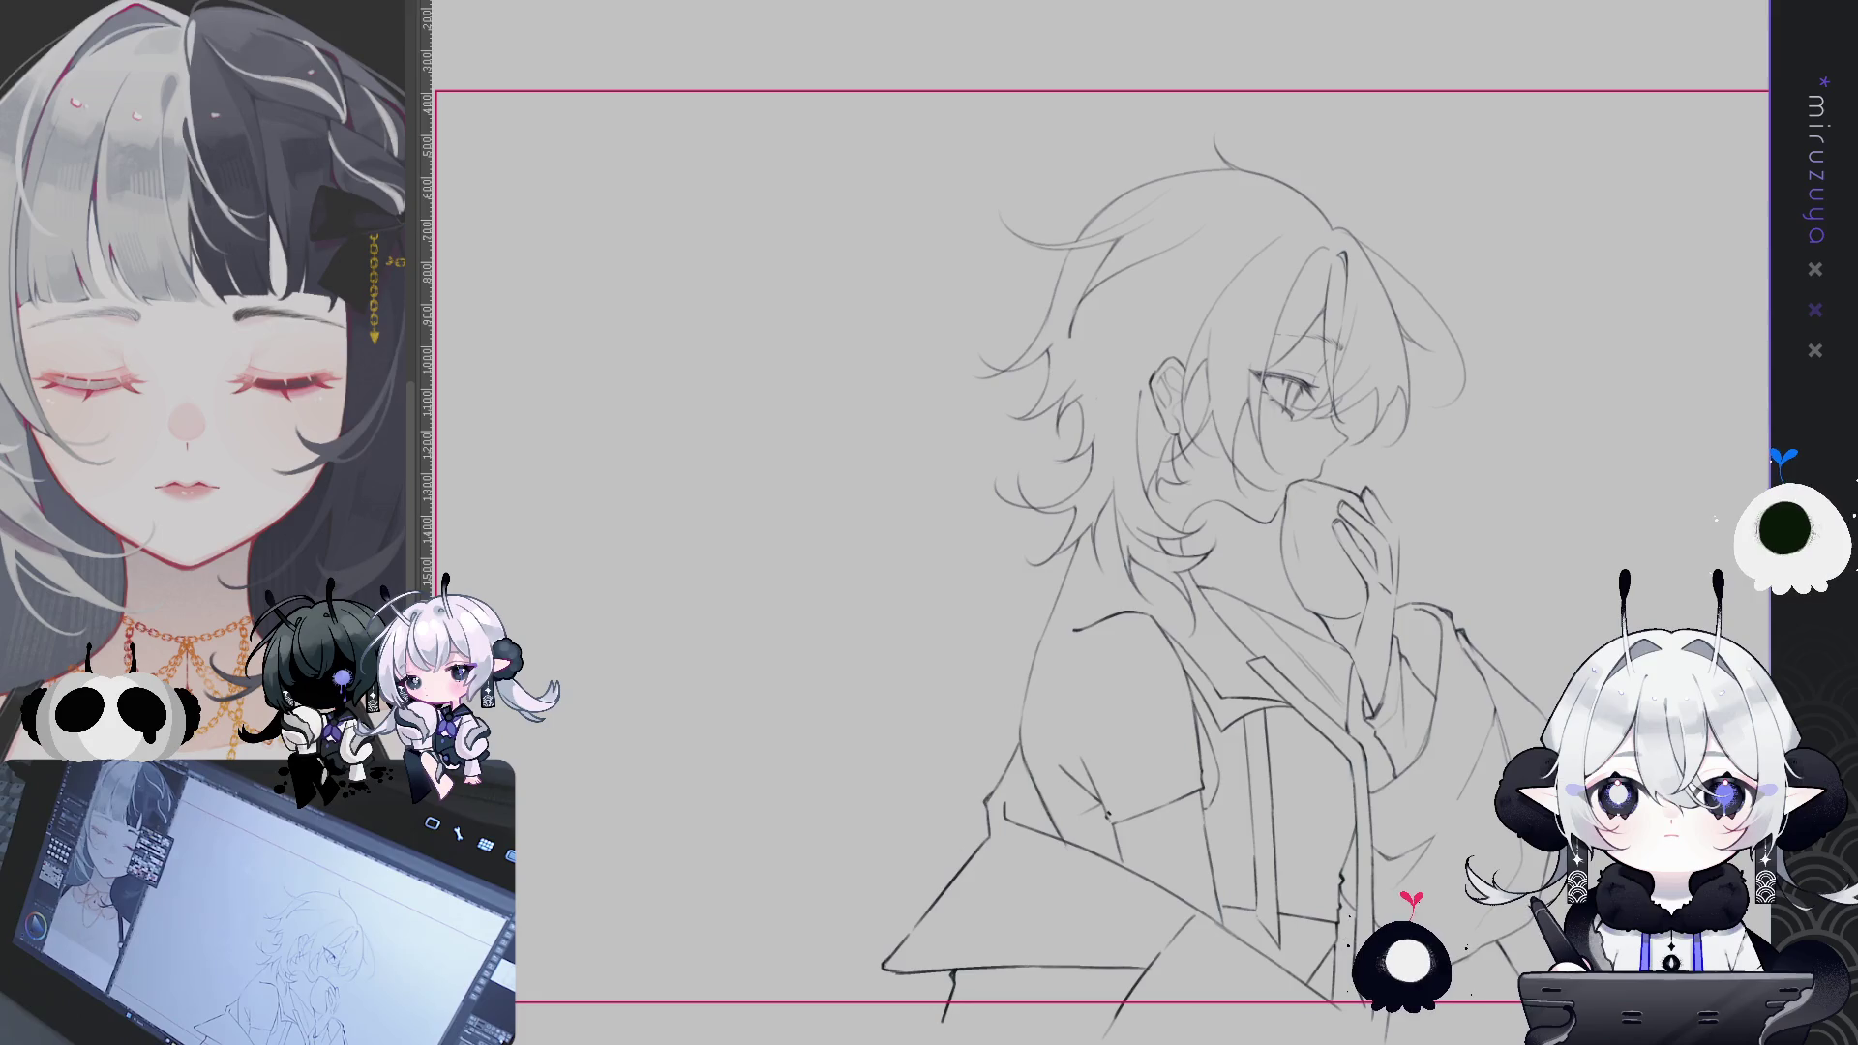
{"action": "key", "text": "h"}
{"action": "scroll", "coordinate": [1133, 619], "scroll_direction": "up", "scroll_amount": 5}
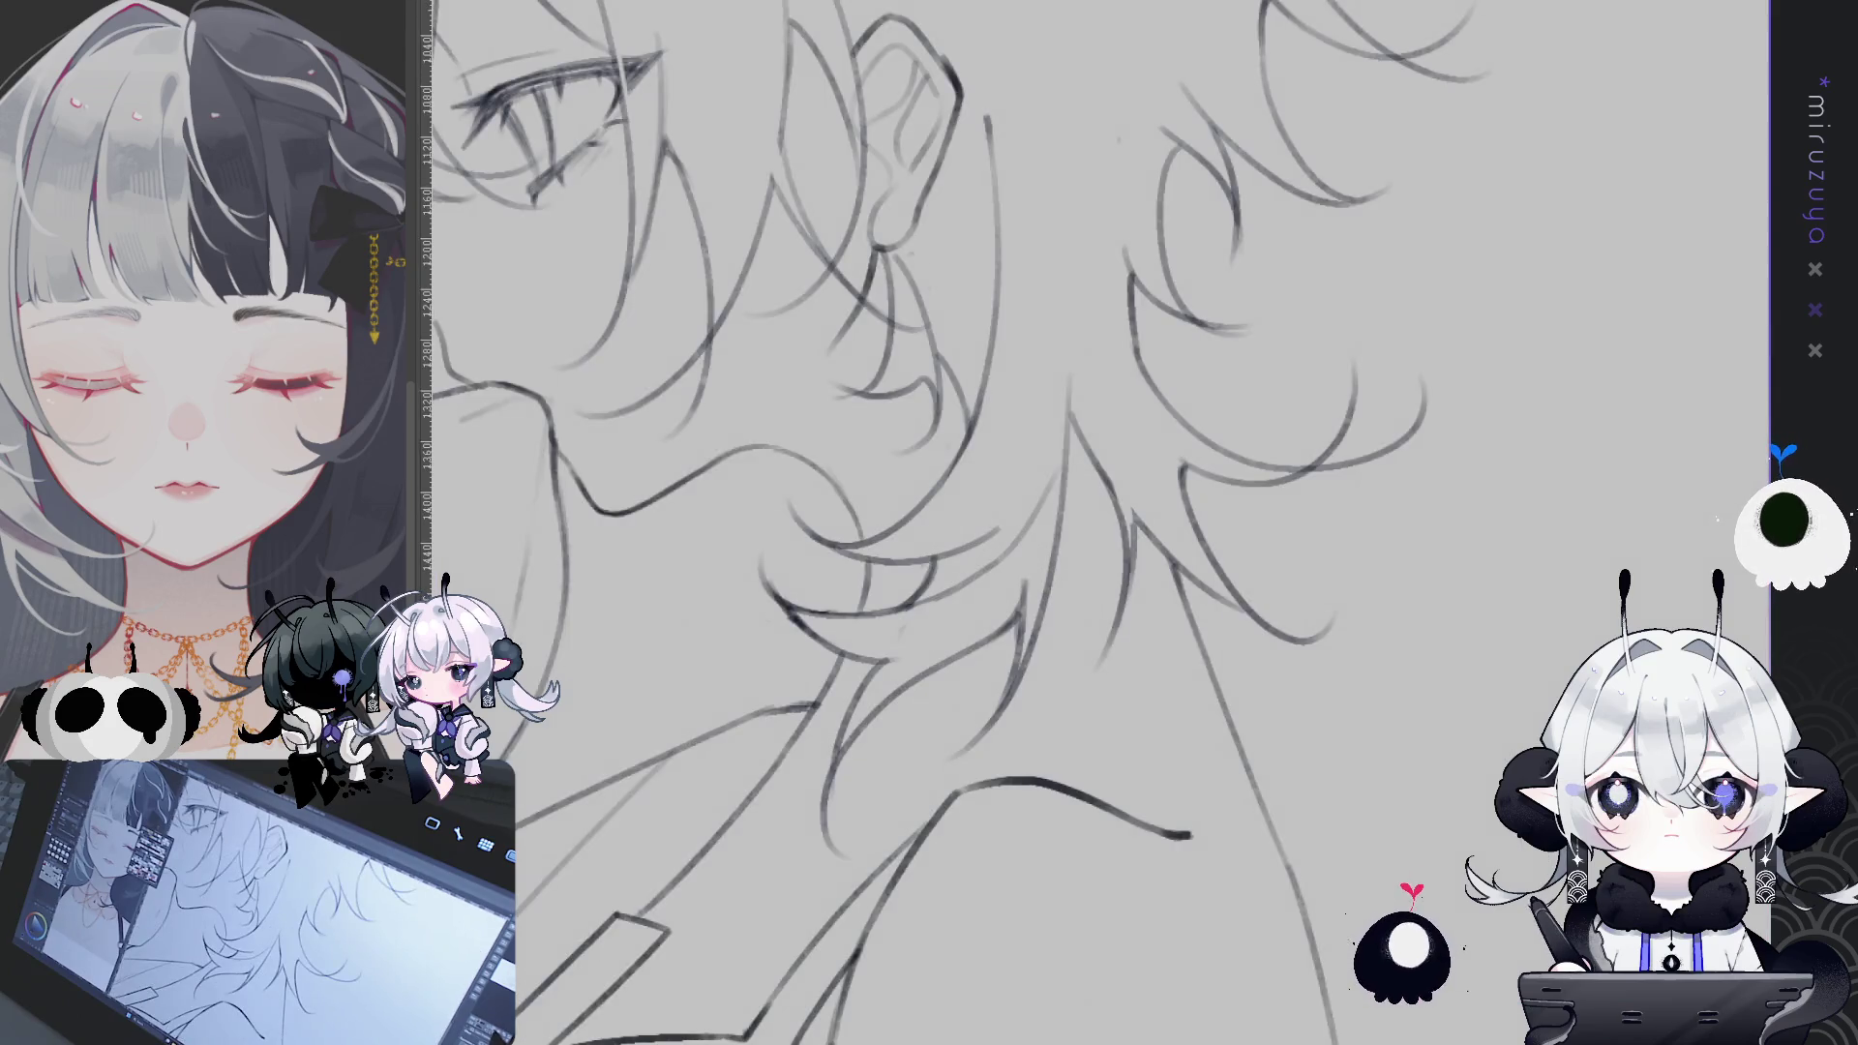
{"action": "scroll", "coordinate": [1099, 554], "scroll_direction": "down", "scroll_amount": 2}
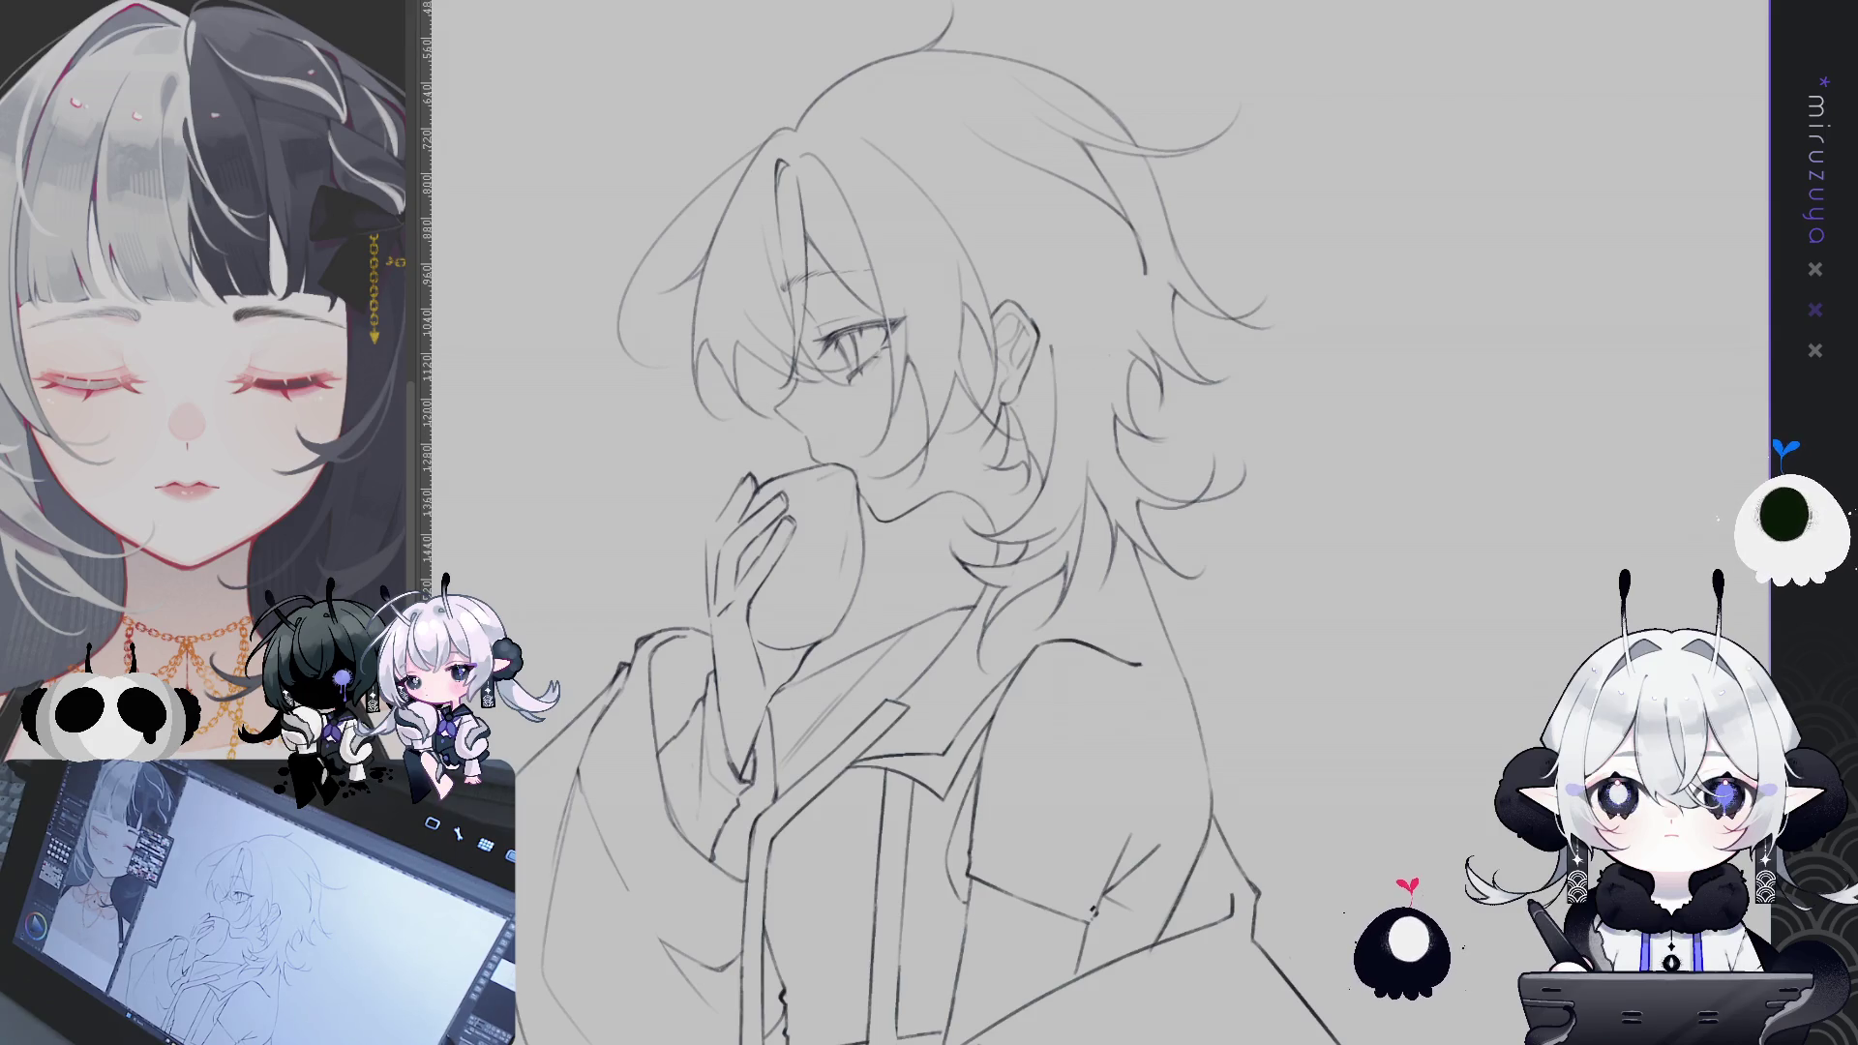
- Draw trial strokes along the line where the hair meets the neck
{"action": "scroll", "coordinate": [1142, 523], "scroll_direction": "down", "scroll_amount": 3}
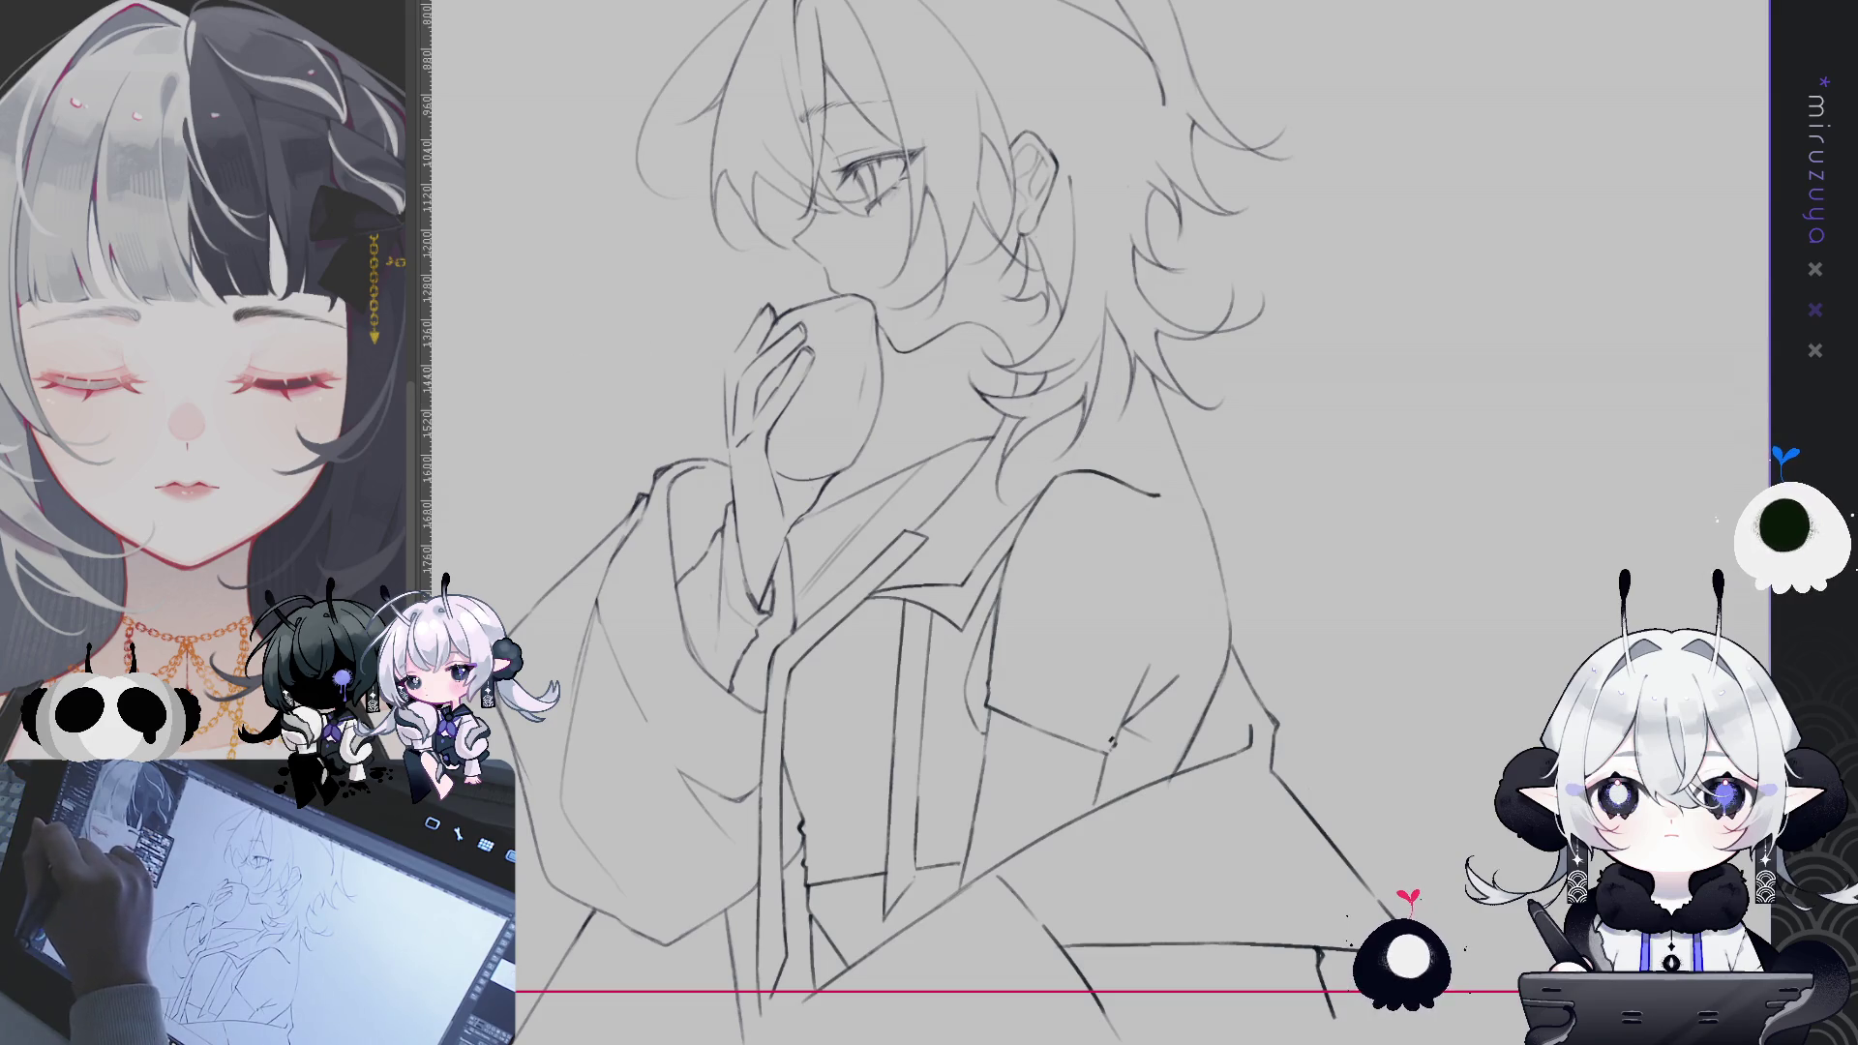
{"action": "left_click_drag", "start_coordinate": [1111, 312], "coordinate": [1021, 496]}
{"action": "key", "text": "ctrl+z"}
{"action": "left_click_drag", "start_coordinate": [1113, 329], "coordinate": [1041, 481]}
{"action": "left_click_drag", "start_coordinate": [1111, 315], "coordinate": [1074, 458]}
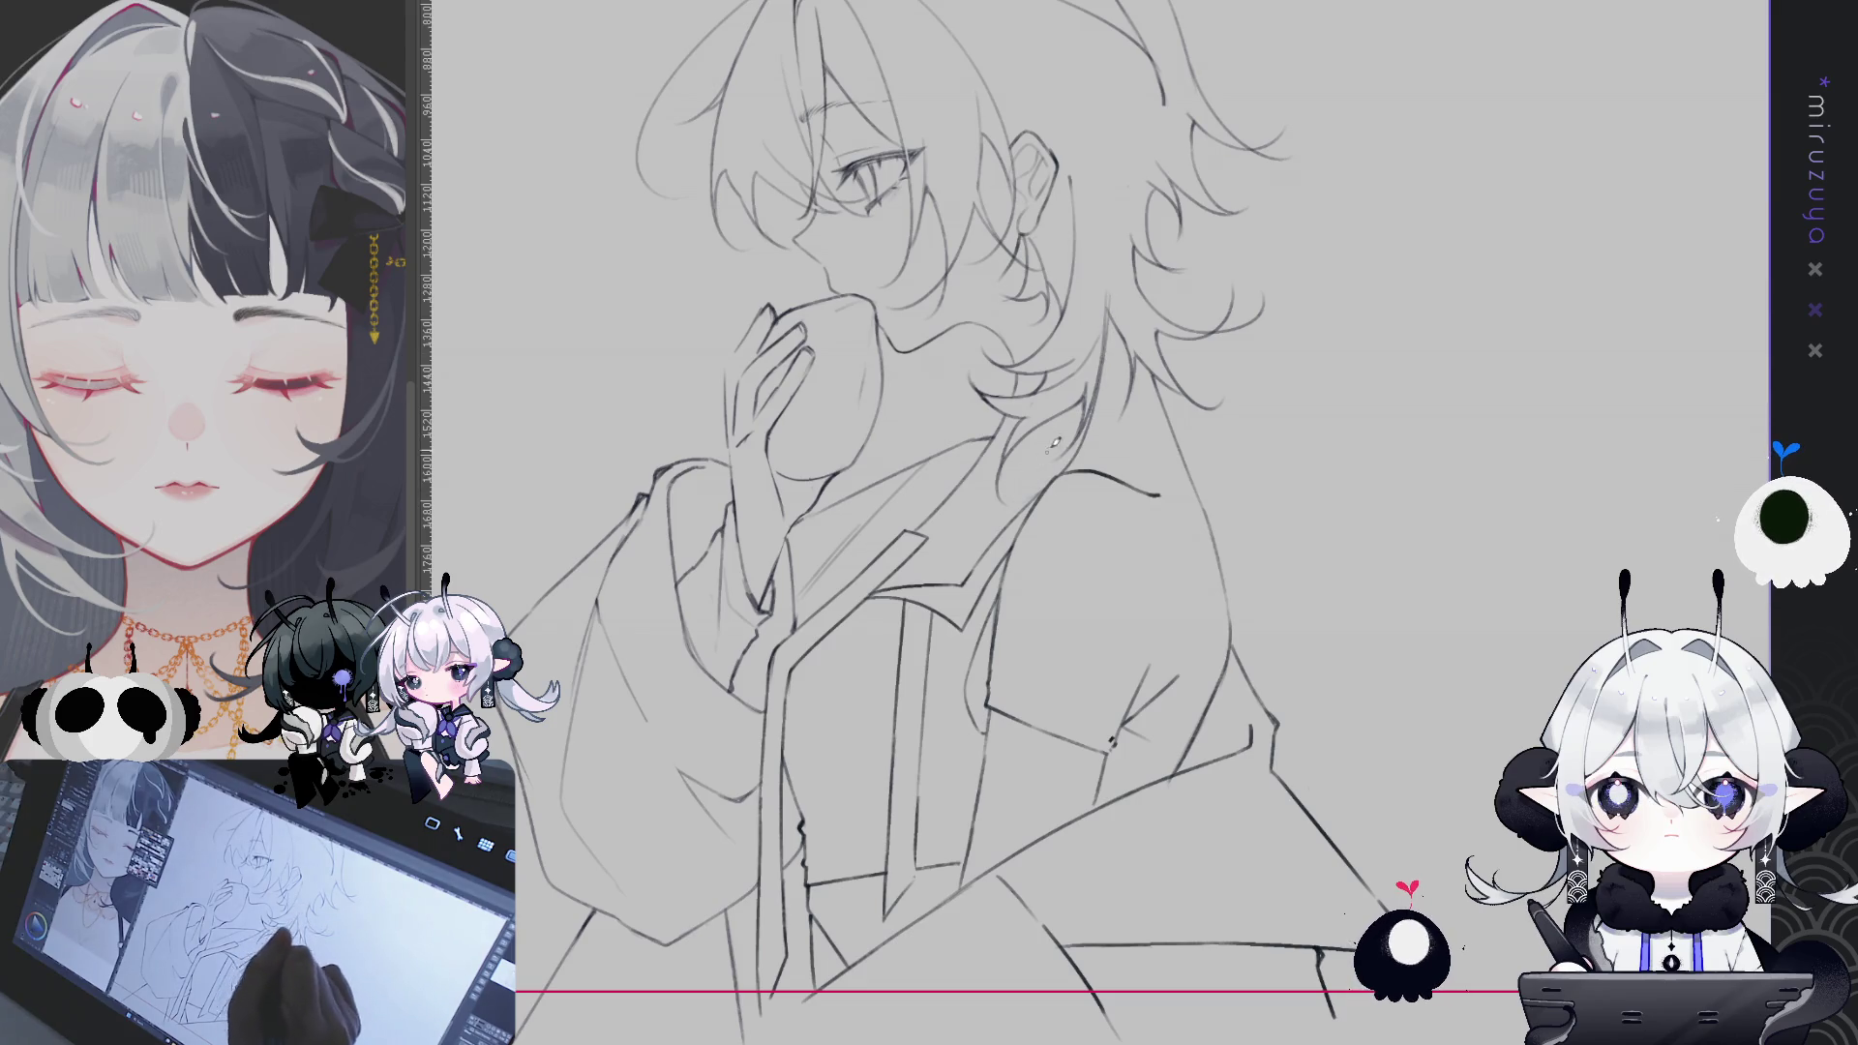
{"action": "left_click_drag", "start_coordinate": [1113, 286], "coordinate": [1045, 467]}
- Undo and redraw the neck stroke, settling on a shorter line behind the ear
{"action": "key", "text": "ctrl+z"}
{"action": "left_click_drag", "start_coordinate": [1113, 293], "coordinate": [1056, 453]}
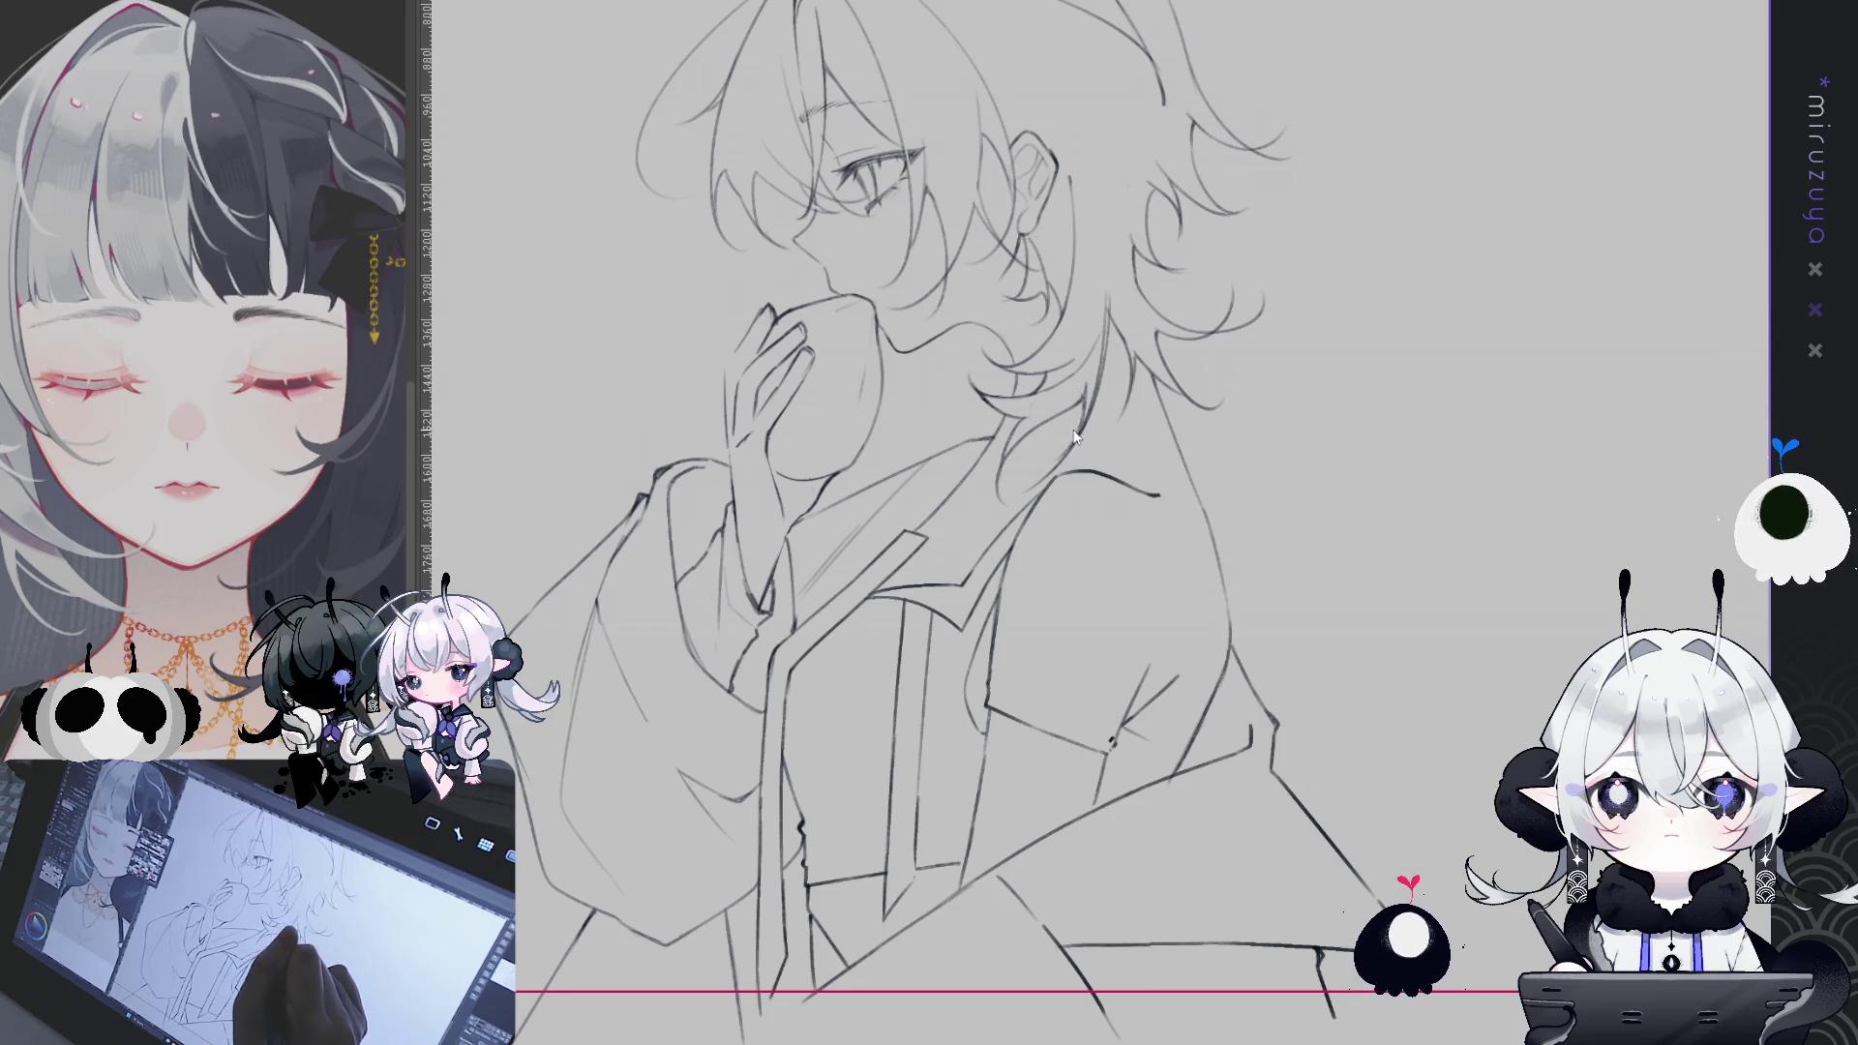
{"action": "key", "text": "ctrl+z"}
{"action": "left_click_drag", "start_coordinate": [1089, 399], "coordinate": [980, 581]}
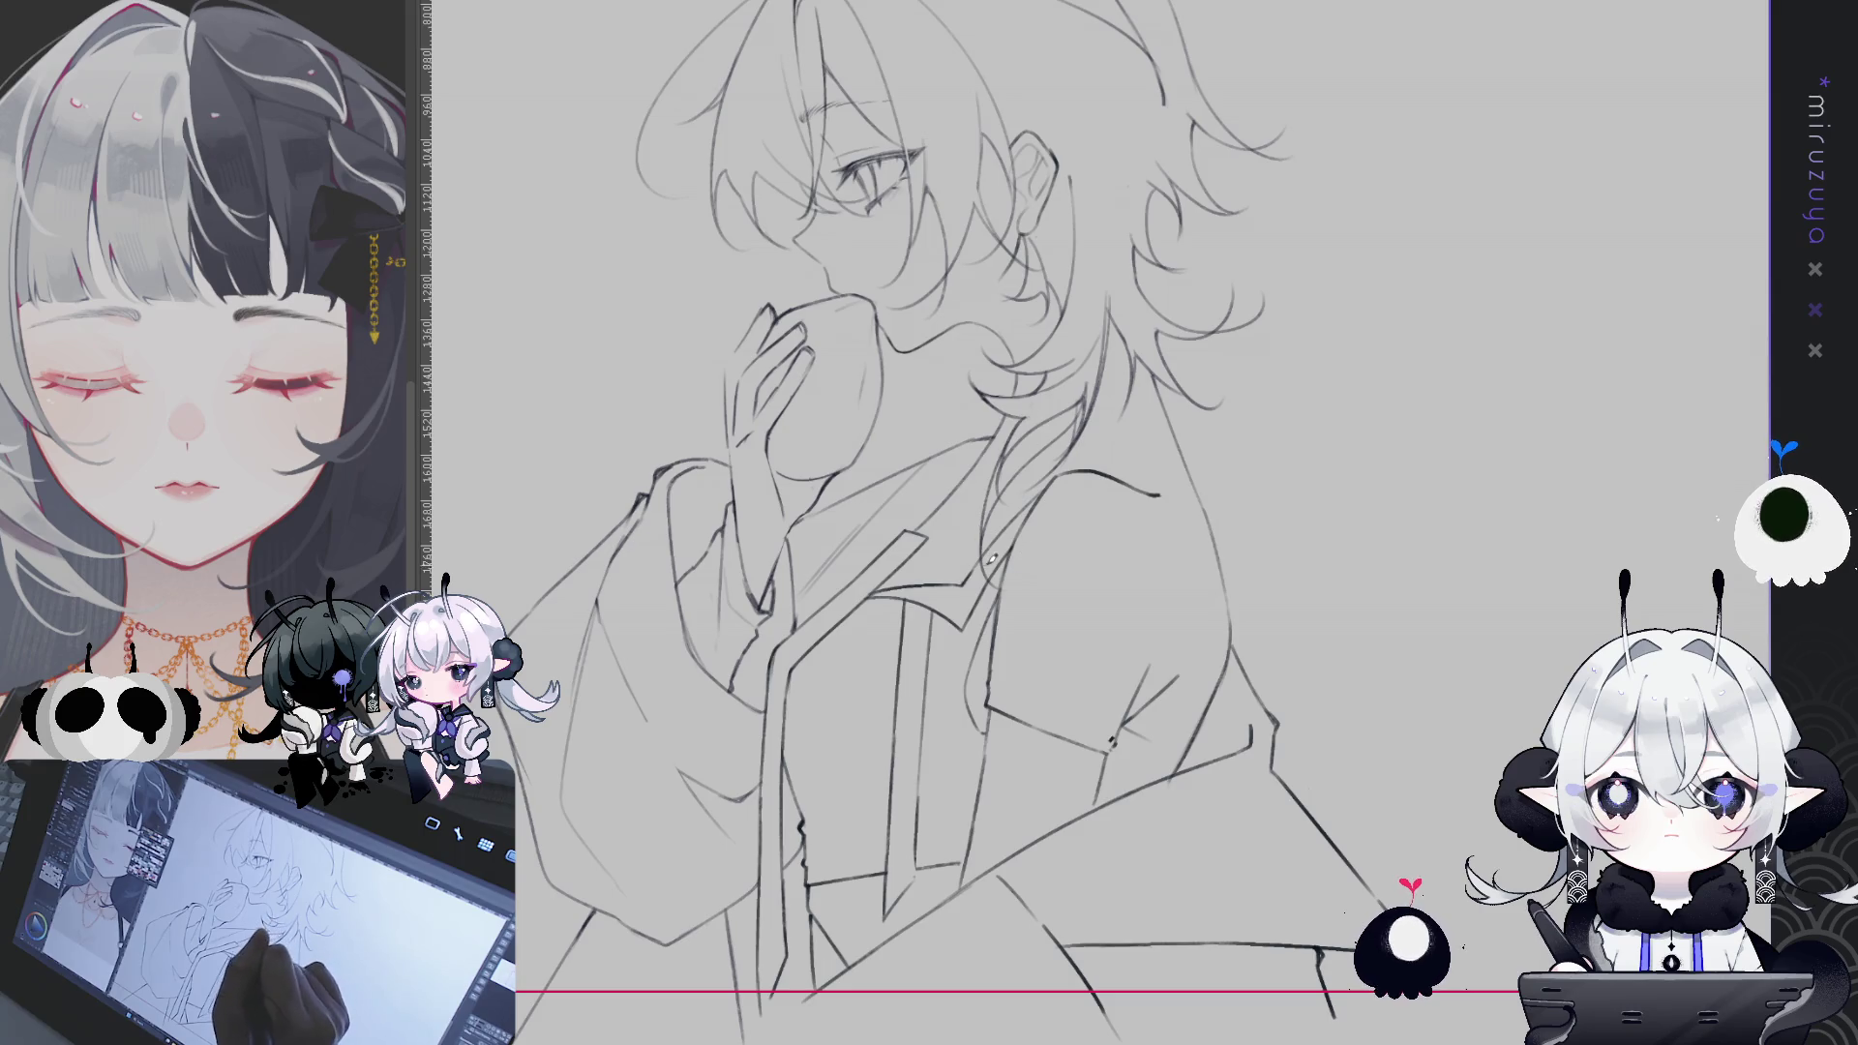
{"action": "key", "text": "ctrl+z"}
{"action": "left_click_drag", "start_coordinate": [1040, 403], "coordinate": [987, 491]}
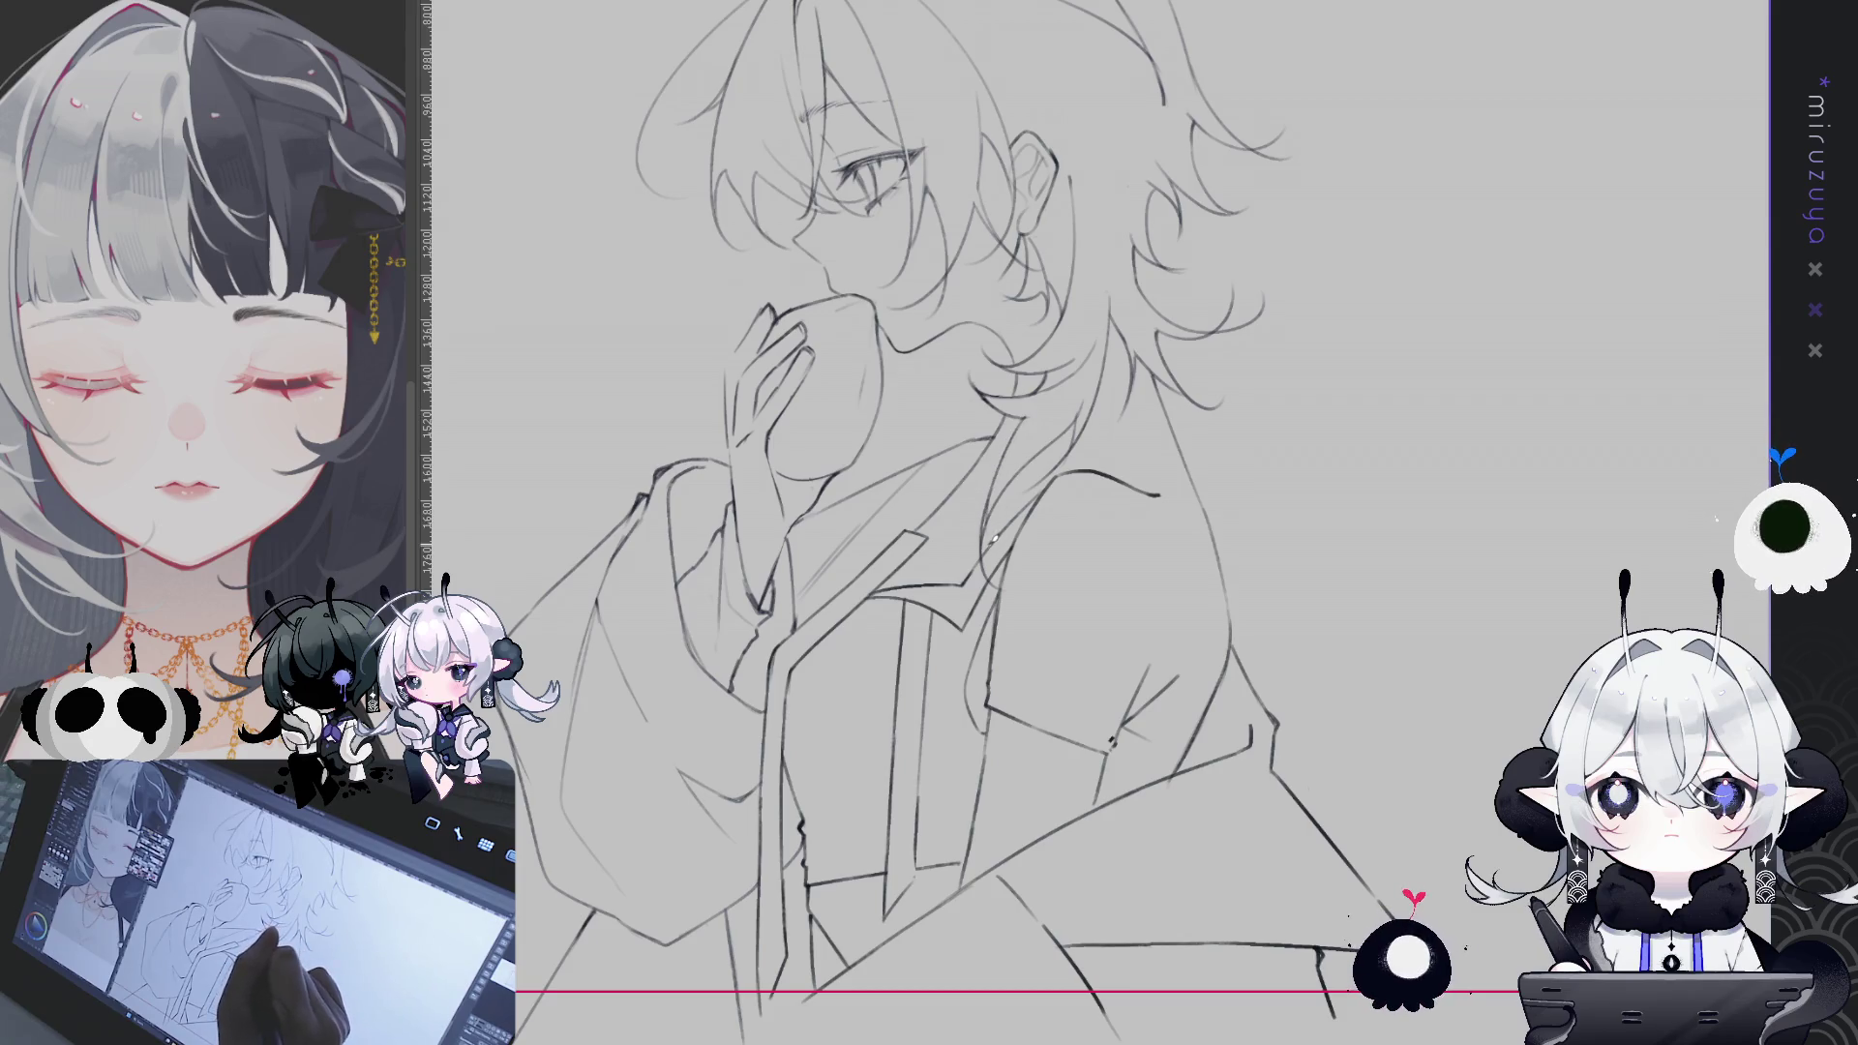
{"action": "mouse_move", "coordinate": [1339, 440]}
{"action": "left_mouse_down"}
{"action": "mouse_move", "coordinate": [1343, 620]}
{"action": "mouse_move", "coordinate": [1152, 793]}
{"action": "mouse_move", "coordinate": [1124, 721]}
{"action": "left_mouse_up"}
- Replace the last hair stroke with two new wavy strands at the back of the hair
{"action": "key", "text": "ctrl+z"}
{"action": "left_click_drag", "start_coordinate": [1007, 314], "coordinate": [966, 447]}
{"action": "left_click_drag", "start_coordinate": [1002, 319], "coordinate": [1006, 461]}
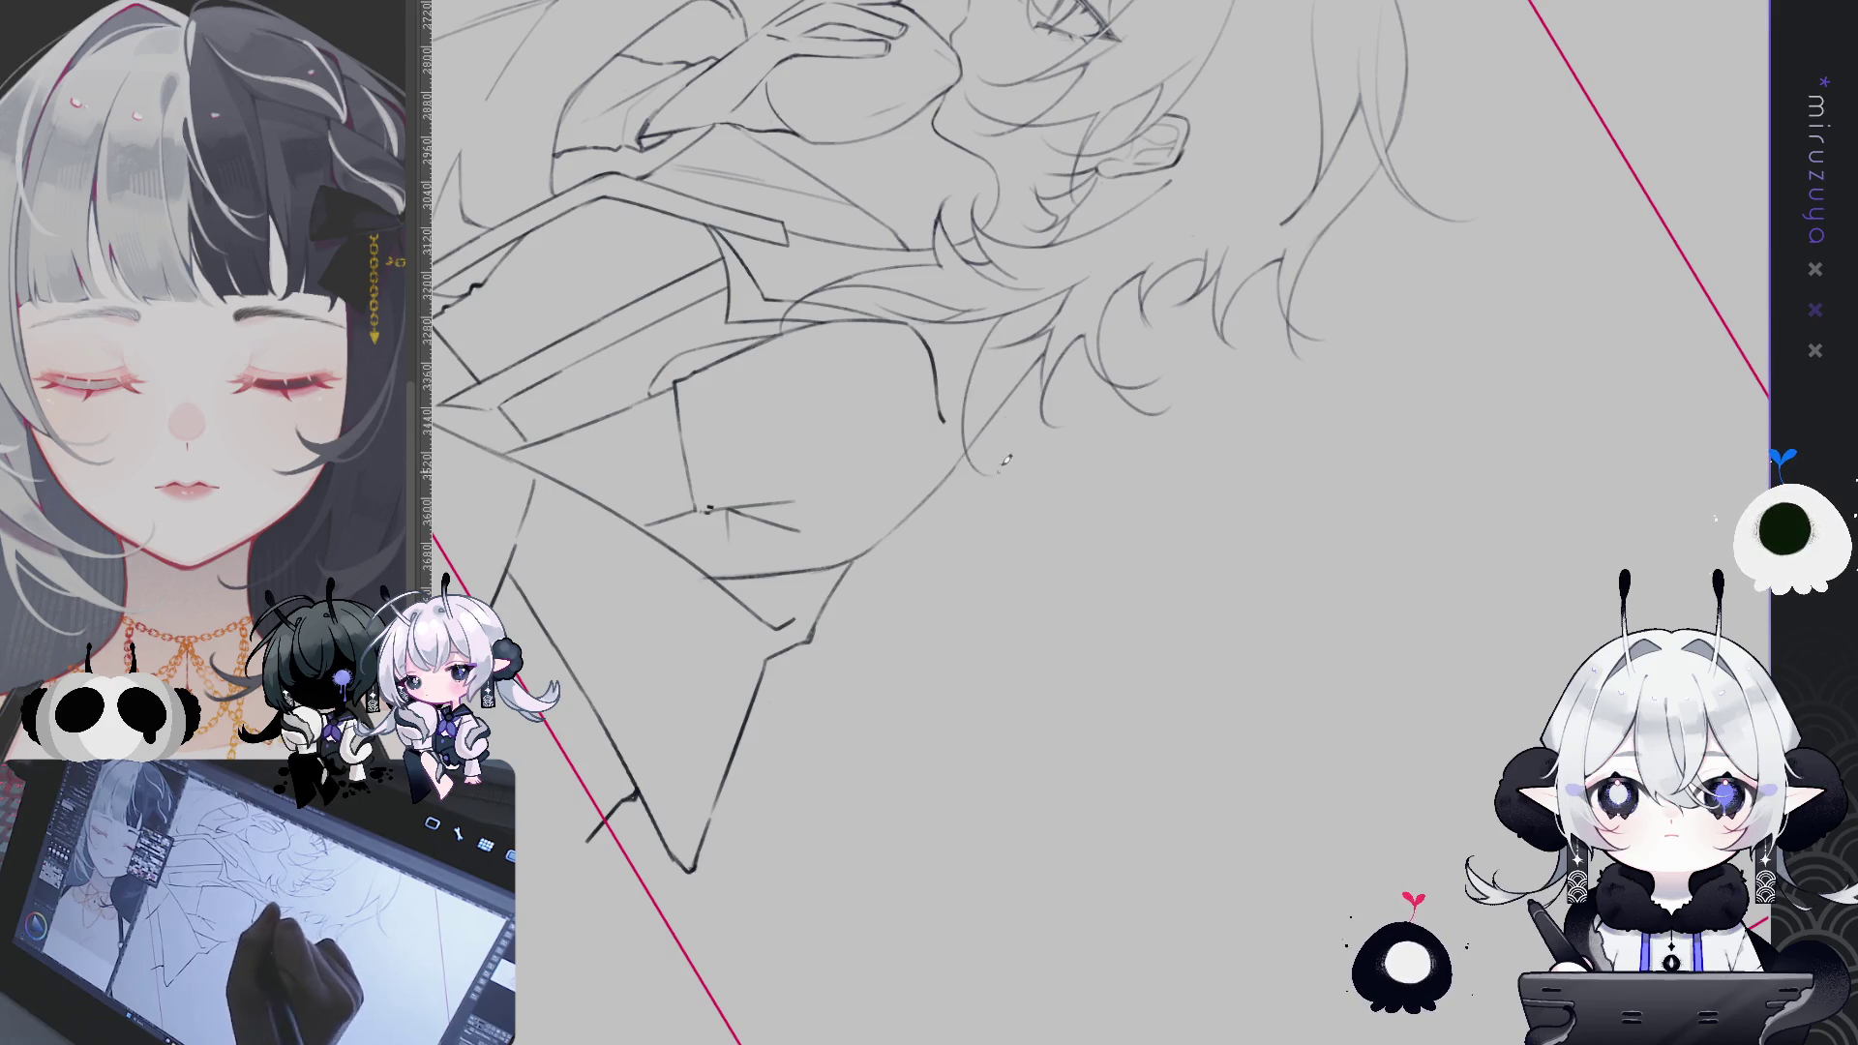
- Level the canvas rotation and recentre the view on the whole figure
{"action": "key", "text": "ctrl+0"}
{"action": "key", "text": "-"}
{"action": "key", "text": "-"}
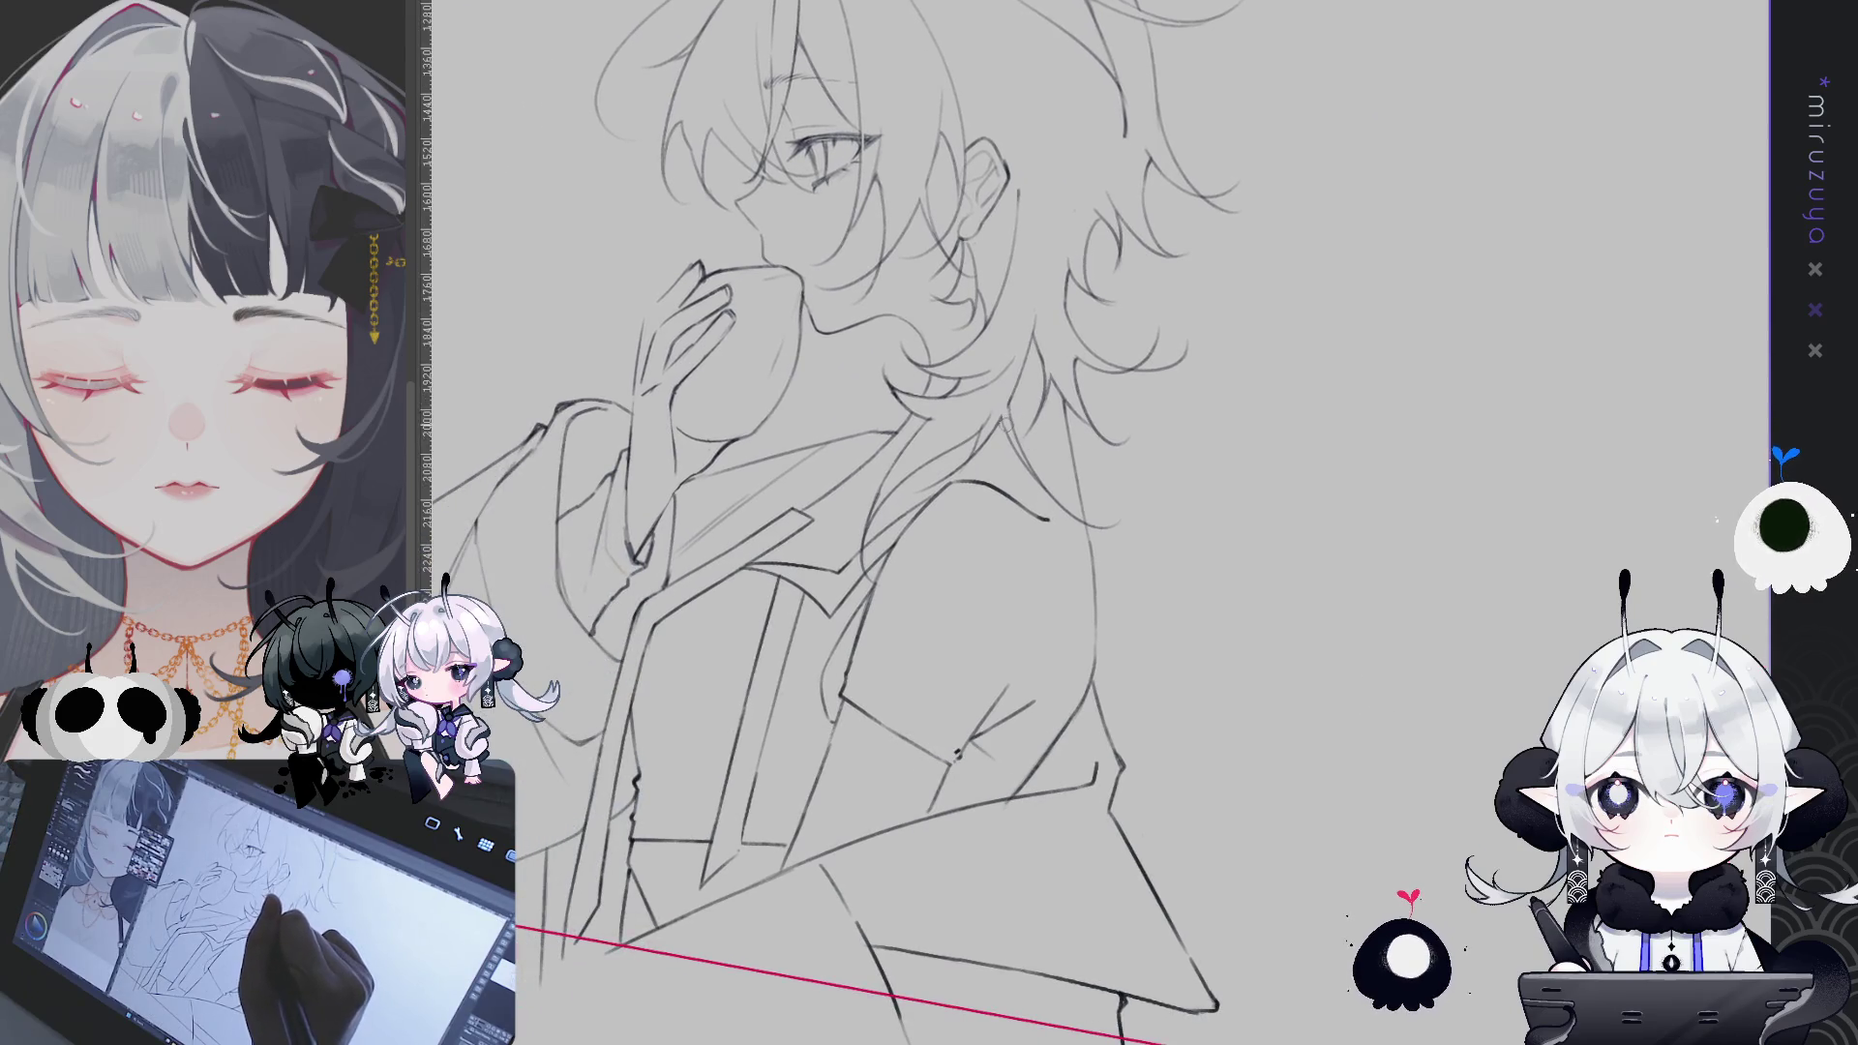
{"action": "key", "text": "asciicircum"}
{"action": "key", "text": "asciicircum"}
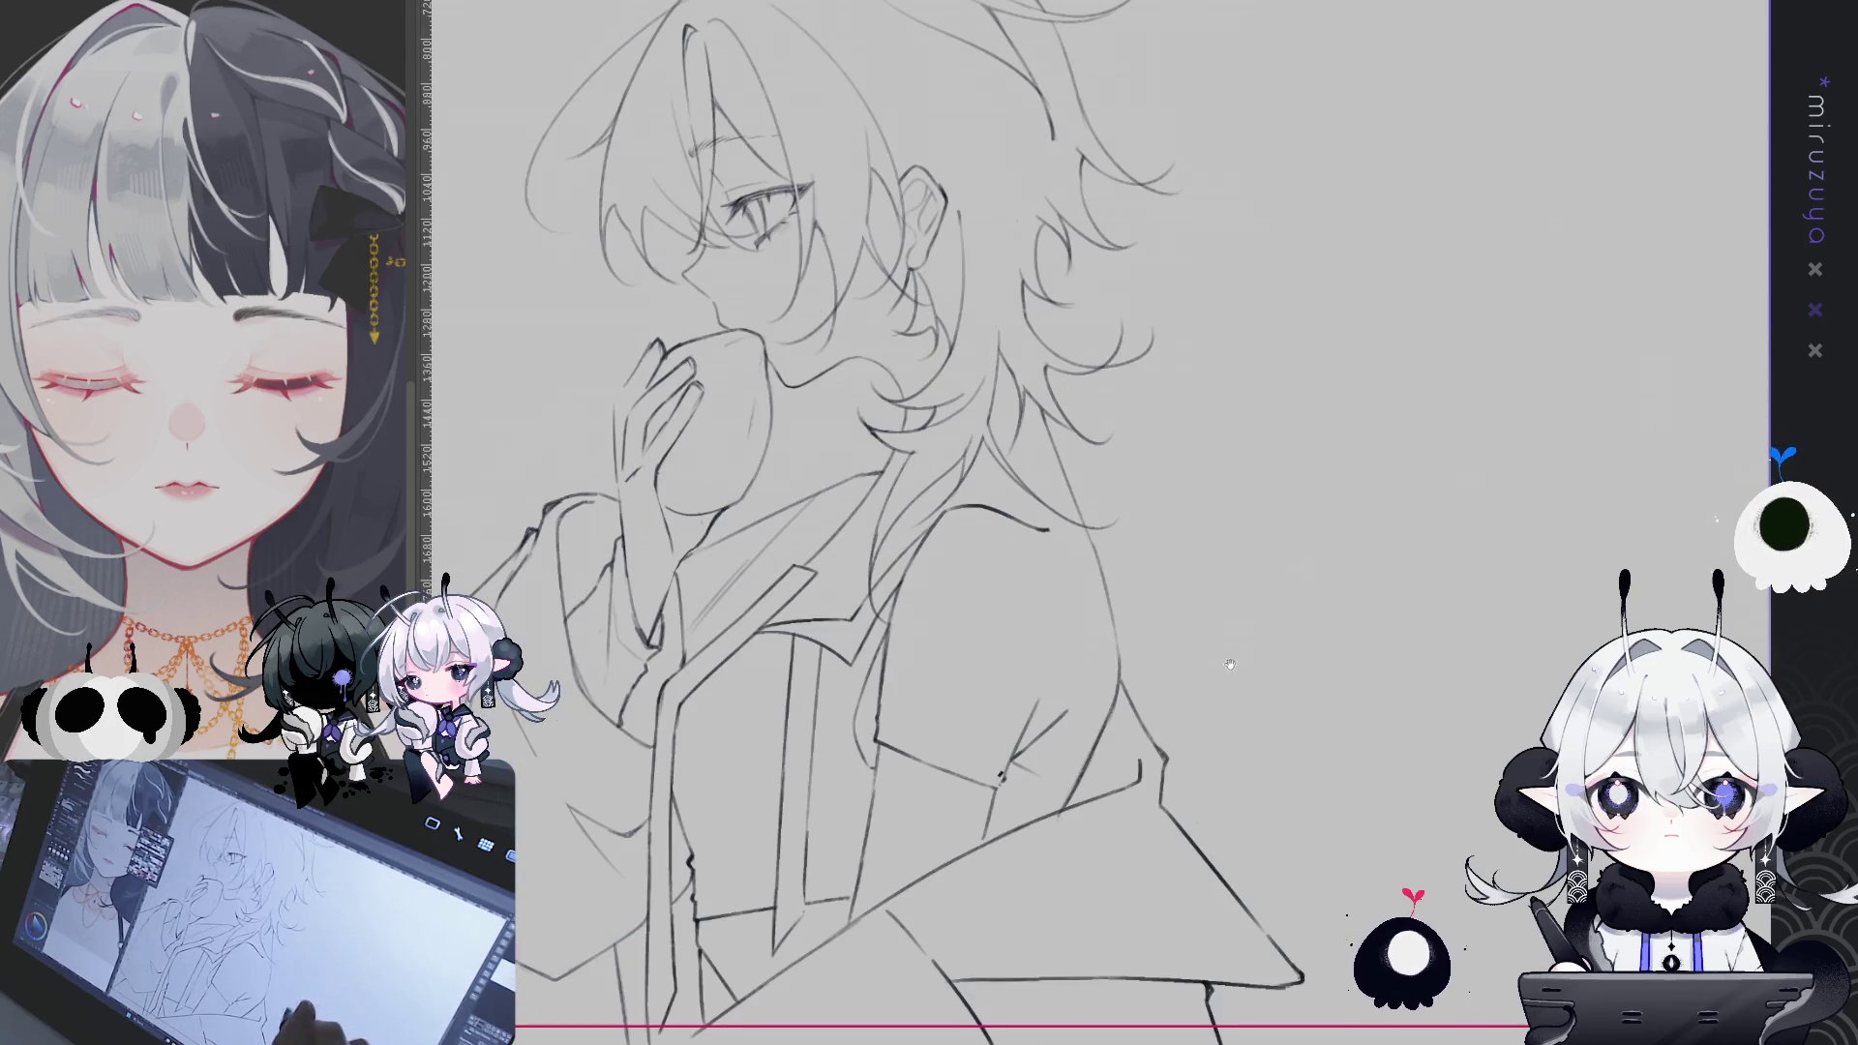
{"action": "left_click_drag", "start_coordinate": [1409, 675], "coordinate": [1467, 604]}
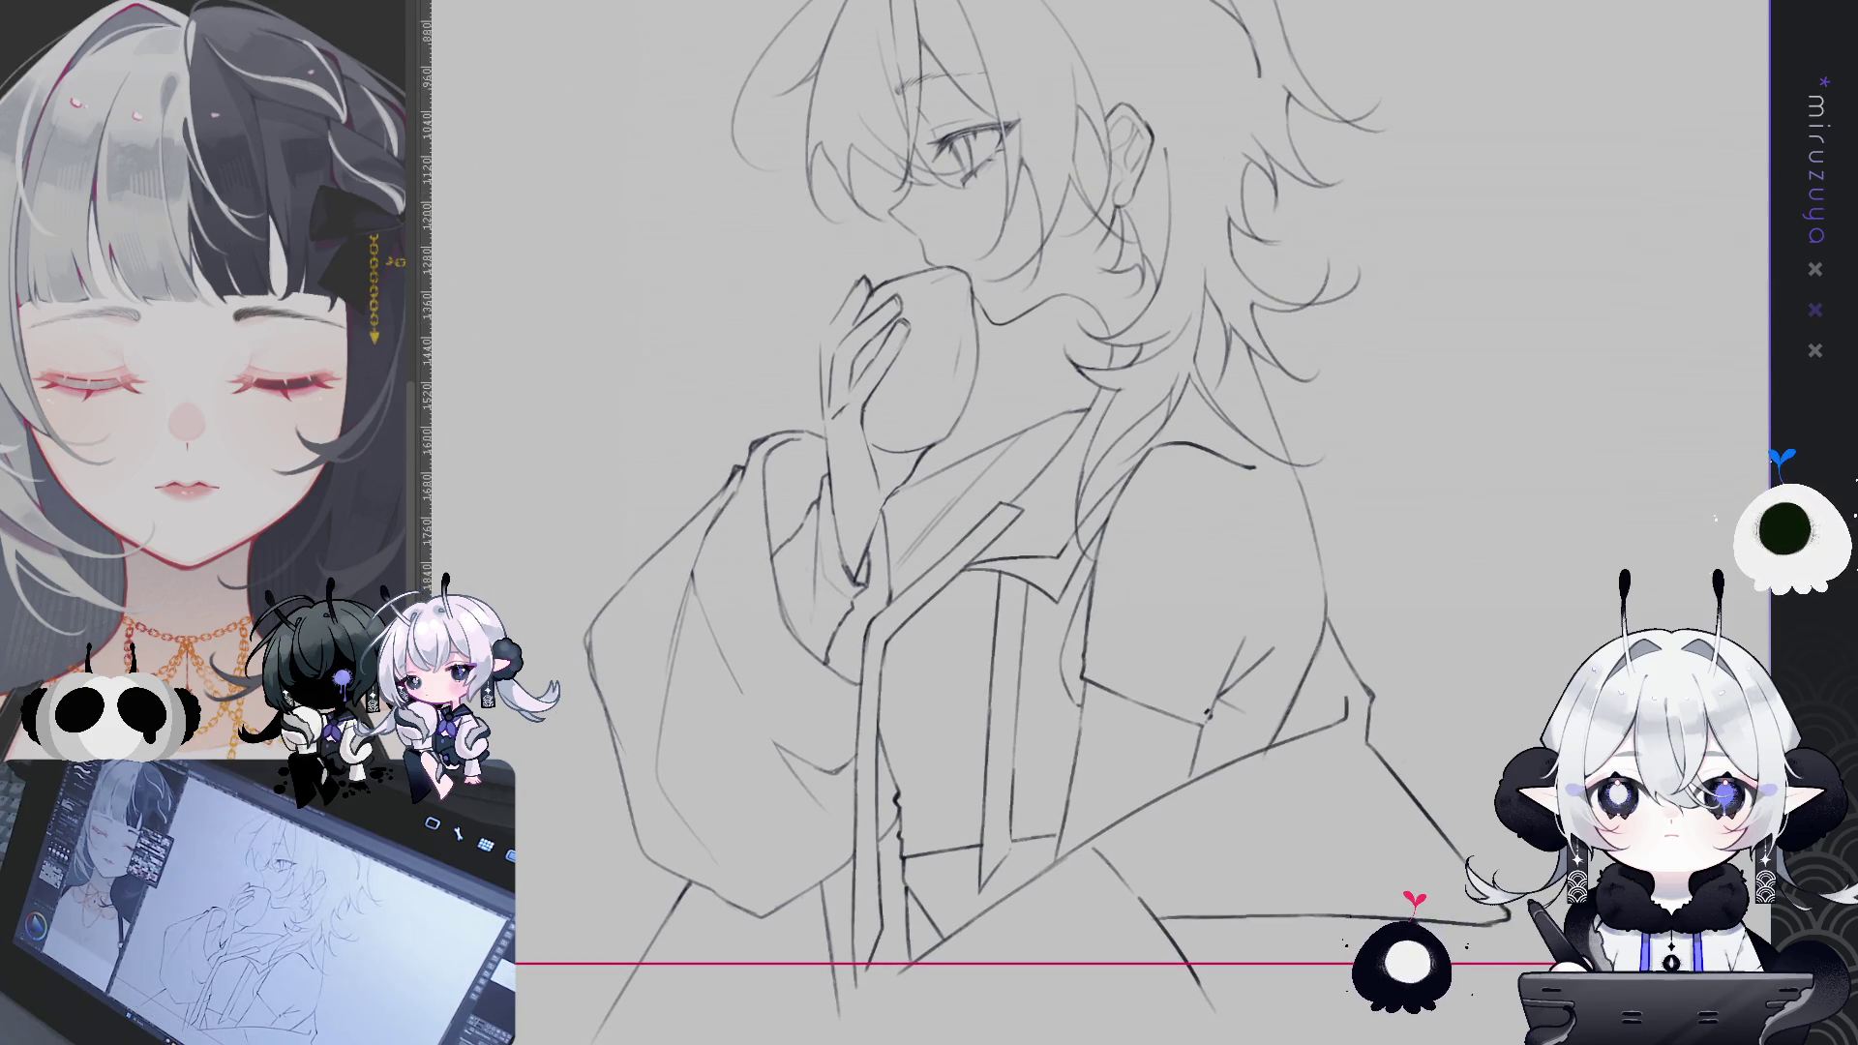
{"action": "left_click_drag", "start_coordinate": [1065, 523], "coordinate": [968, 548]}
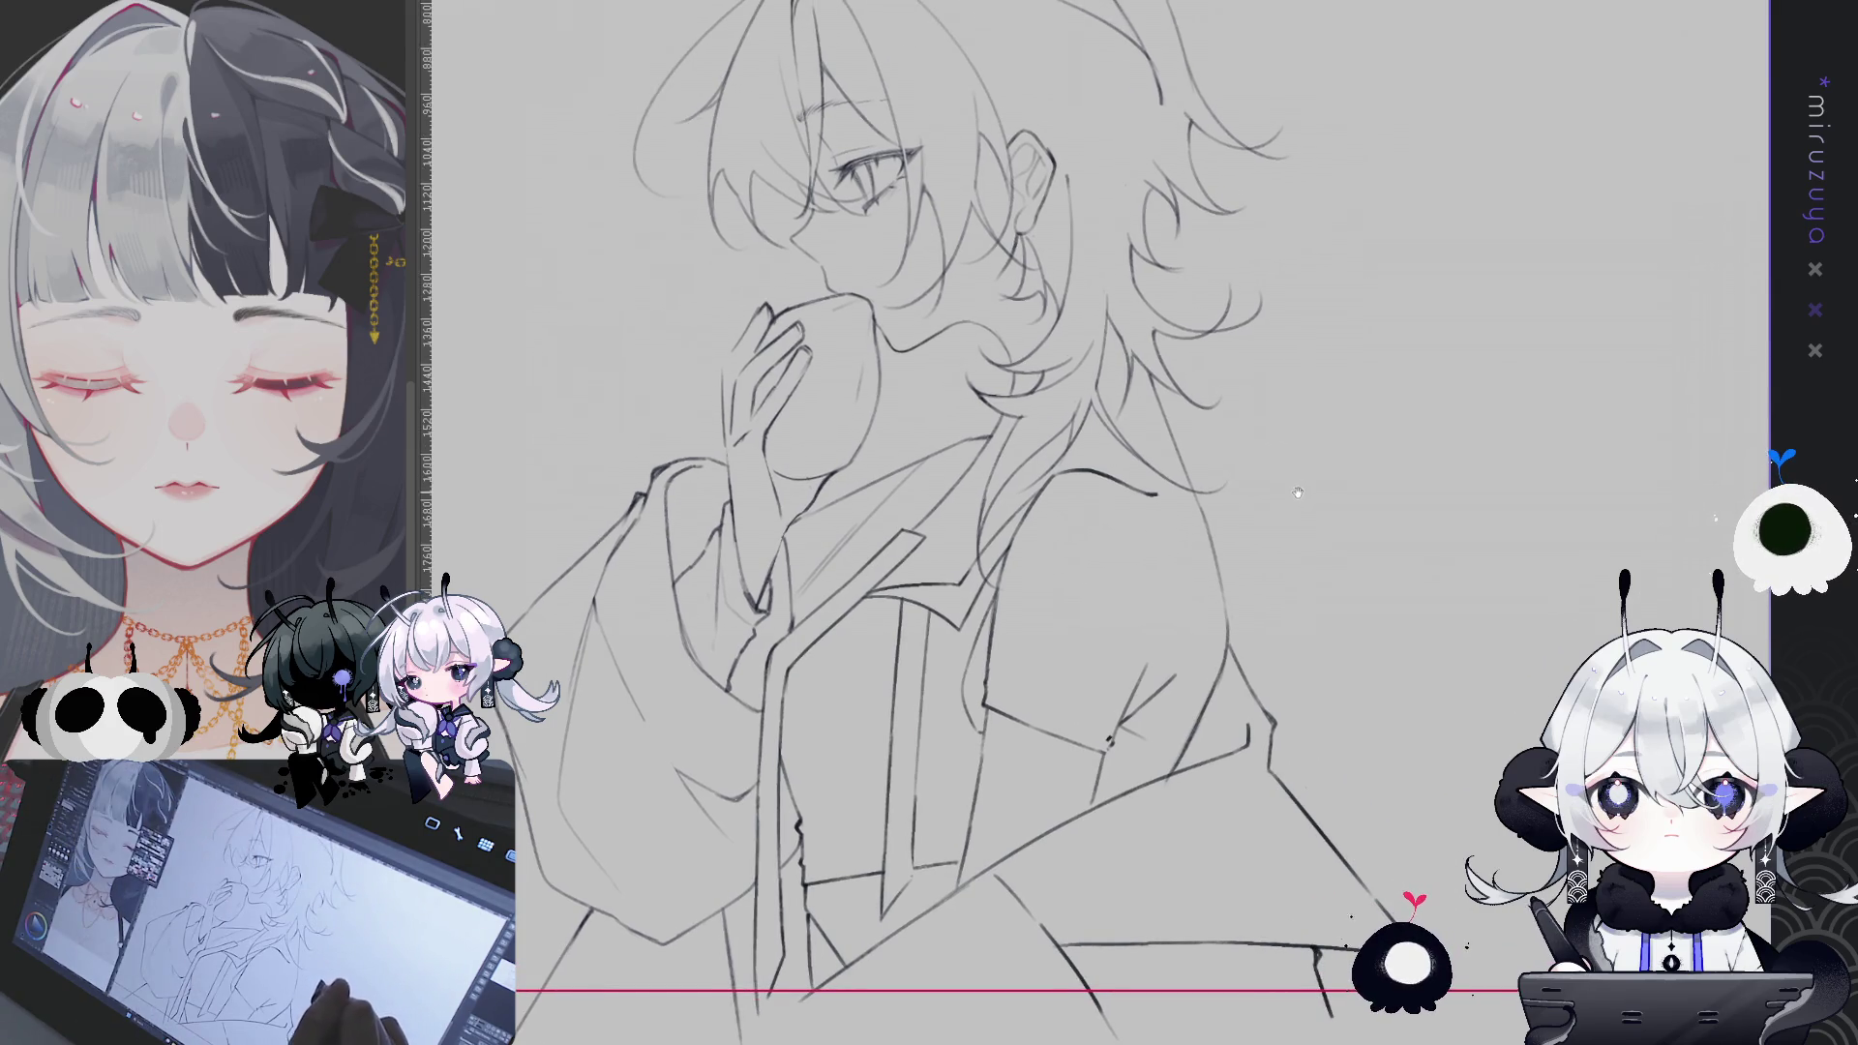
{"action": "left_click_drag", "start_coordinate": [1298, 493], "coordinate": [1264, 490]}
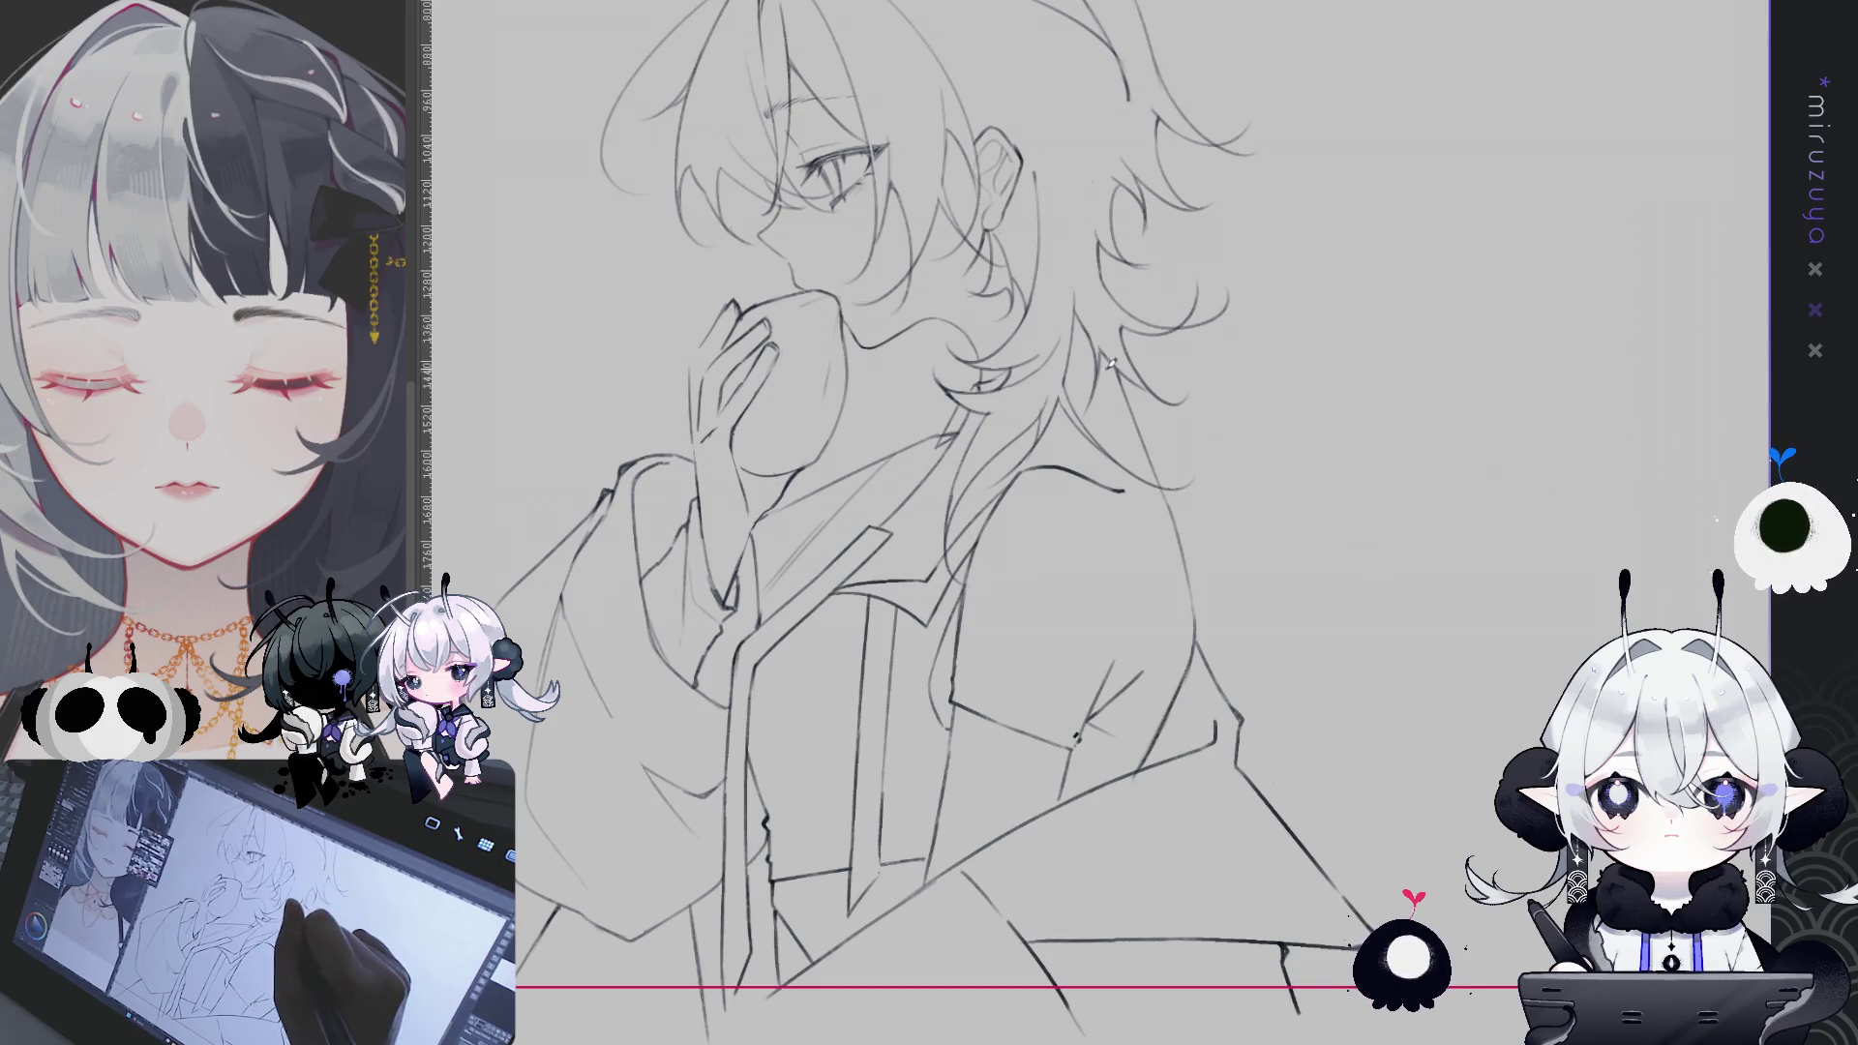
- Draw a thin hair strand from below the ear down by the neck, redoing it once
{"action": "left_click_drag", "start_coordinate": [1110, 358], "coordinate": [1149, 470]}
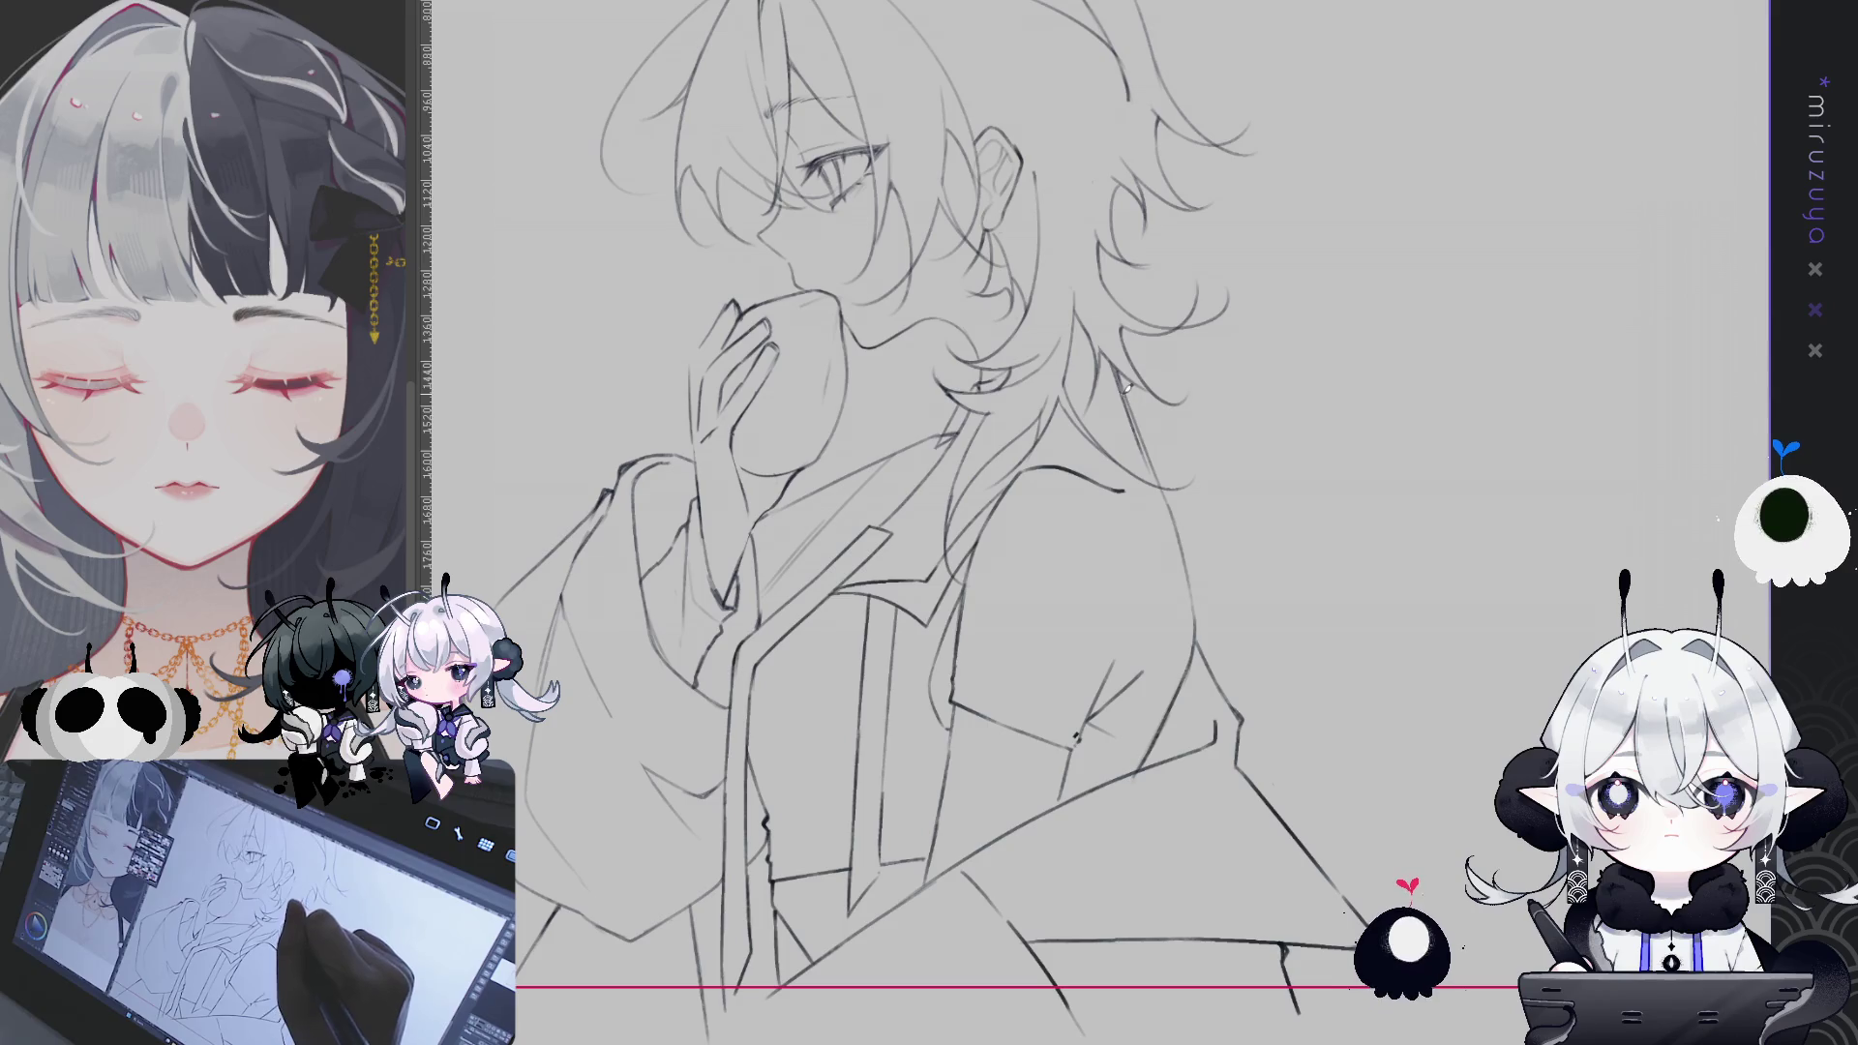
{"action": "left_click_drag", "start_coordinate": [1108, 345], "coordinate": [1151, 471]}
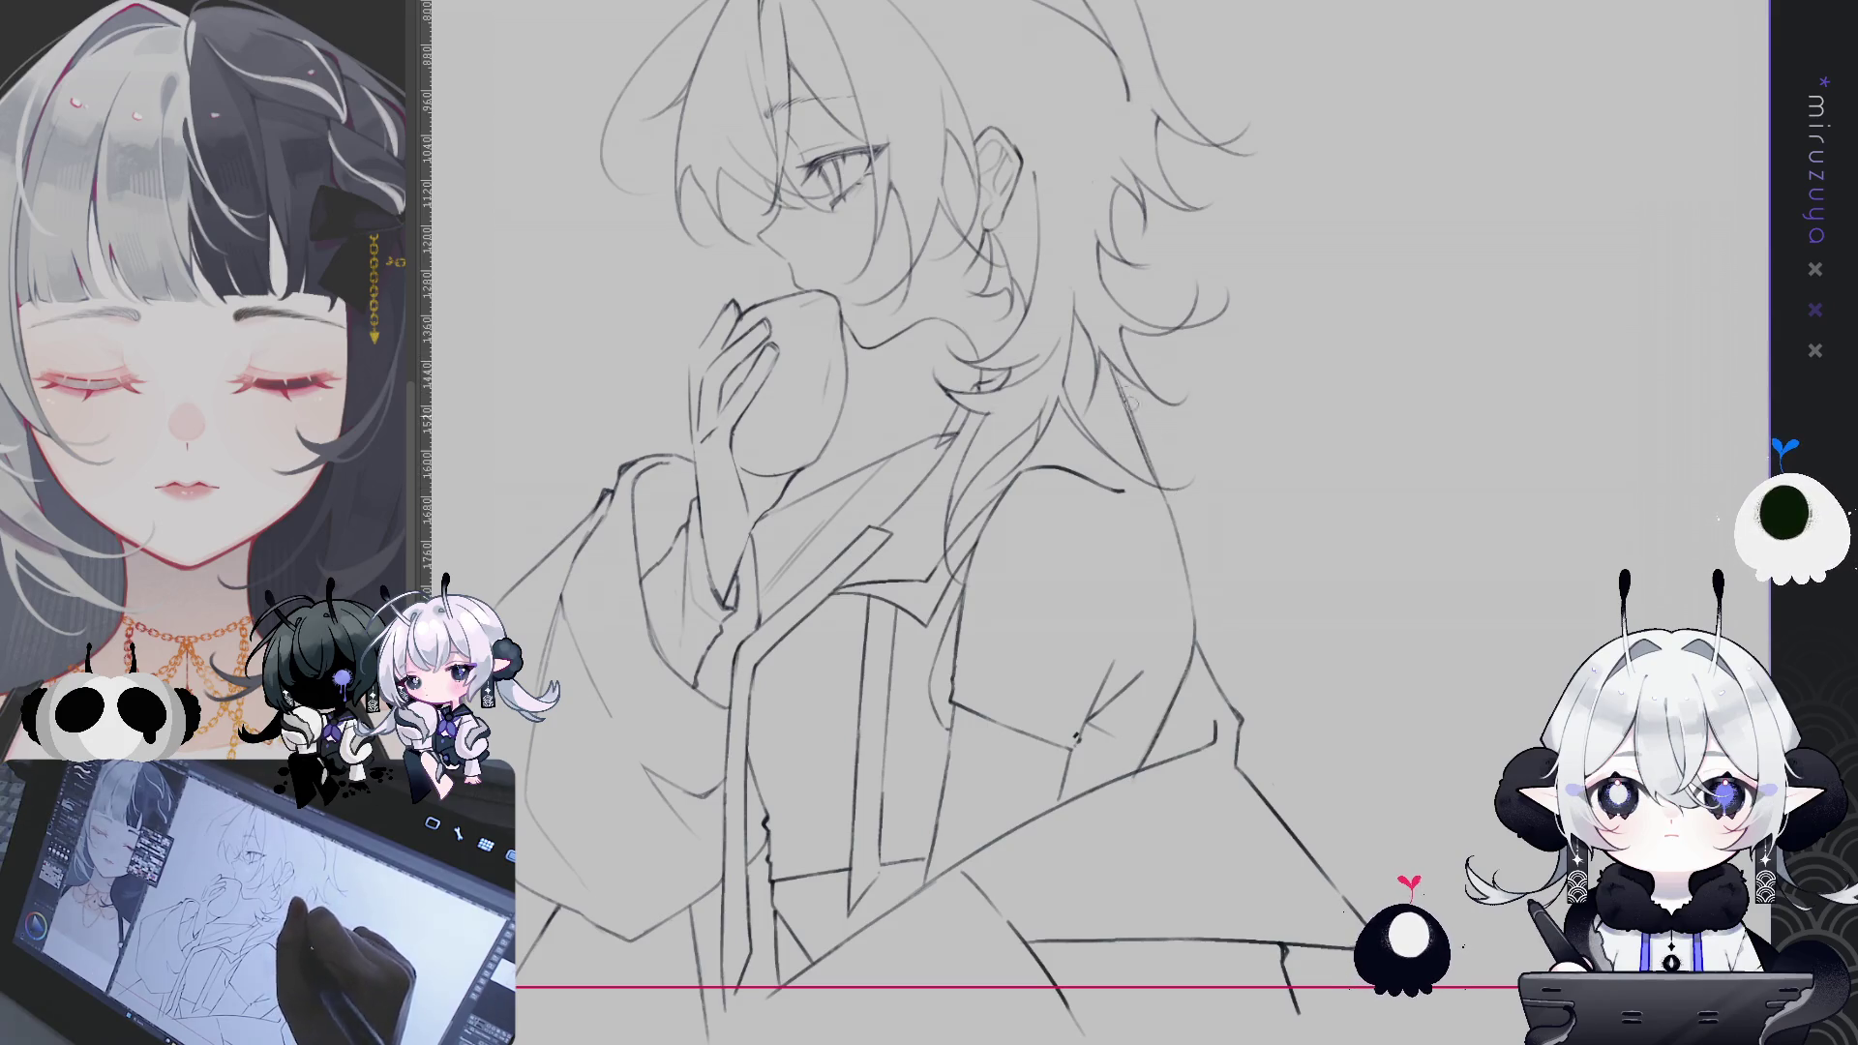
{"action": "key", "text": "ctrl+z"}
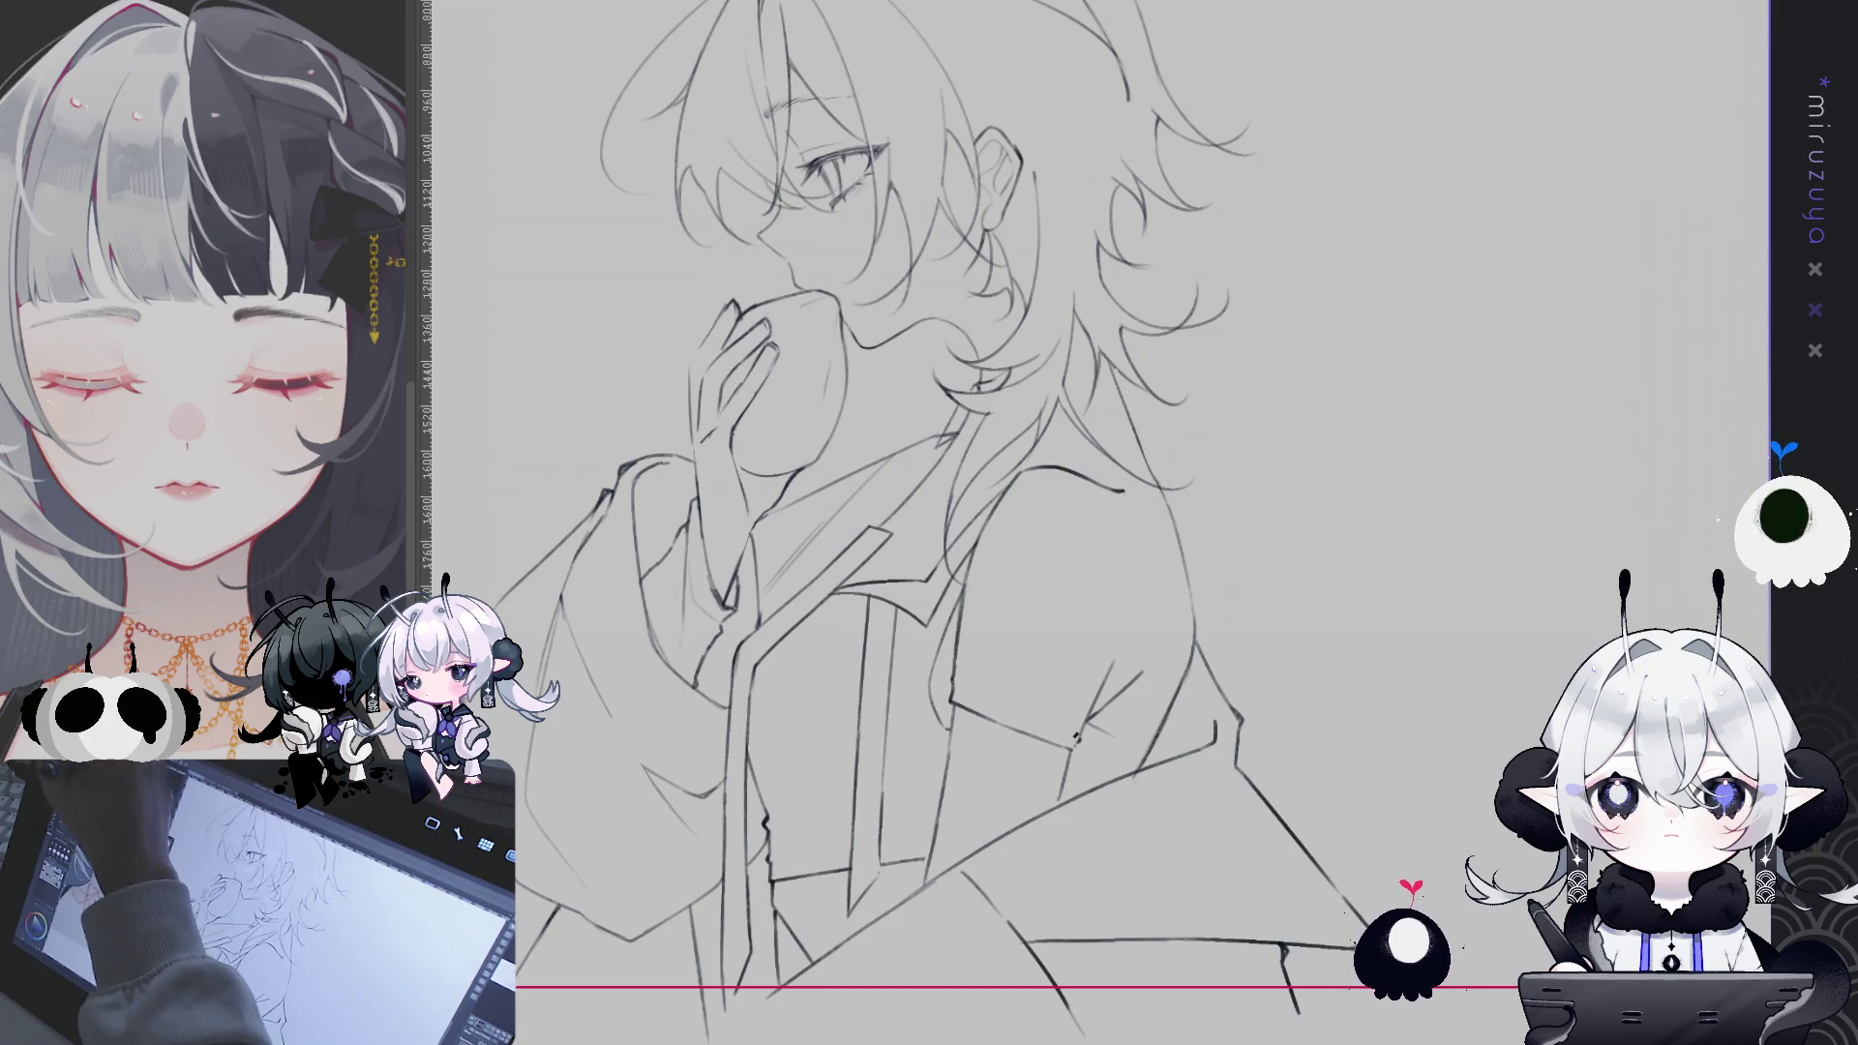
{"action": "left_click_drag", "start_coordinate": [1113, 363], "coordinate": [1162, 485]}
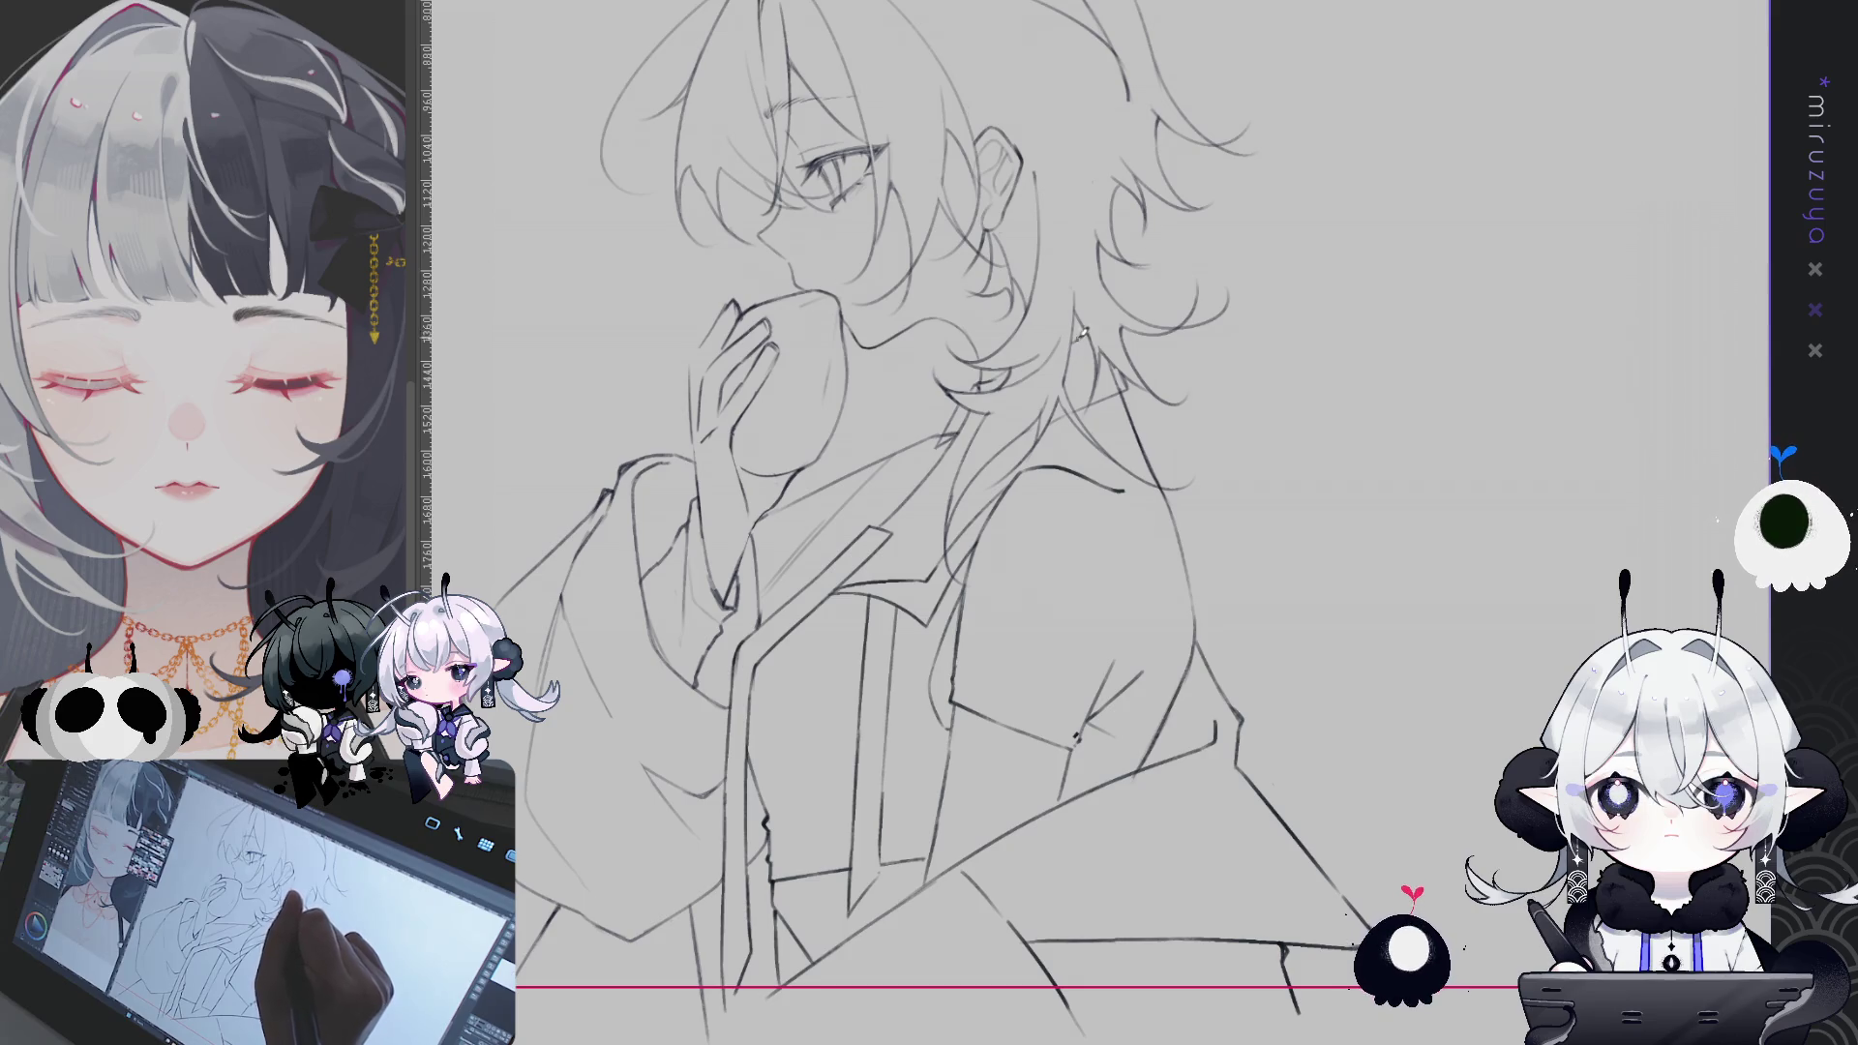
{"action": "left_click_drag", "start_coordinate": [1121, 563], "coordinate": [1328, 532]}
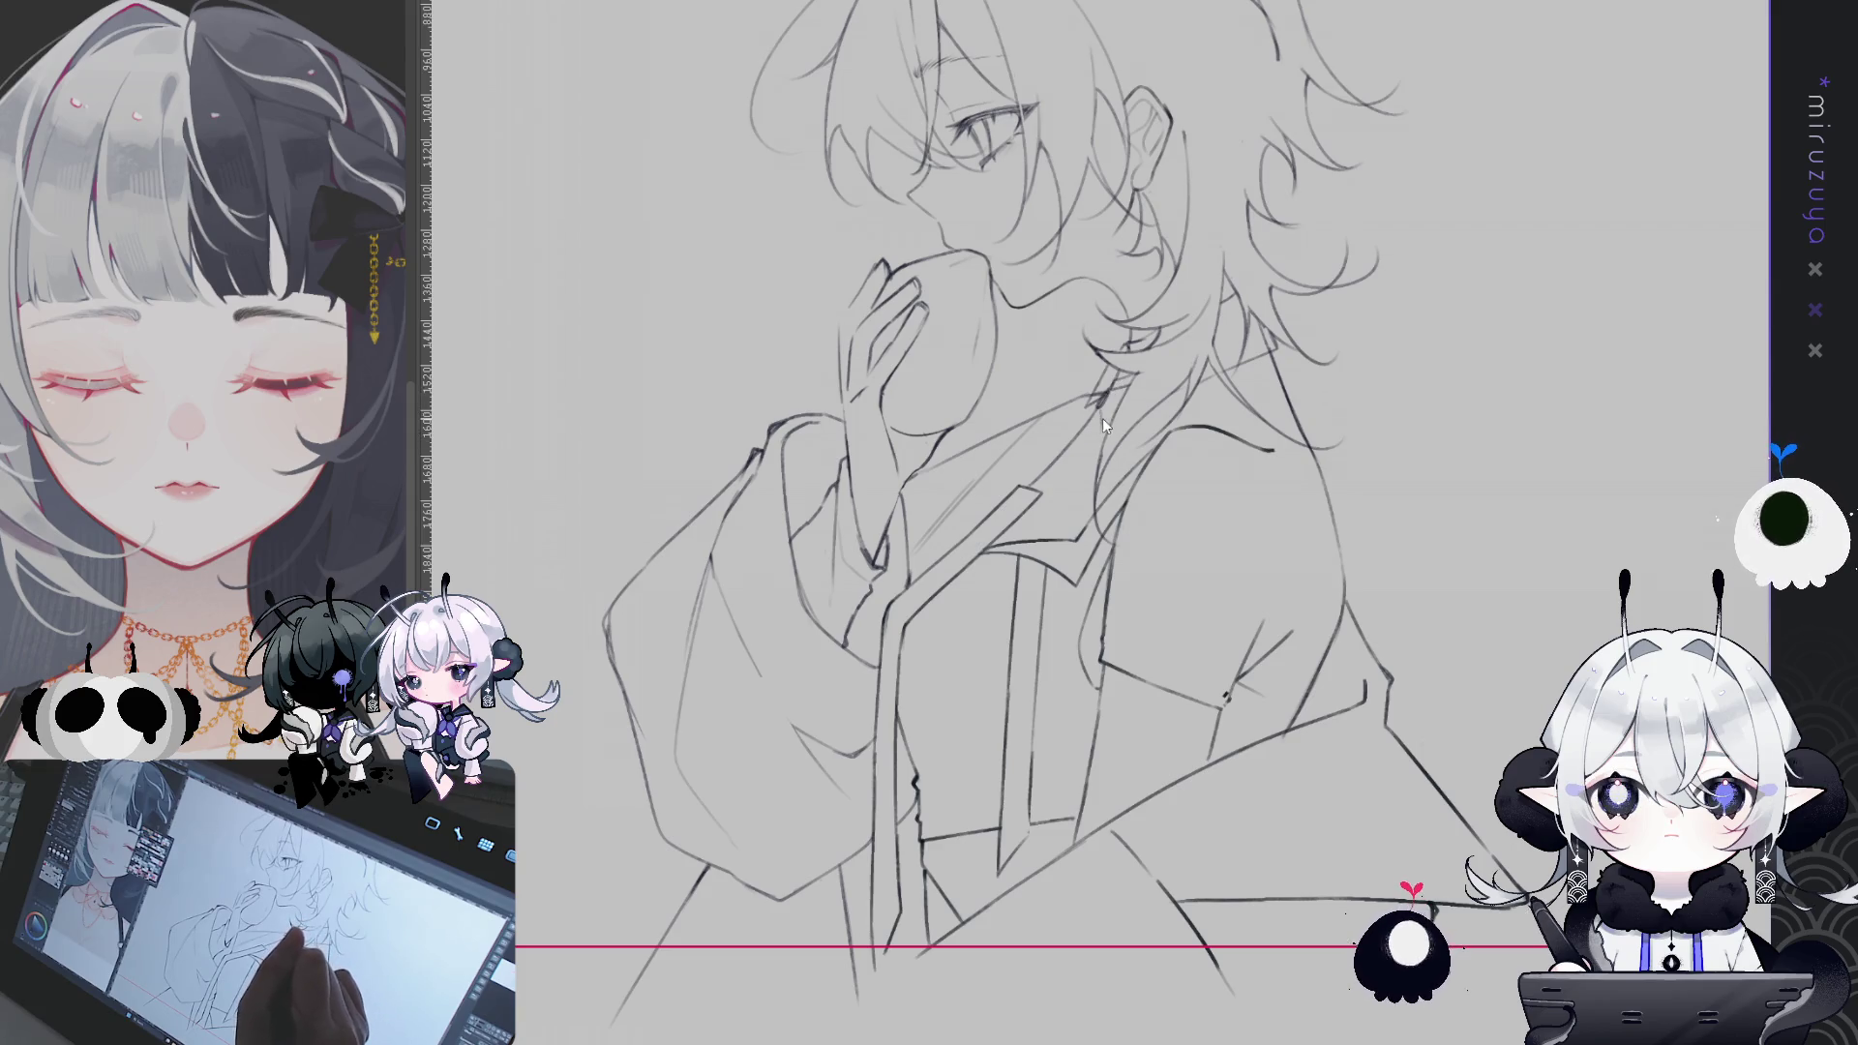
- Add a short line by the jaw and a small earring loop near the collar
{"action": "mouse_move", "coordinate": [1105, 410]}
{"action": "left_mouse_down"}
{"action": "mouse_move", "coordinate": [1101, 437]}
{"action": "mouse_move", "coordinate": [1083, 423]}
{"action": "mouse_move", "coordinate": [1094, 437]}
{"action": "left_mouse_up"}
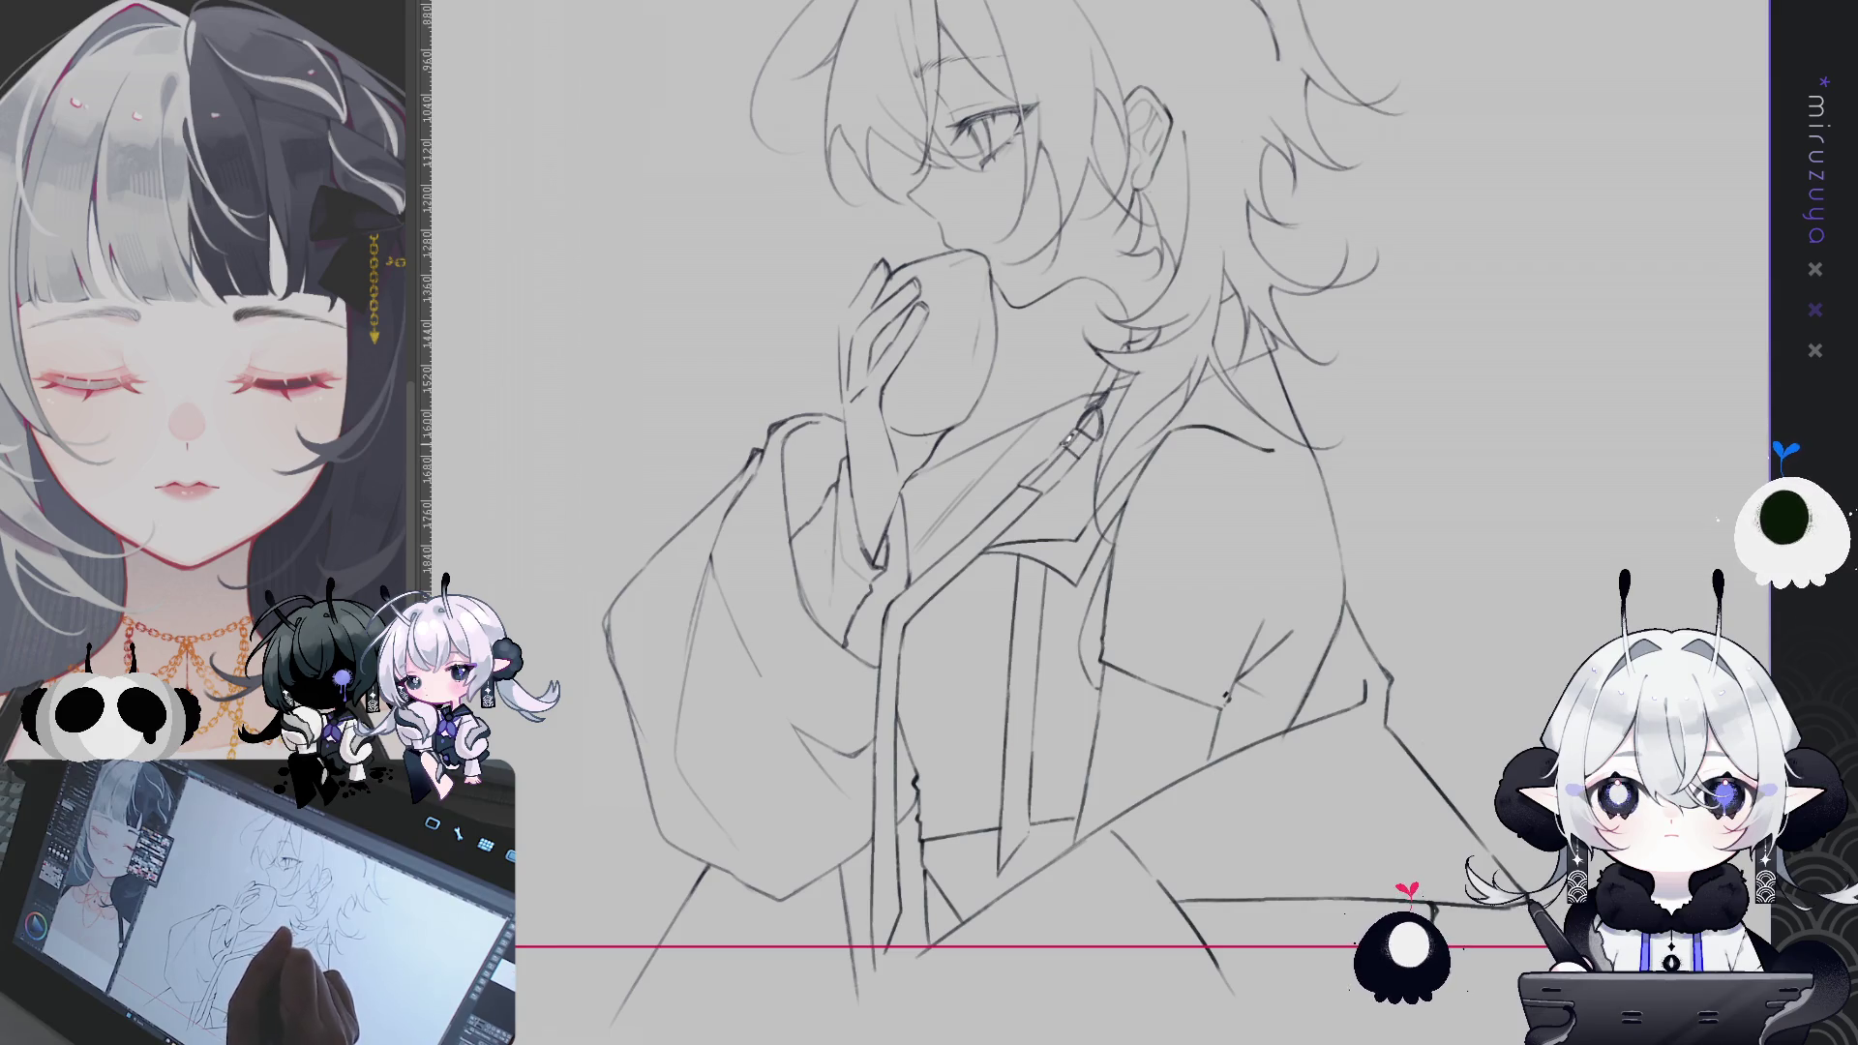
{"action": "mouse_move", "coordinate": [1064, 444]}
{"action": "left_mouse_down"}
{"action": "mouse_move", "coordinate": [1085, 456]}
{"action": "mouse_move", "coordinate": [1062, 446]}
{"action": "mouse_move", "coordinate": [1081, 437]}
{"action": "mouse_move", "coordinate": [1082, 455]}
{"action": "mouse_move", "coordinate": [1052, 456]}
{"action": "mouse_move", "coordinate": [1047, 487]}
{"action": "mouse_move", "coordinate": [1096, 466]}
{"action": "left_mouse_up"}
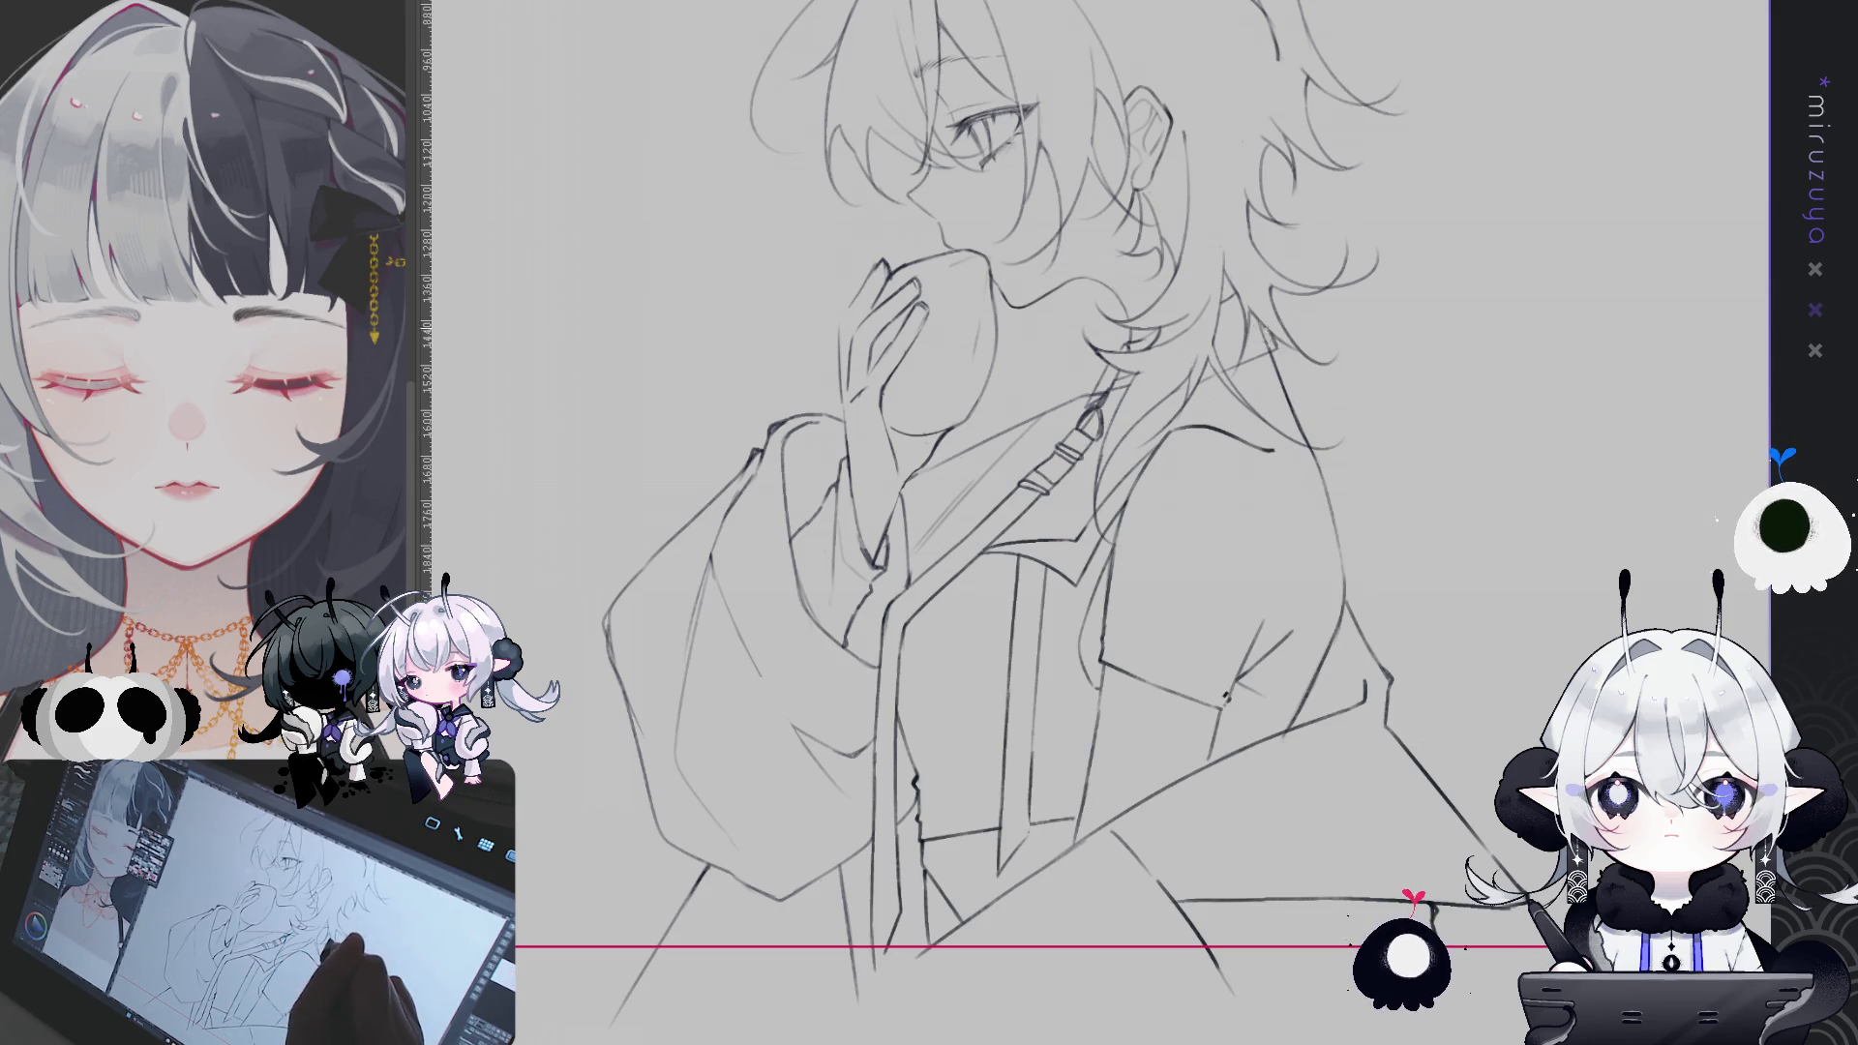
{"action": "left_click_drag", "start_coordinate": [1268, 333], "coordinate": [1262, 374]}
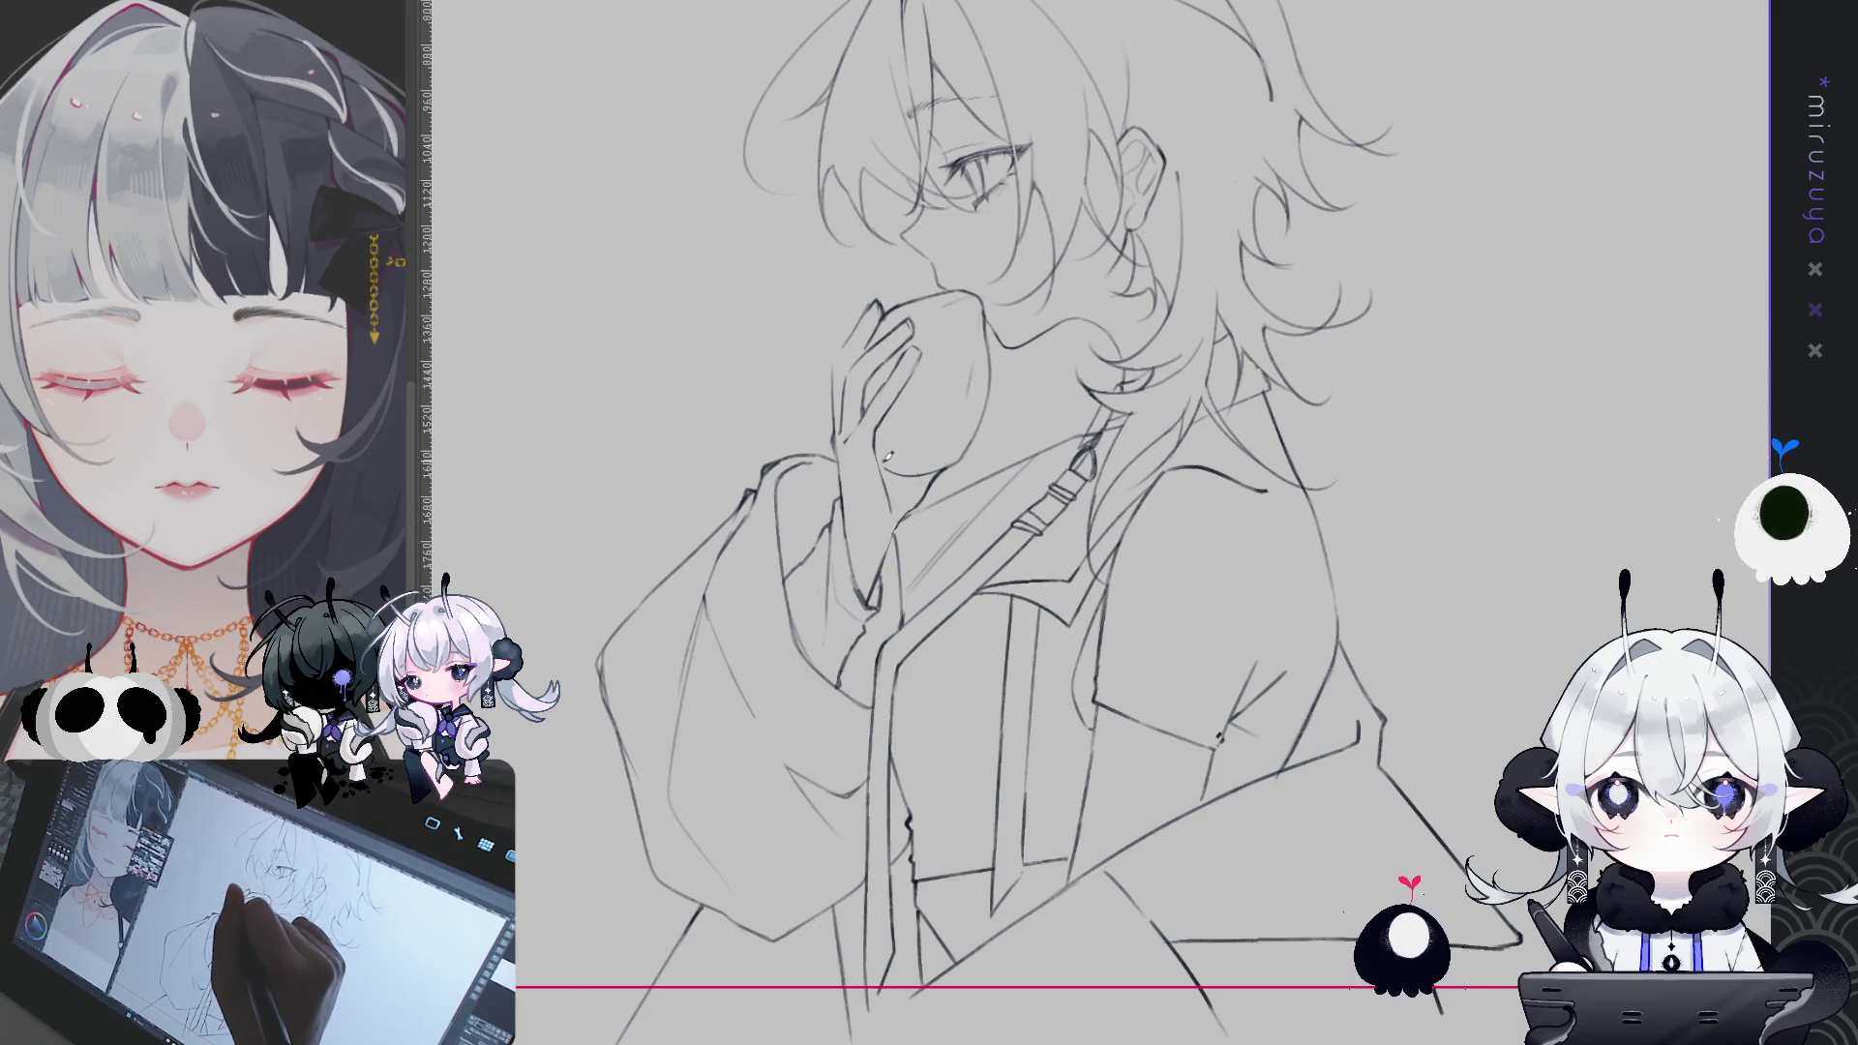
- Draw one long straight pencil line down the robe's outer sleeve edge on a rotated view
{"action": "left_click_drag", "start_coordinate": [1158, 678], "coordinate": [1167, 667]}
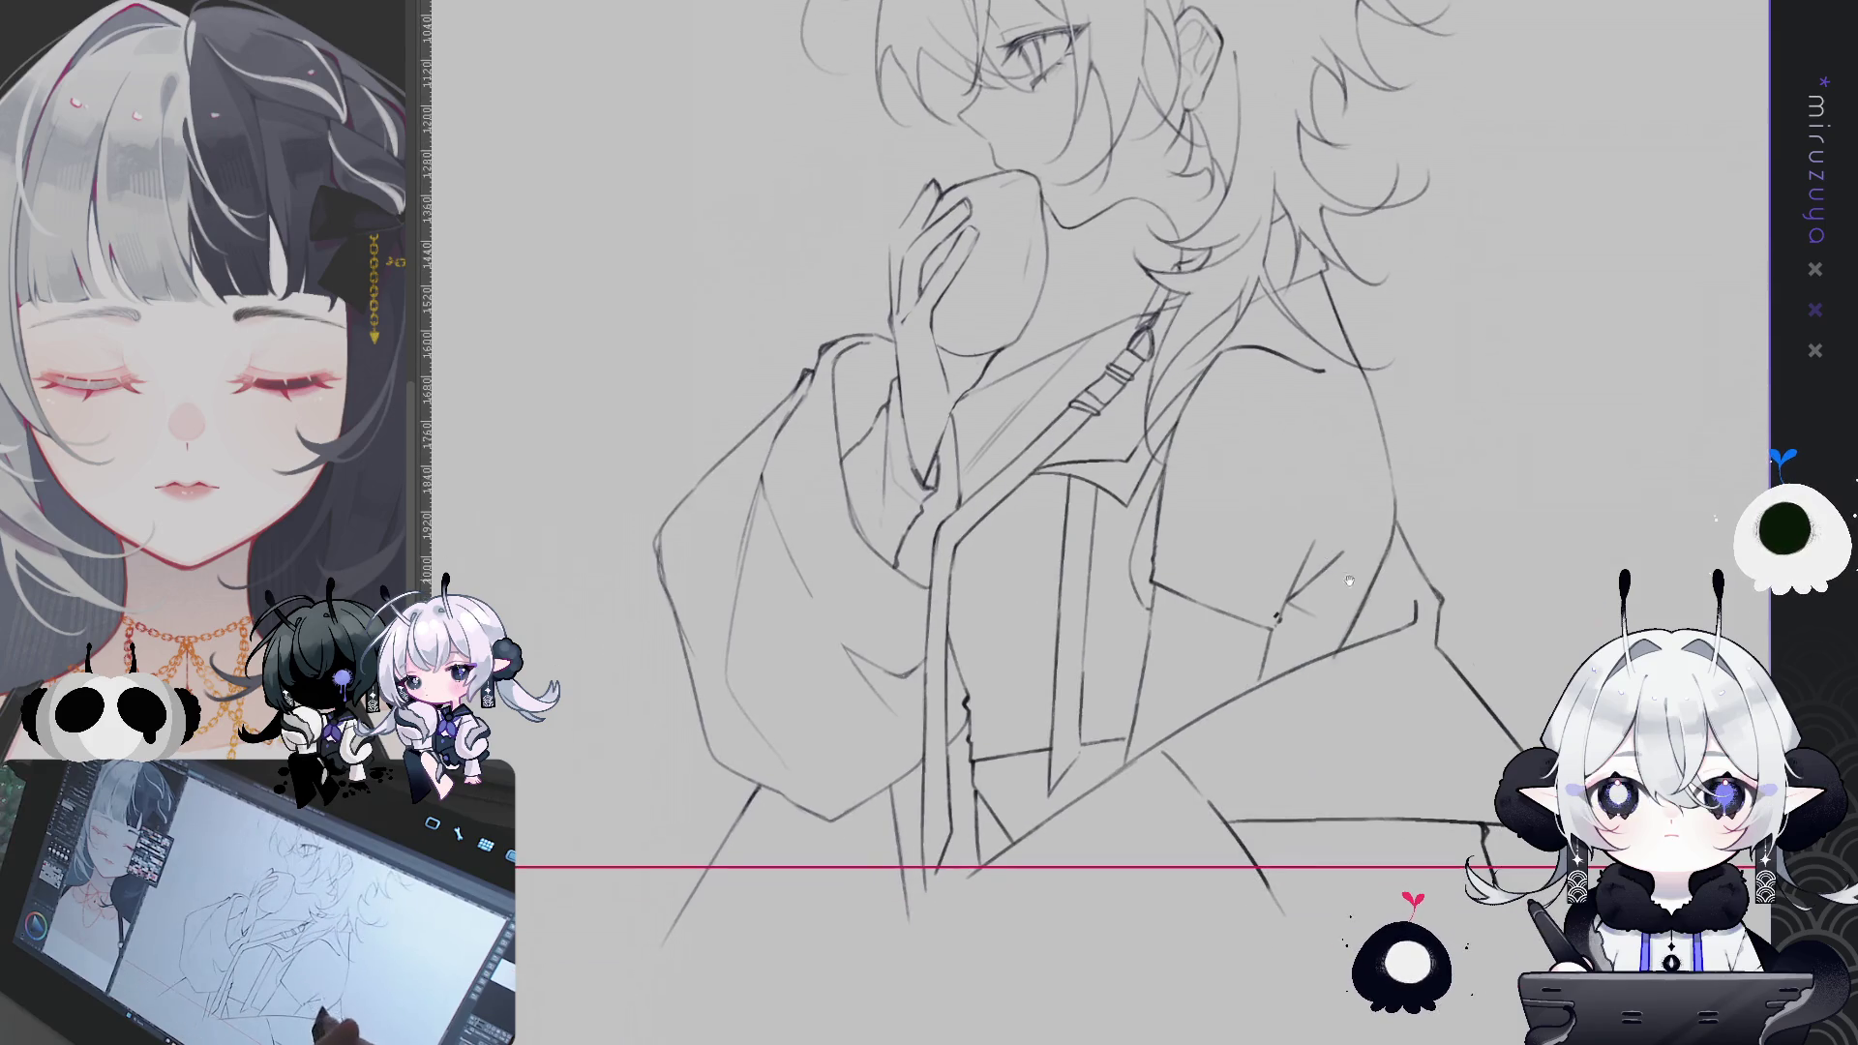
{"action": "left_click_drag", "start_coordinate": [1398, 685], "coordinate": [1360, 728]}
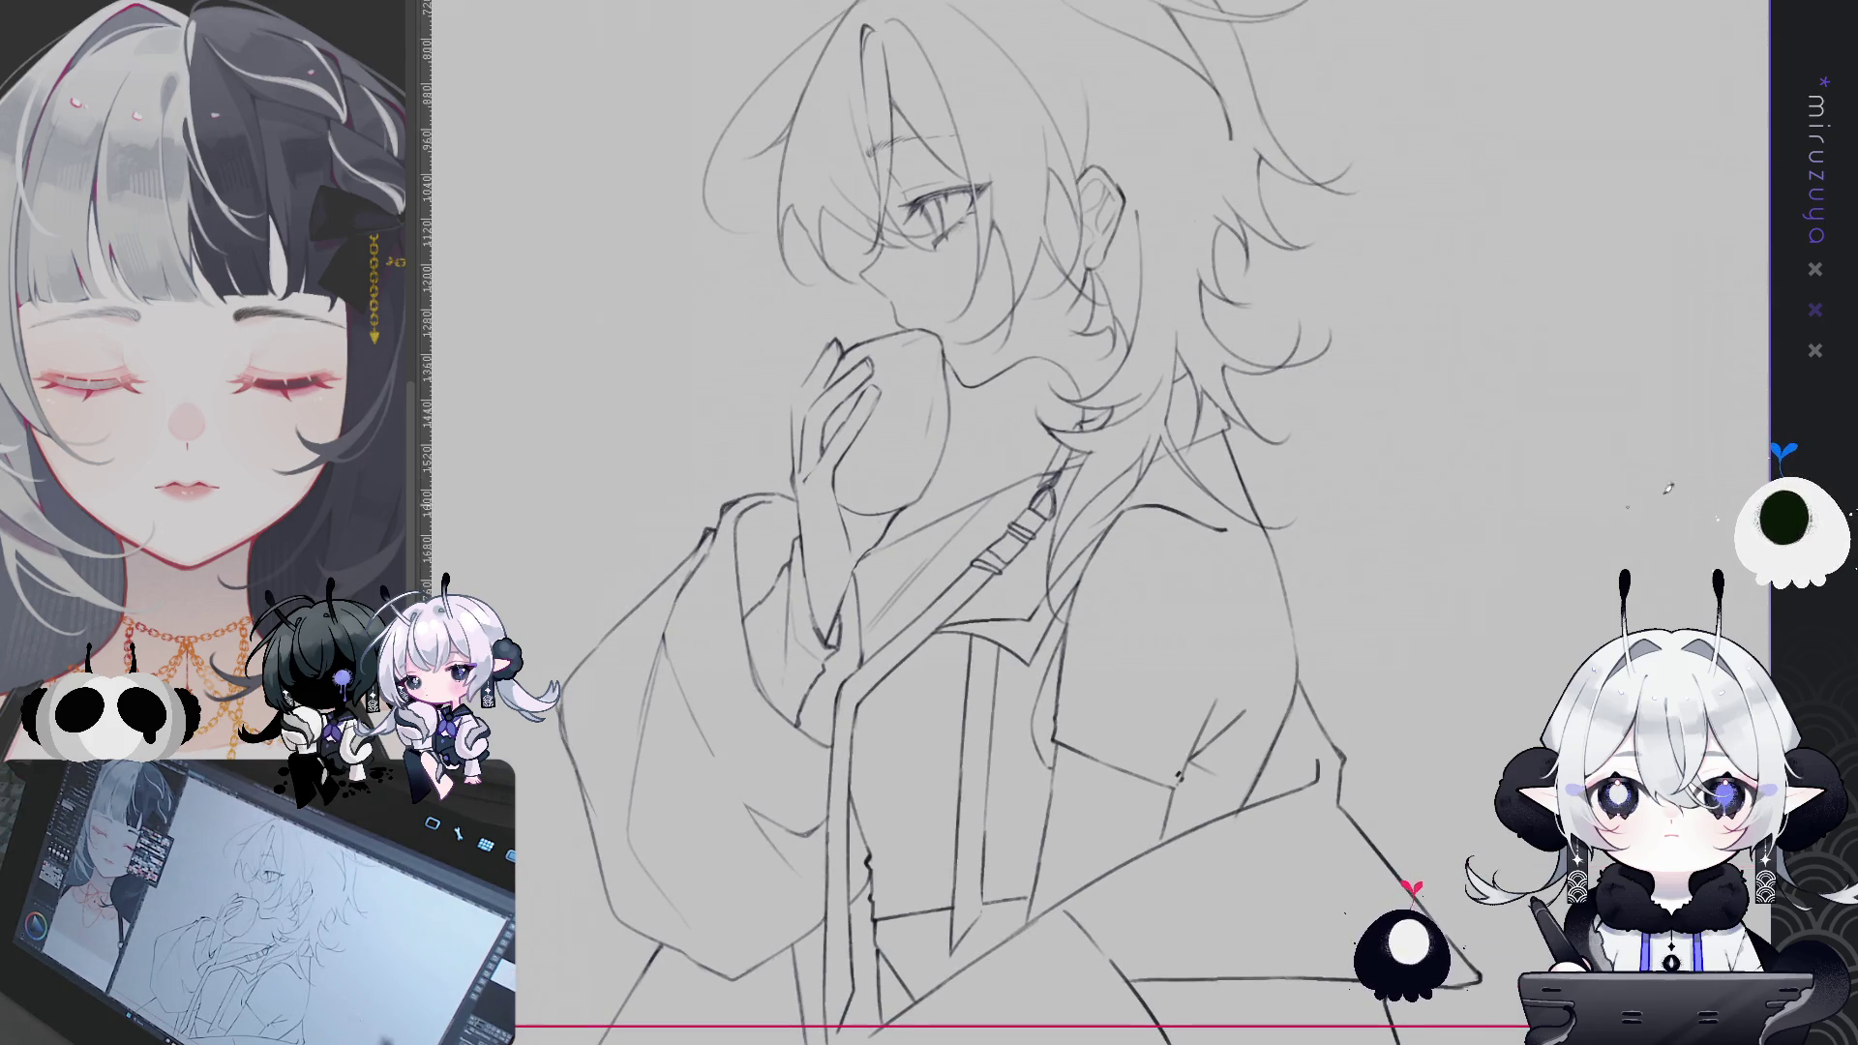
{"action": "left_click_drag", "start_coordinate": [1065, 484], "coordinate": [1082, 409]}
{"action": "left_click_drag", "start_coordinate": [871, 65], "coordinate": [932, 823]}
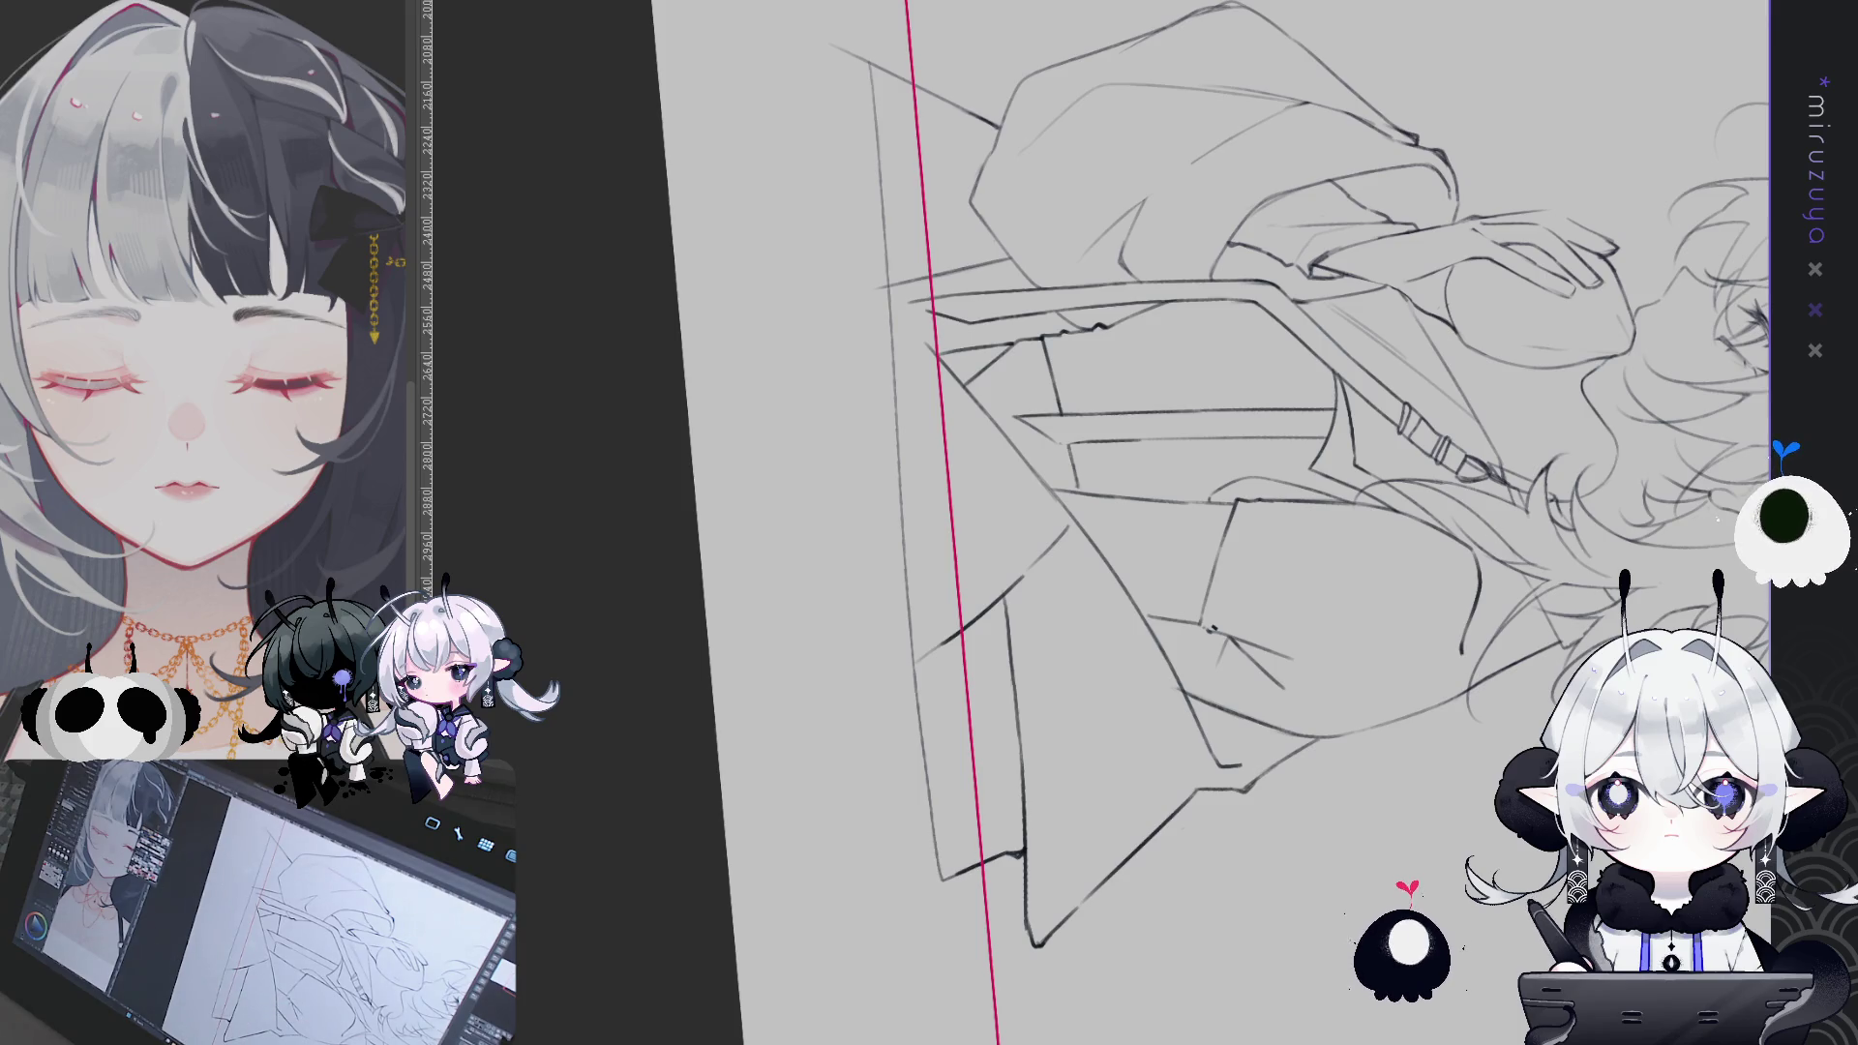
{"action": "key", "text": "ctrl+0"}
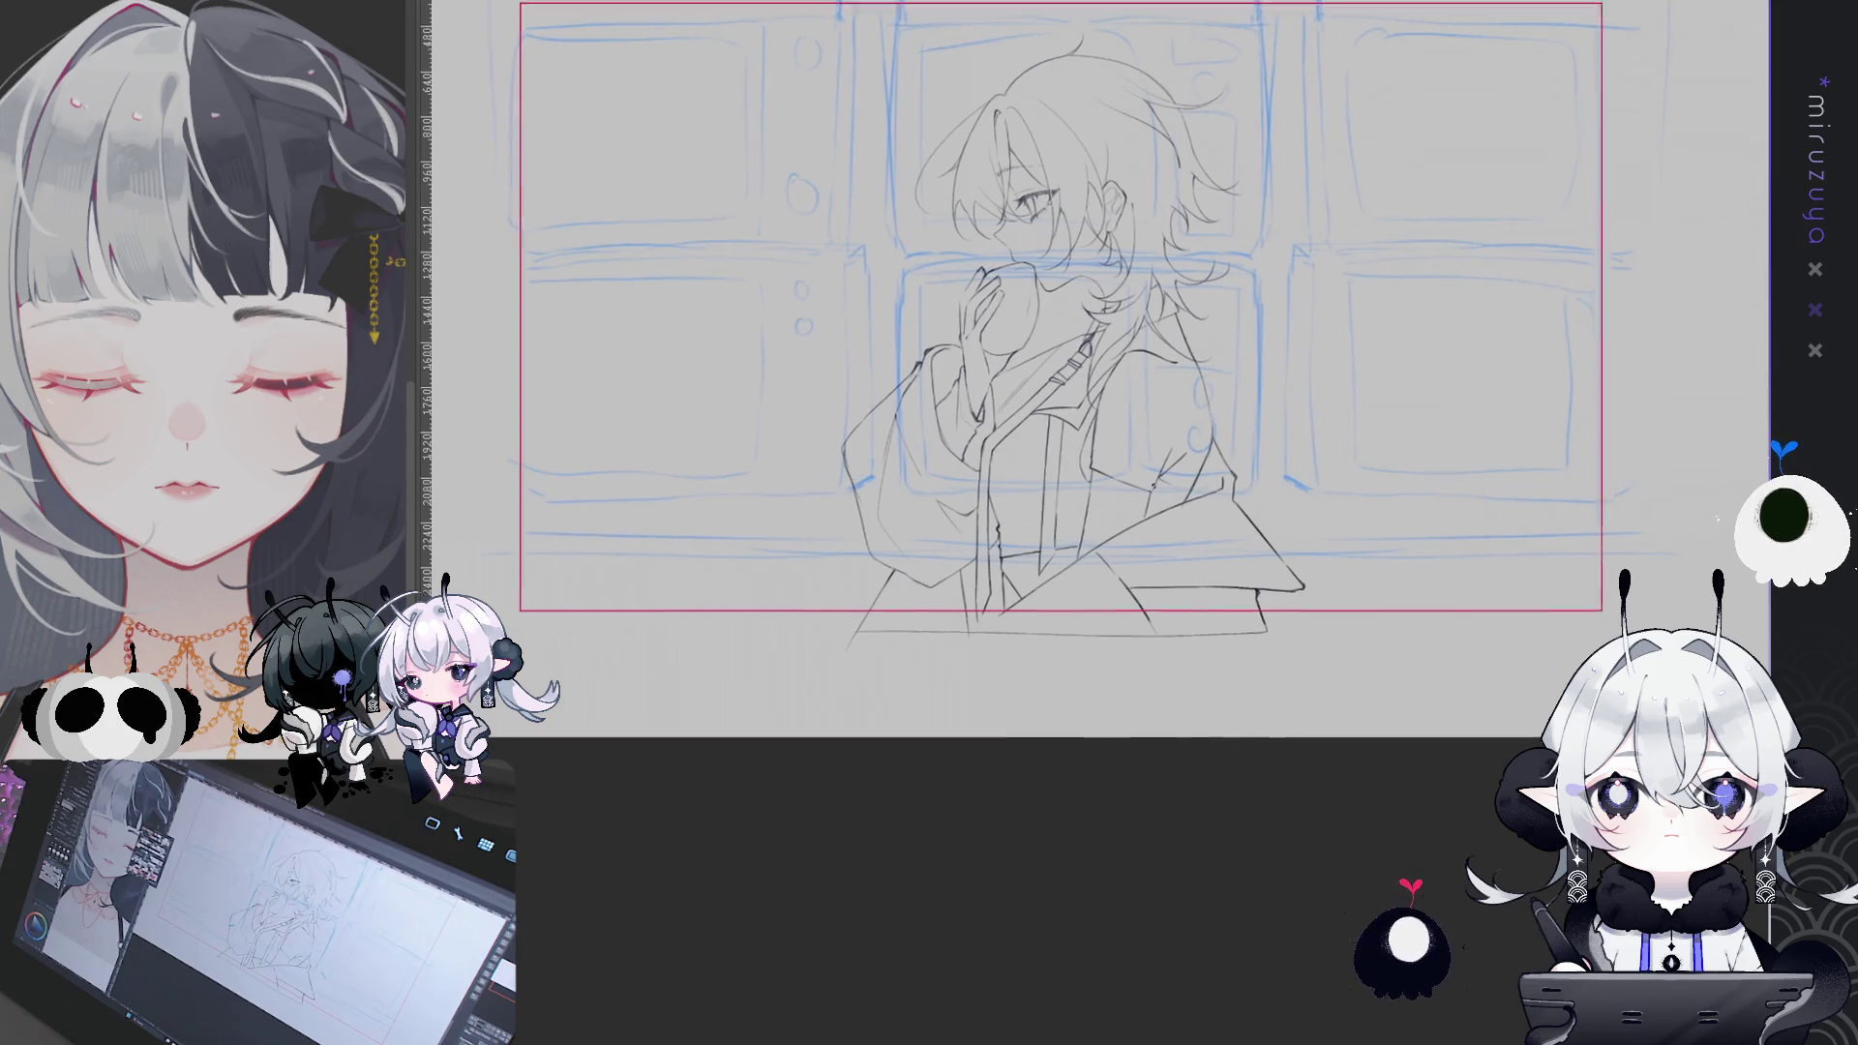
- Zoom in and ink the central screen's mirrored side edge, extending it further down
{"action": "scroll", "coordinate": [1059, 421], "scroll_direction": "up", "scroll_amount": 3}
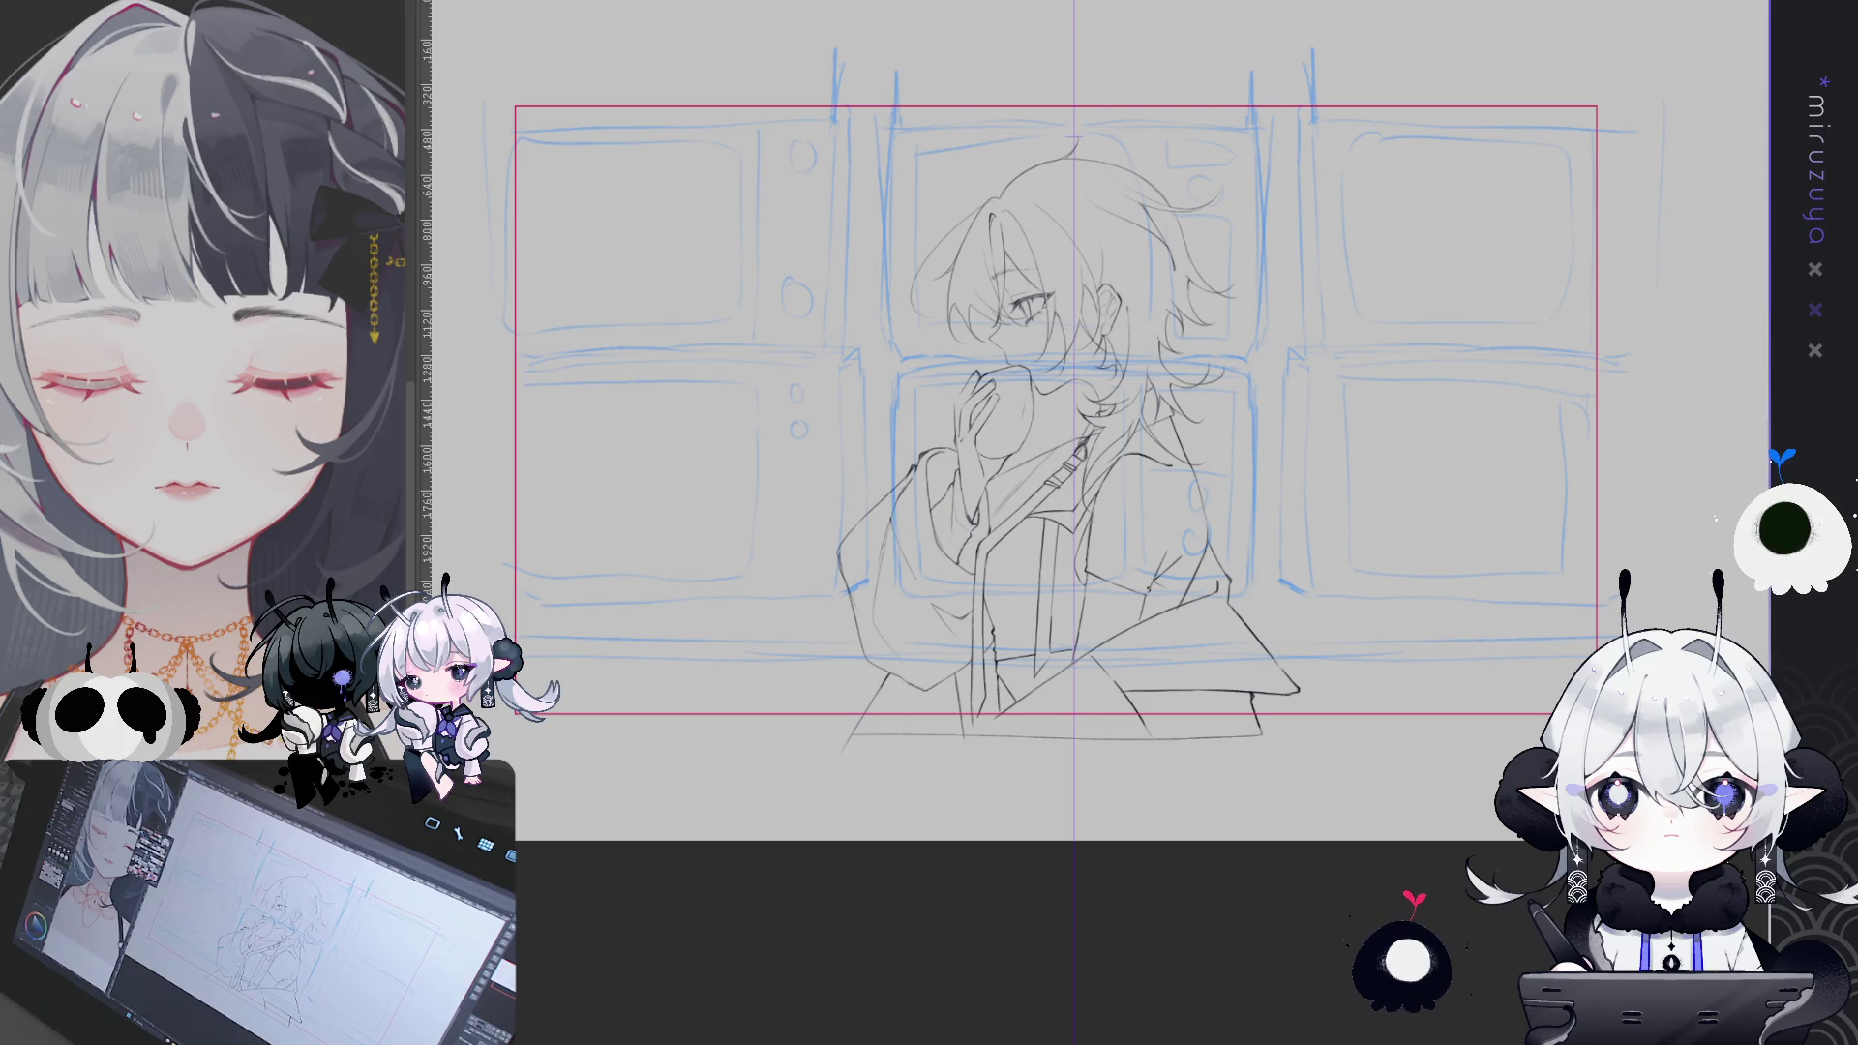
{"action": "scroll", "coordinate": [1110, 118], "scroll_direction": "up", "scroll_amount": 3}
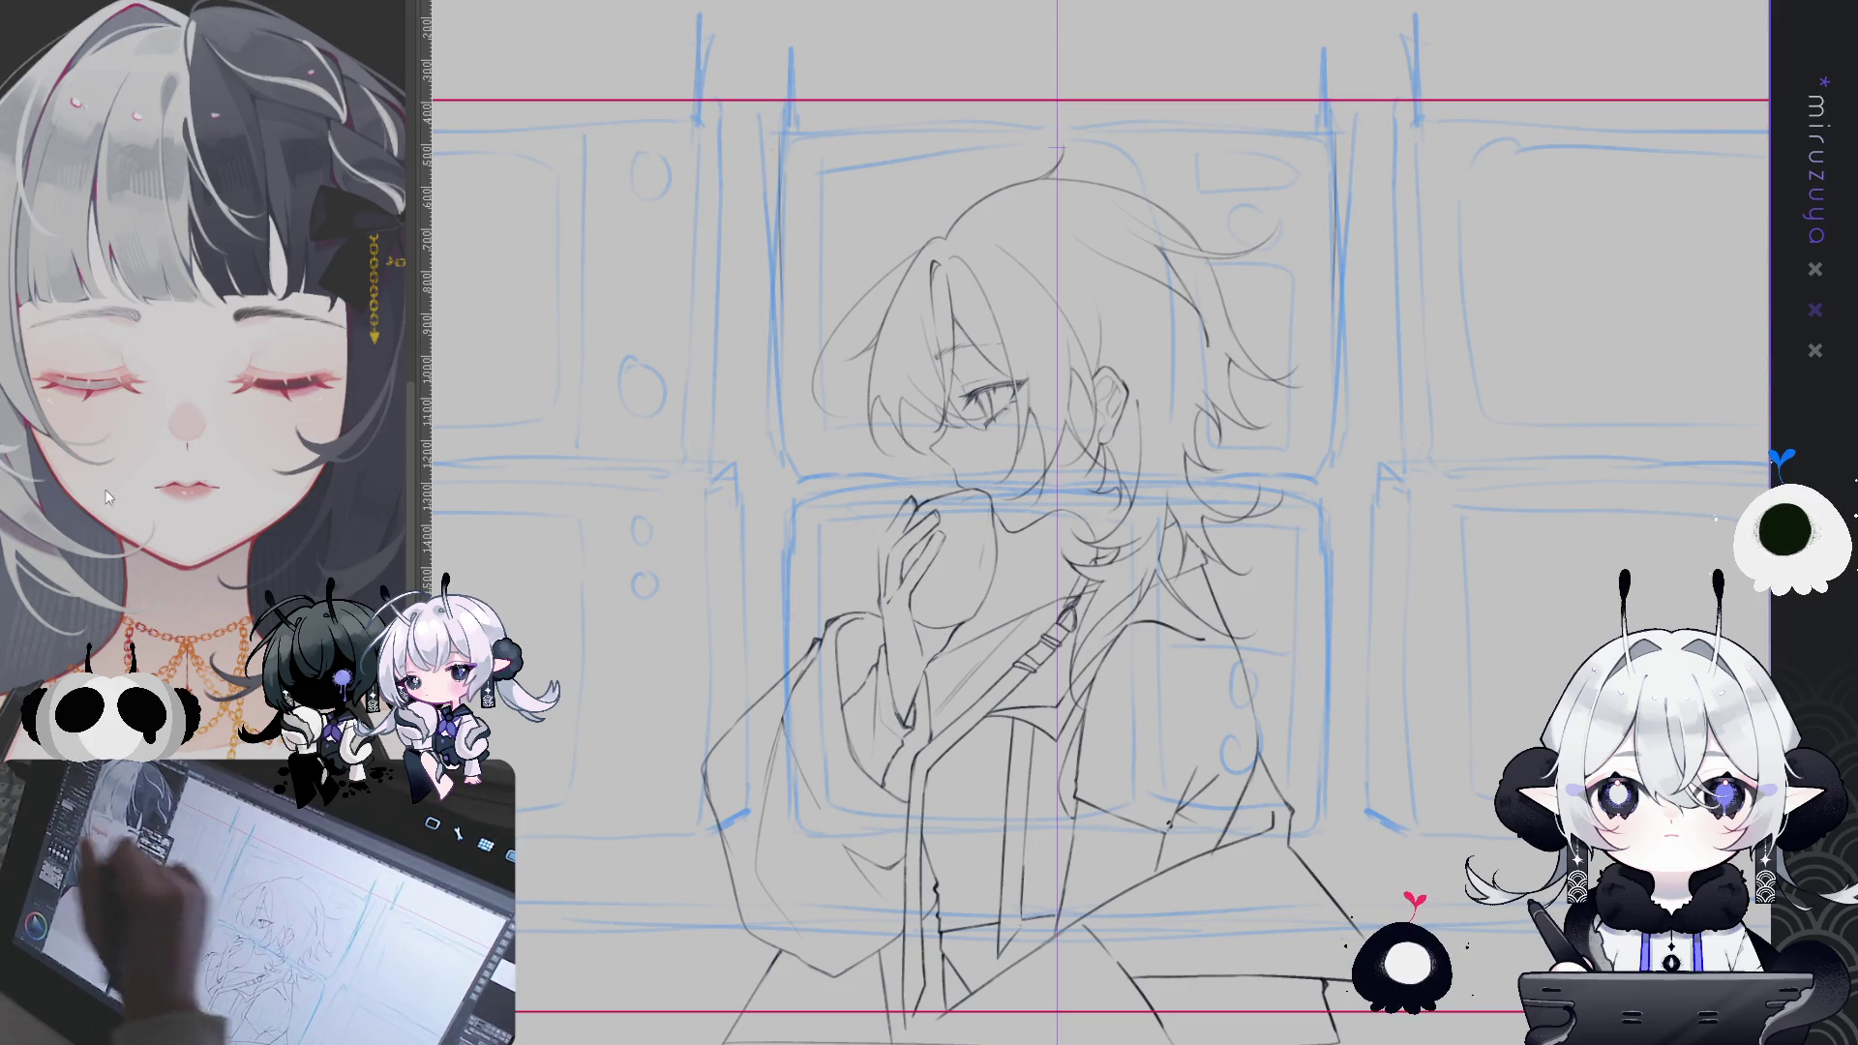
{"action": "left_click_drag", "start_coordinate": [775, 137], "coordinate": [779, 290]}
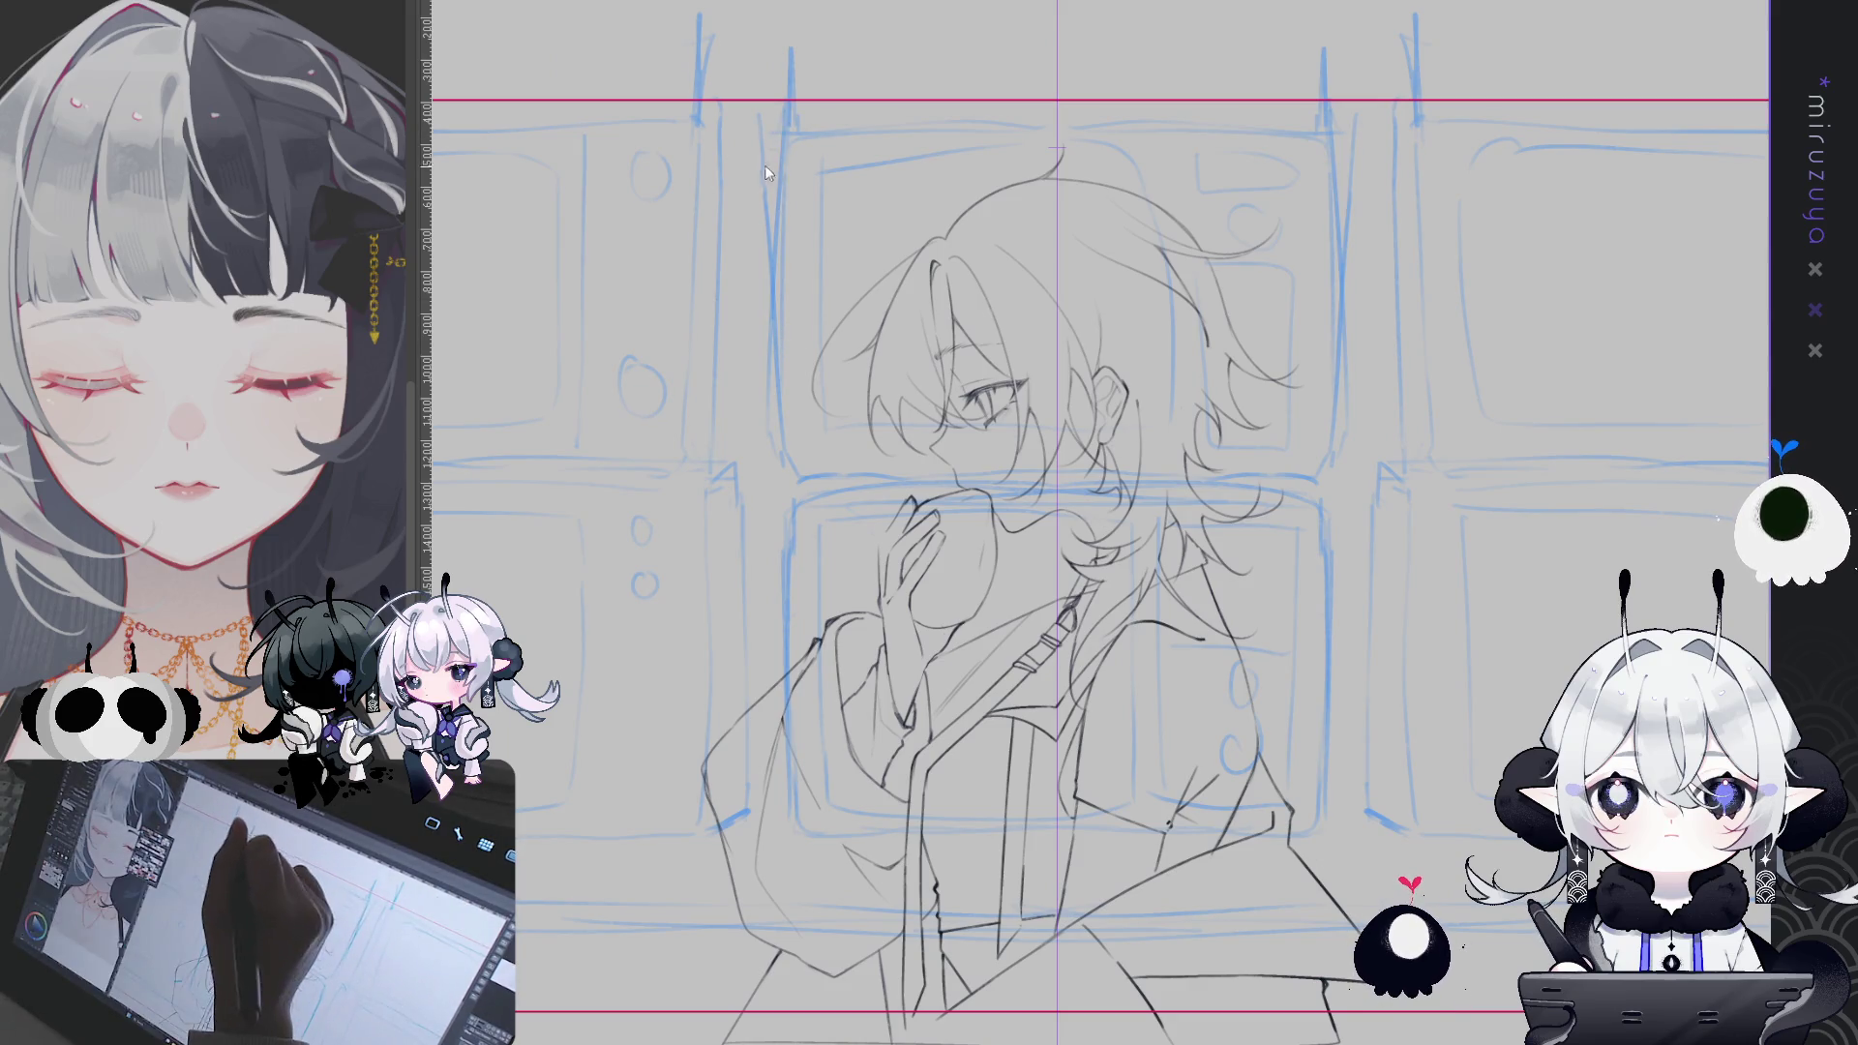
{"action": "left_click_drag", "start_coordinate": [777, 137], "coordinate": [789, 467]}
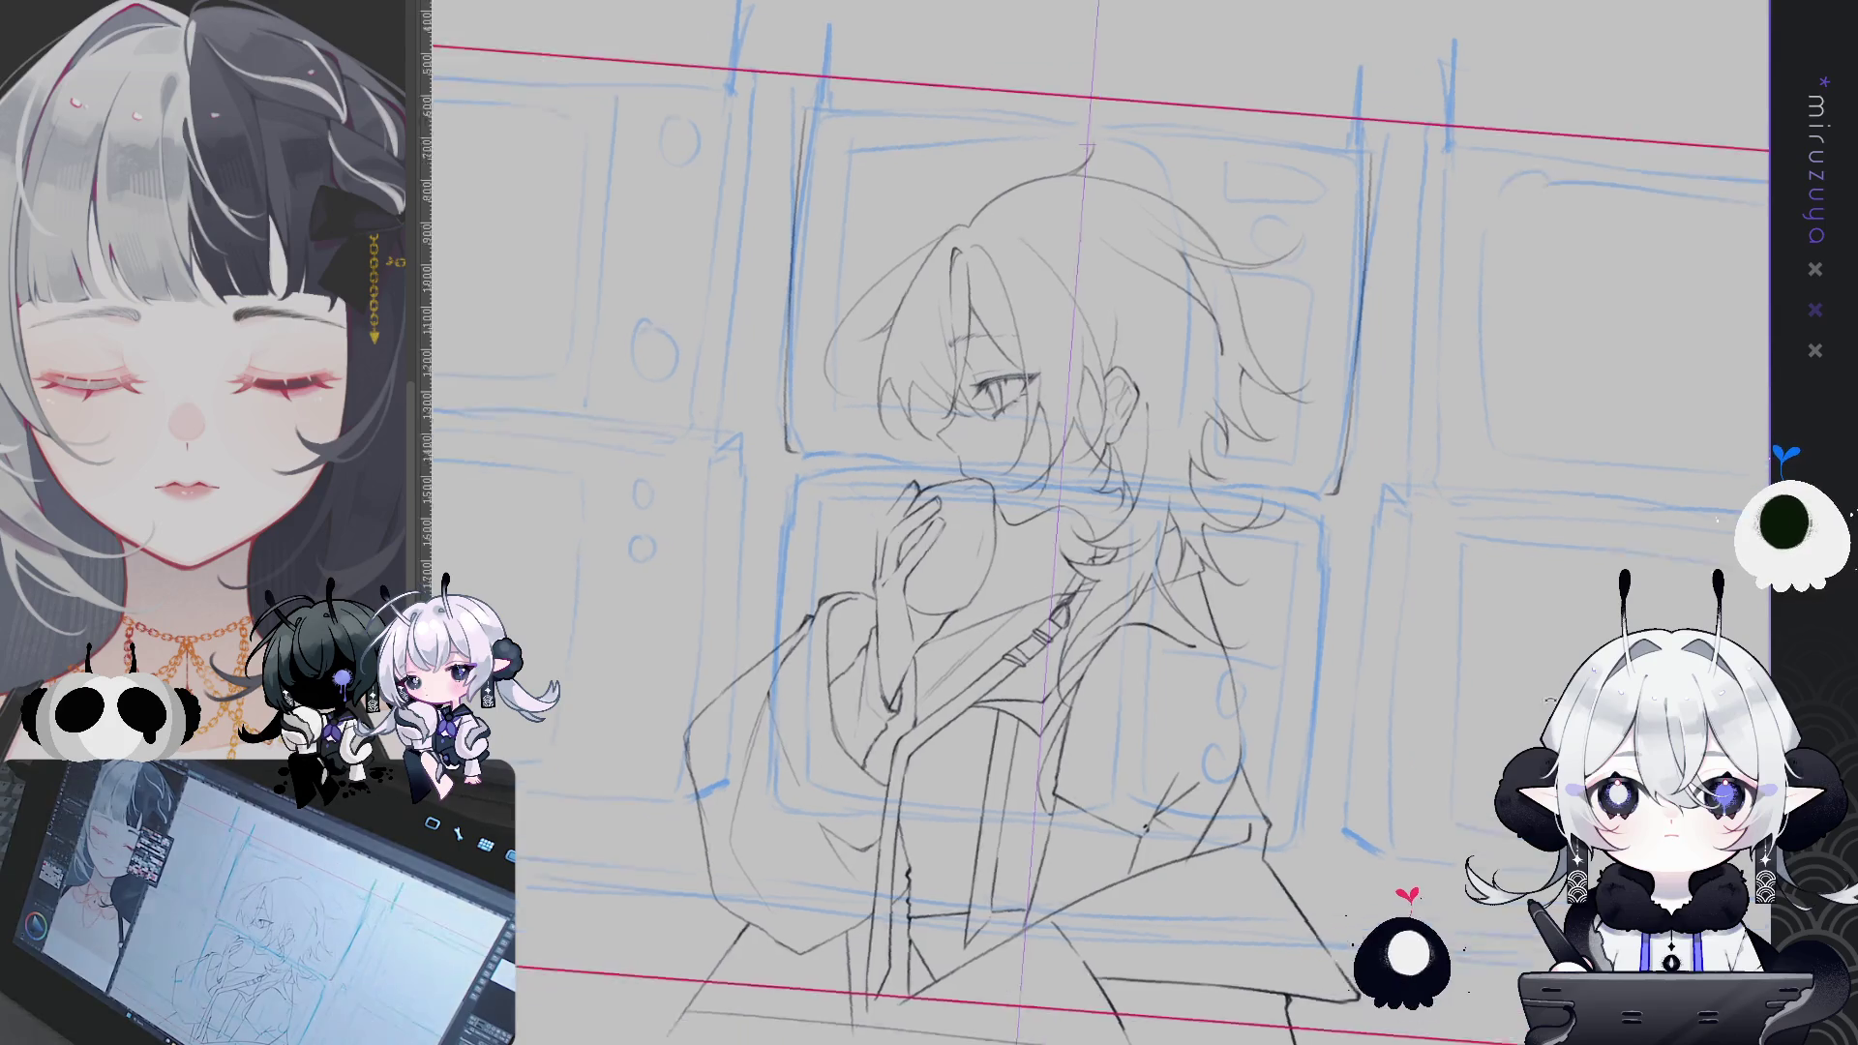
- Ink the TV screen's edge line down from its corner on a sideways-rotated view
{"action": "key", "text": "asciicircum"}
{"action": "key", "text": "asciicircum"}
{"action": "key", "text": "asciicircum"}
{"action": "left_click_drag", "start_coordinate": [1094, 204], "coordinate": [1127, 450]}
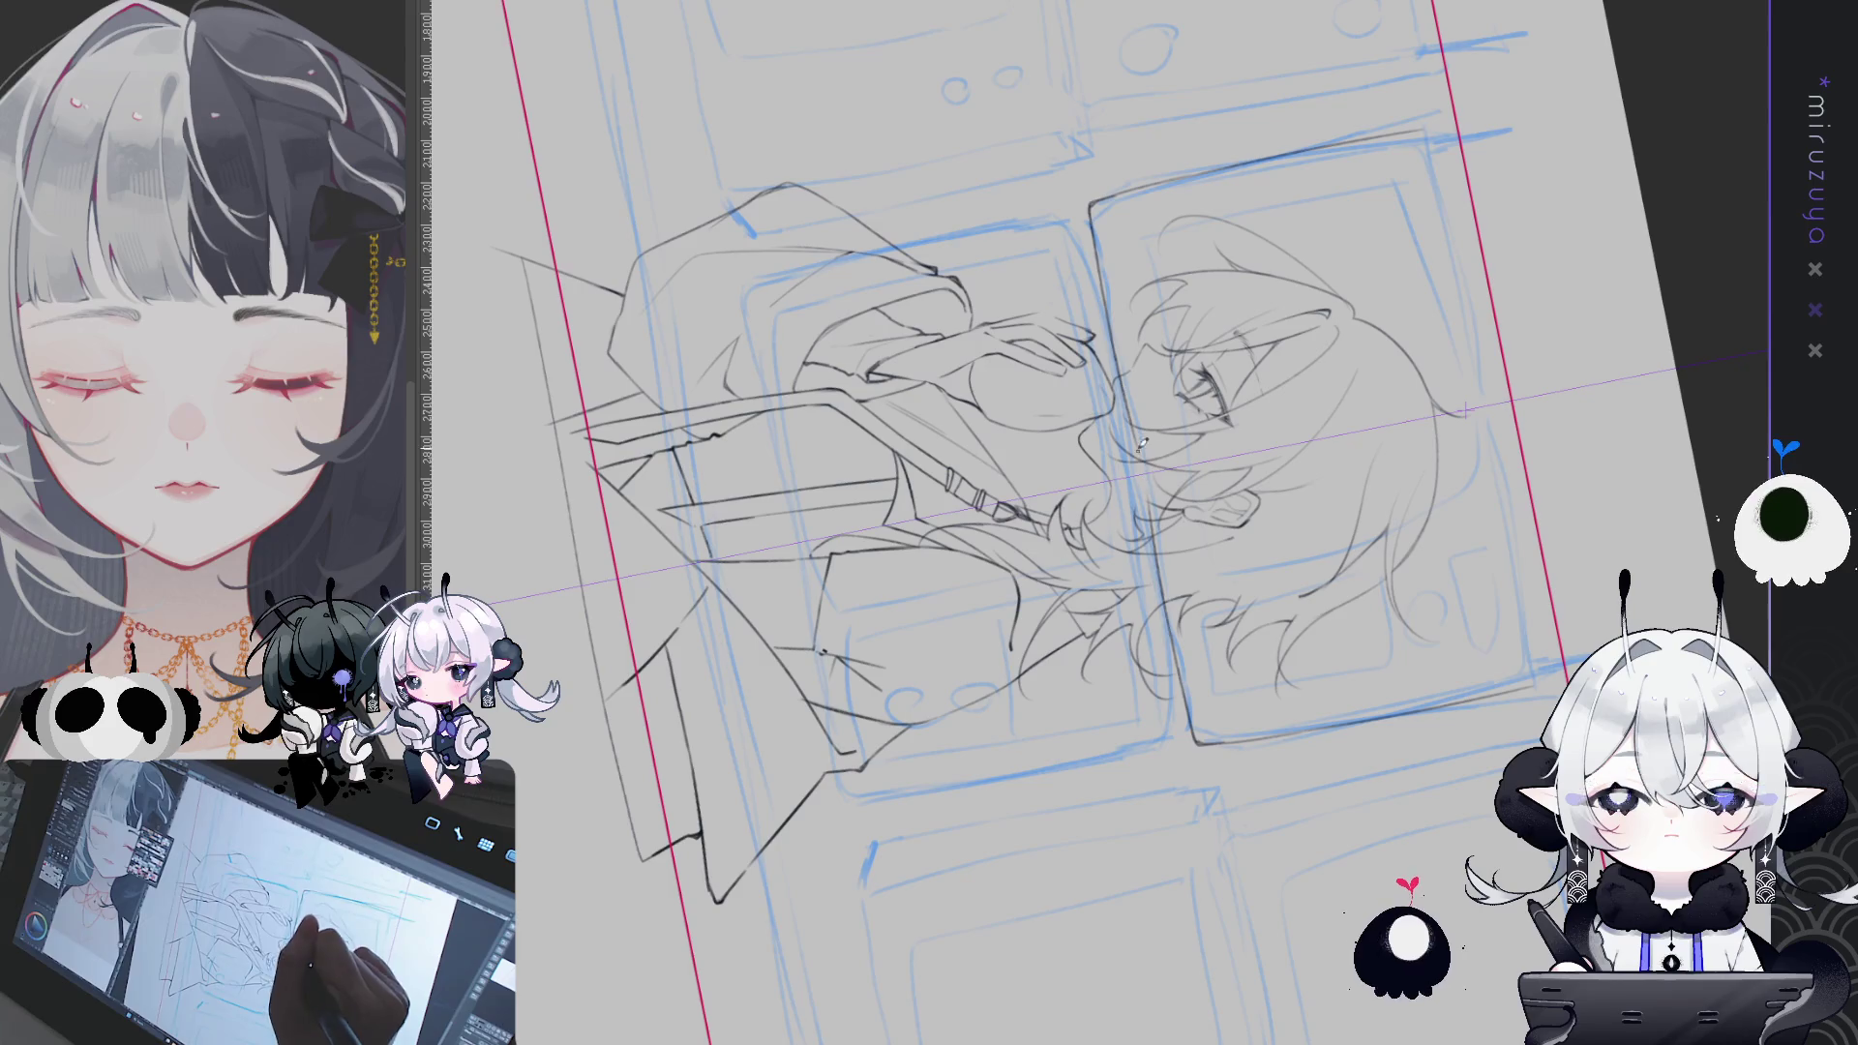
{"action": "left_click_drag", "start_coordinate": [1094, 209], "coordinate": [1132, 463]}
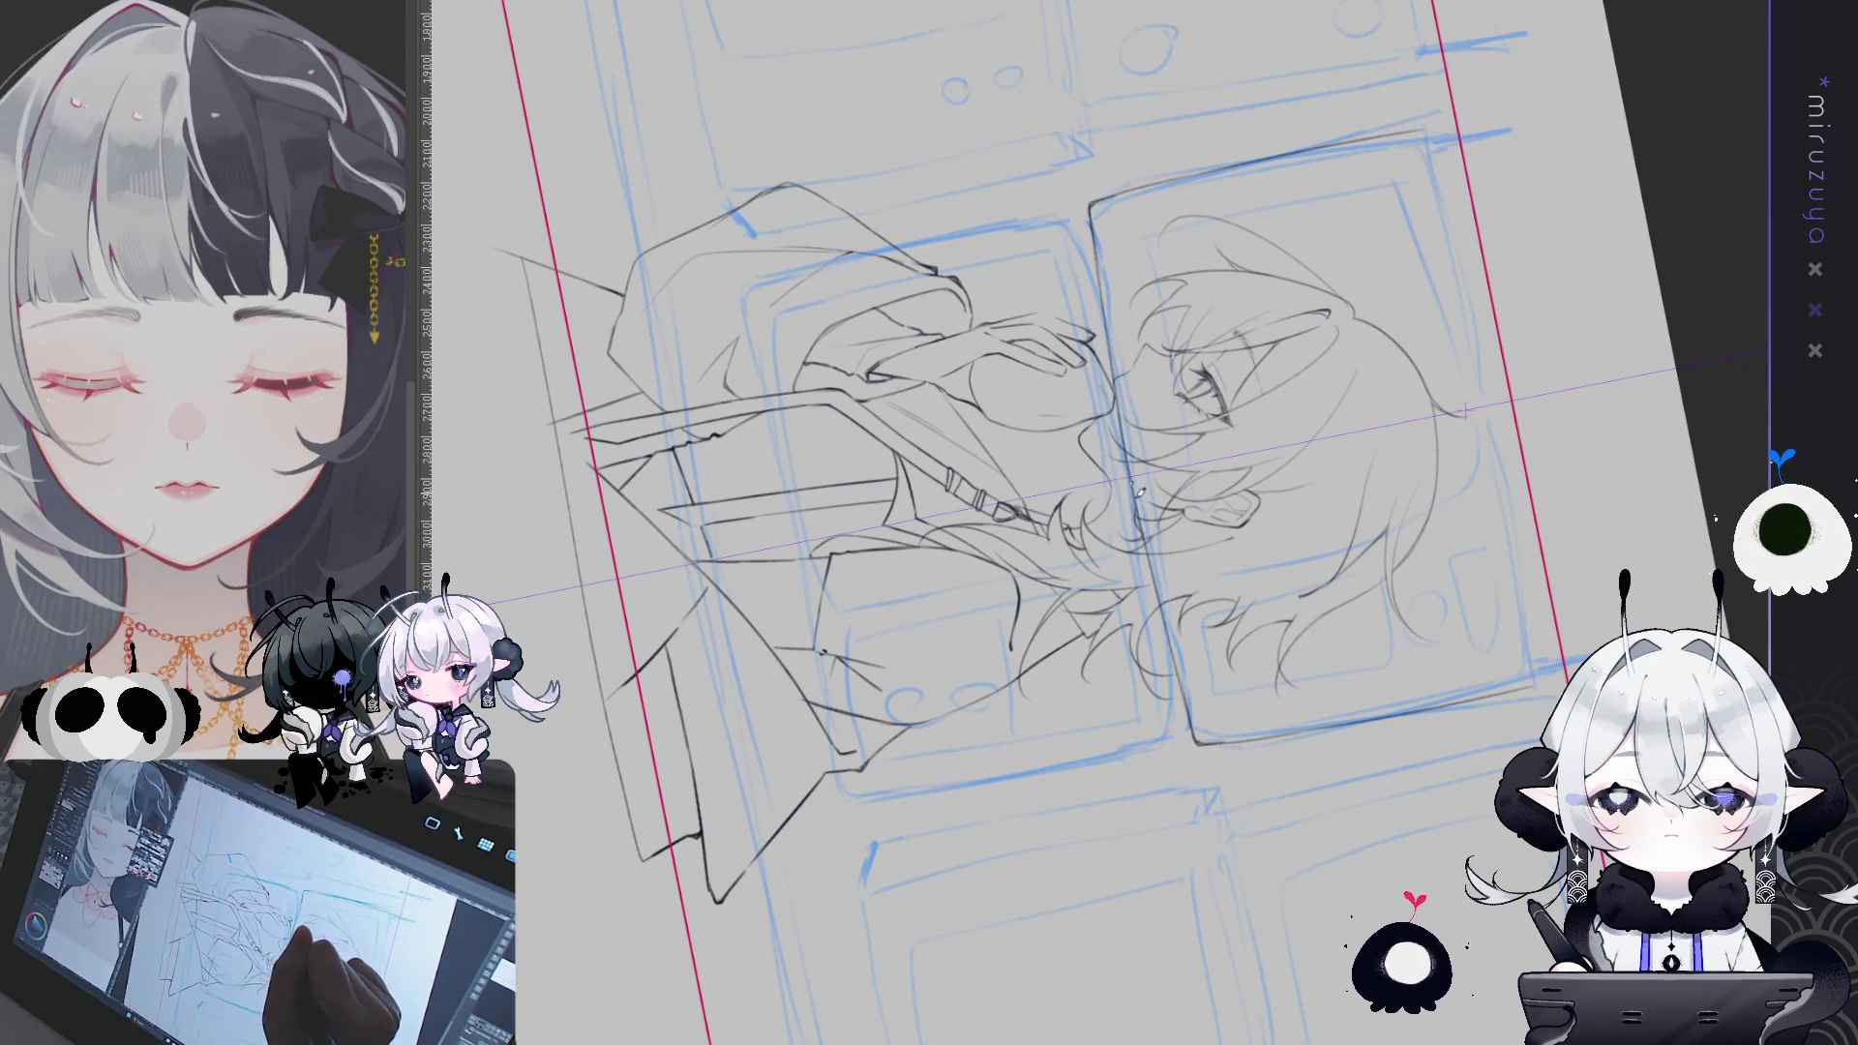
{"action": "mouse_move", "coordinate": [1200, 735]}
{"action": "left_mouse_down"}
{"action": "mouse_move", "coordinate": [1287, 619]}
{"action": "mouse_move", "coordinate": [1336, 503]}
{"action": "left_mouse_up"}
{"action": "left_click_drag", "start_coordinate": [1091, 145], "coordinate": [1217, 60]}
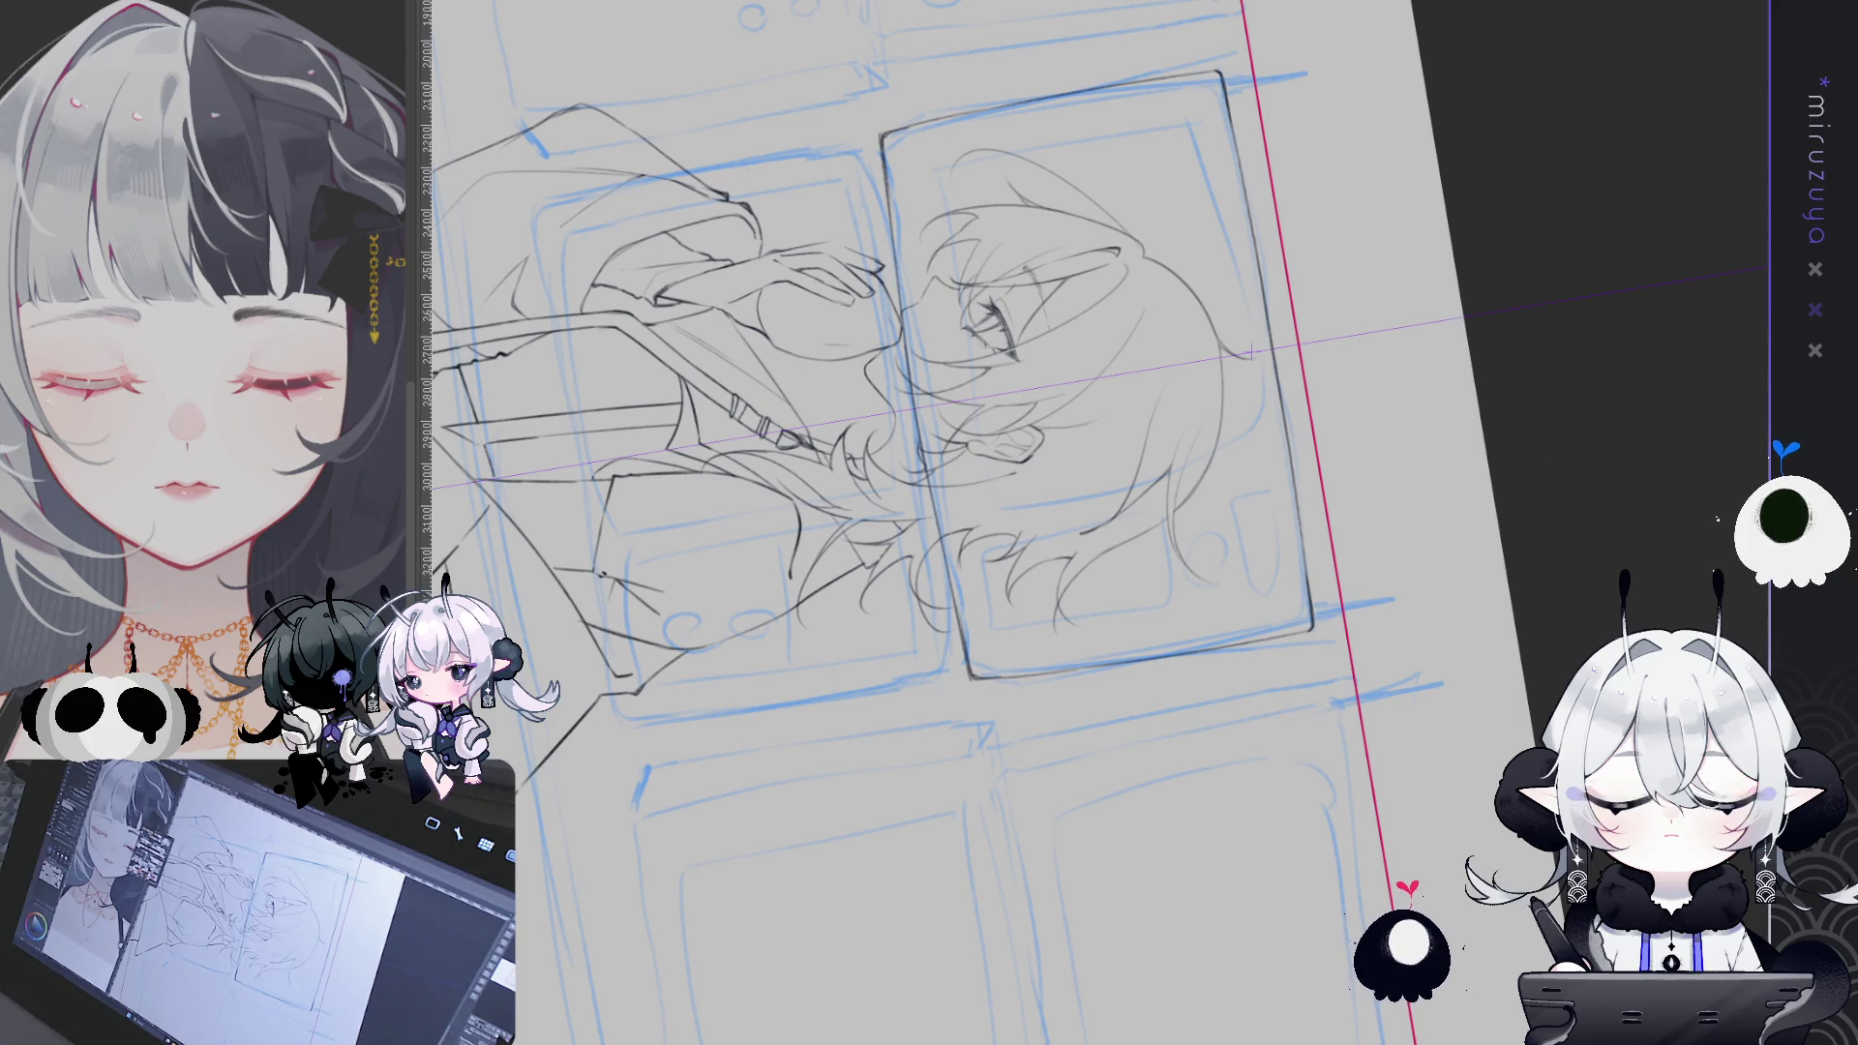
{"action": "key", "text": "ctrl+0"}
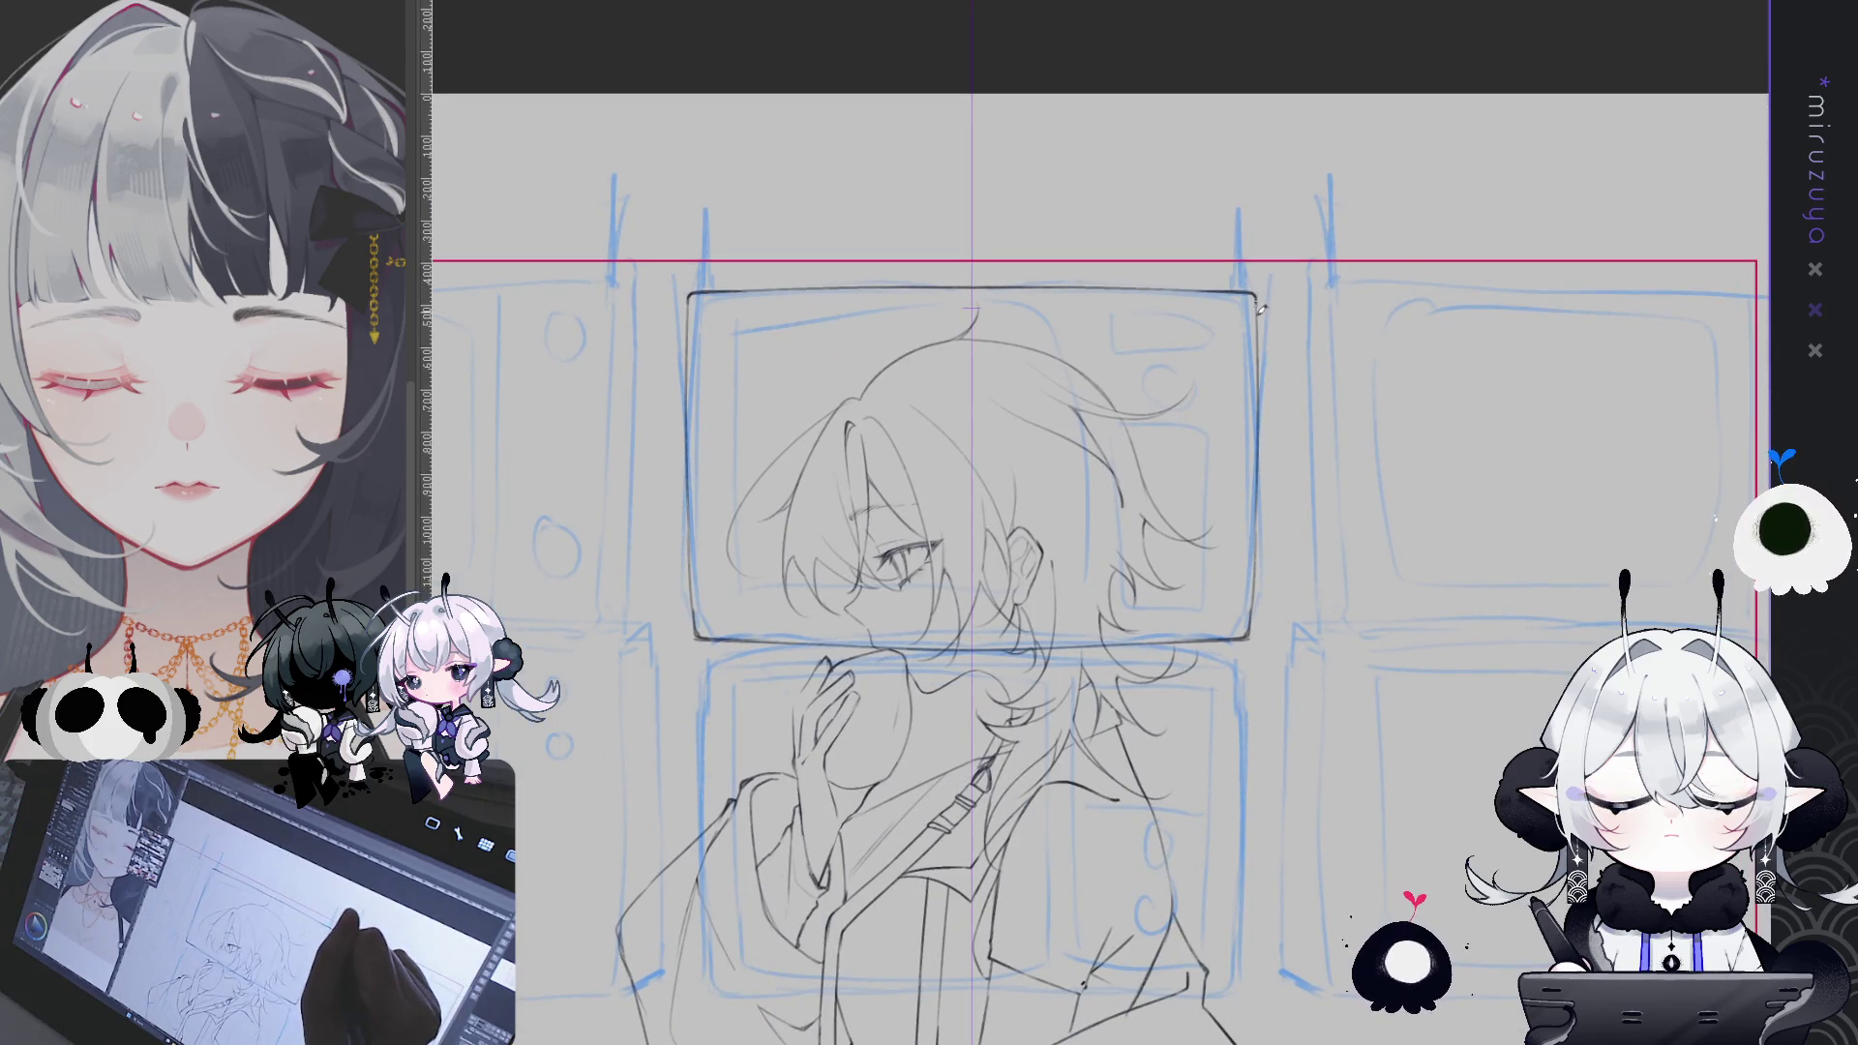
- Duplicate the central TV-screen outline onto the screen below it
{"action": "scroll", "coordinate": [1392, 416], "scroll_direction": "down", "scroll_amount": 2}
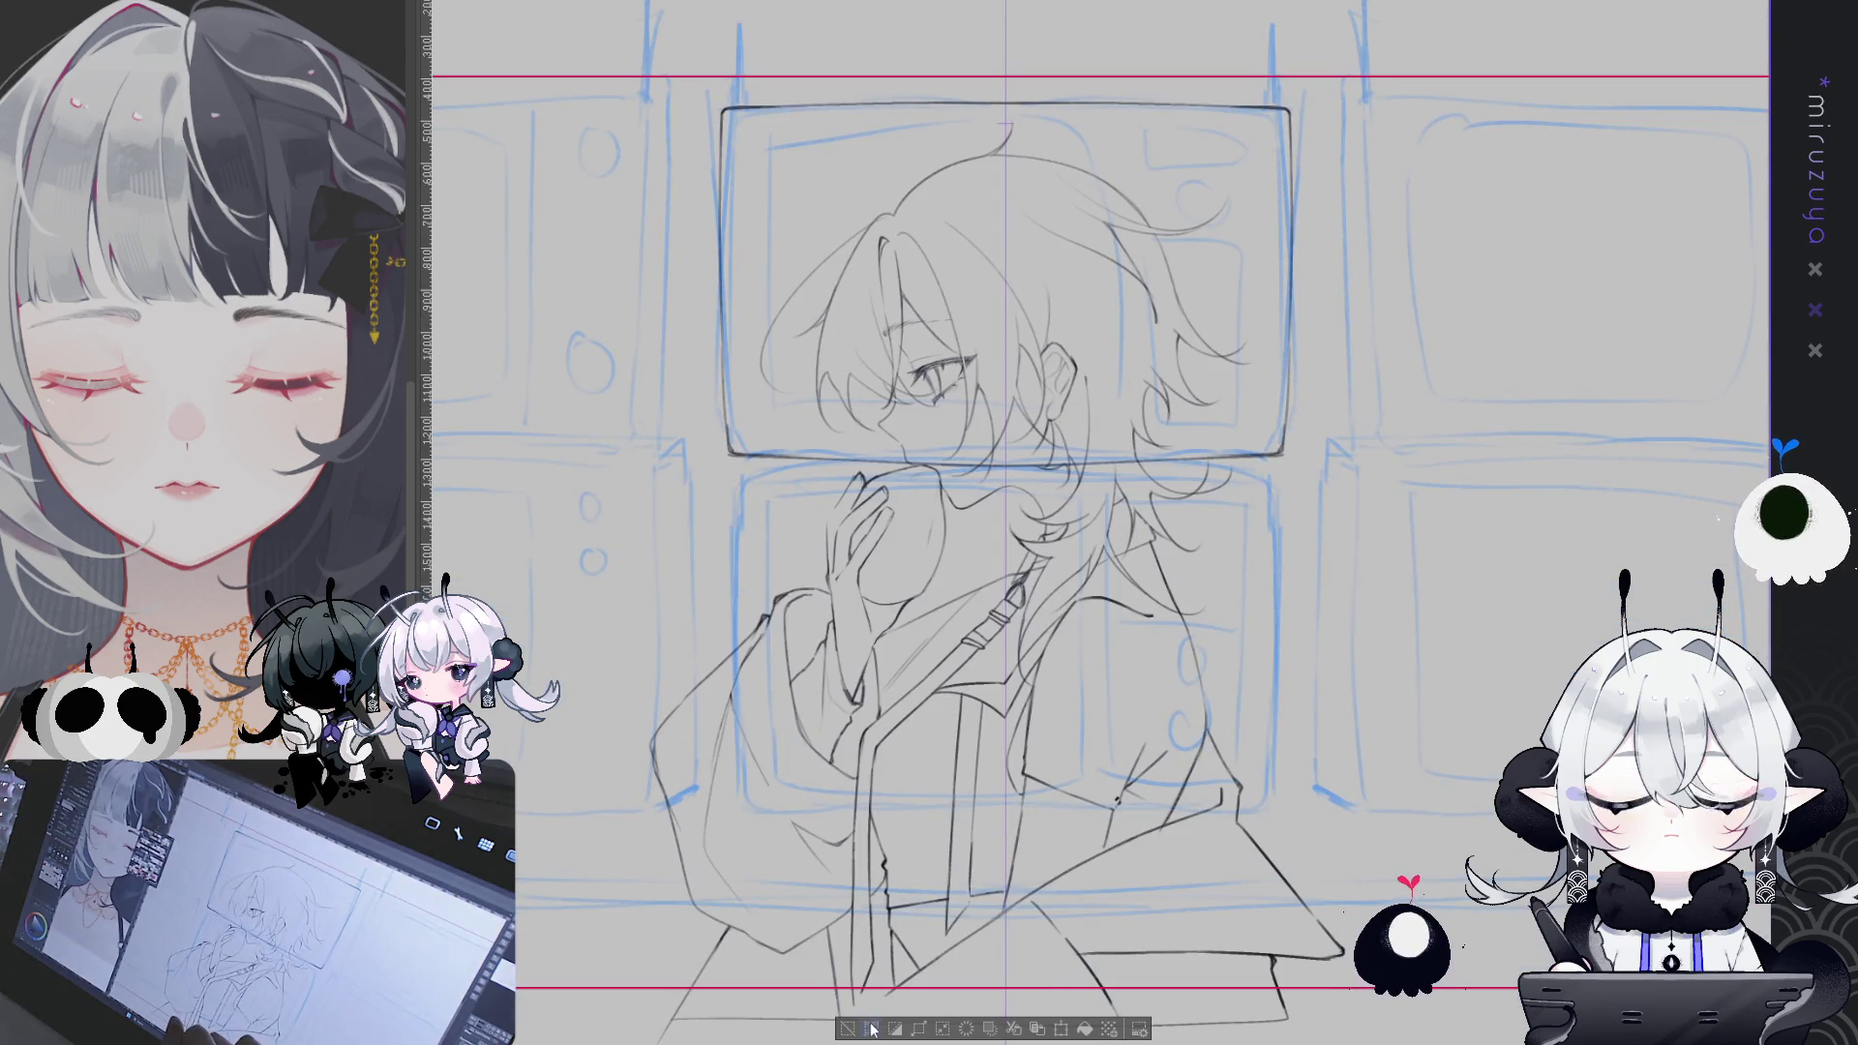
{"action": "key", "text": "ctrl+minus"}
{"action": "key", "text": "ctrl+minus"}
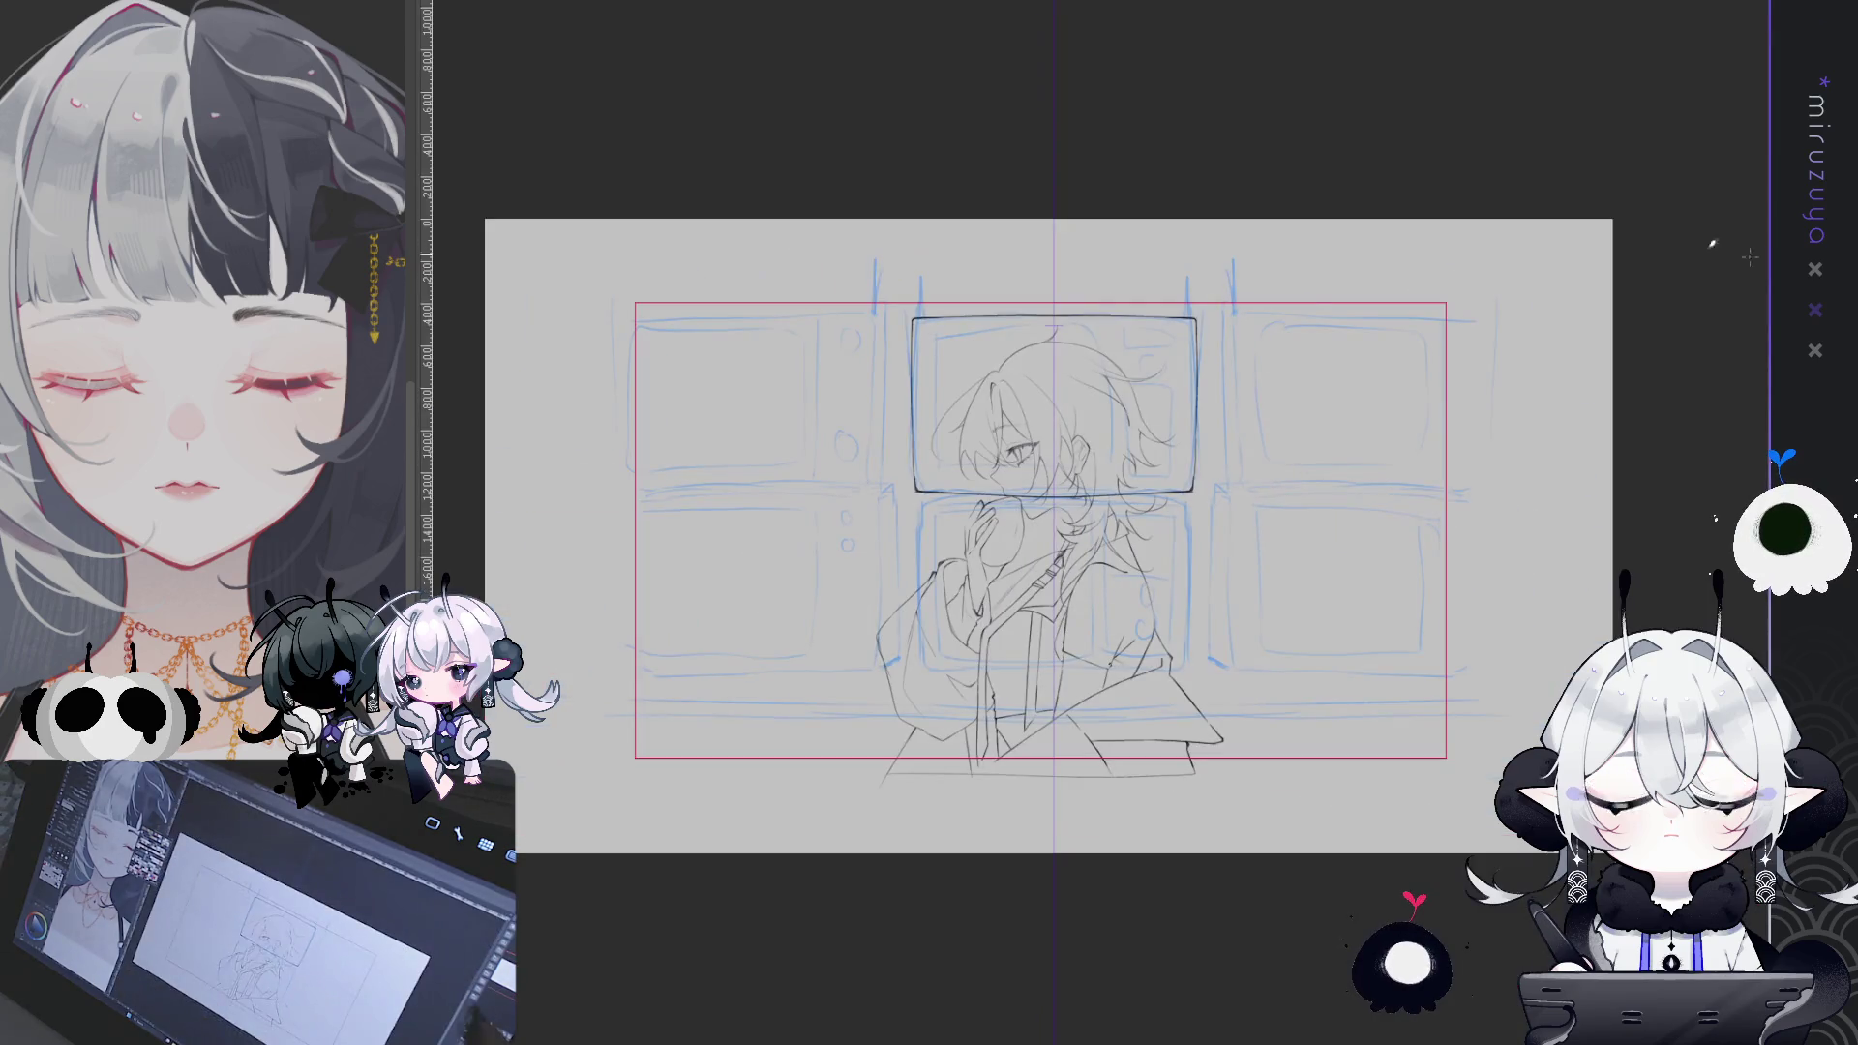
{"action": "left_click_drag", "start_coordinate": [1054, 406], "coordinate": [1054, 583]}
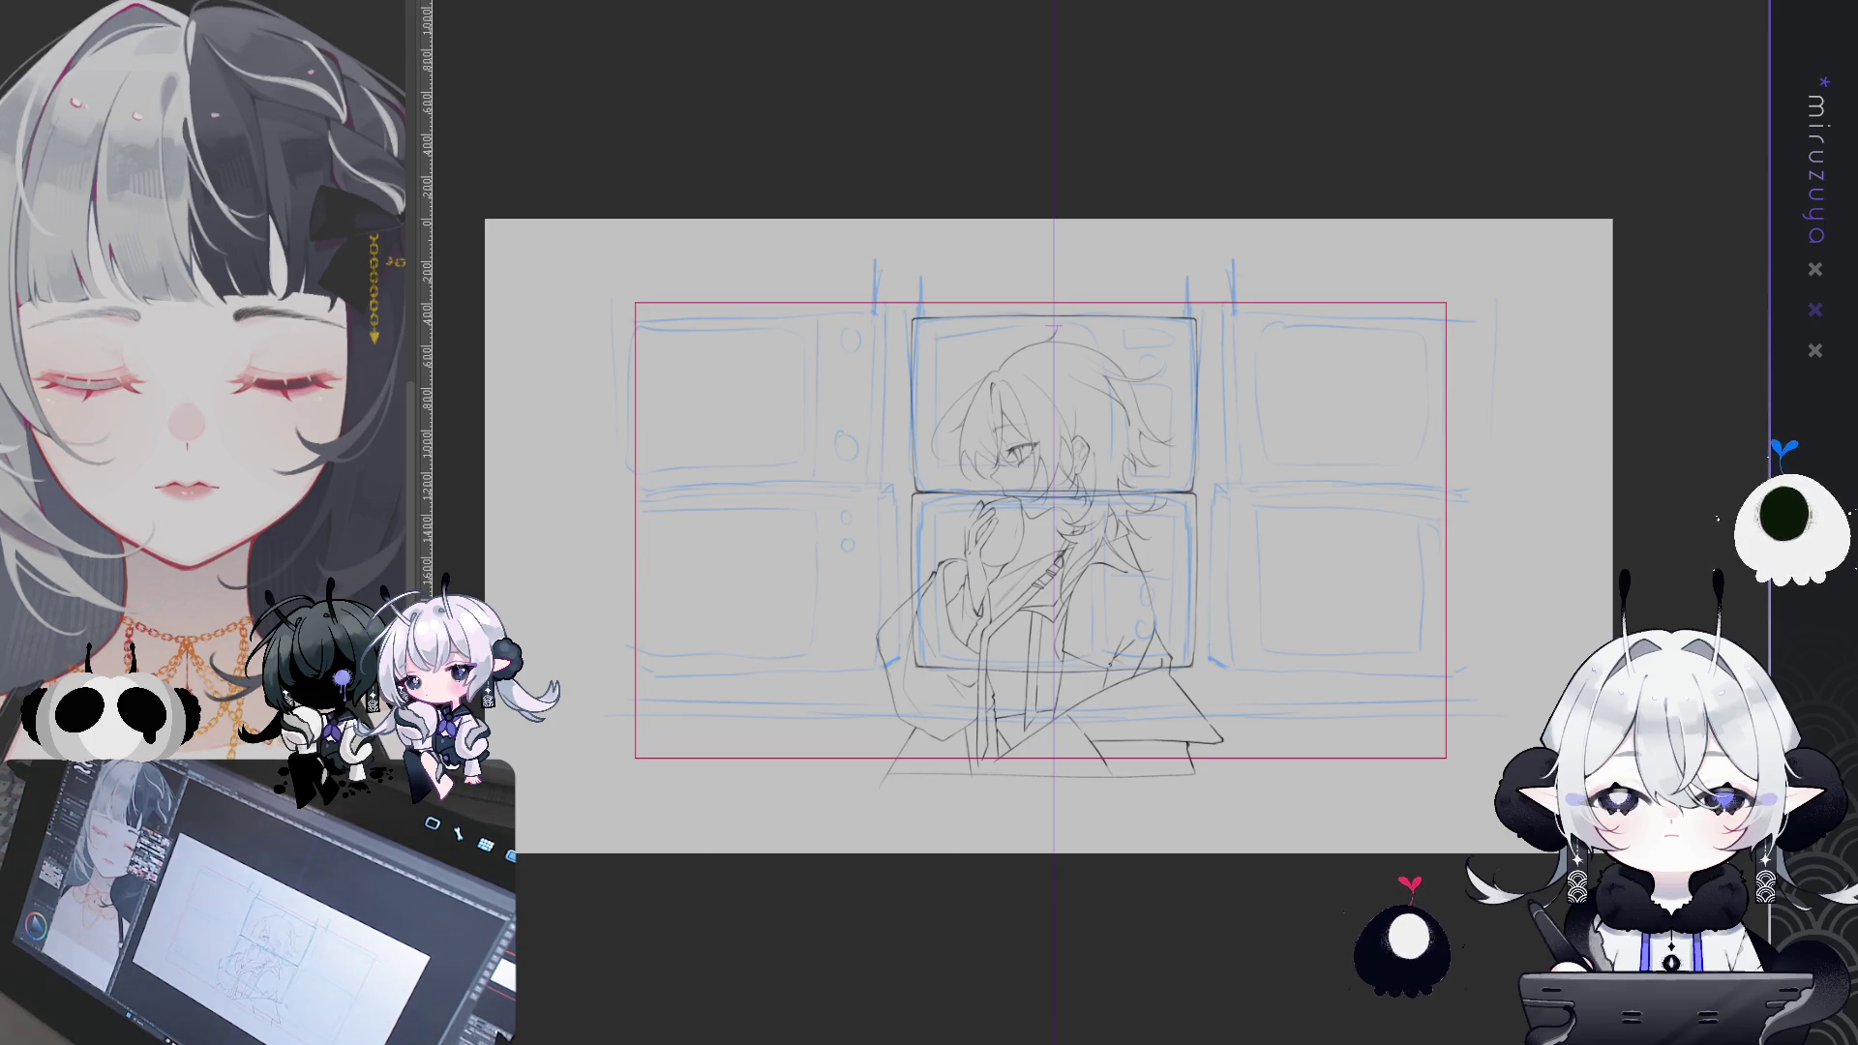
{"action": "key", "text": "ctrl+plus"}
{"action": "left_click_drag", "start_coordinate": [1258, 387], "coordinate": [948, 300]}
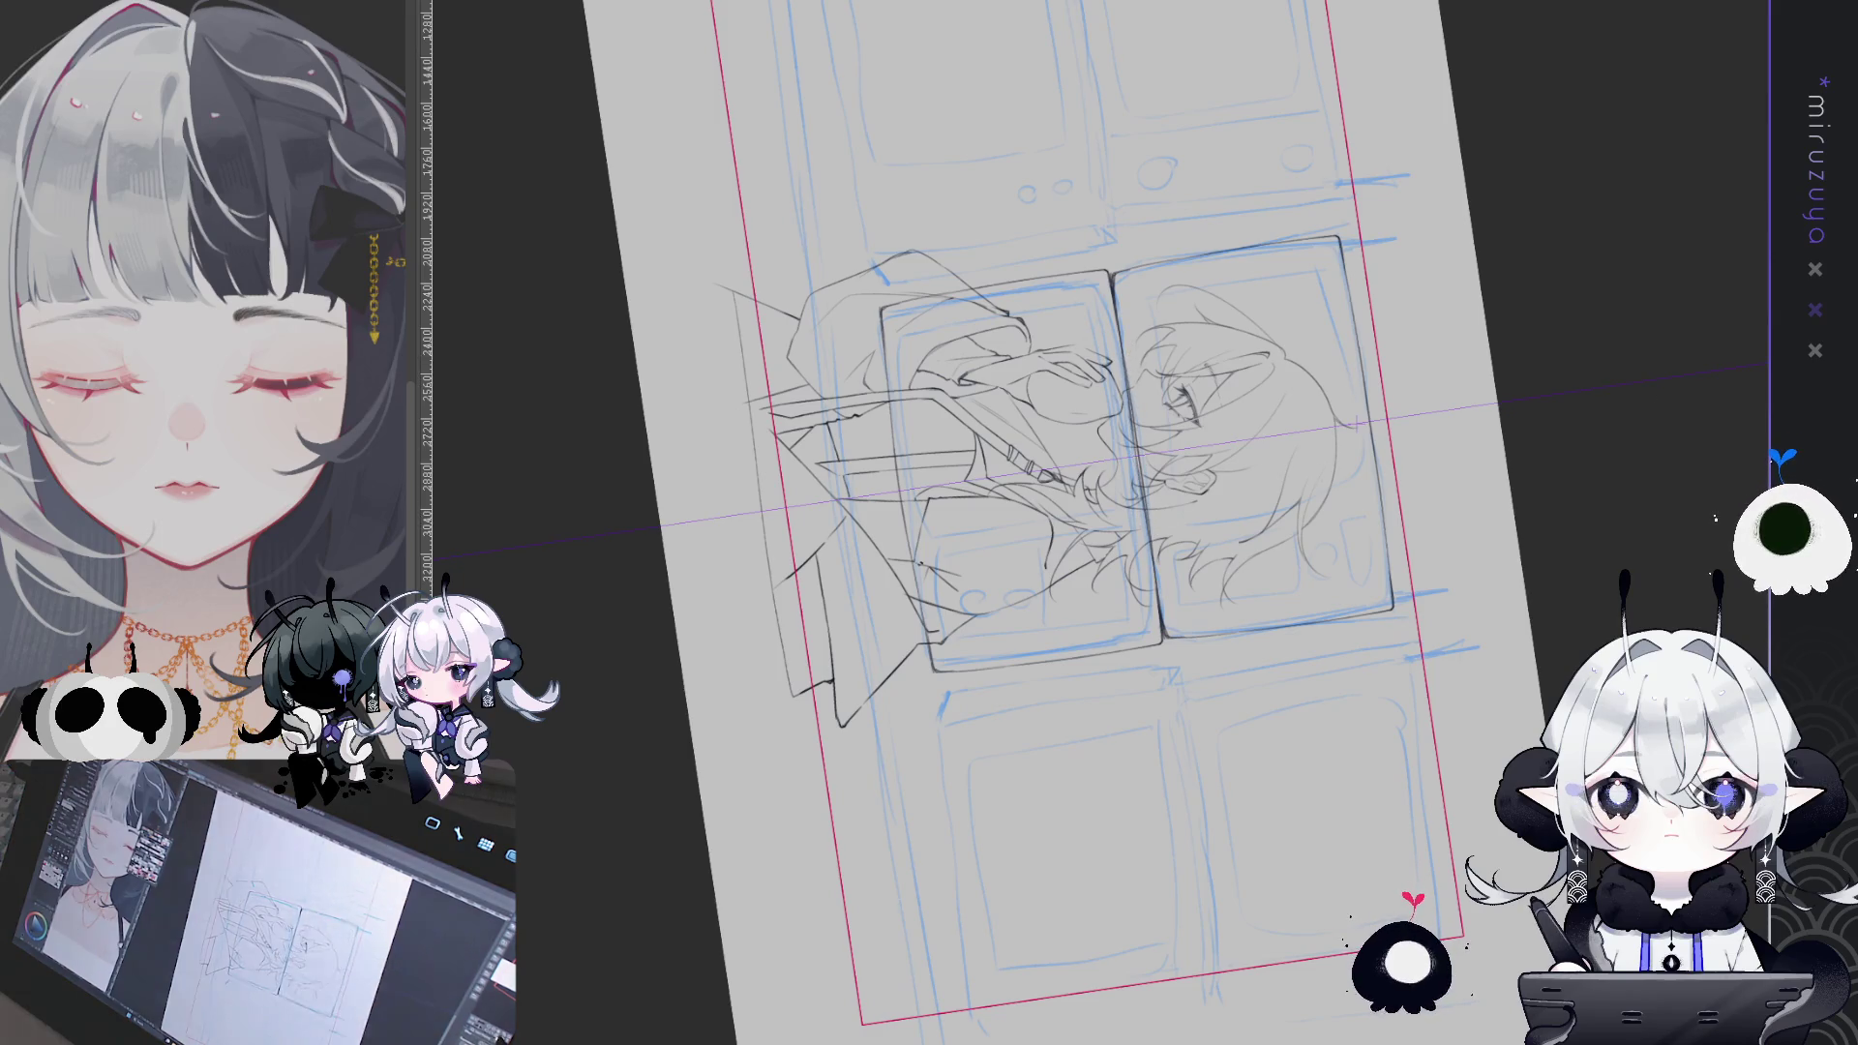
- Nudge the copied TV outline up five steps until its bottom edge meets the central screen
{"action": "key", "text": "ctrl+0"}
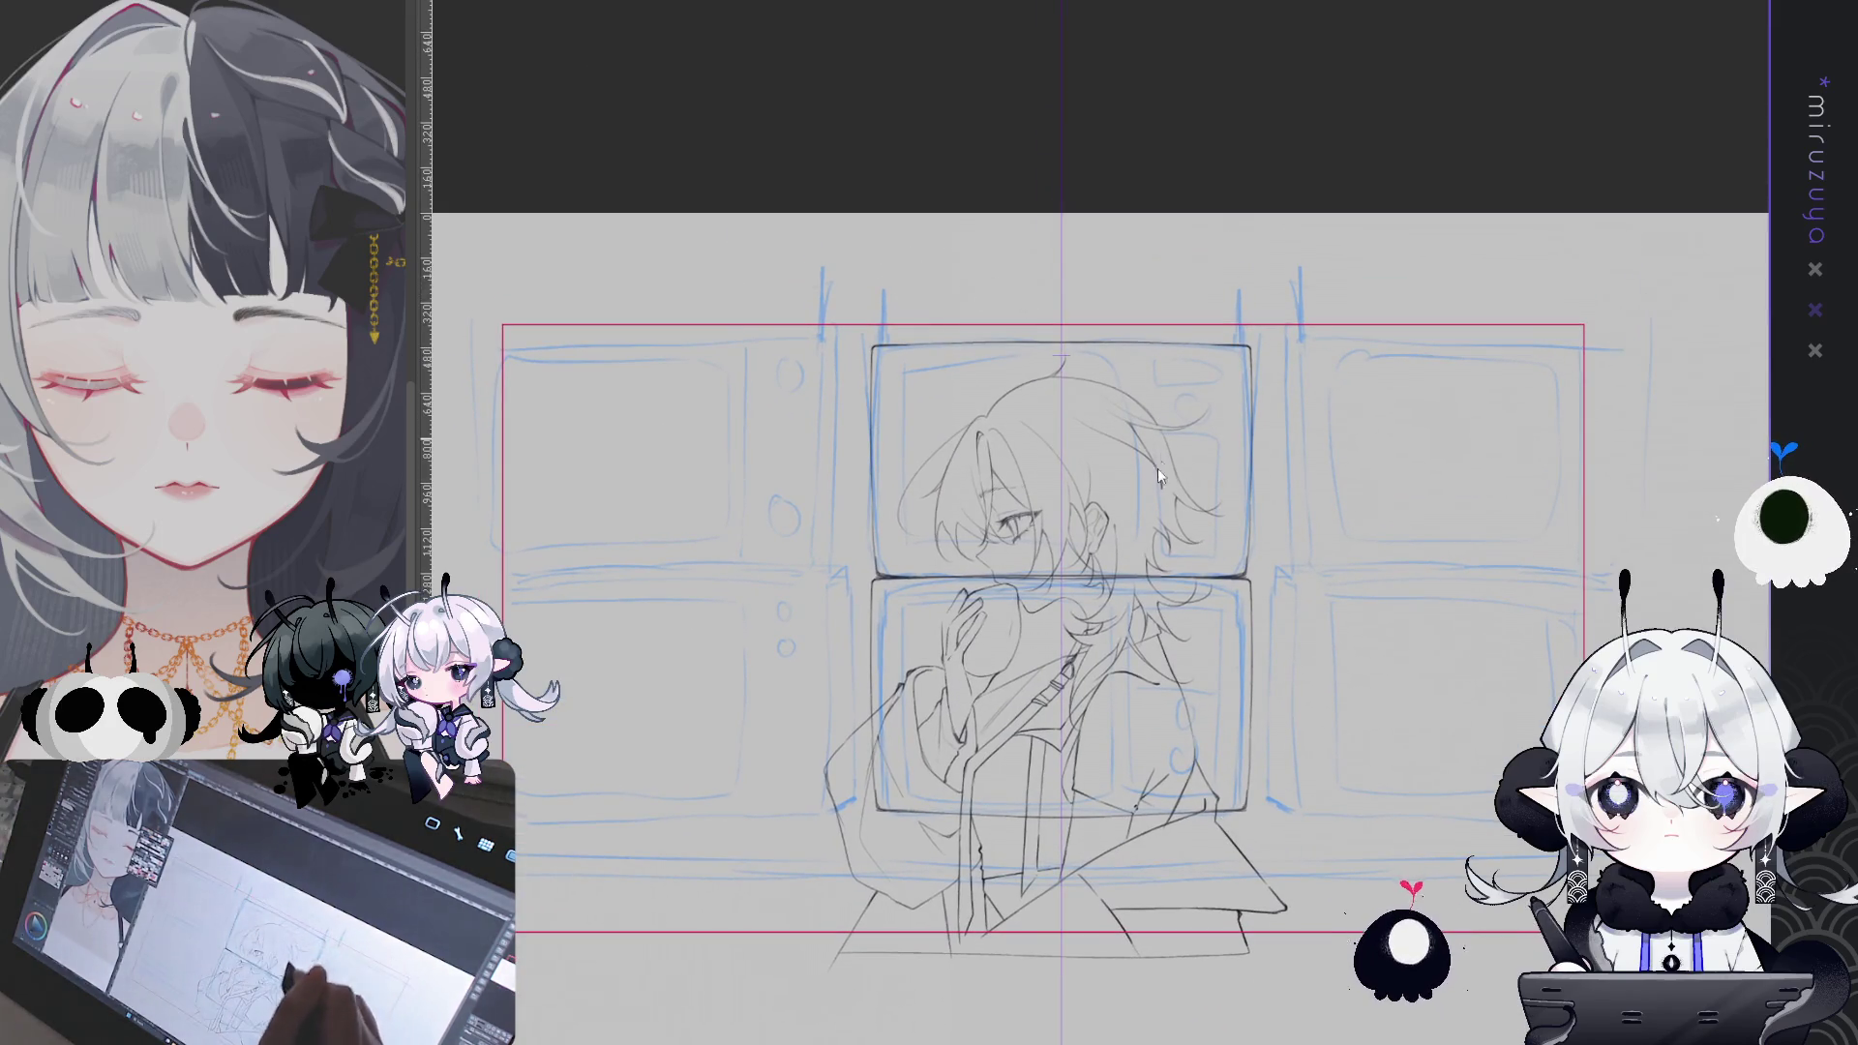
{"action": "key", "text": "Up"}
{"action": "key", "text": "Up"}
{"action": "key", "text": "Up"}
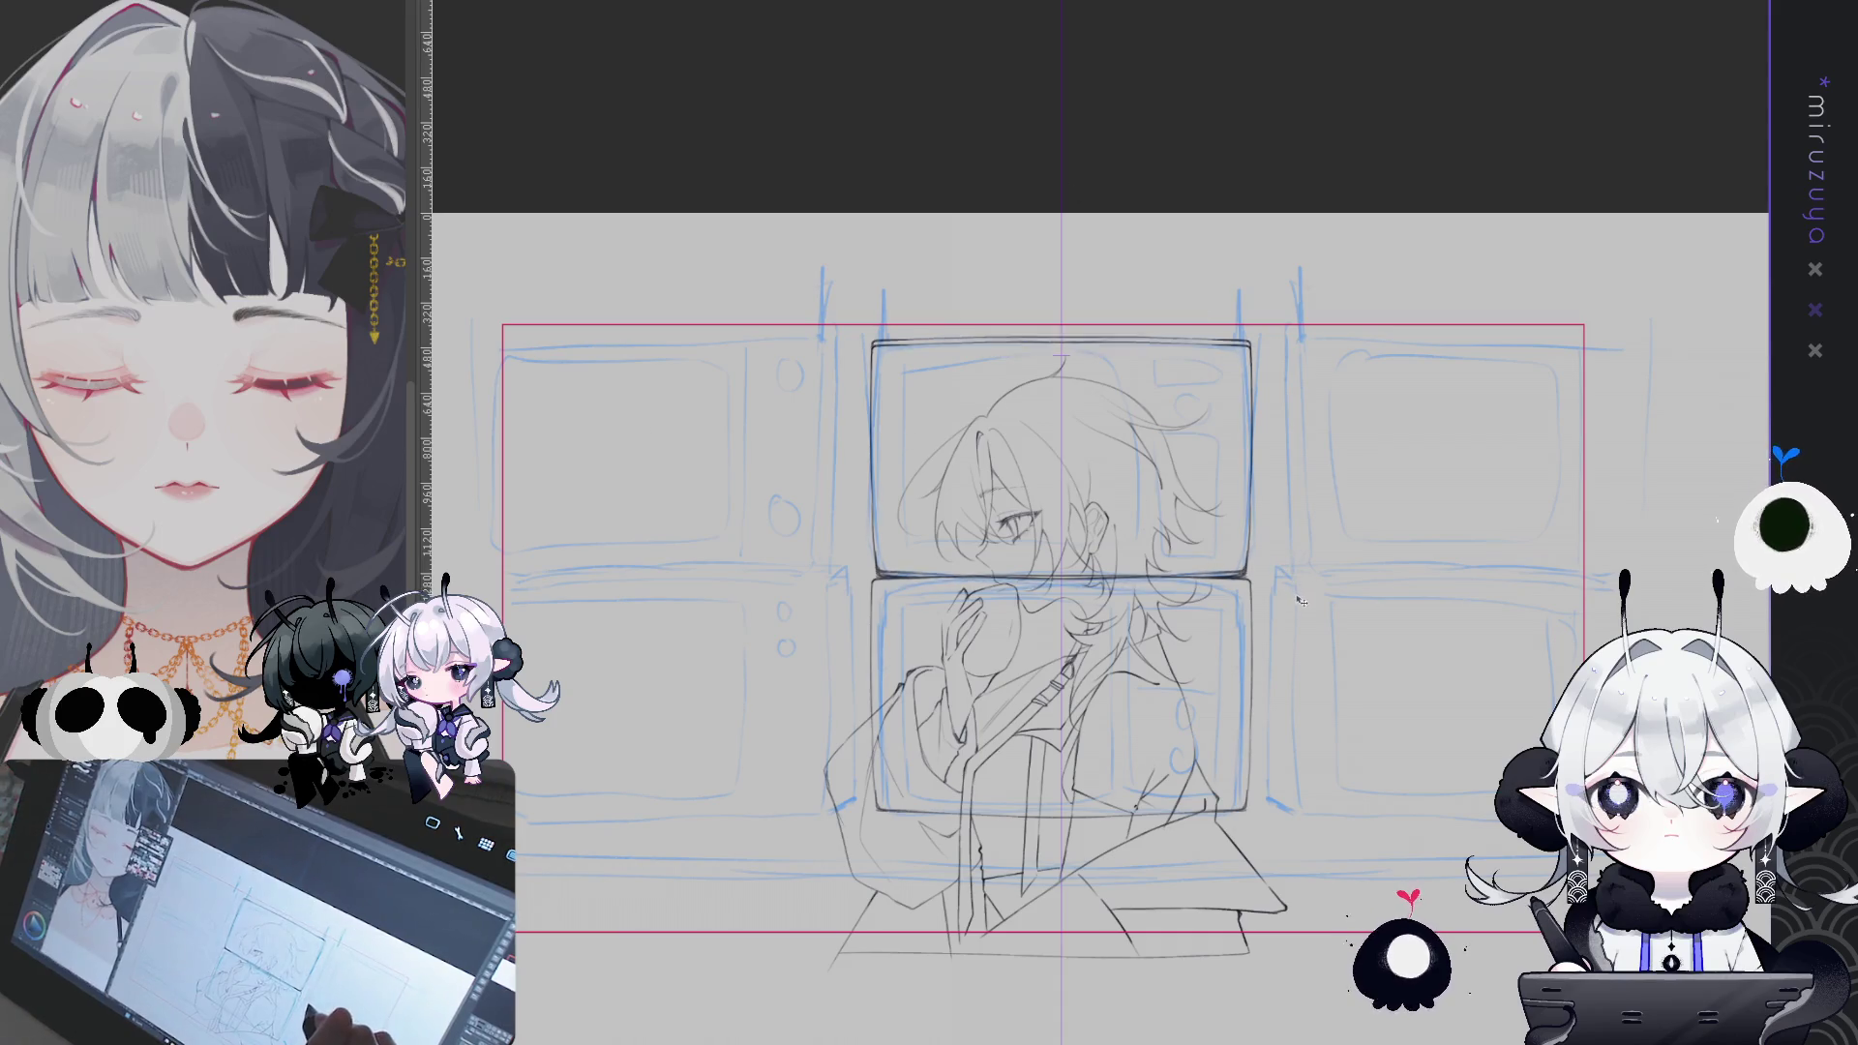
{"action": "key", "text": "Up"}
{"action": "key", "text": "Up"}
{"action": "key", "text": "Up"}
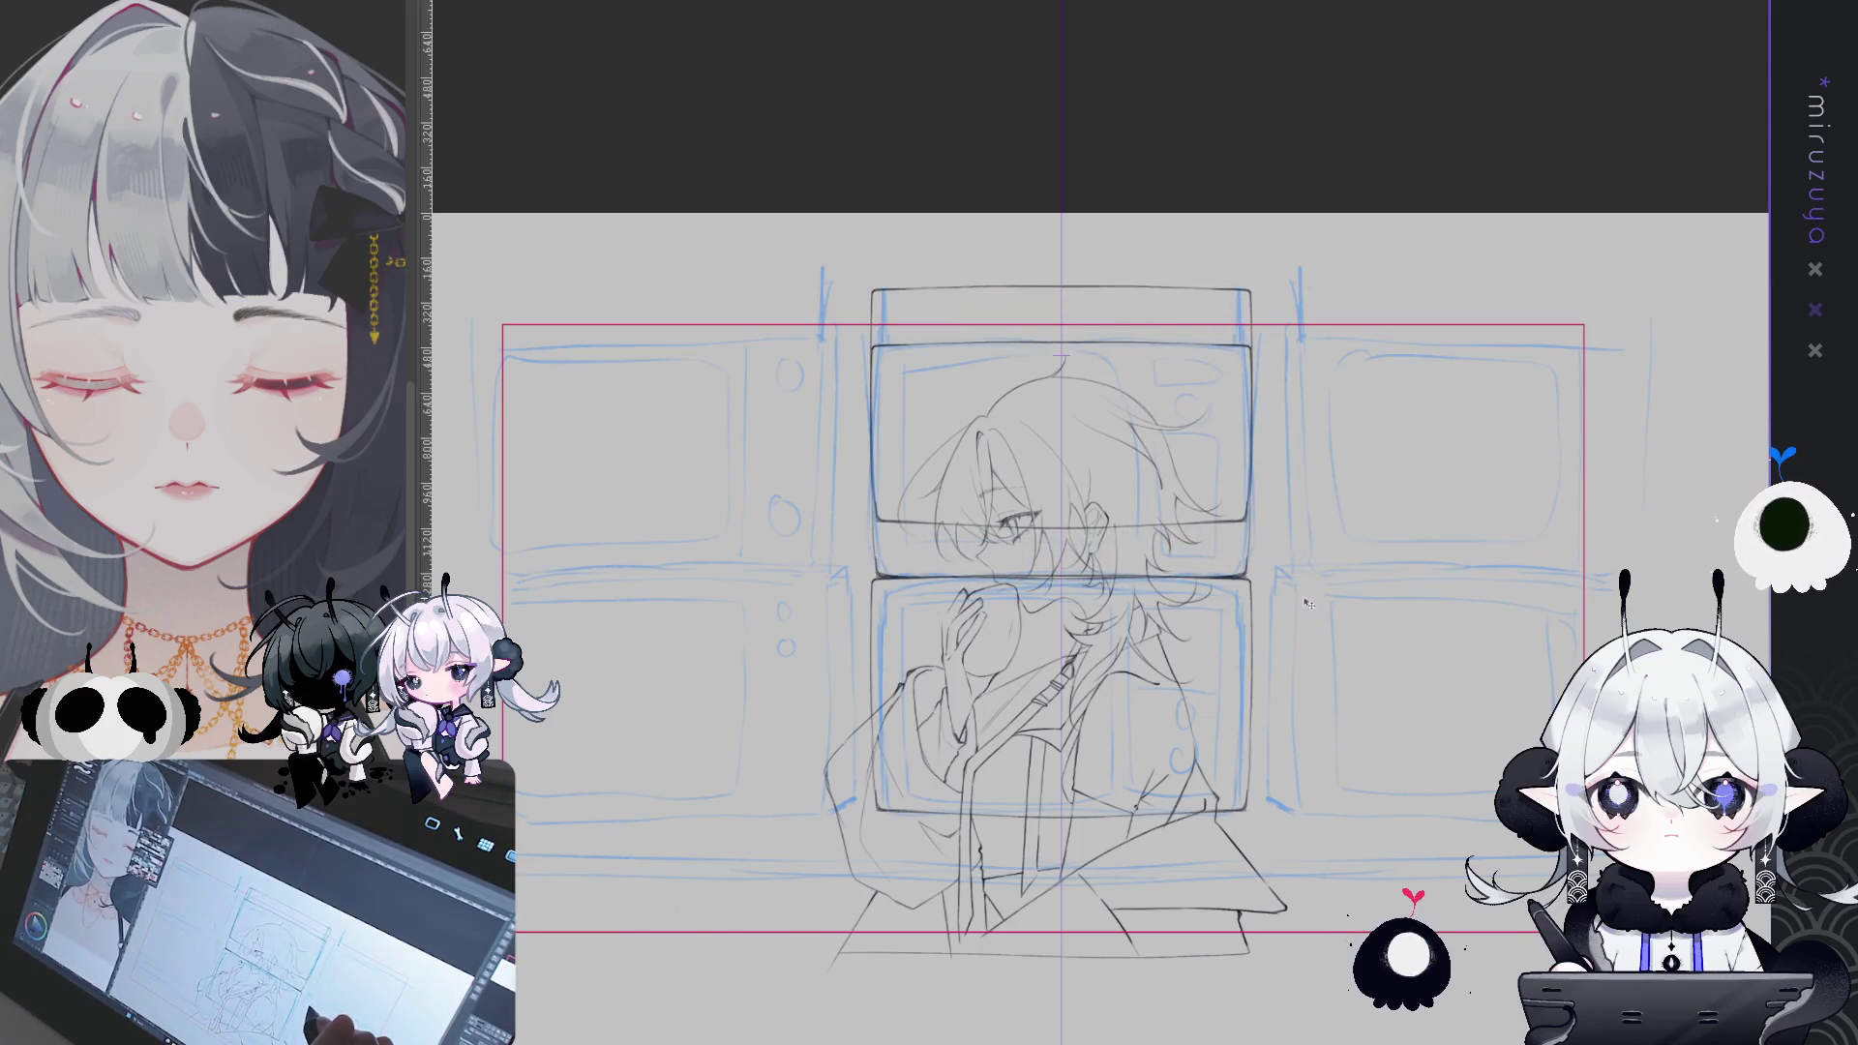
{"action": "key", "text": "Up"}
{"action": "key", "text": "Up"}
{"action": "key", "text": "Up"}
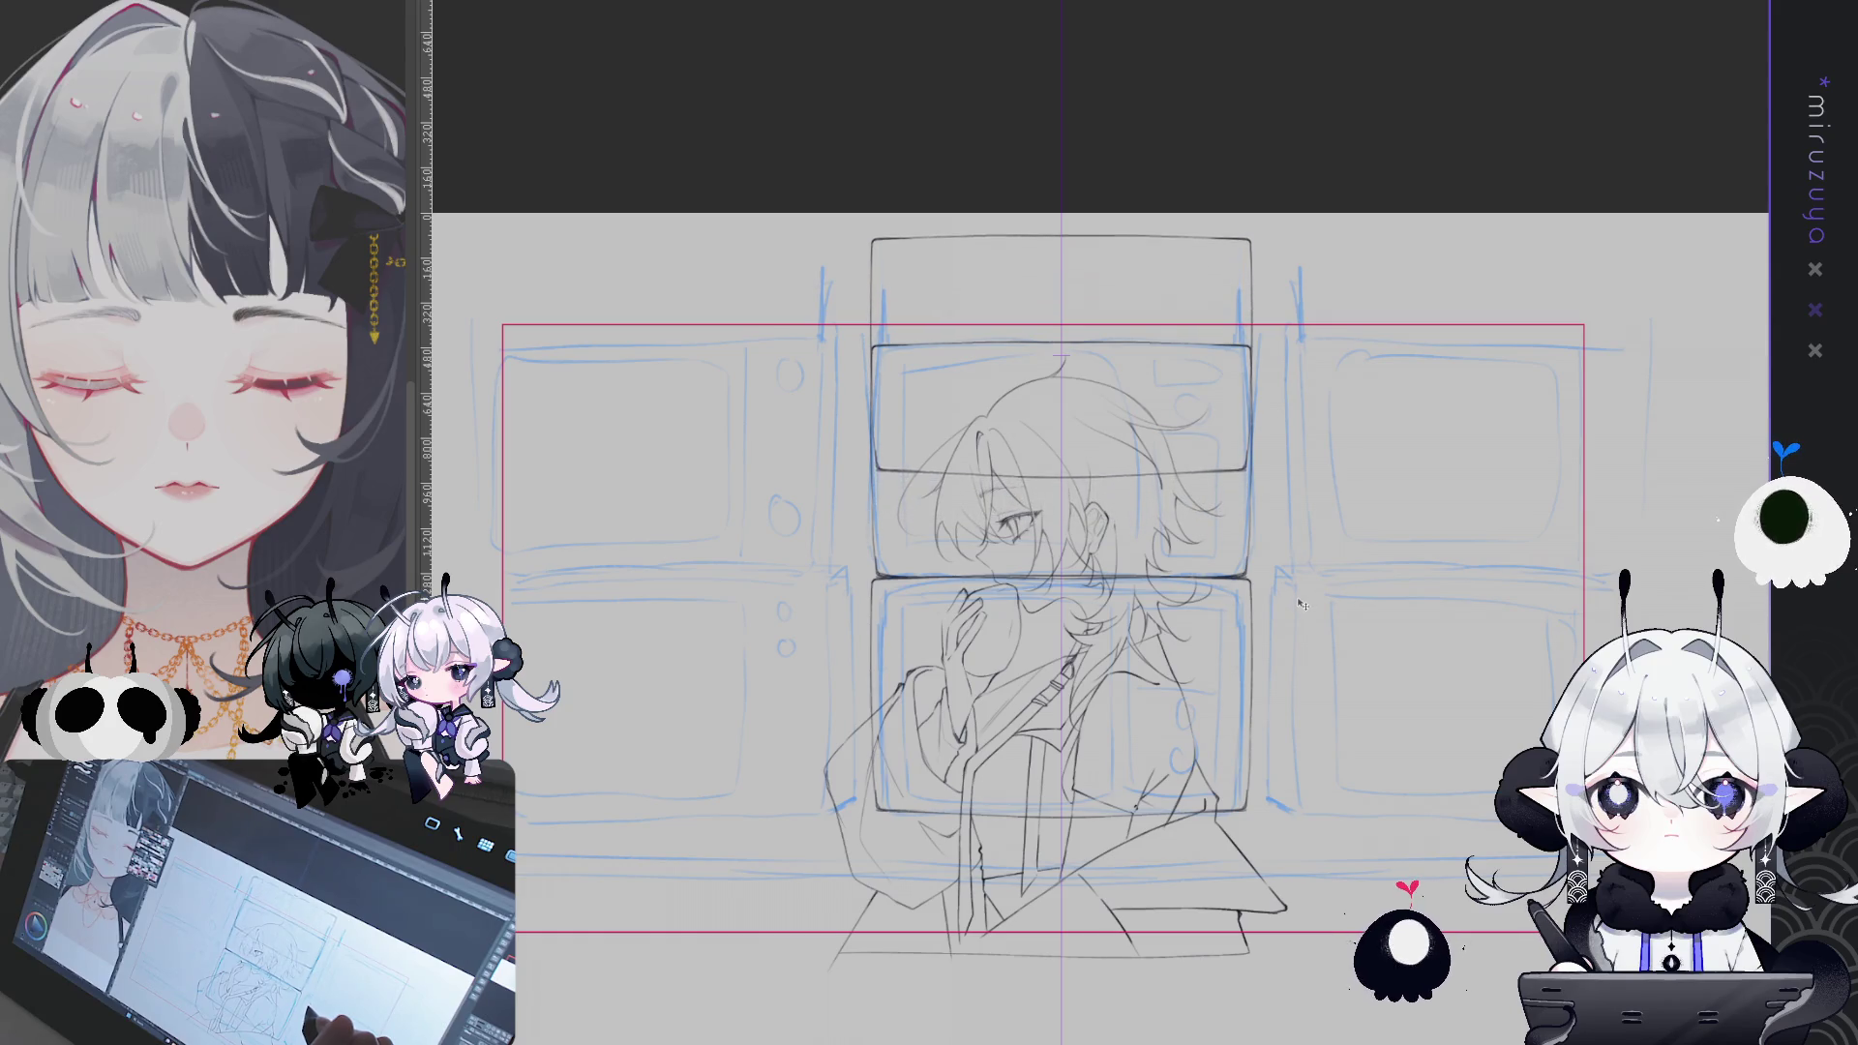
{"action": "key", "text": "Up"}
{"action": "key", "text": "Up"}
{"action": "key", "text": "Up"}
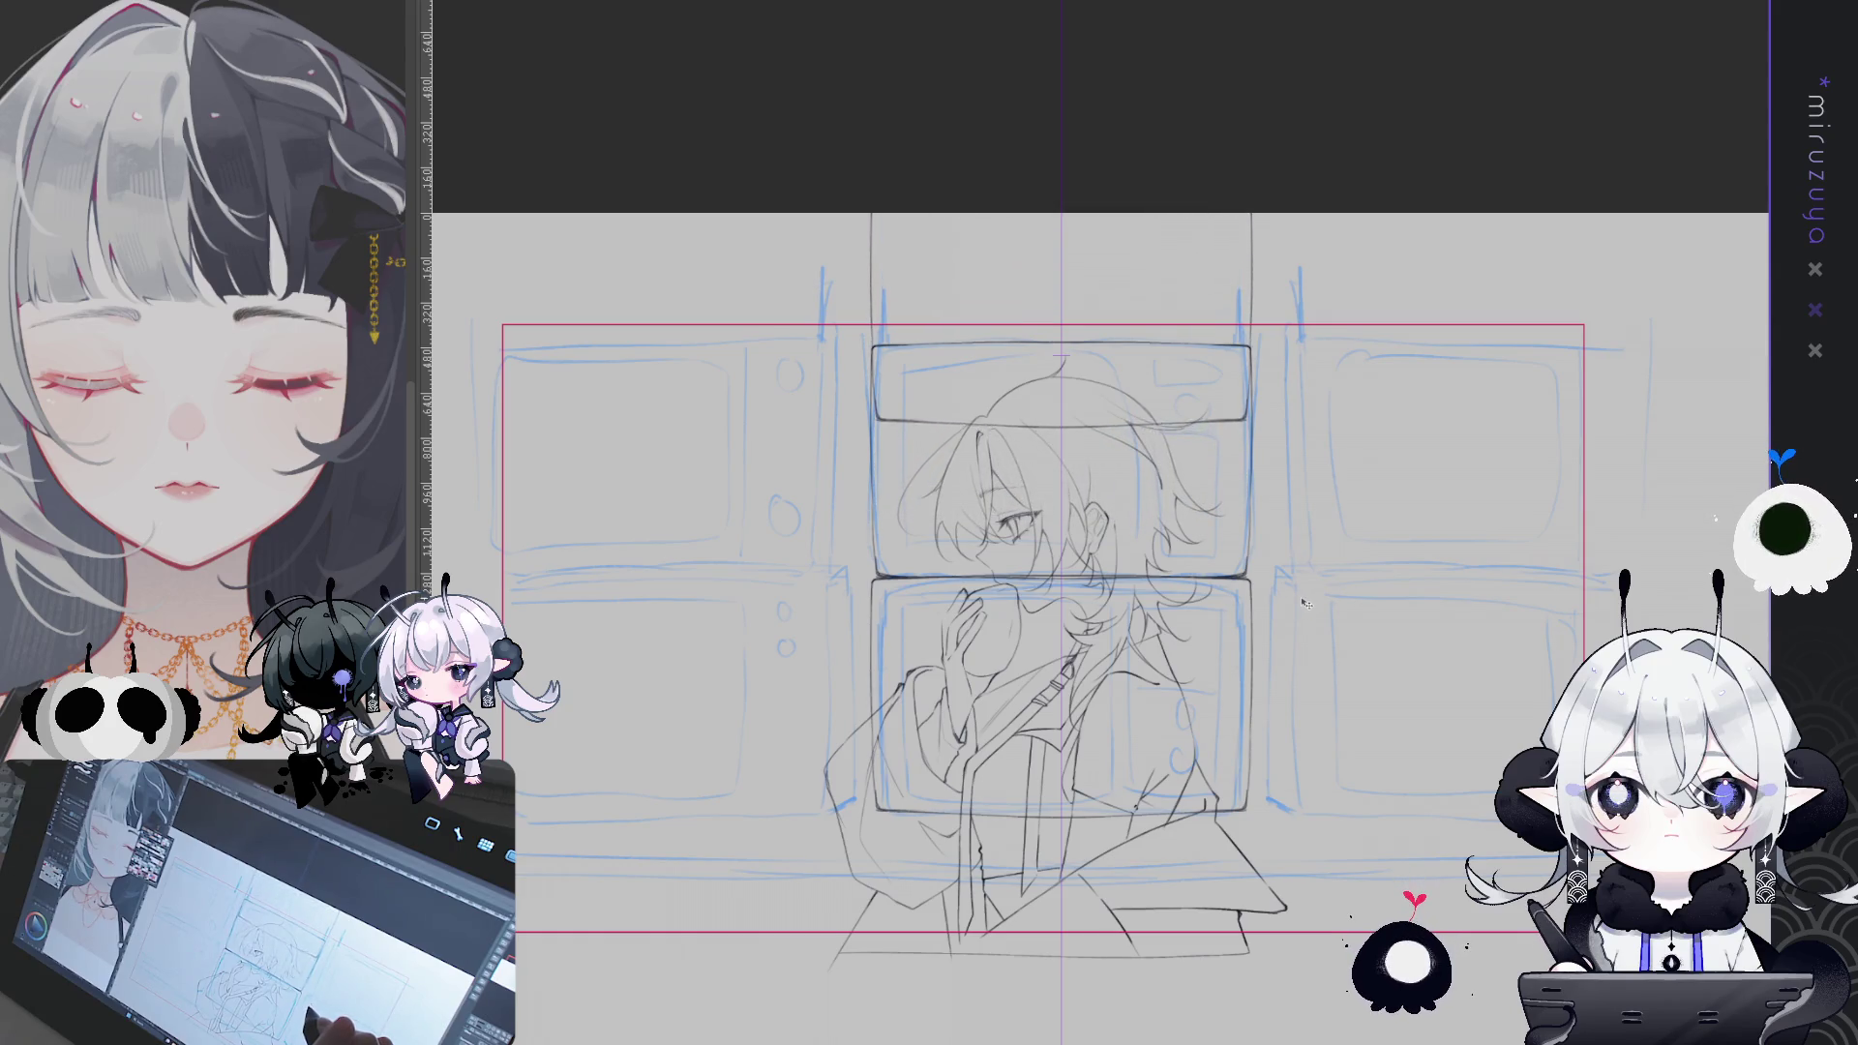
{"action": "key", "text": "Up"}
{"action": "key", "text": "Up"}
{"action": "key", "text": "Up"}
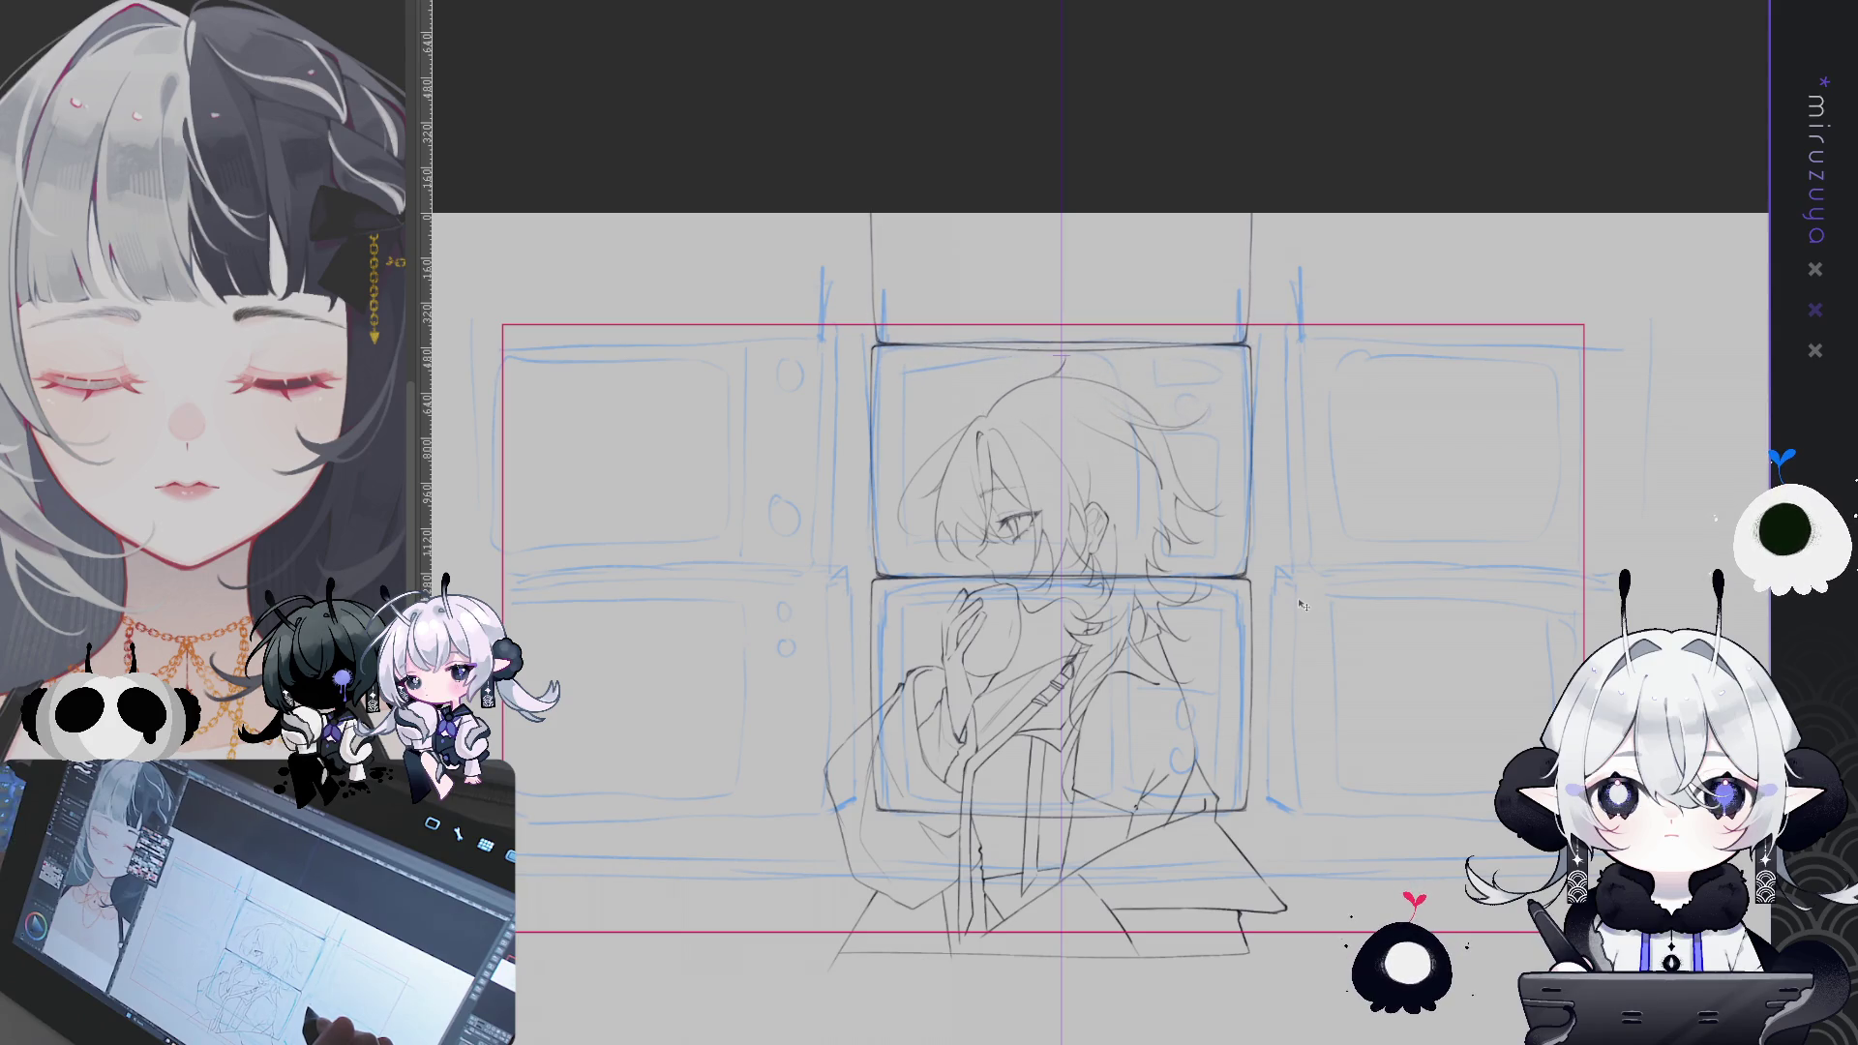
{"action": "left_click_drag", "start_coordinate": [1308, 600], "coordinate": [1243, 292]}
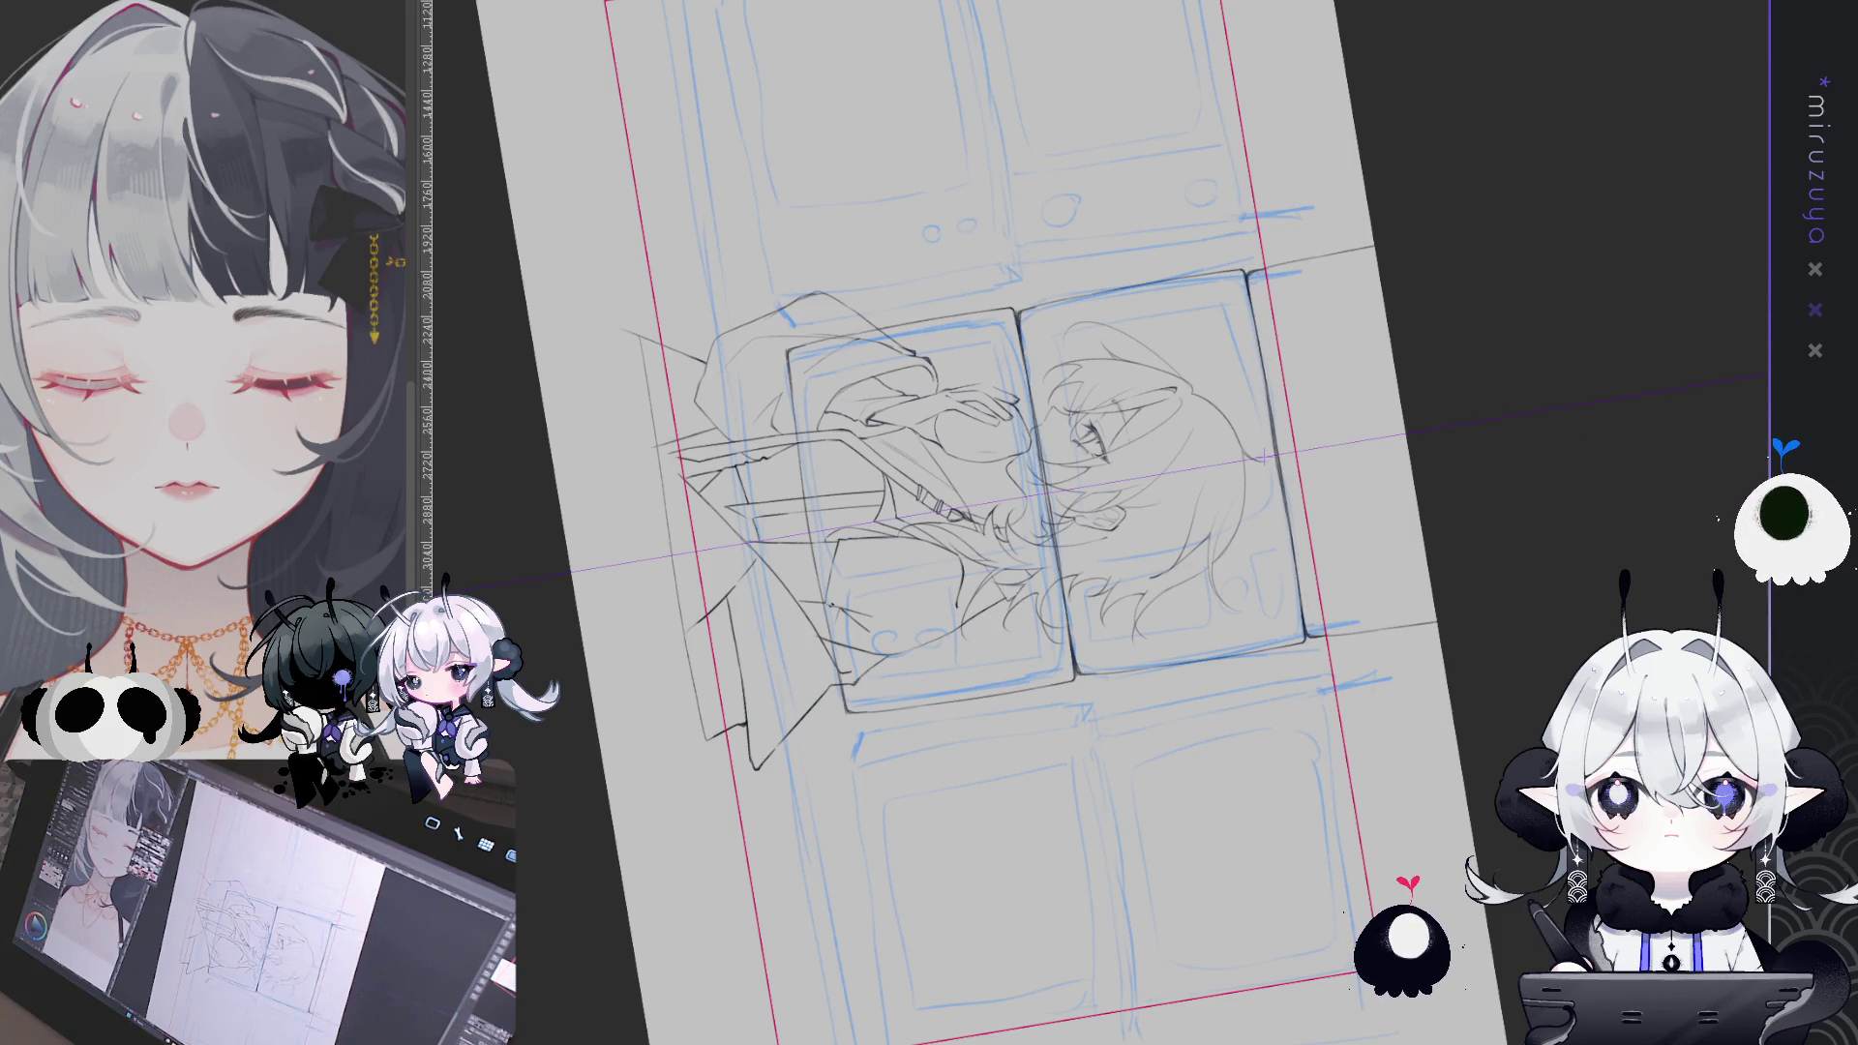
- Try a short stroke on a TV outline and undo it, then view the whole page
{"action": "key", "text": "ctrl+0"}
{"action": "left_click_drag", "start_coordinate": [1636, 899], "coordinate": [1349, 784]}
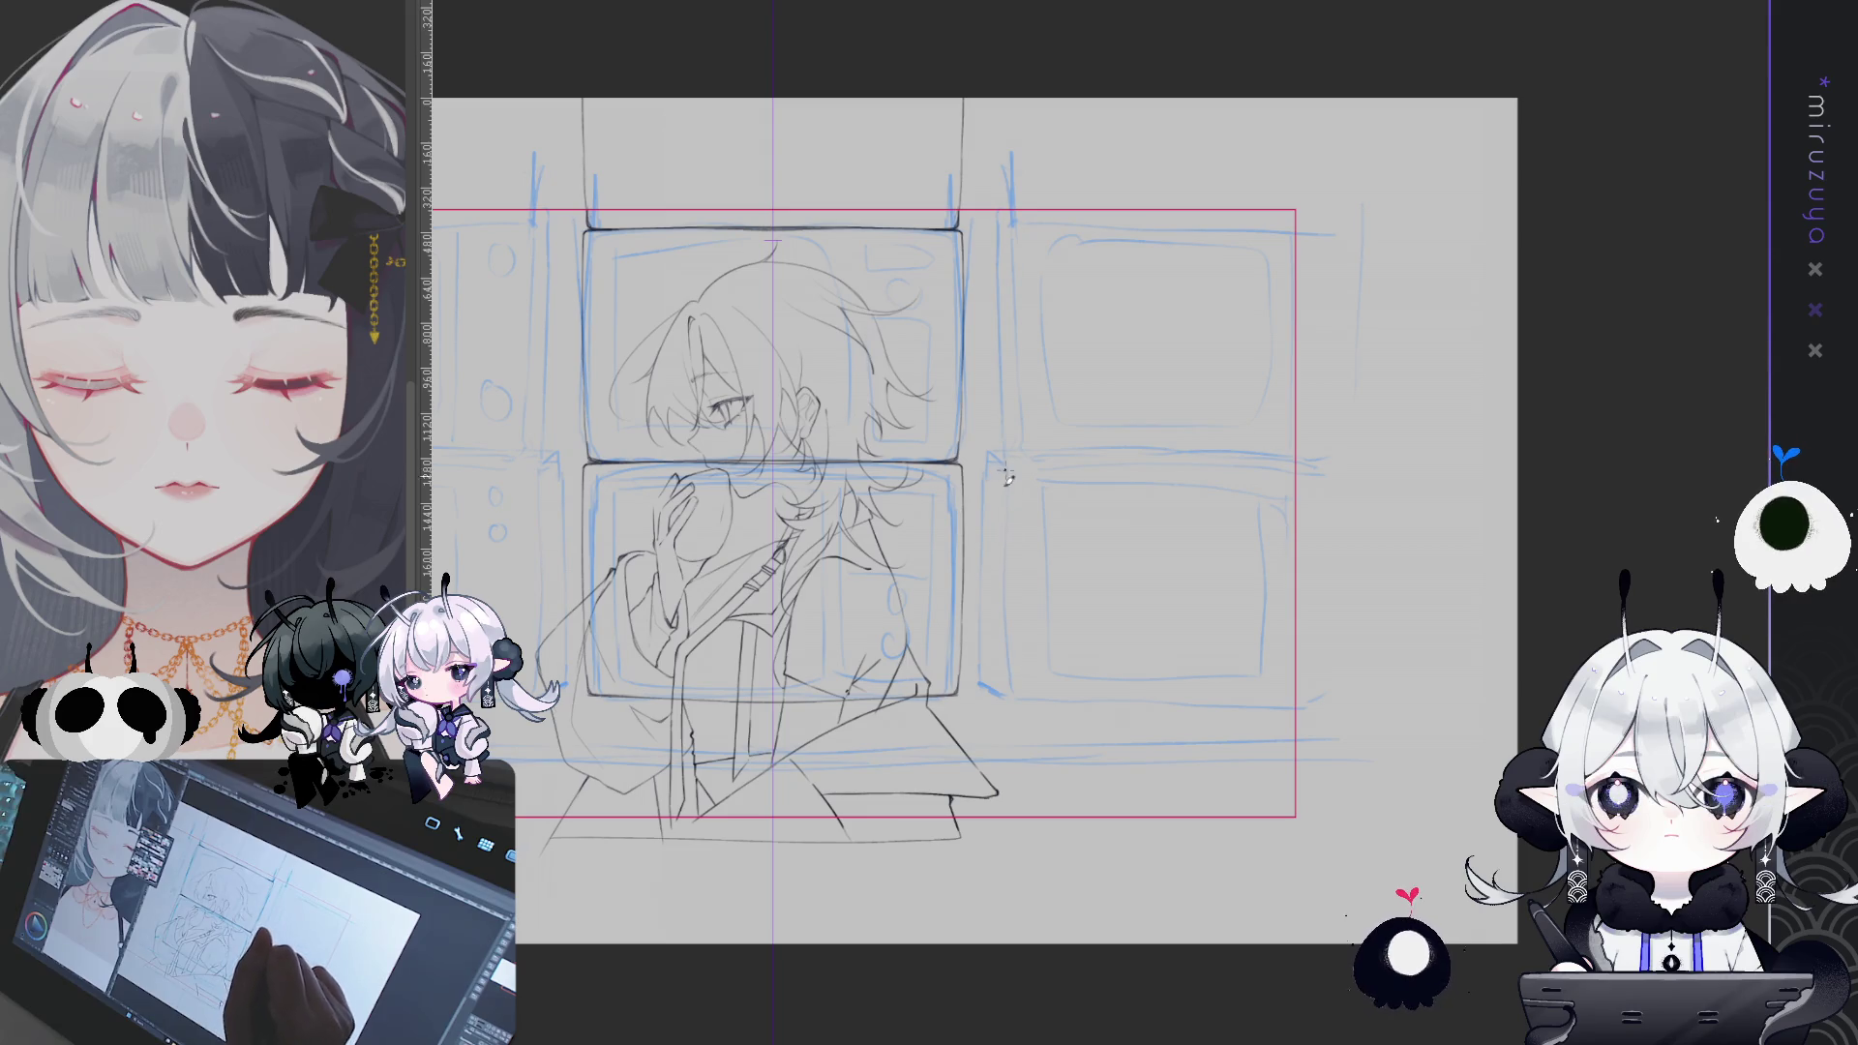
{"action": "left_click_drag", "start_coordinate": [1012, 476], "coordinate": [1012, 688]}
{"action": "key", "text": "ctrl+z"}
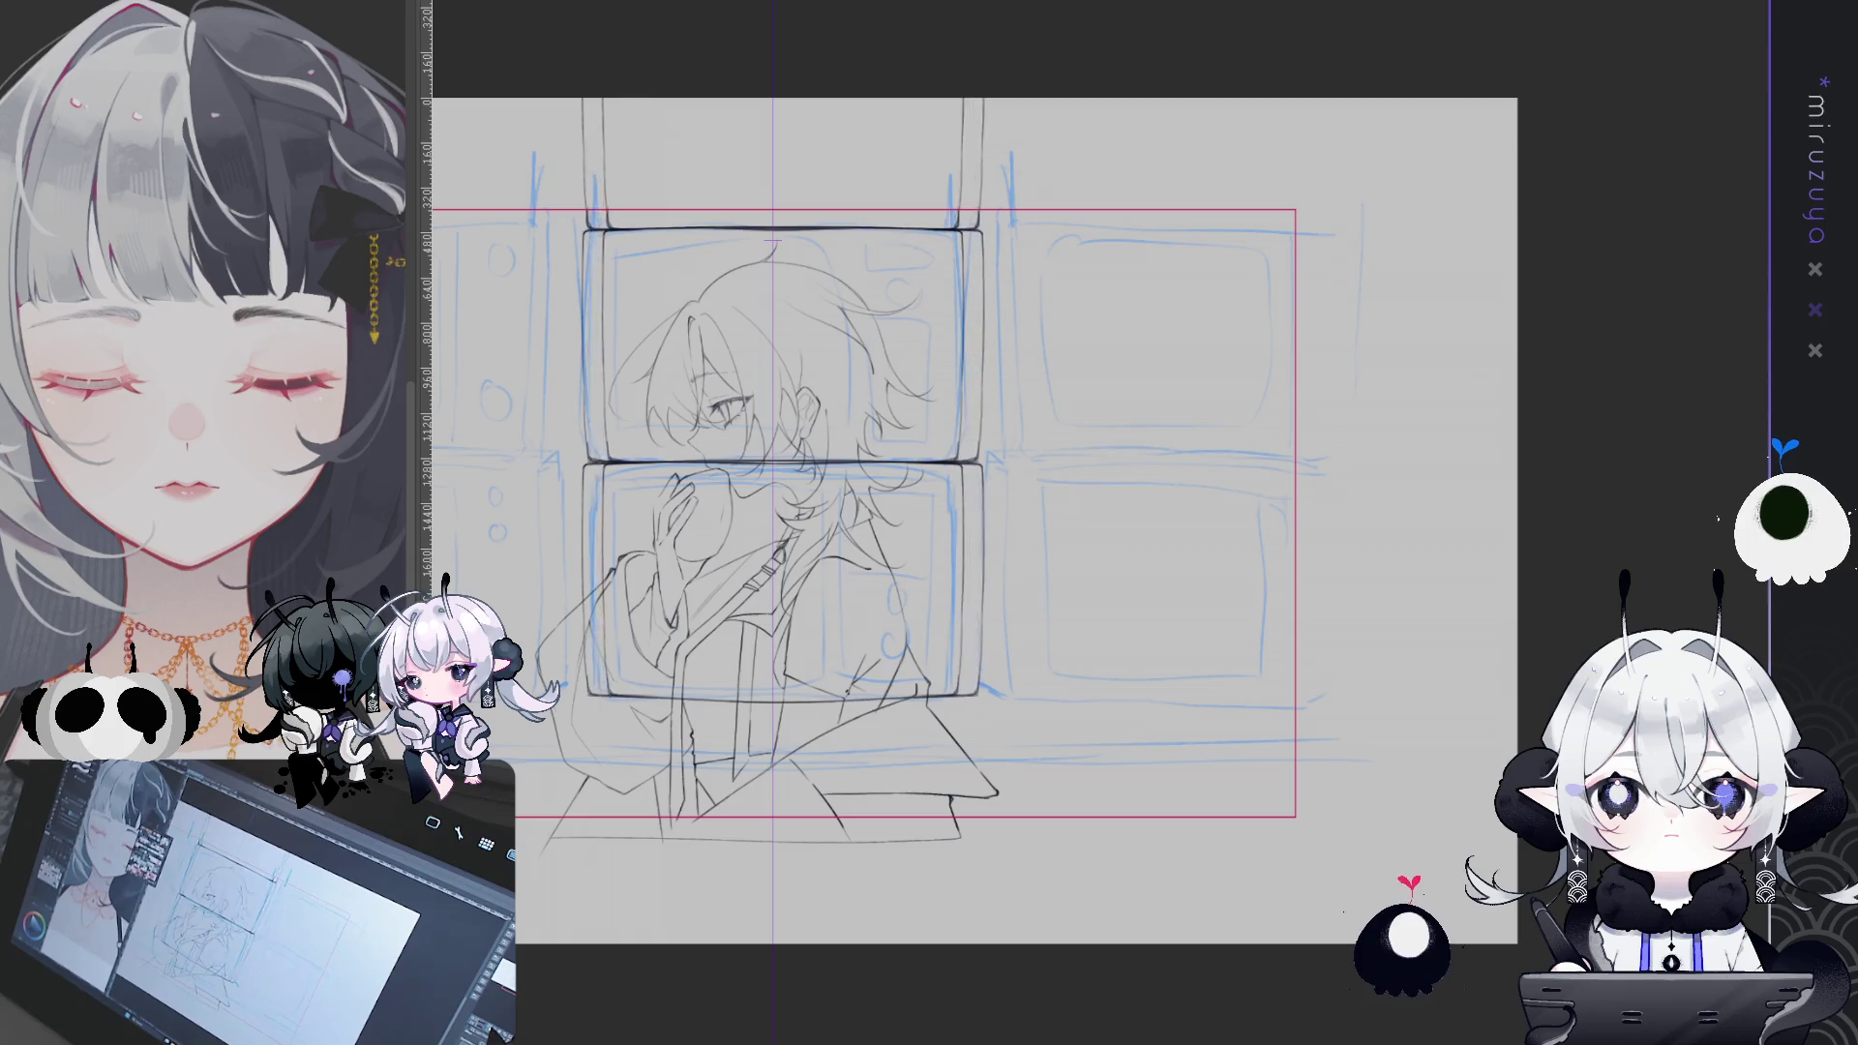
{"action": "key", "text": "ctrl+minus"}
{"action": "key", "text": "ctrl+minus"}
{"action": "key", "text": "ctrl+minus"}
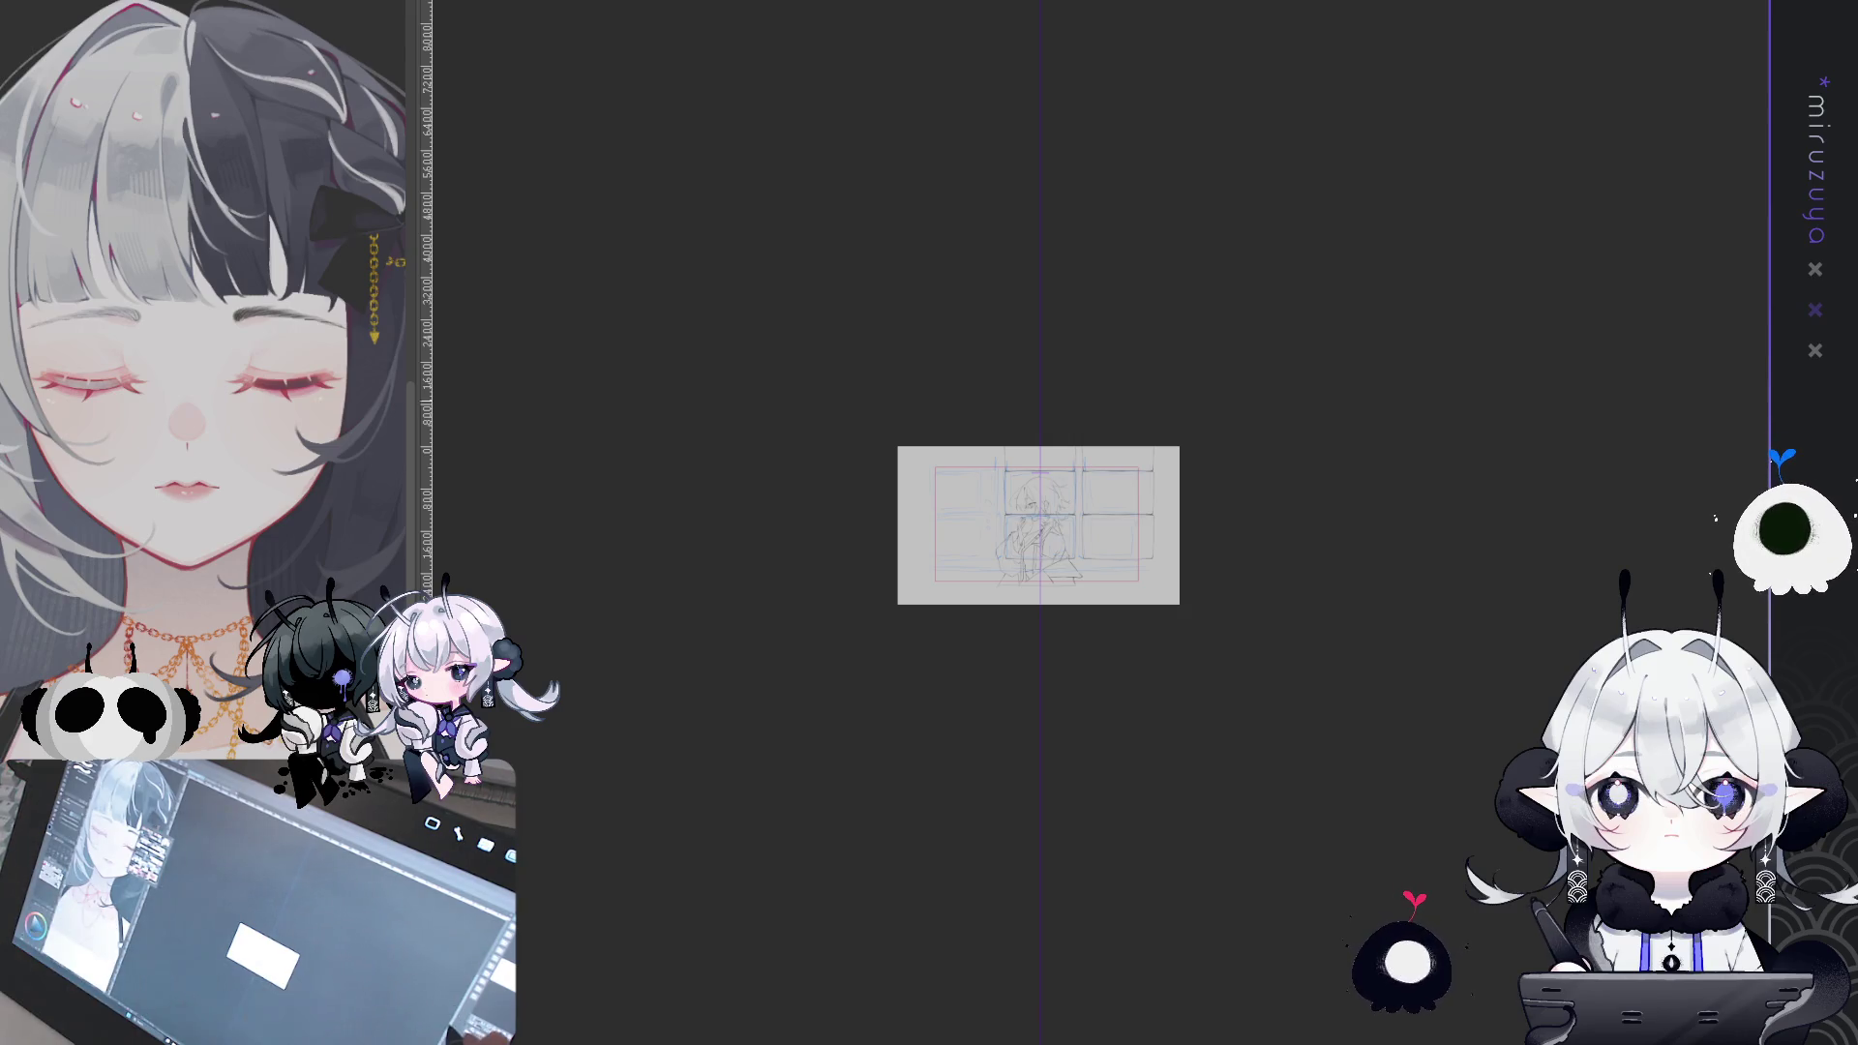
- Zoom in two levels on the sketch to work on the right-hand TV screens
{"action": "key", "text": "ctrl+plus"}
{"action": "key", "text": "ctrl+plus"}
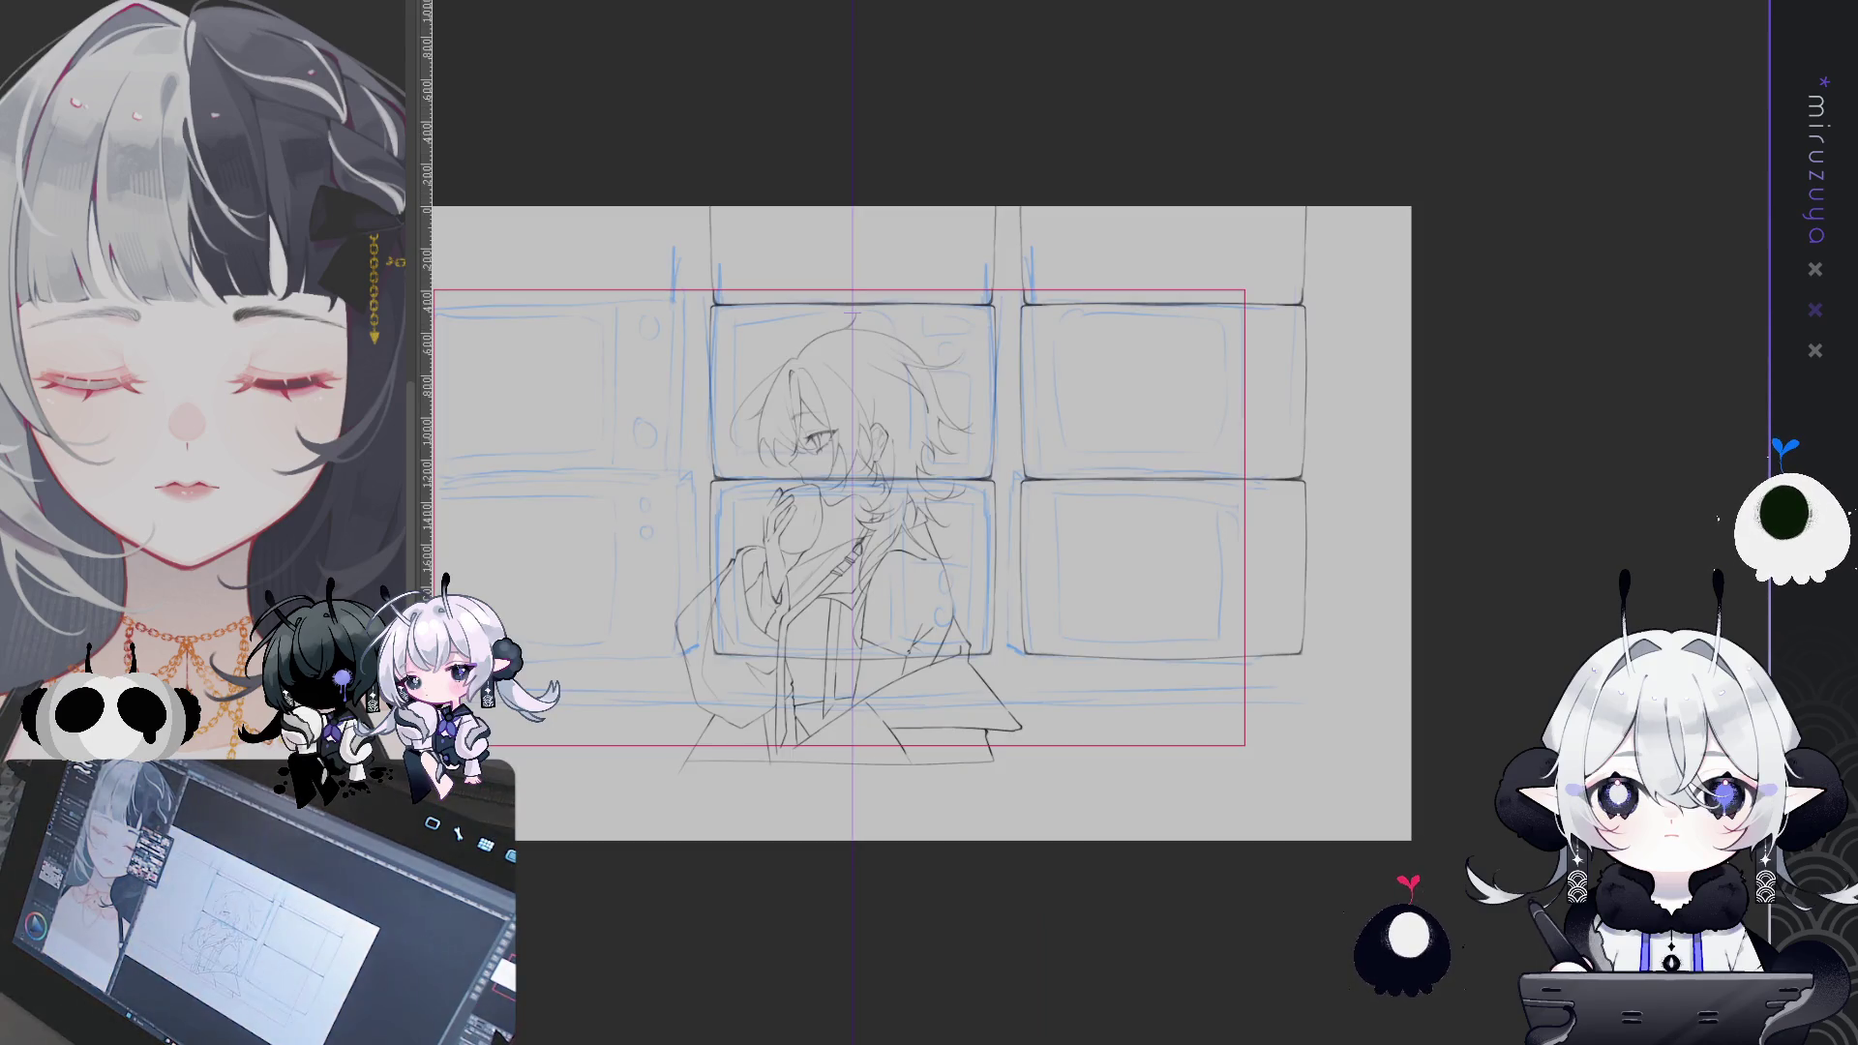
{"action": "key", "text": "ctrl+plus"}
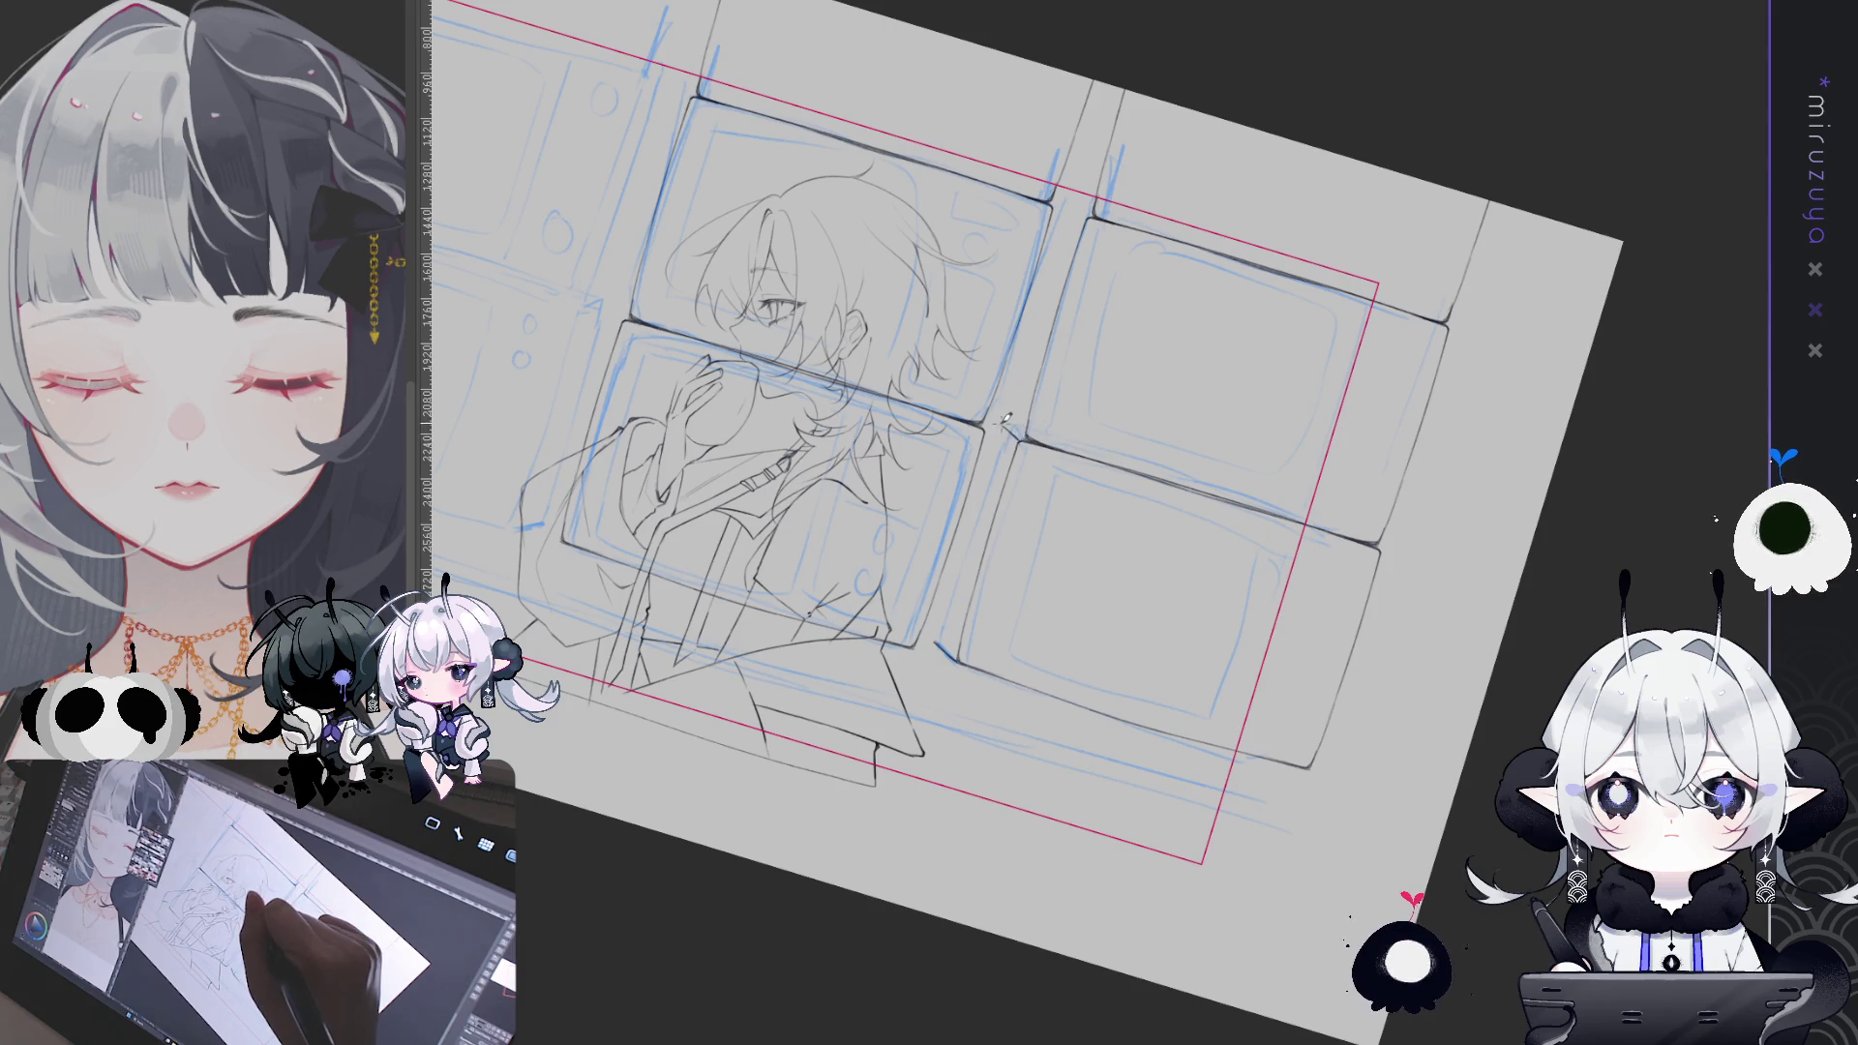
- Rotate the canvas back to level and pan over to the left side of the page
{"action": "mouse_move", "coordinate": [1022, 431]}
{"action": "left_mouse_down"}
{"action": "mouse_move", "coordinate": [1470, 423]}
{"action": "mouse_move", "coordinate": [1355, 755]}
{"action": "mouse_move", "coordinate": [1296, 813]}
{"action": "mouse_move", "coordinate": [1064, 504]}
{"action": "mouse_move", "coordinate": [970, 471]}
{"action": "left_mouse_up"}
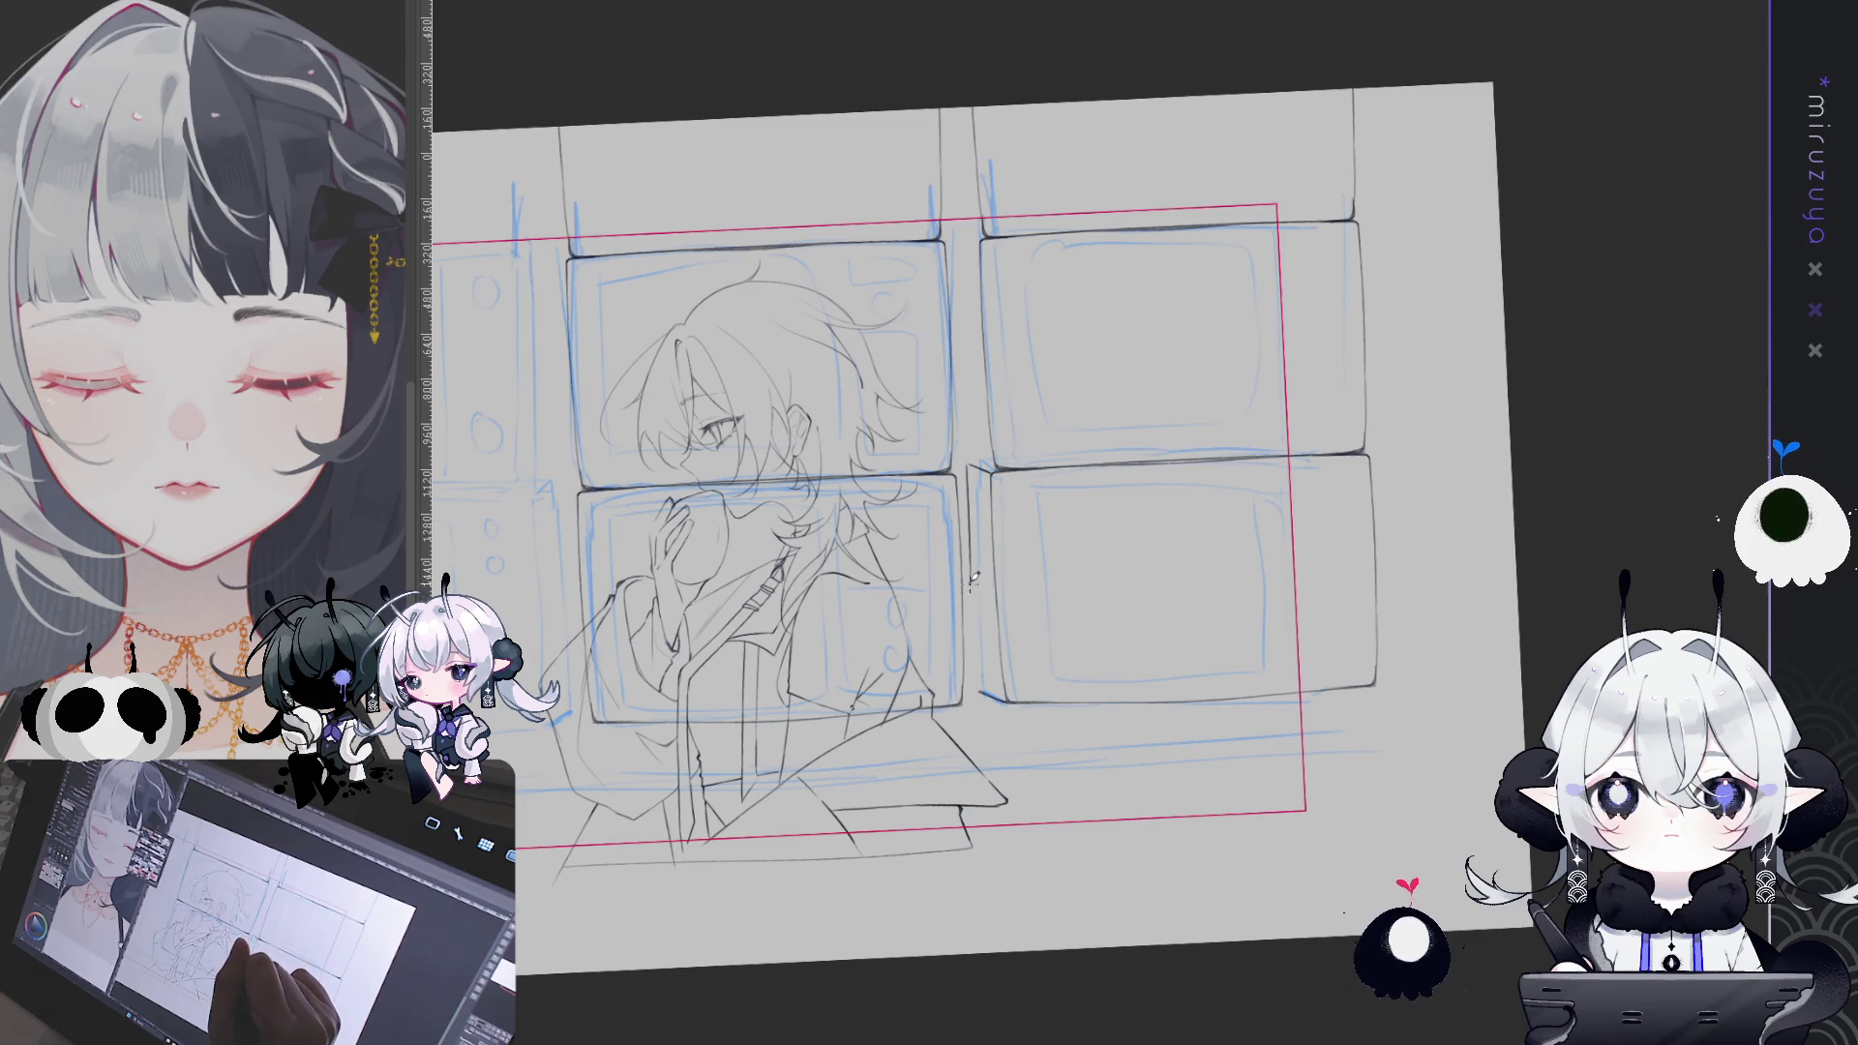
{"action": "left_click_drag", "start_coordinate": [1016, 595], "coordinate": [1394, 369]}
{"action": "left_click_drag", "start_coordinate": [968, 387], "coordinate": [1314, 268], "text": "shift"}
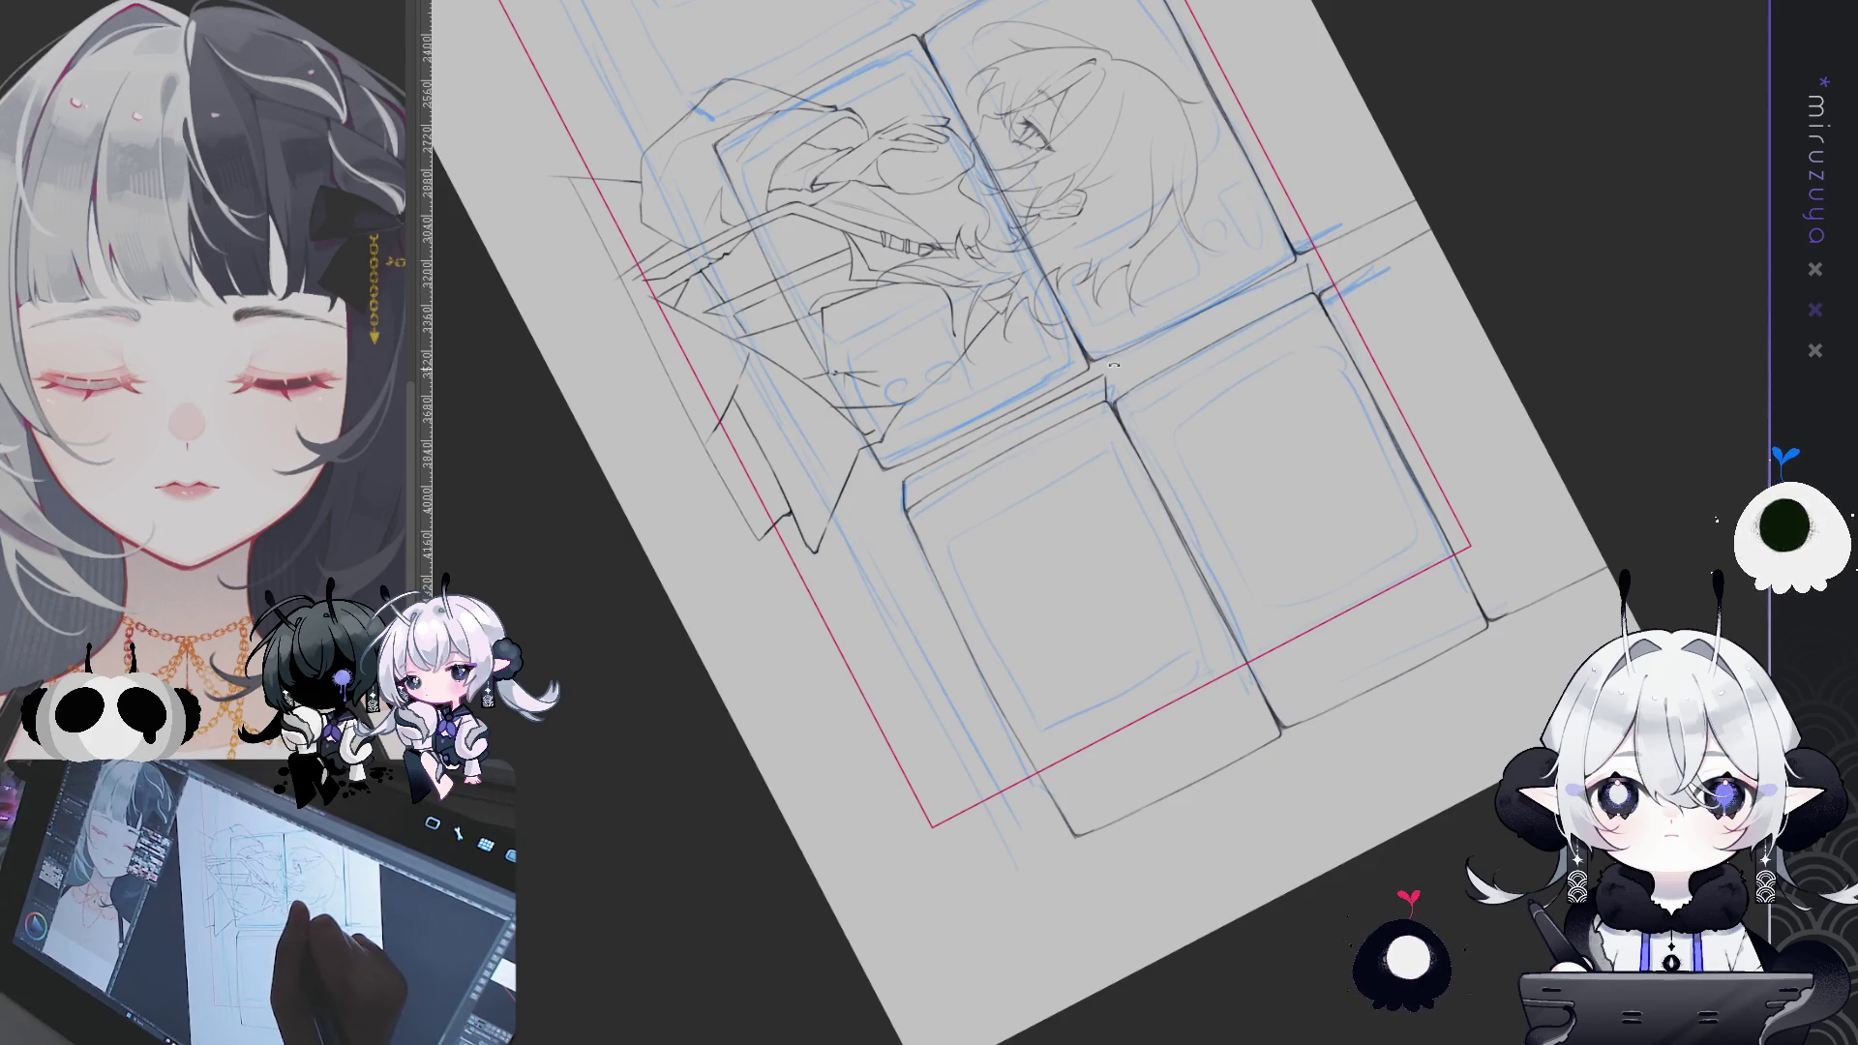
{"action": "left_click_drag", "start_coordinate": [938, 881], "coordinate": [1009, 474]}
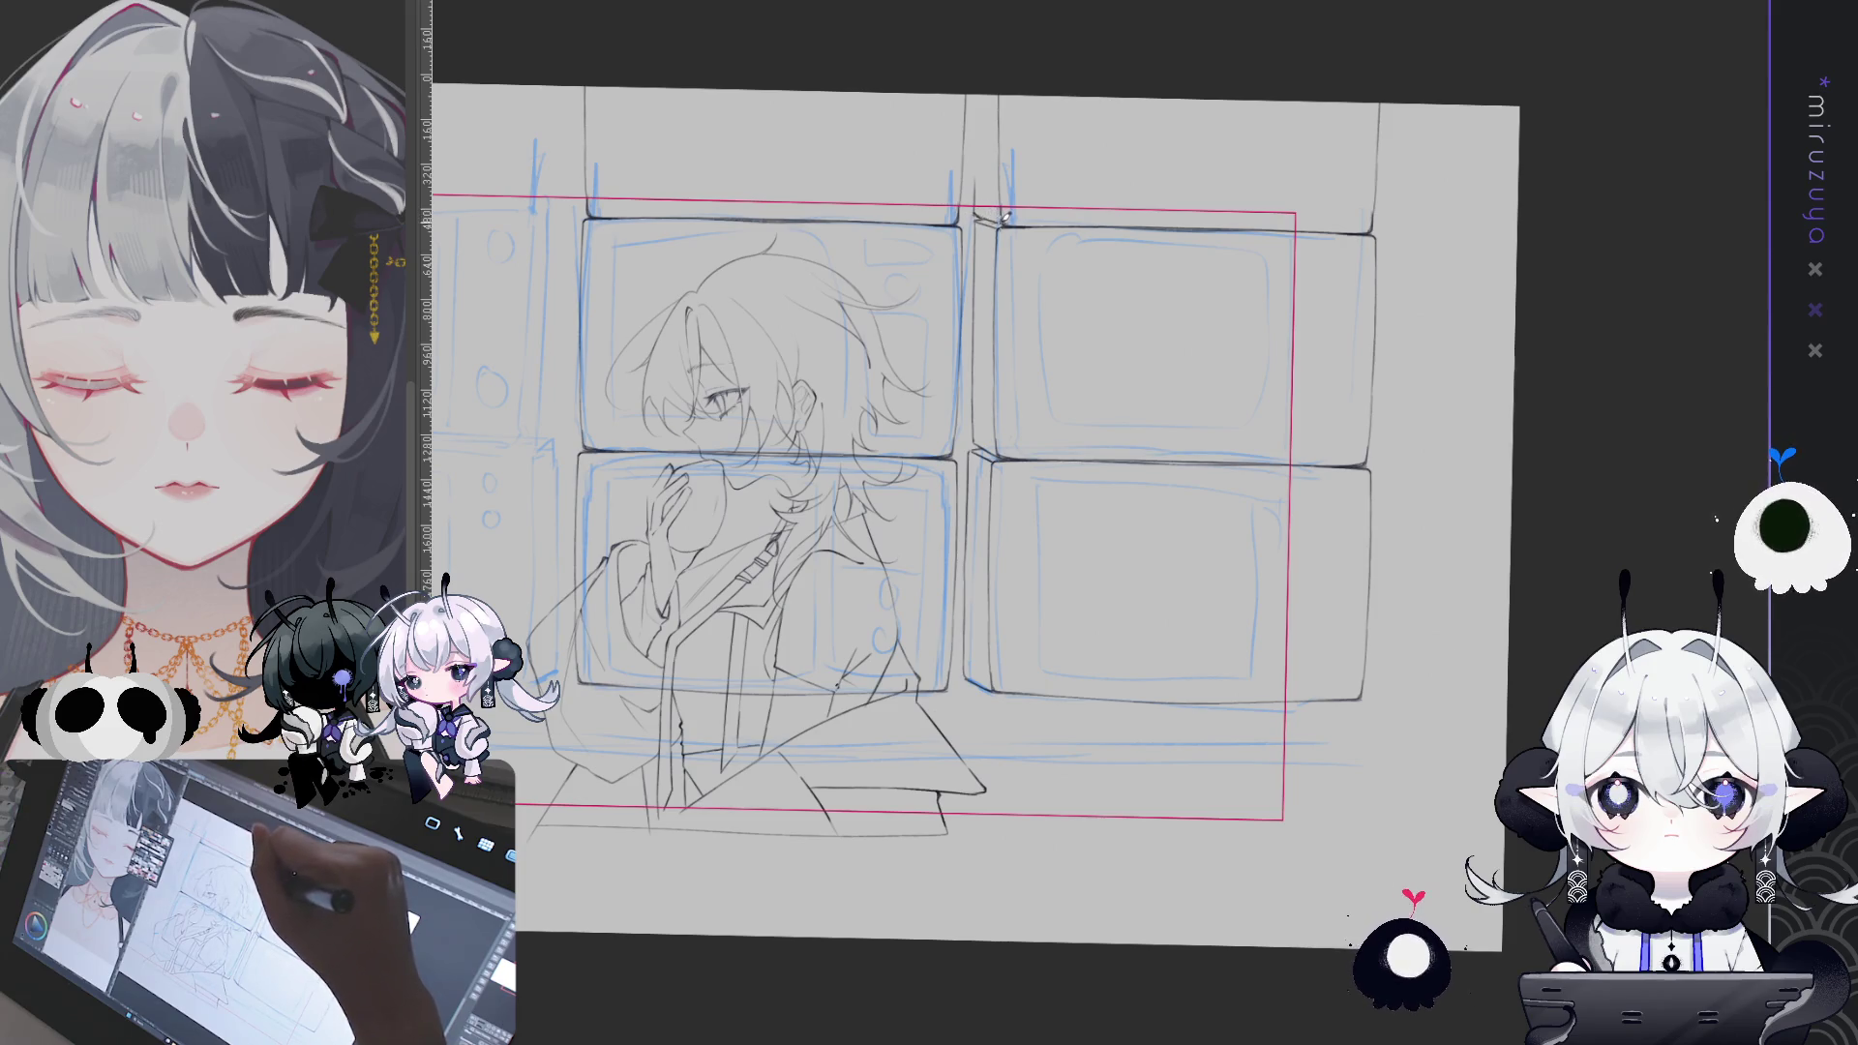
{"action": "left_click_drag", "start_coordinate": [1007, 218], "coordinate": [1346, 204]}
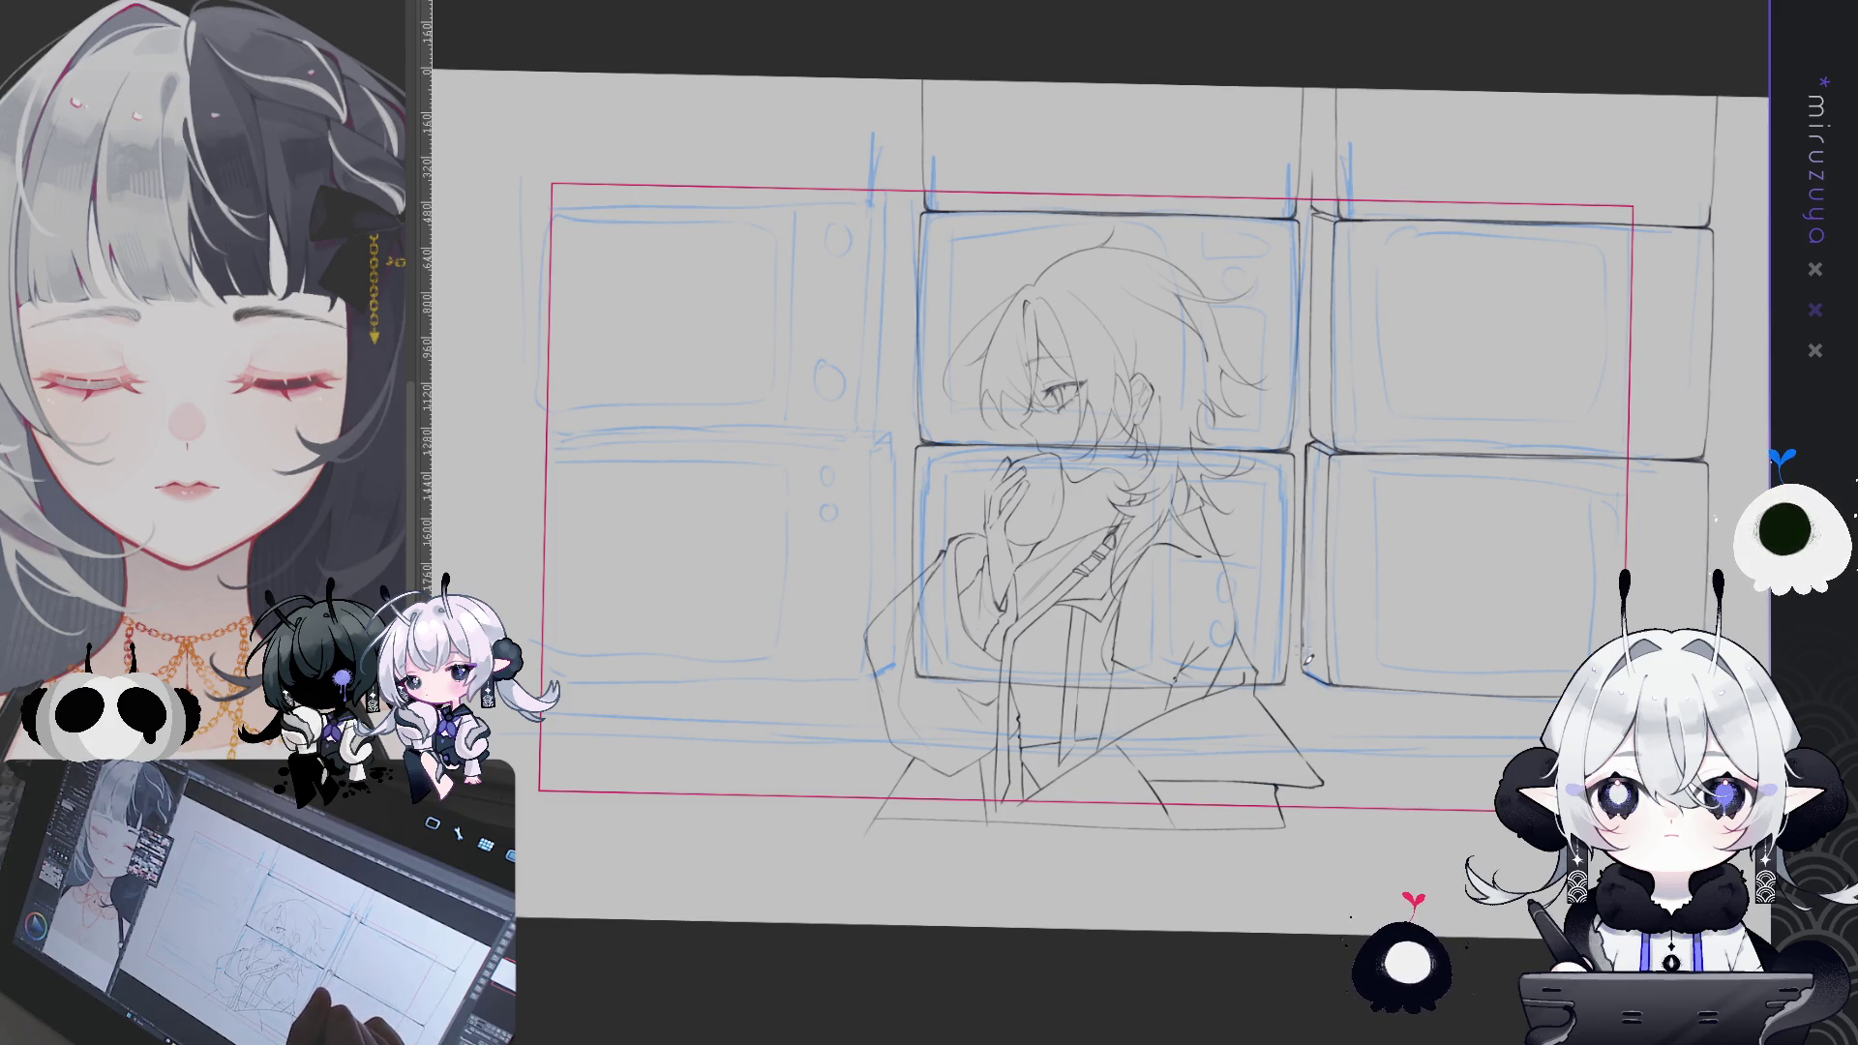
- Fit the canvas, redo the right TV column adjustment with select, undo and deselect, then zoom out
{"action": "key", "text": "ctrl+0"}
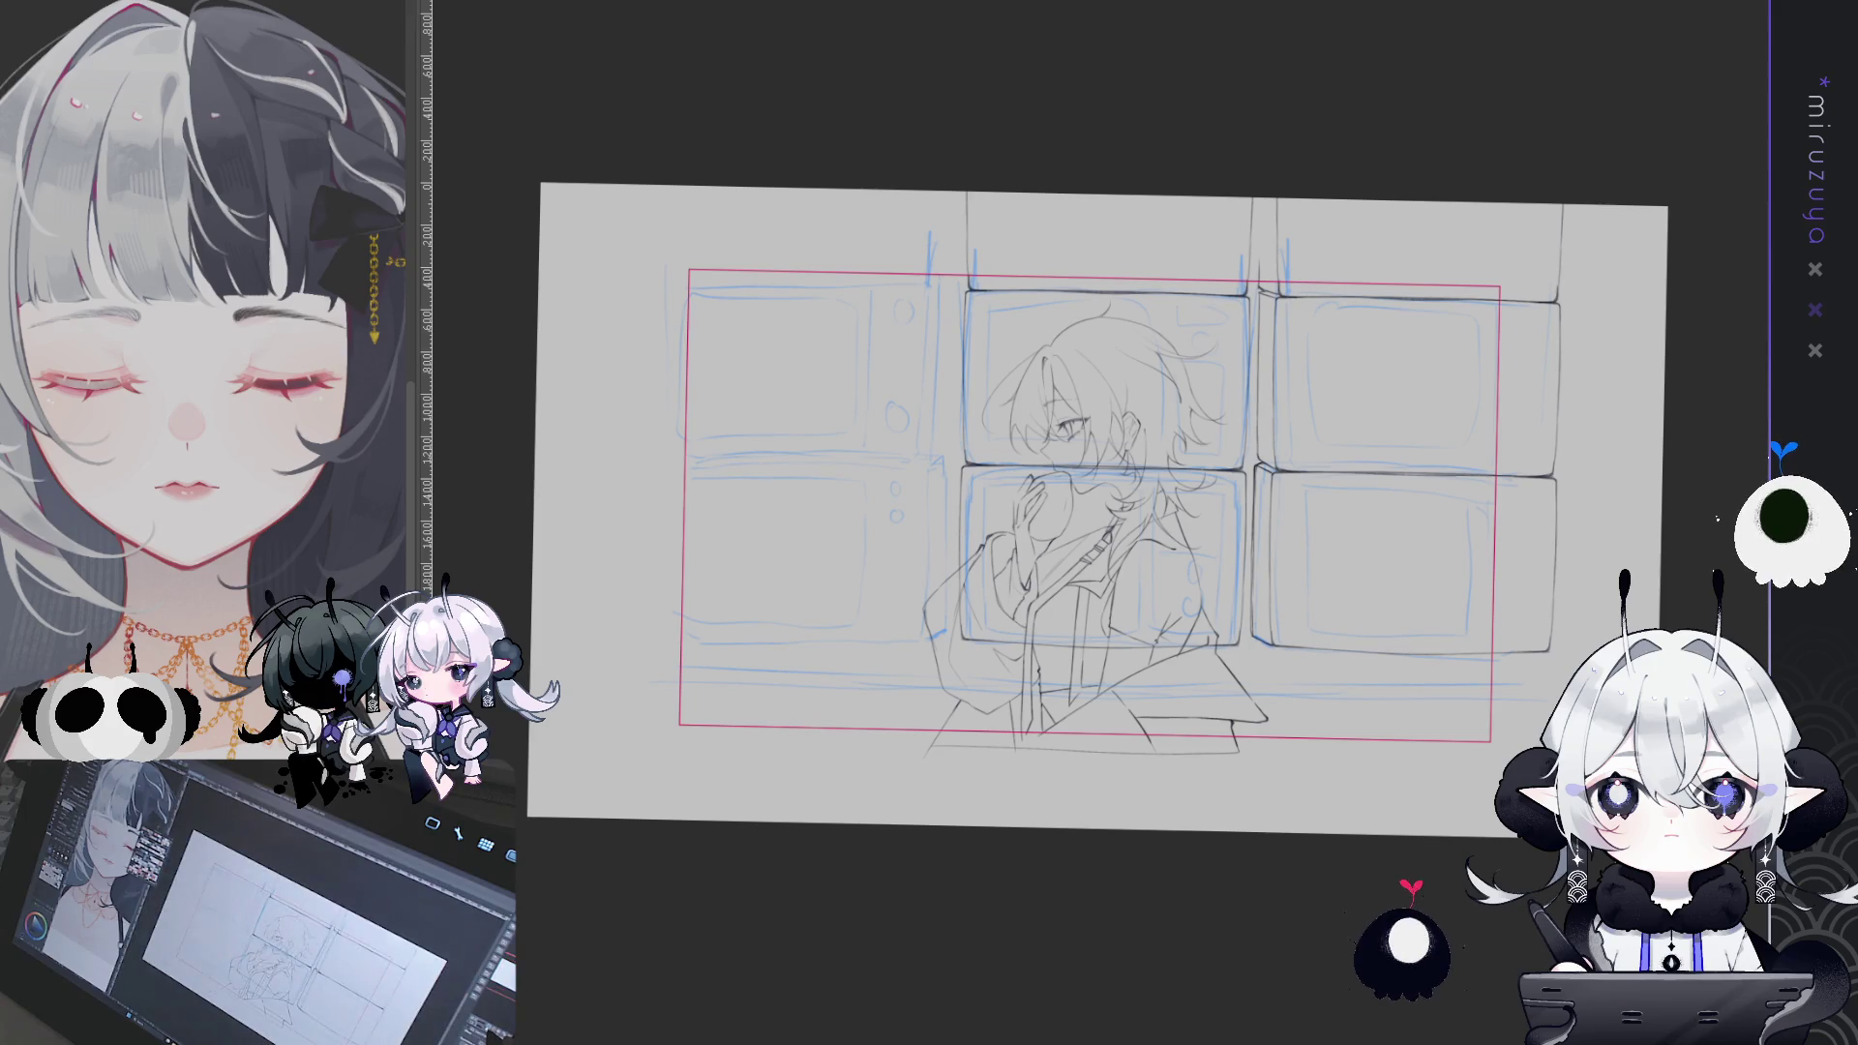
{"action": "key", "text": "ctrl+a"}
{"action": "key", "text": "ctrl+d"}
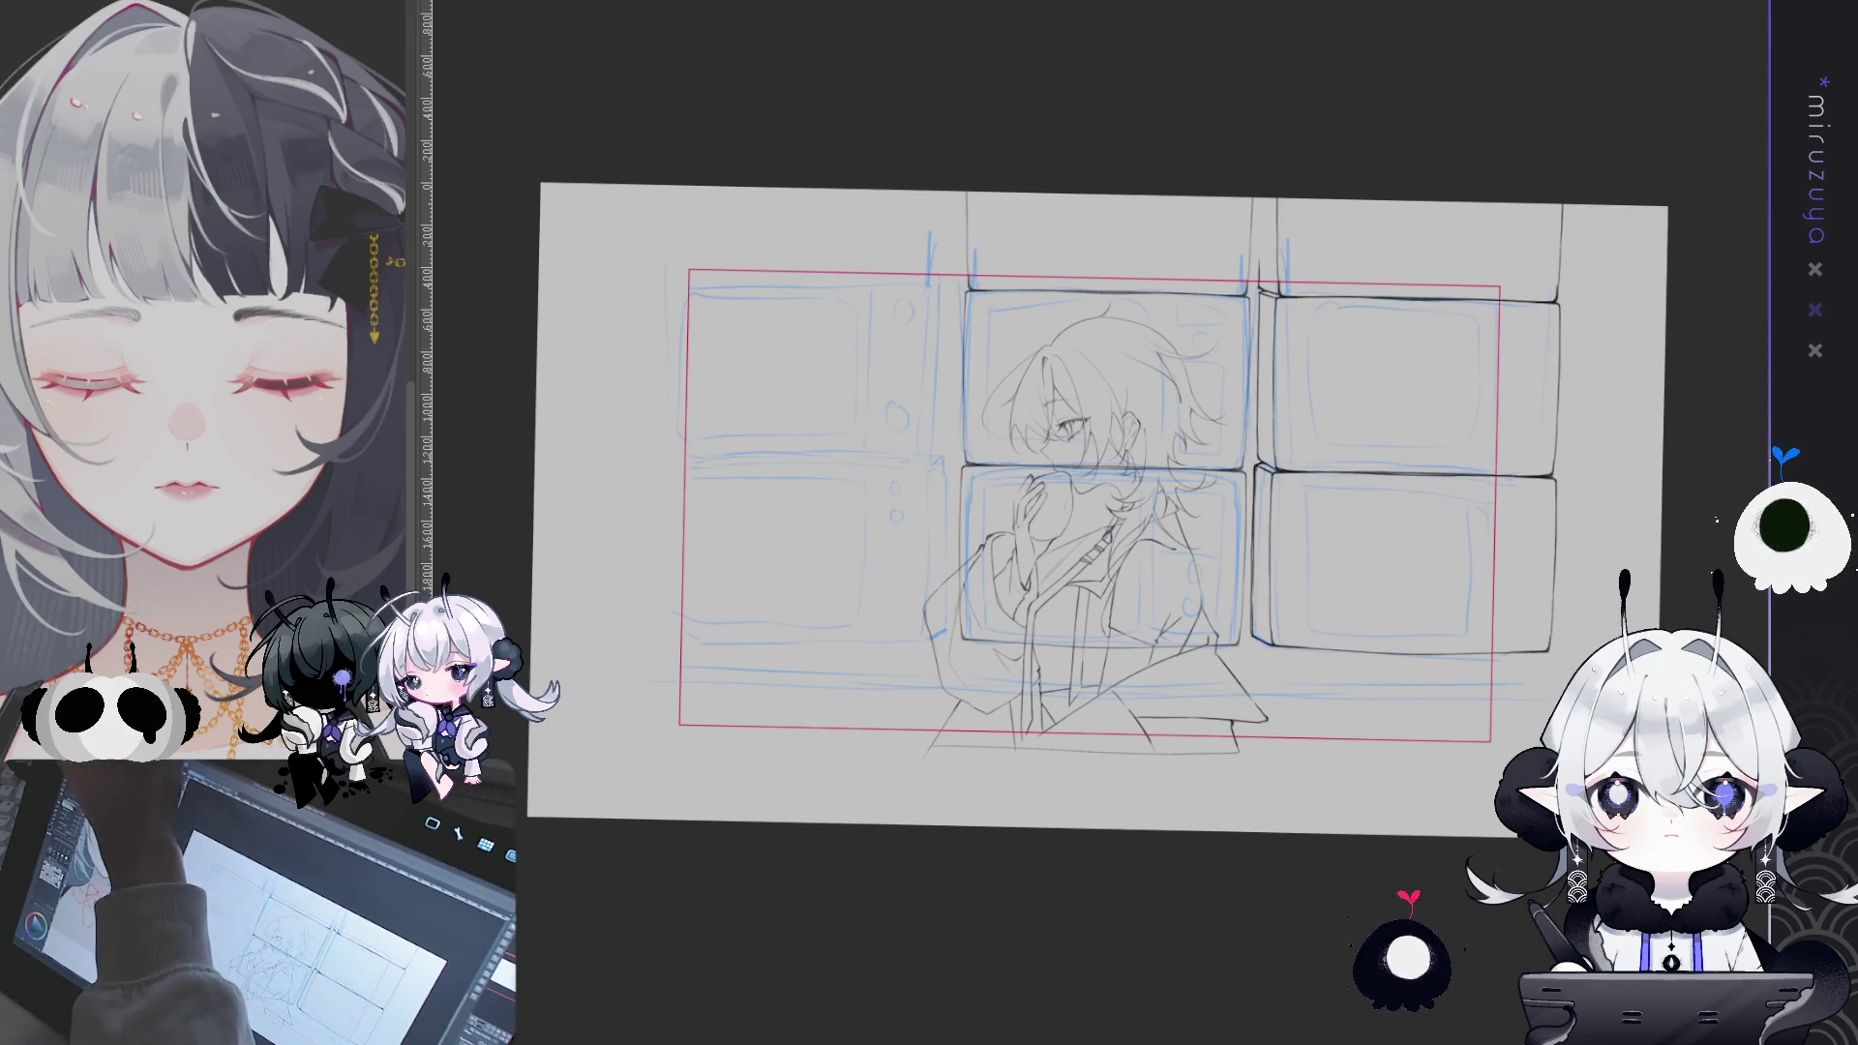
{"action": "key", "text": "ctrl+z"}
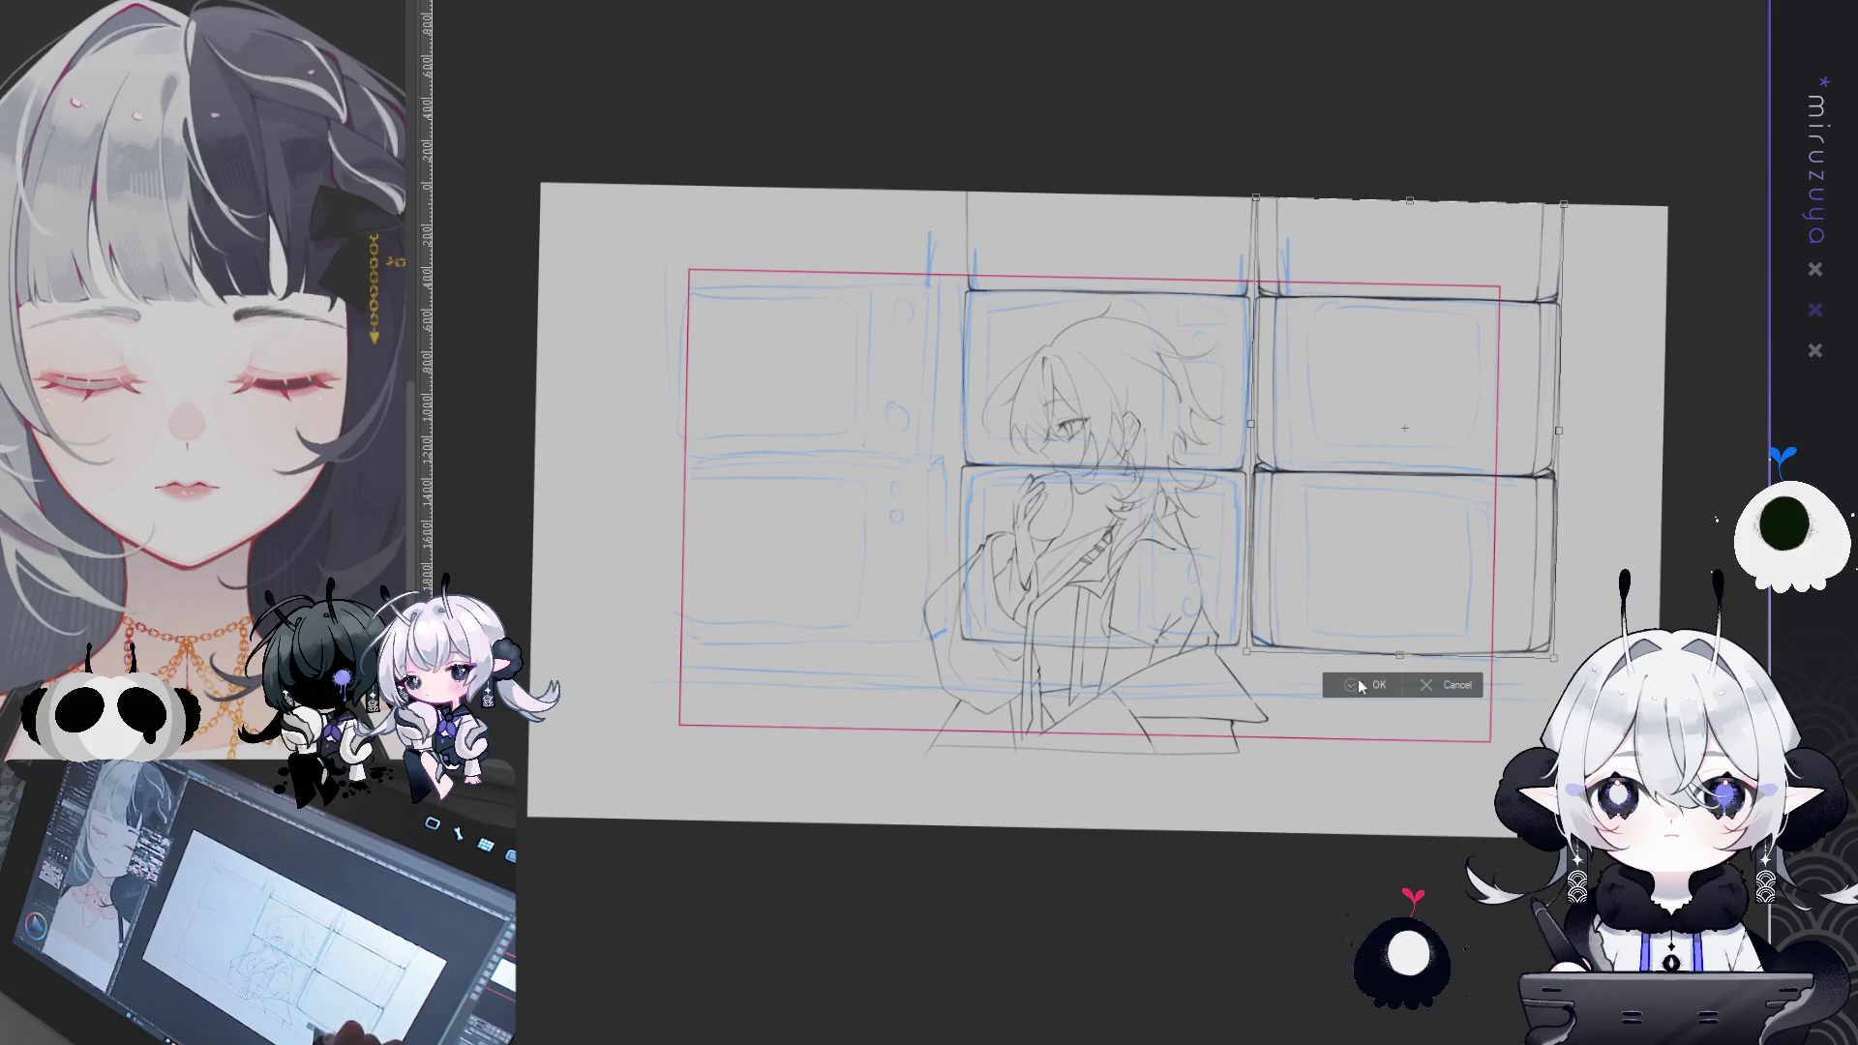
{"action": "key", "text": "ctrl+d"}
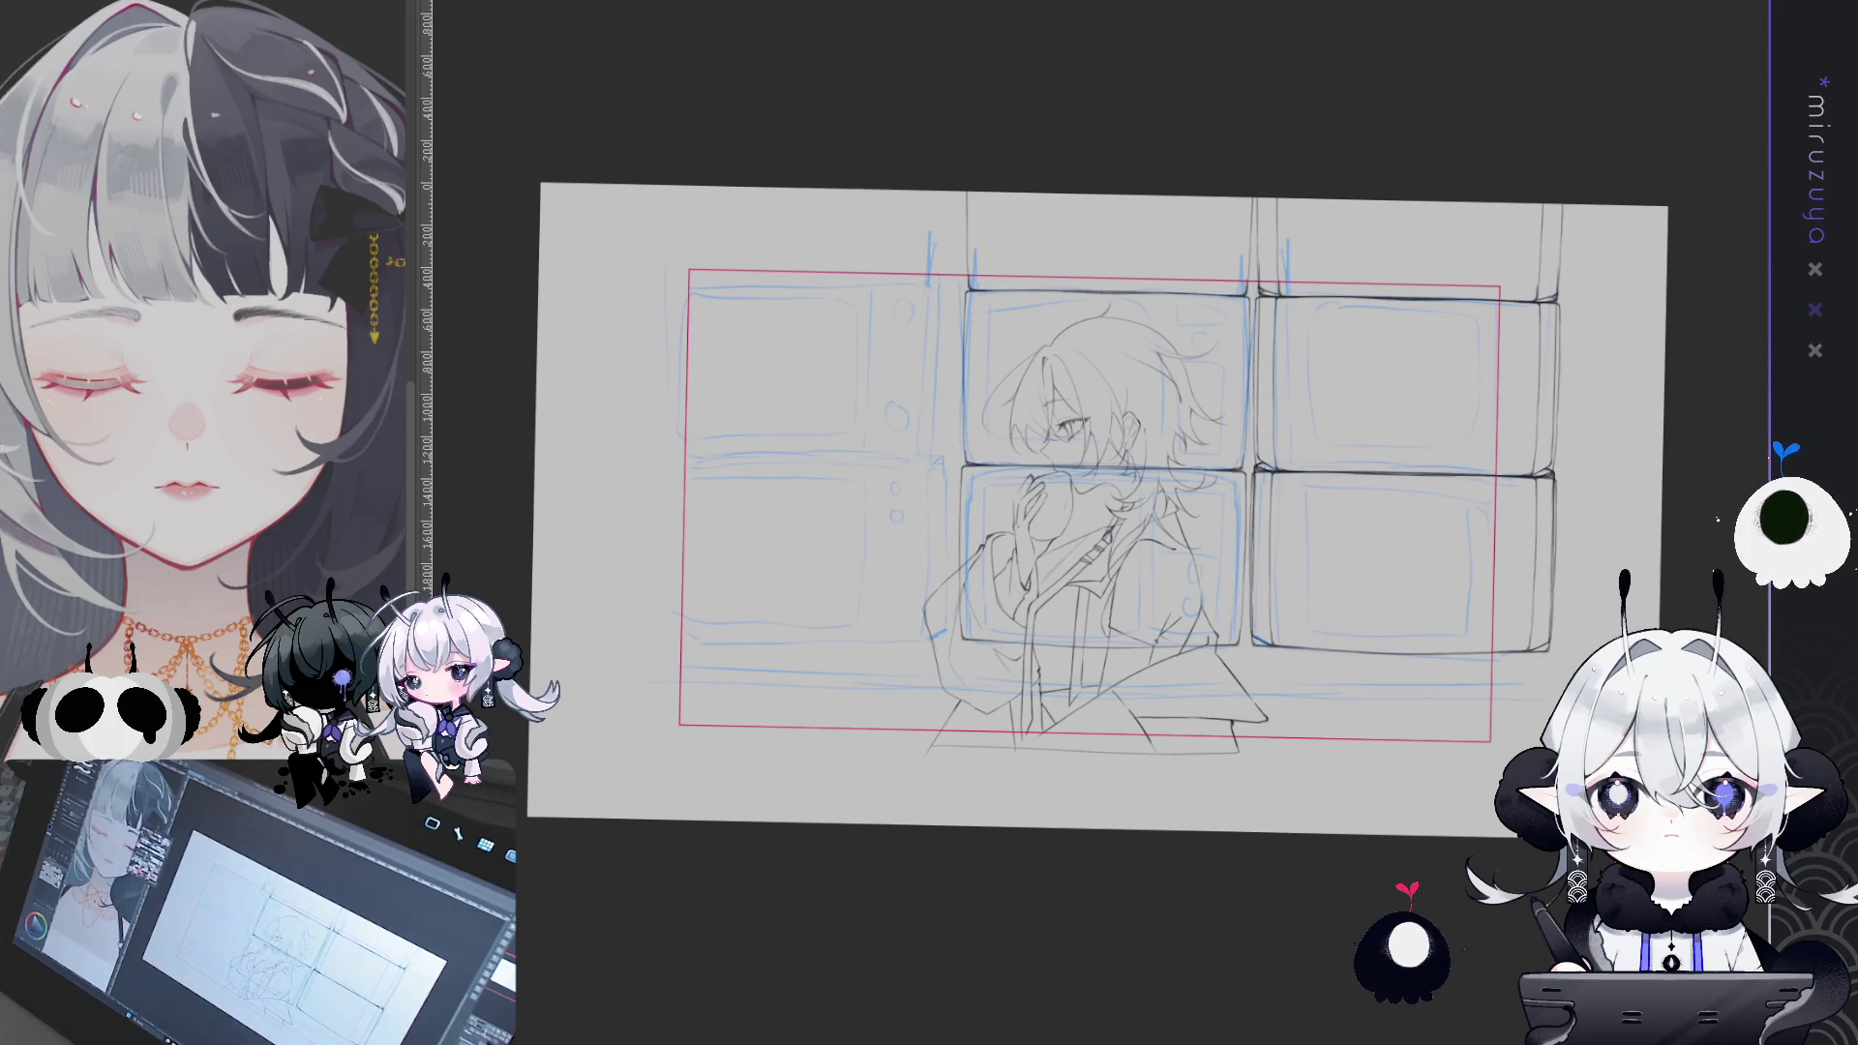
{"action": "key", "text": "ctrl+minus"}
{"action": "key", "text": "ctrl+minus"}
{"action": "key", "text": "ctrl+minus"}
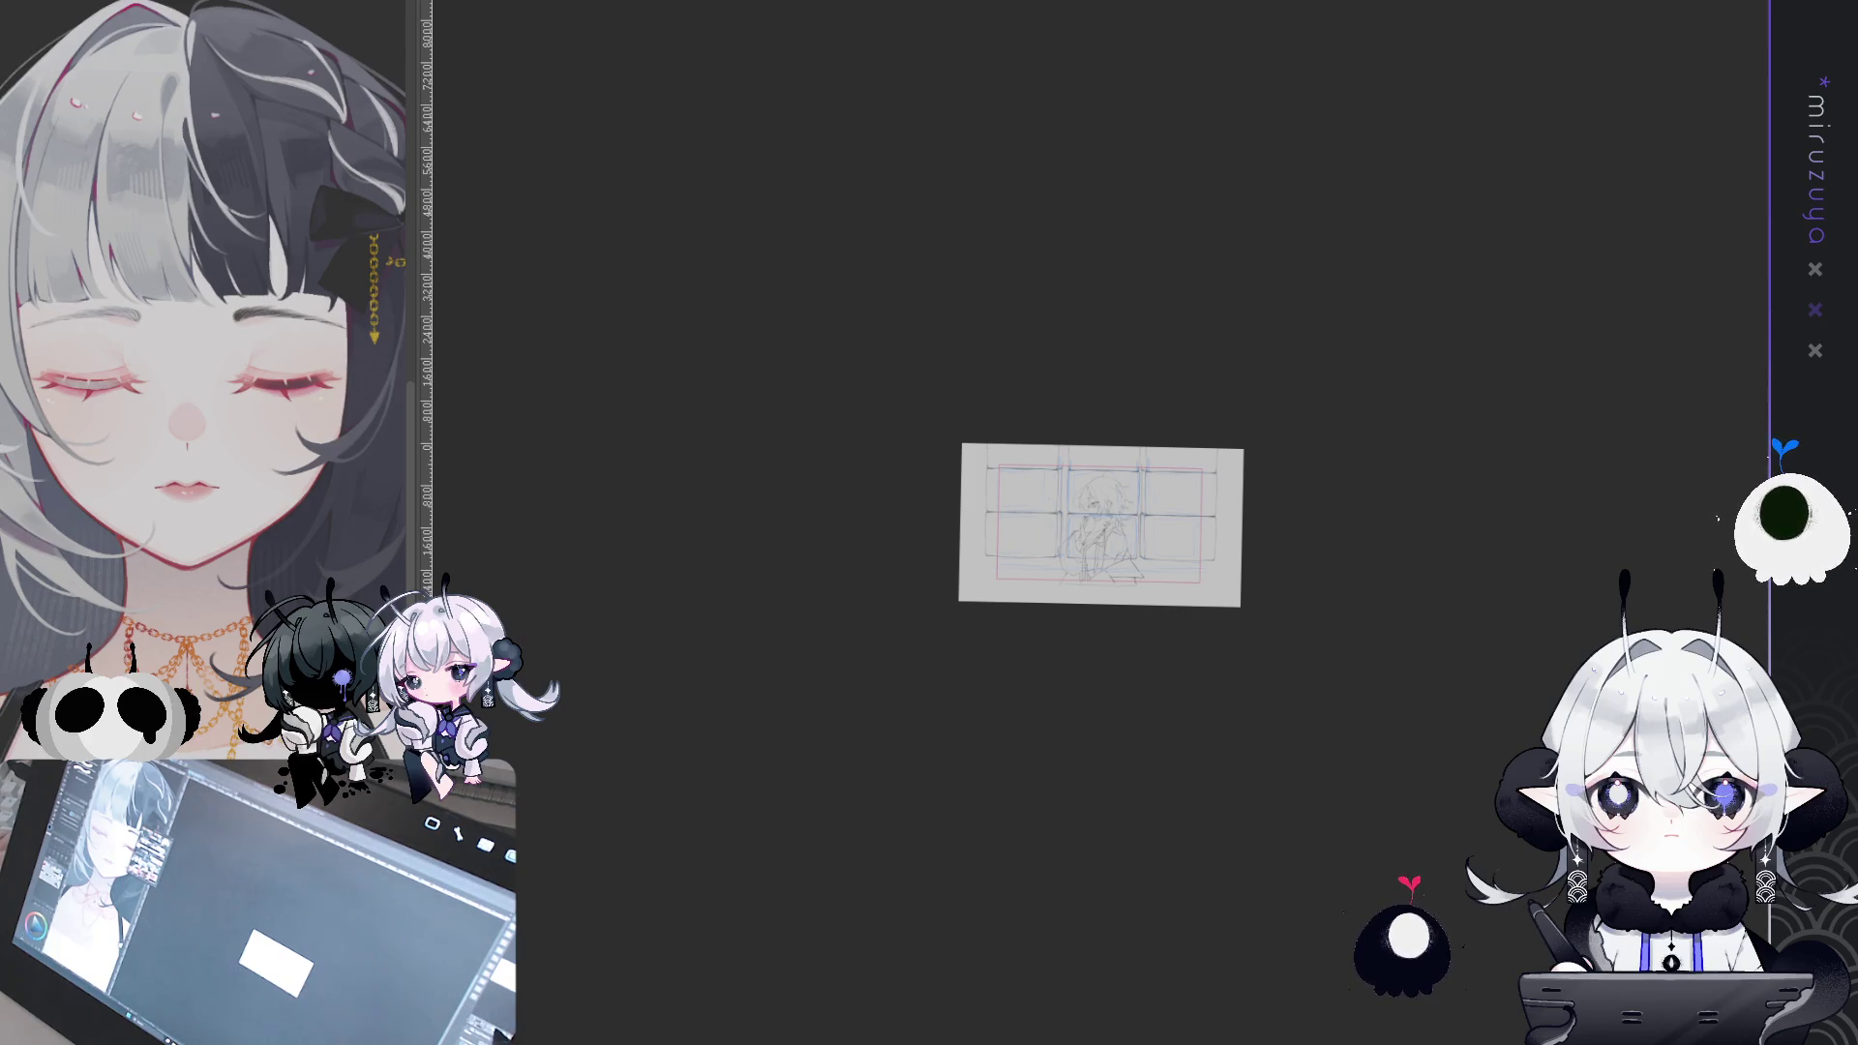
- Nudge the left column of TV screens right twice and level the view
{"action": "key", "text": "ctrl+0"}
{"action": "key", "text": "Right"}
{"action": "key", "text": "Right"}
{"action": "key", "text": "Right"}
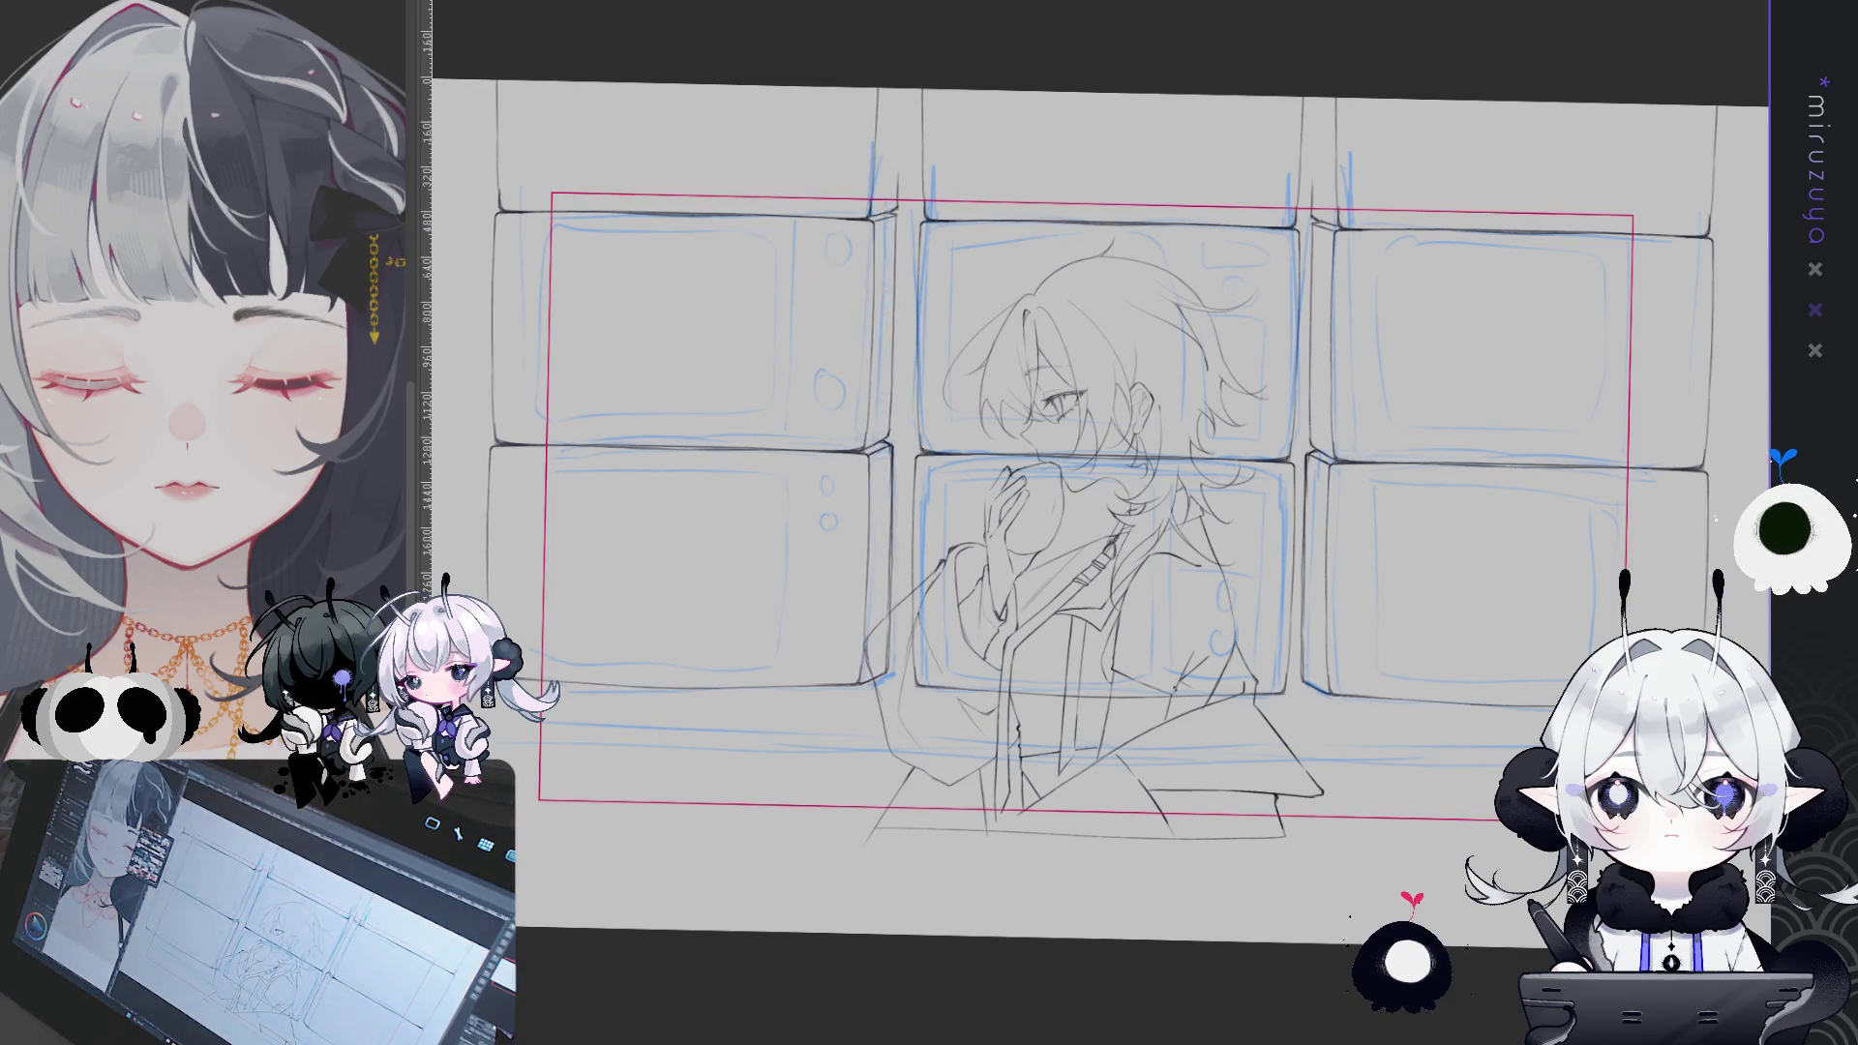
{"action": "key", "text": "Right"}
{"action": "key", "text": "Right"}
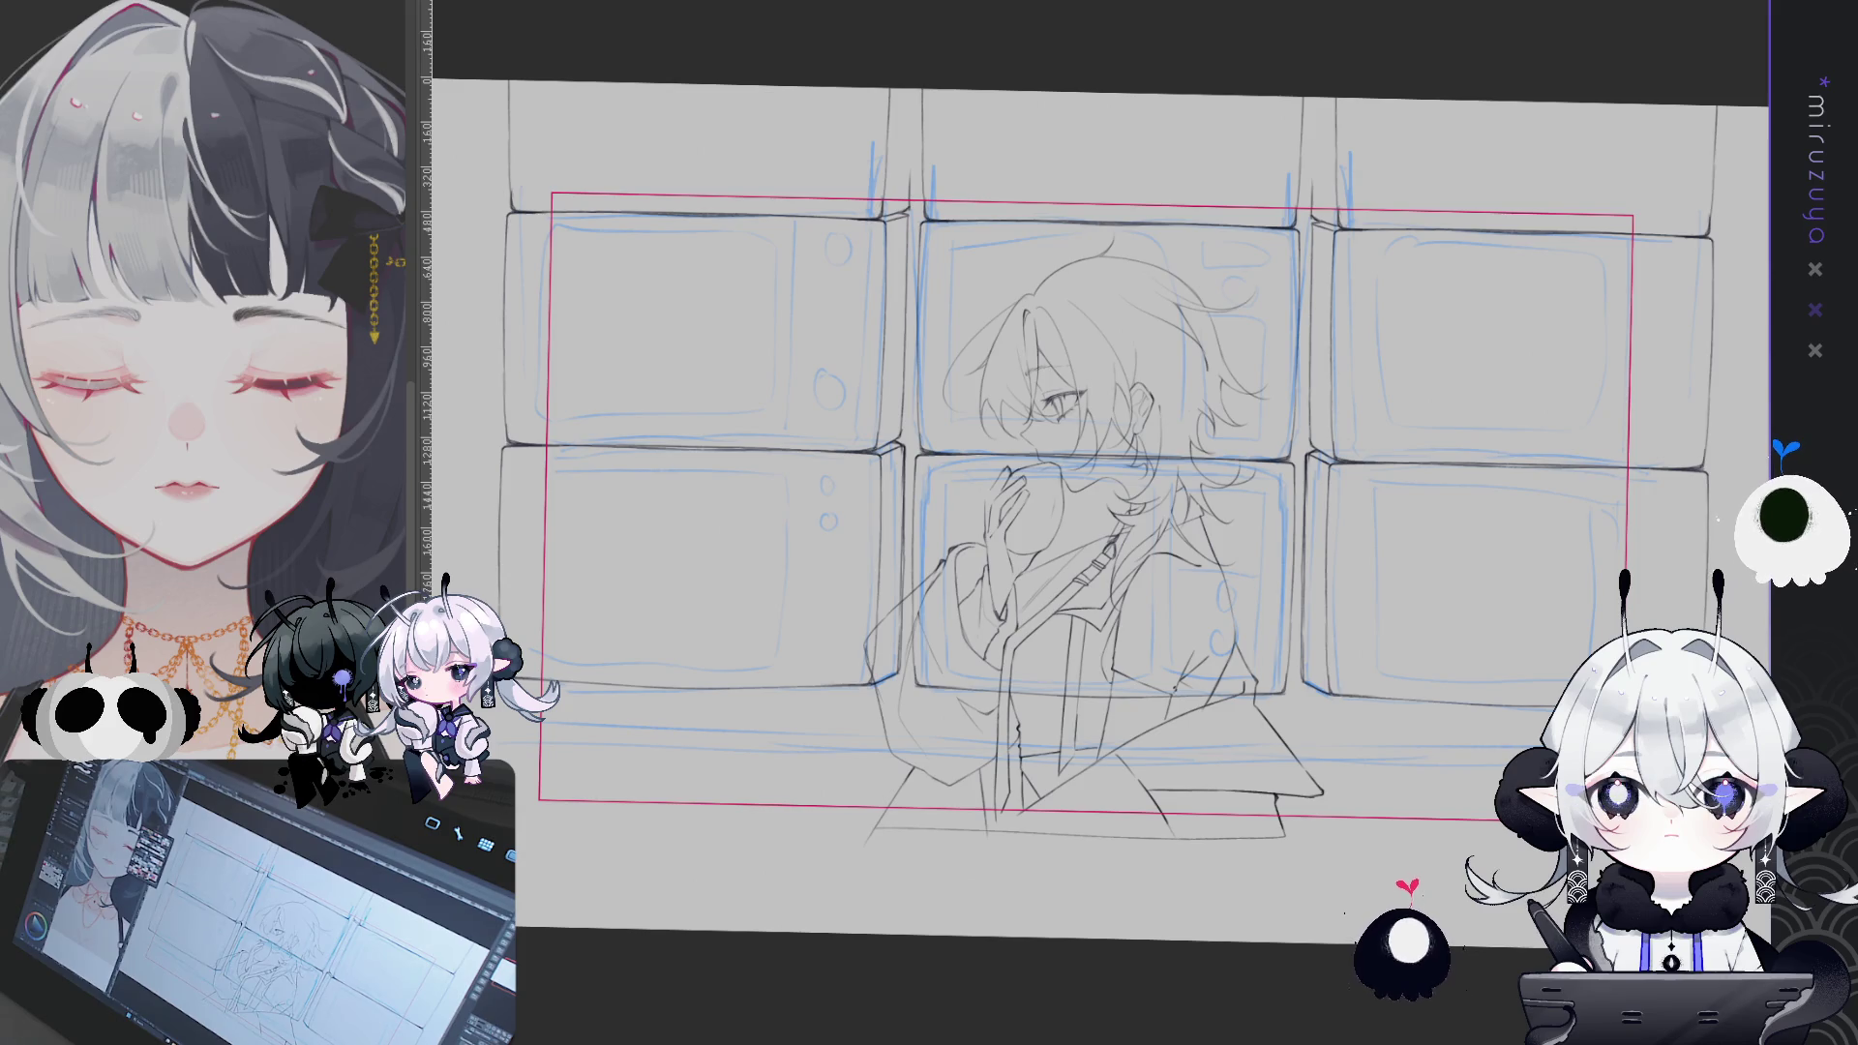
{"action": "left_click_drag", "start_coordinate": [1486, 710], "coordinate": [1527, 693]}
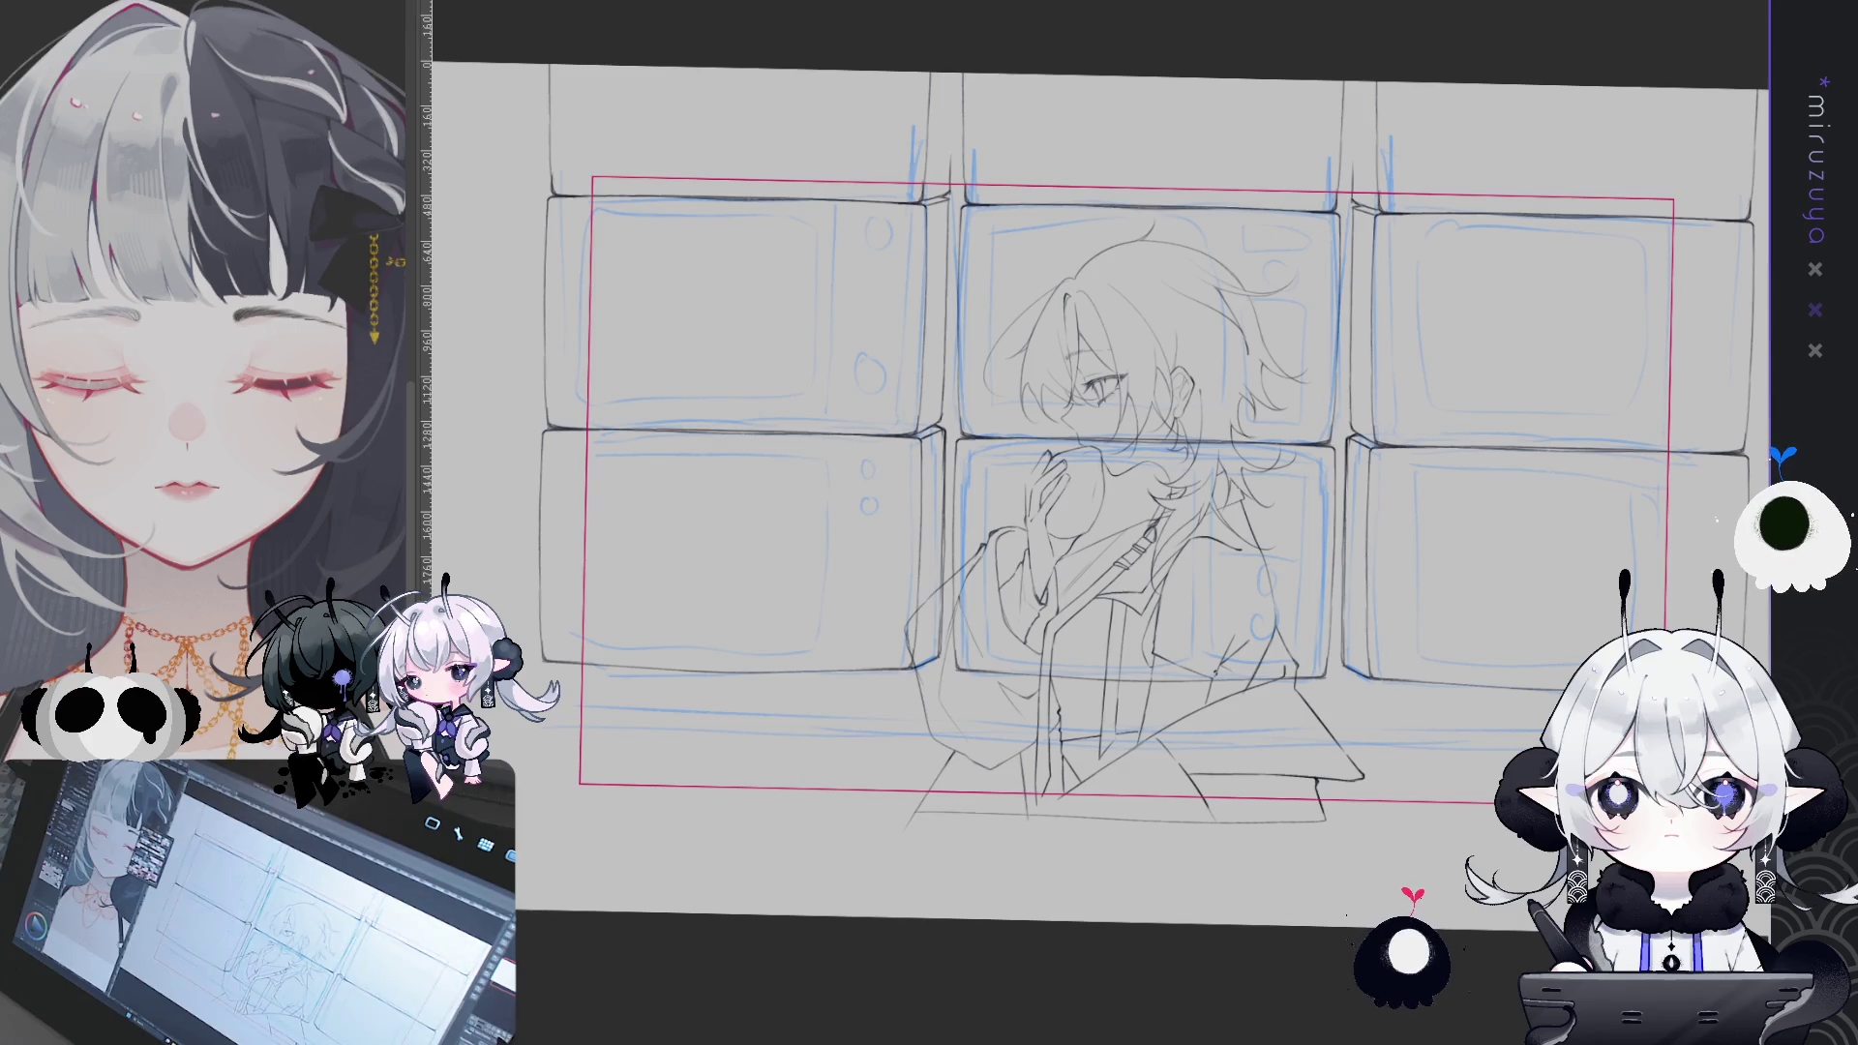
{"action": "key", "text": "ctrl+0"}
{"action": "mouse_move", "coordinate": [1065, 484]}
{"action": "left_mouse_down"}
{"action": "mouse_move", "coordinate": [944, 489]}
{"action": "mouse_move", "coordinate": [1038, 397]}
{"action": "left_mouse_up"}
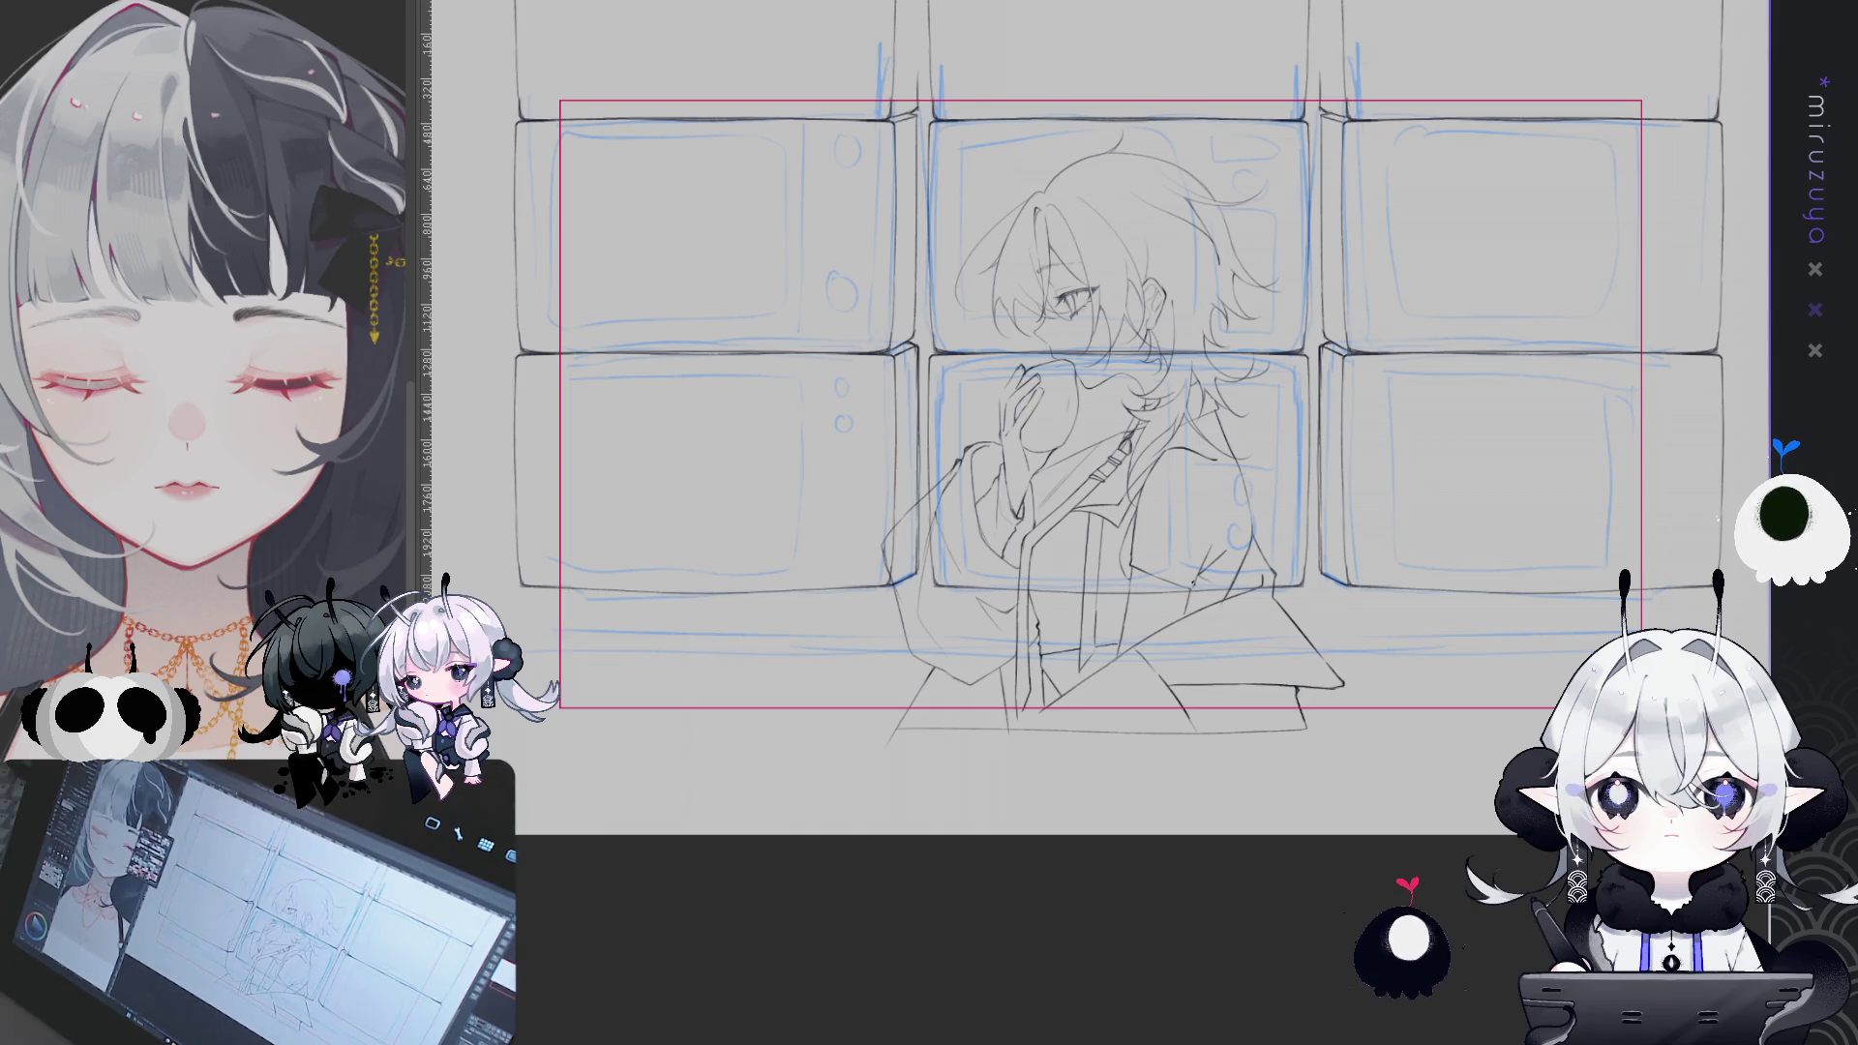
- Place a straight ruler and draw one long straight ledge line along the grid, redrawing it once
{"action": "mouse_move", "coordinate": [1452, 290]}
{"action": "left_mouse_down"}
{"action": "mouse_move", "coordinate": [1433, 252]}
{"action": "mouse_move", "coordinate": [1287, 155]}
{"action": "mouse_move", "coordinate": [1103, 135]}
{"action": "mouse_move", "coordinate": [973, 93]}
{"action": "left_mouse_up"}
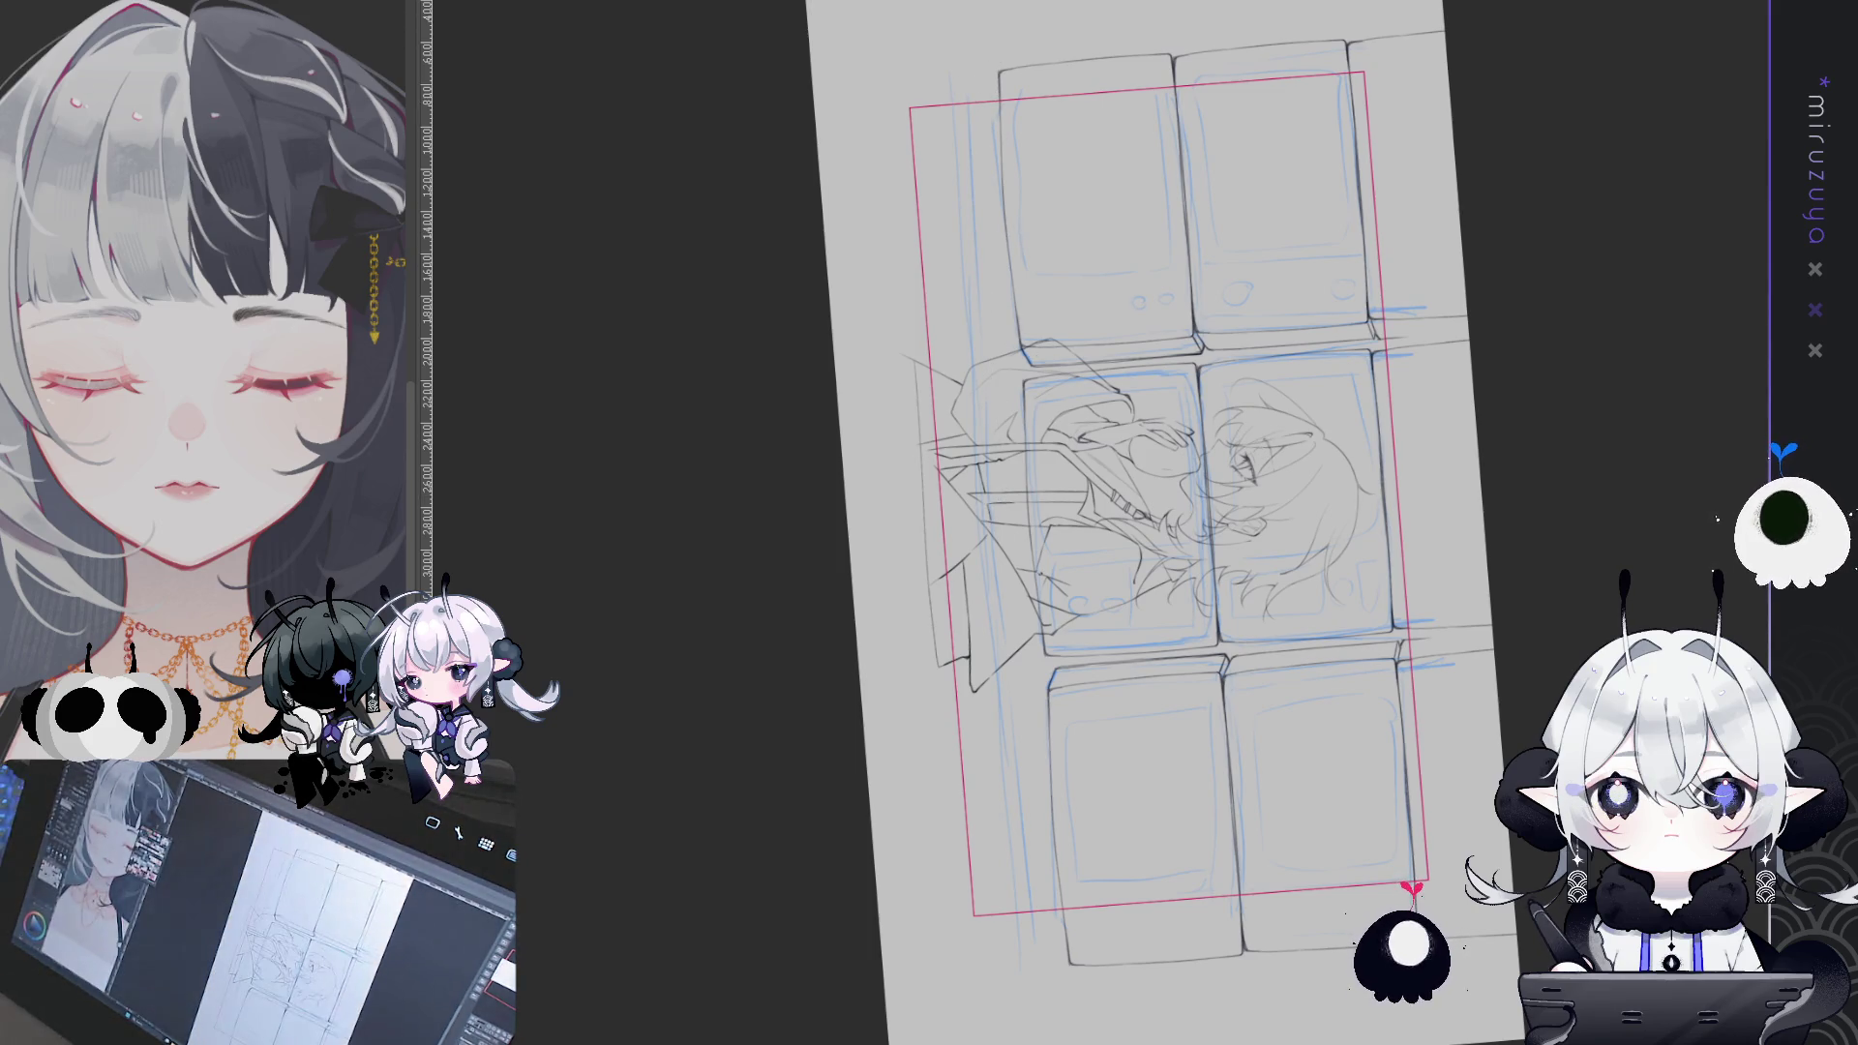
{"action": "left_click_drag", "start_coordinate": [1259, 500], "coordinate": [1372, 492]}
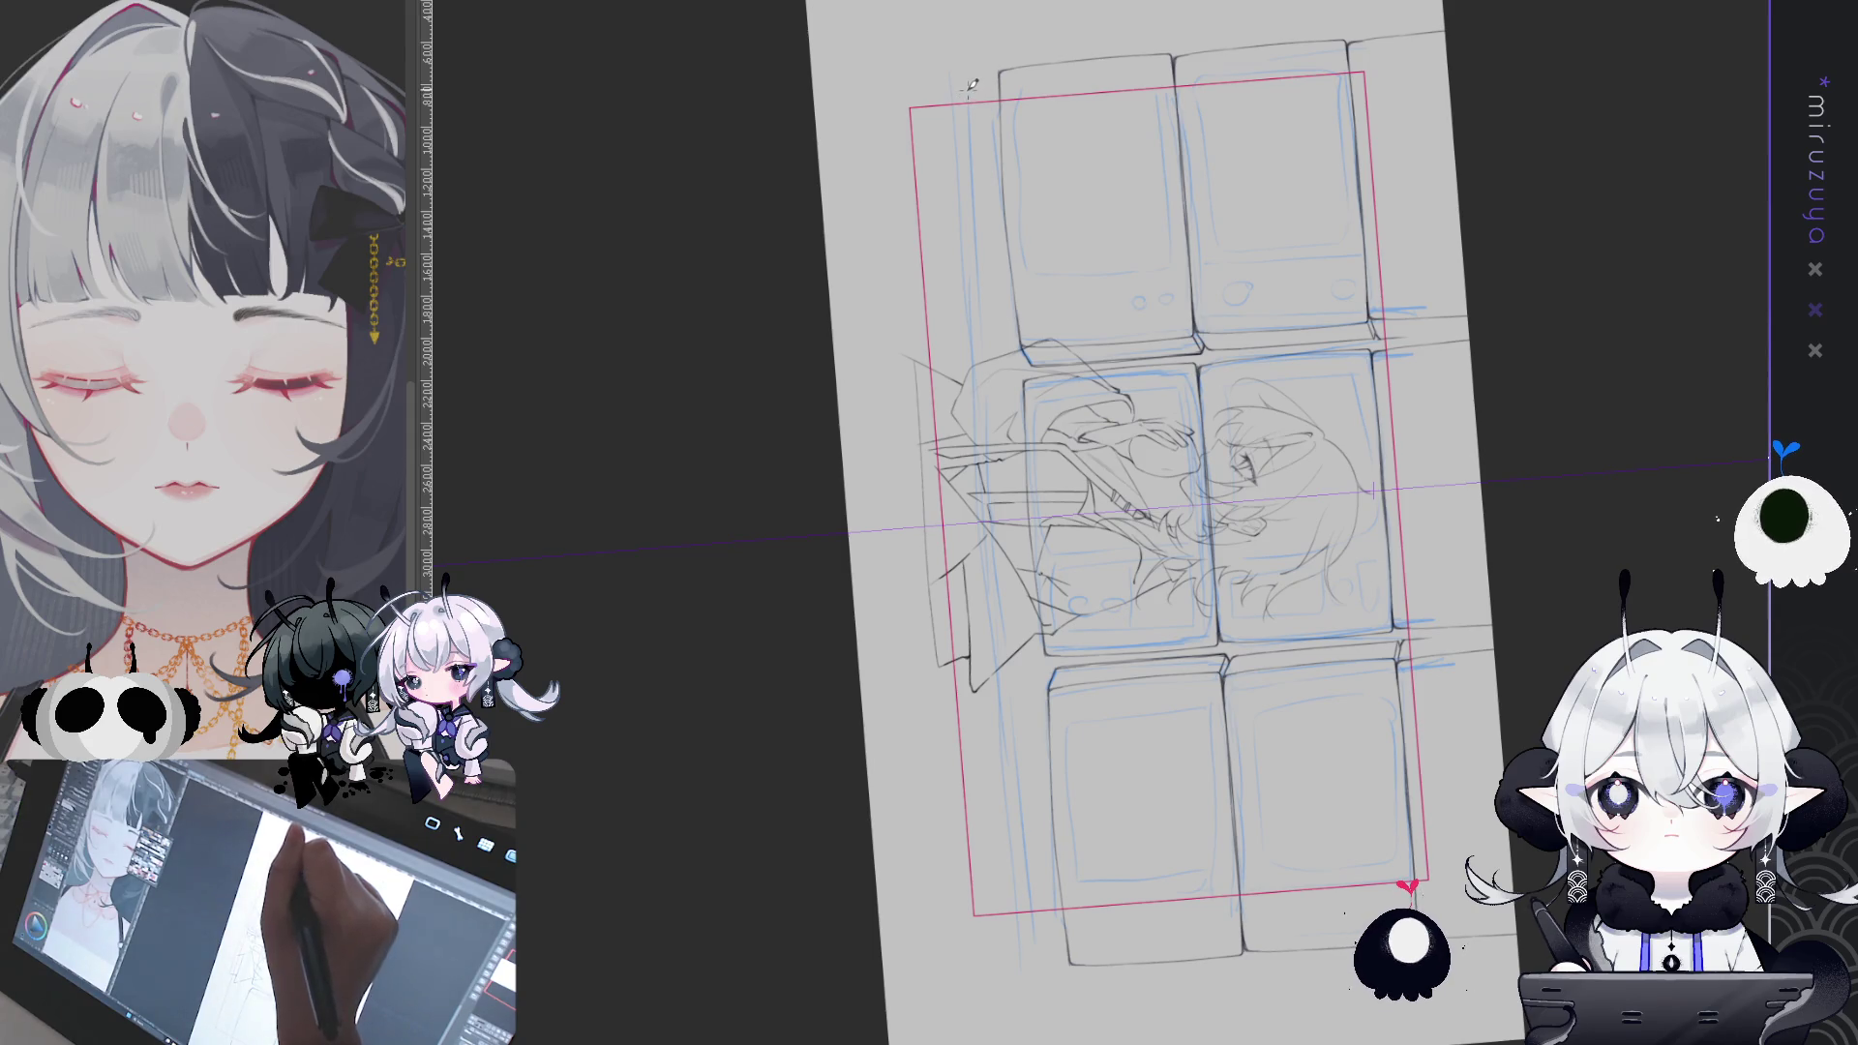
{"action": "left_click_drag", "start_coordinate": [968, 92], "coordinate": [1043, 945]}
{"action": "left_click_drag", "start_coordinate": [969, 92], "coordinate": [1040, 946]}
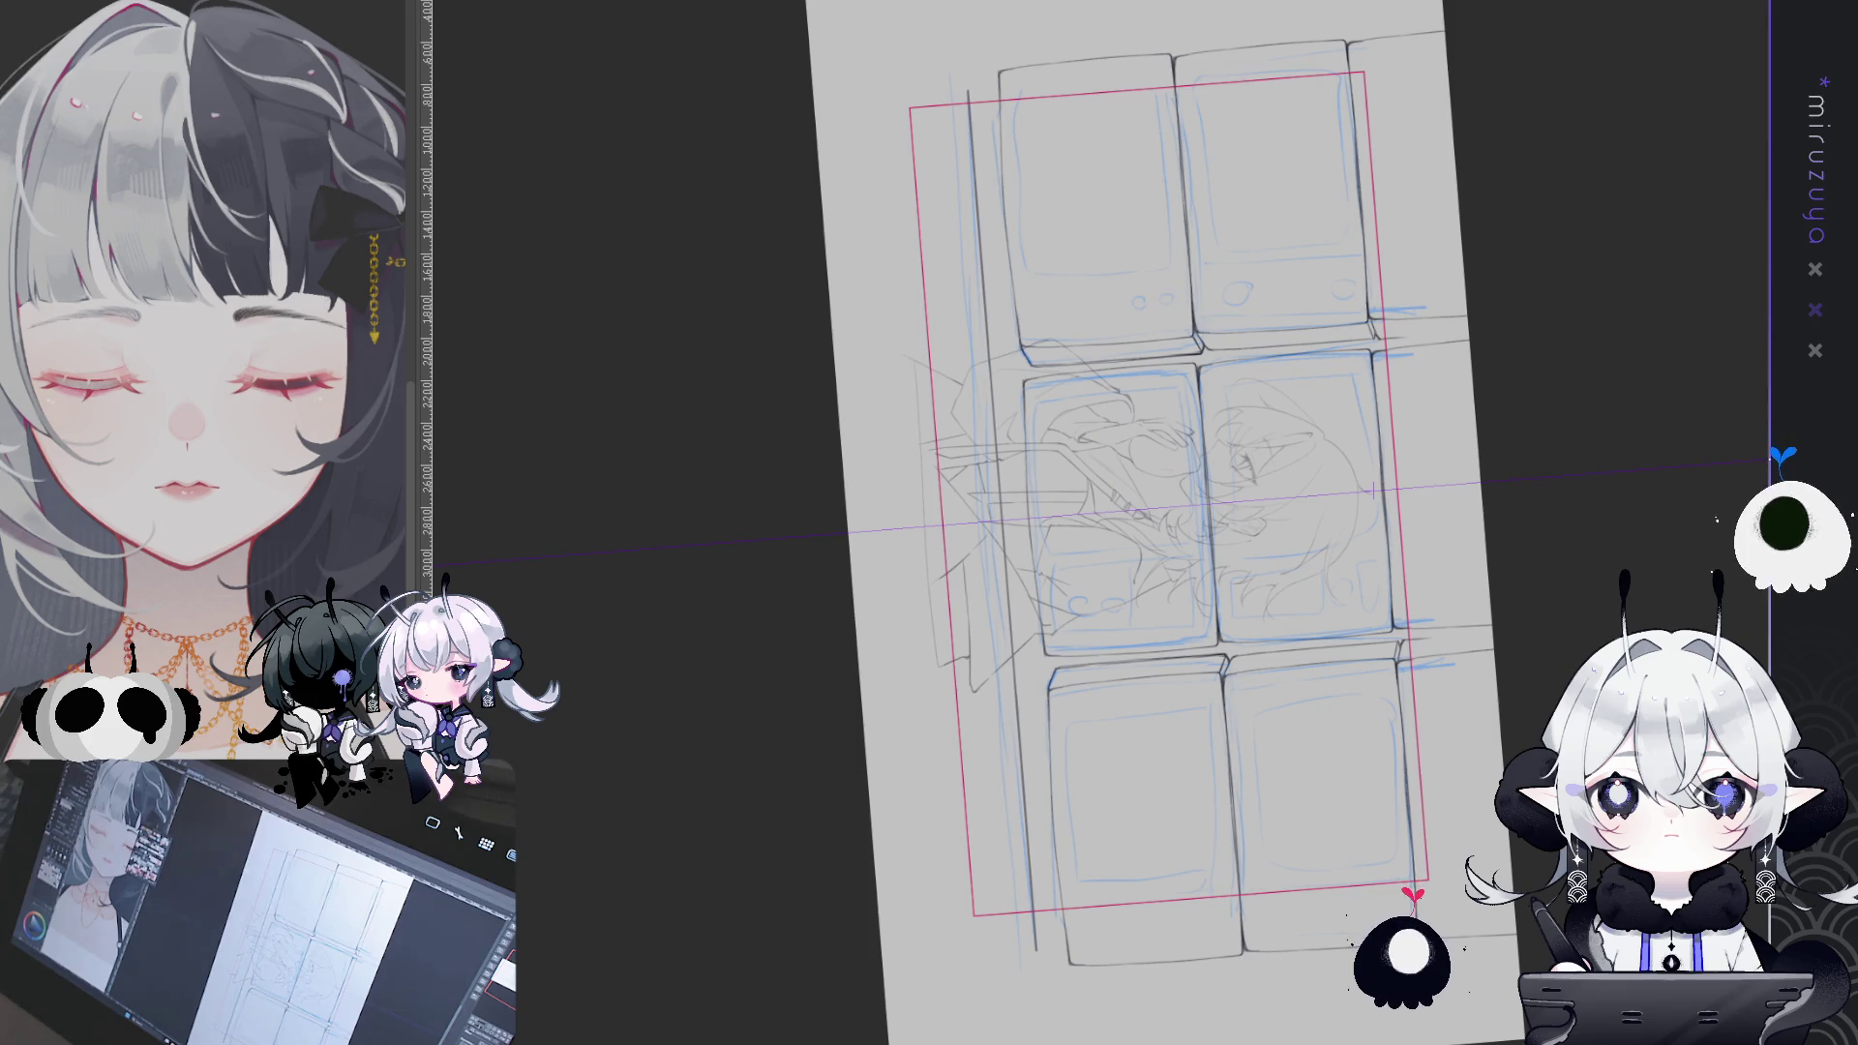
{"action": "key", "text": "ctrl+z"}
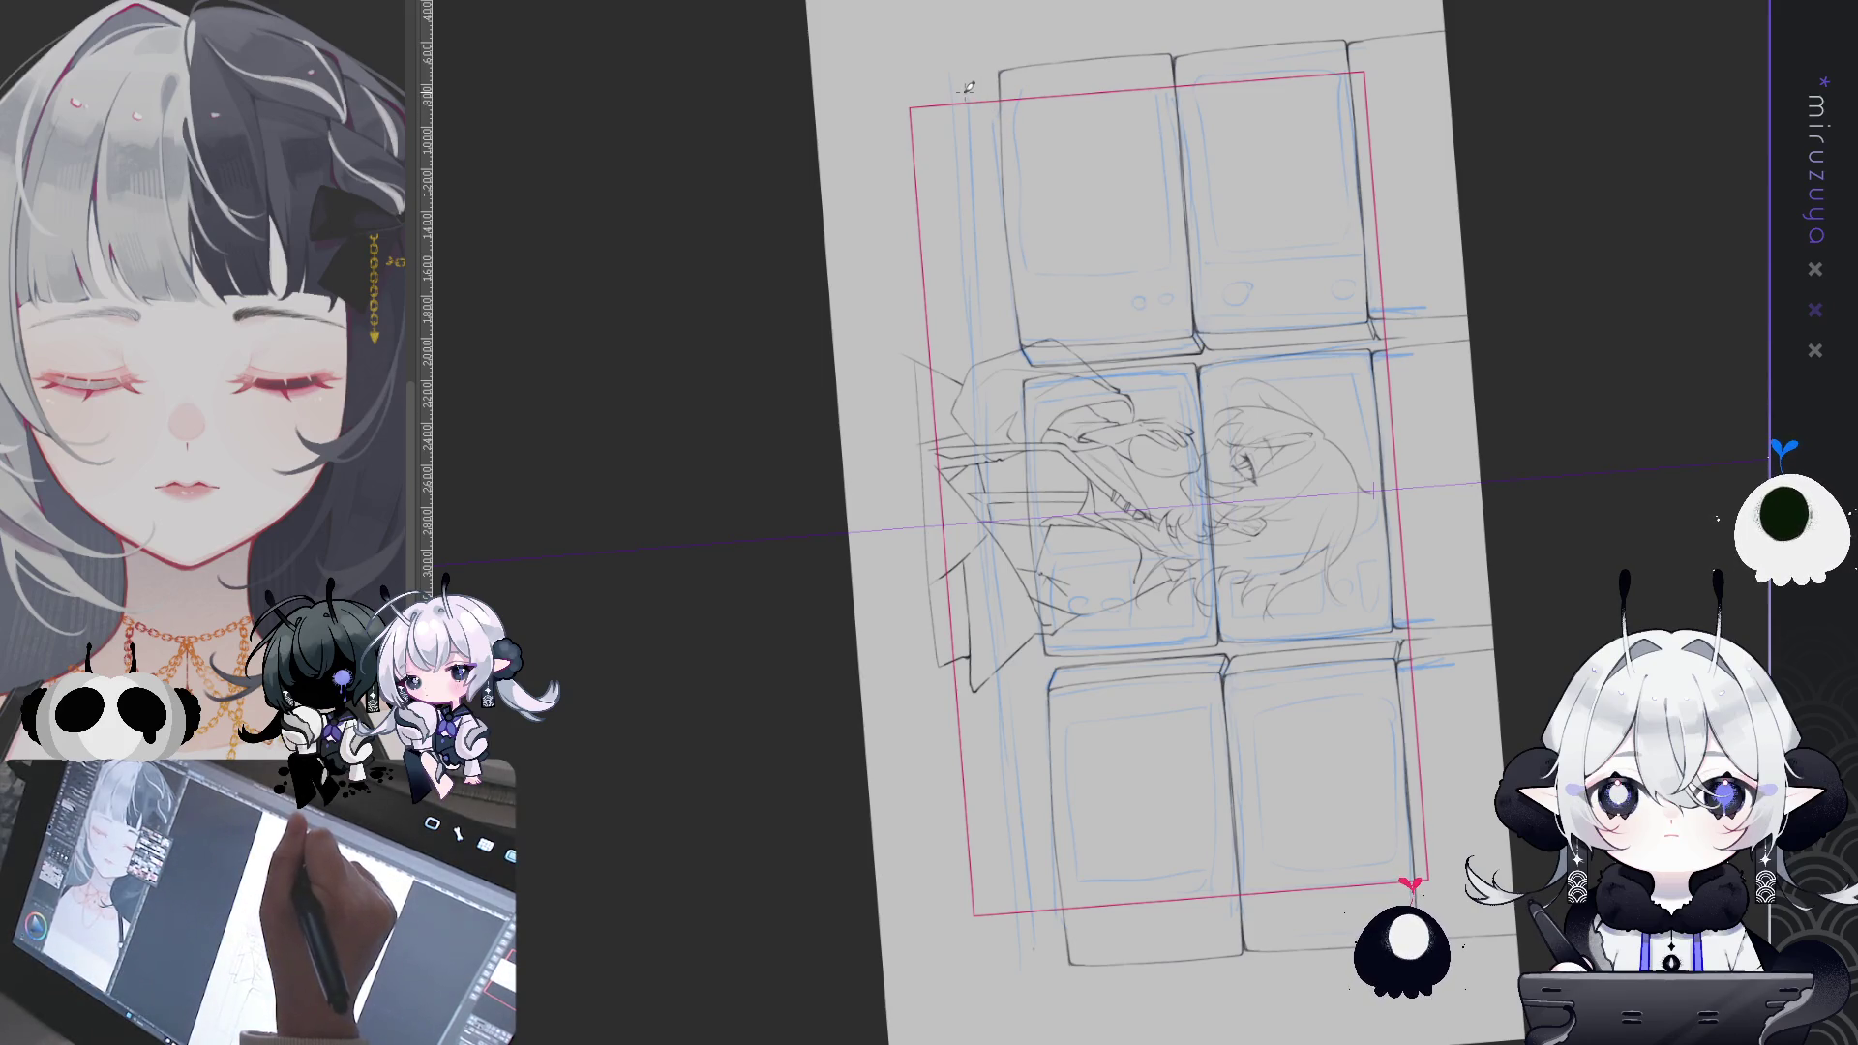
{"action": "left_click_drag", "start_coordinate": [968, 89], "coordinate": [1034, 949]}
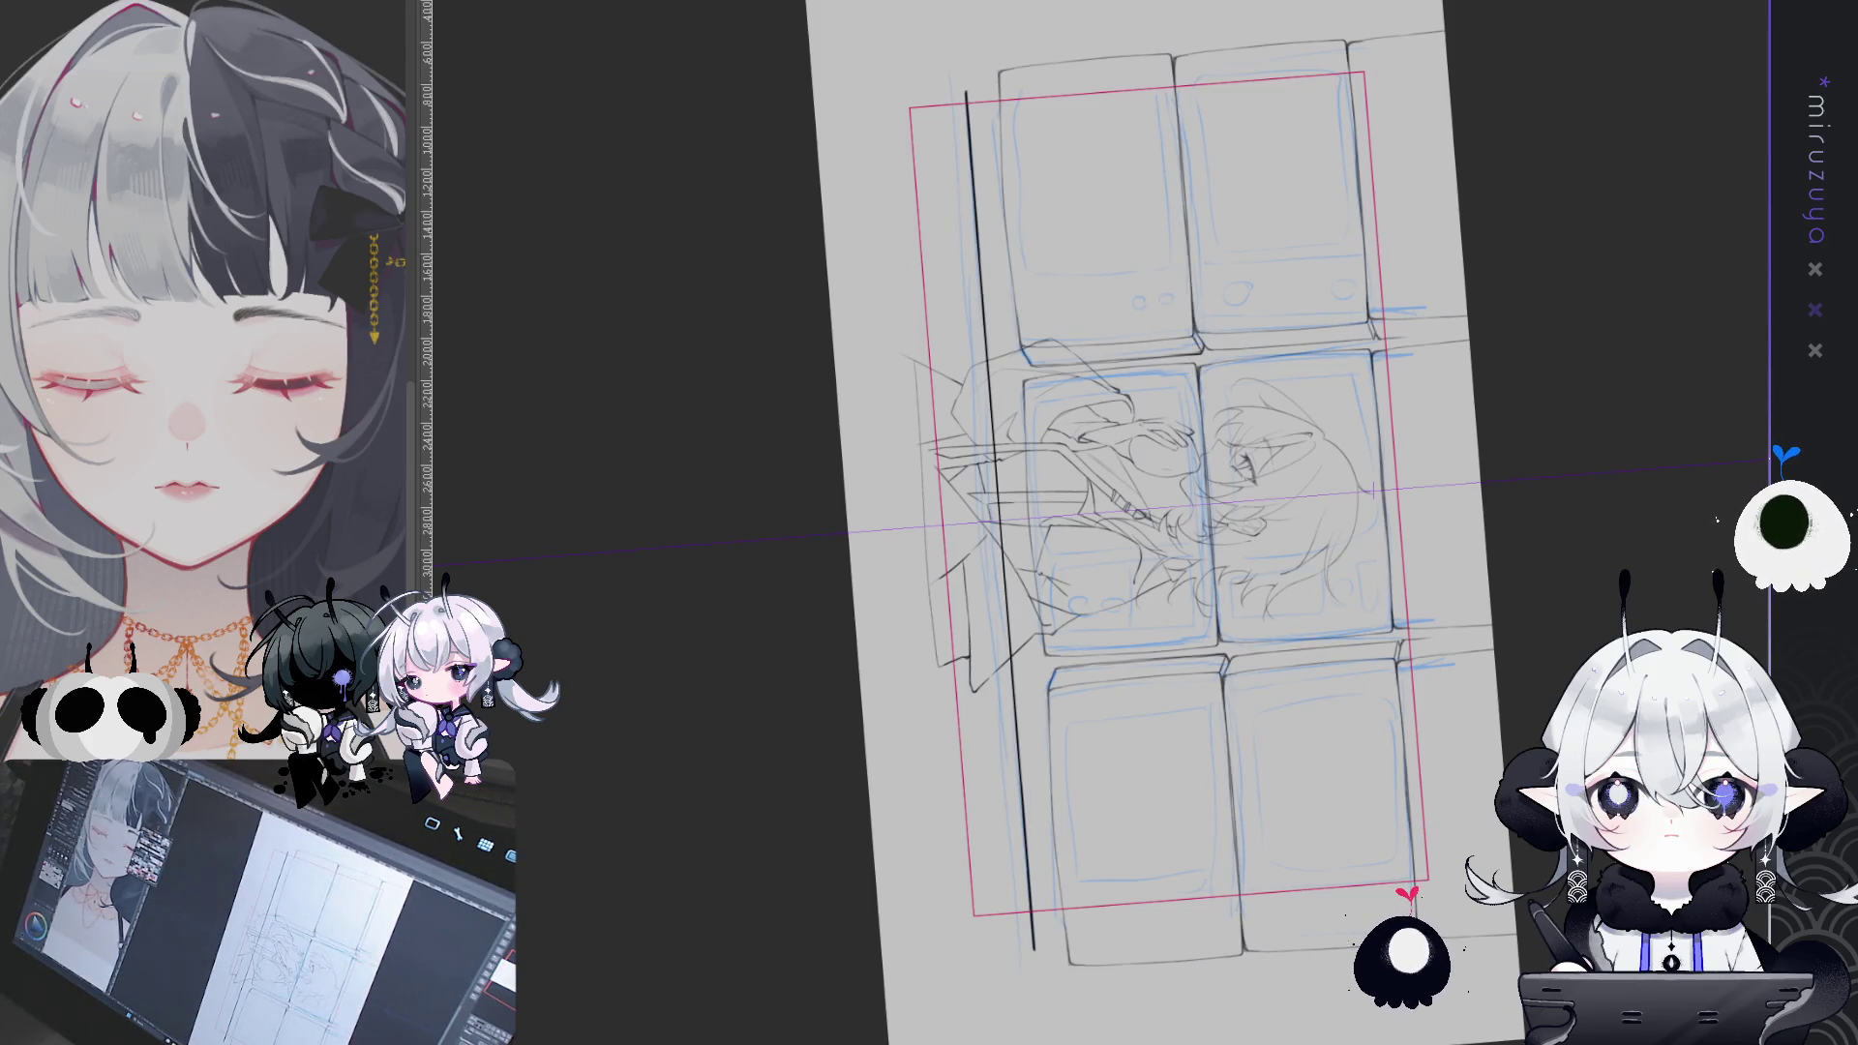
- Level the view and select the ledge line with a rectangular selection
{"action": "key", "text": "ctrl+at"}
{"action": "left_click_drag", "start_coordinate": [1491, 514], "coordinate": [1441, 427]}
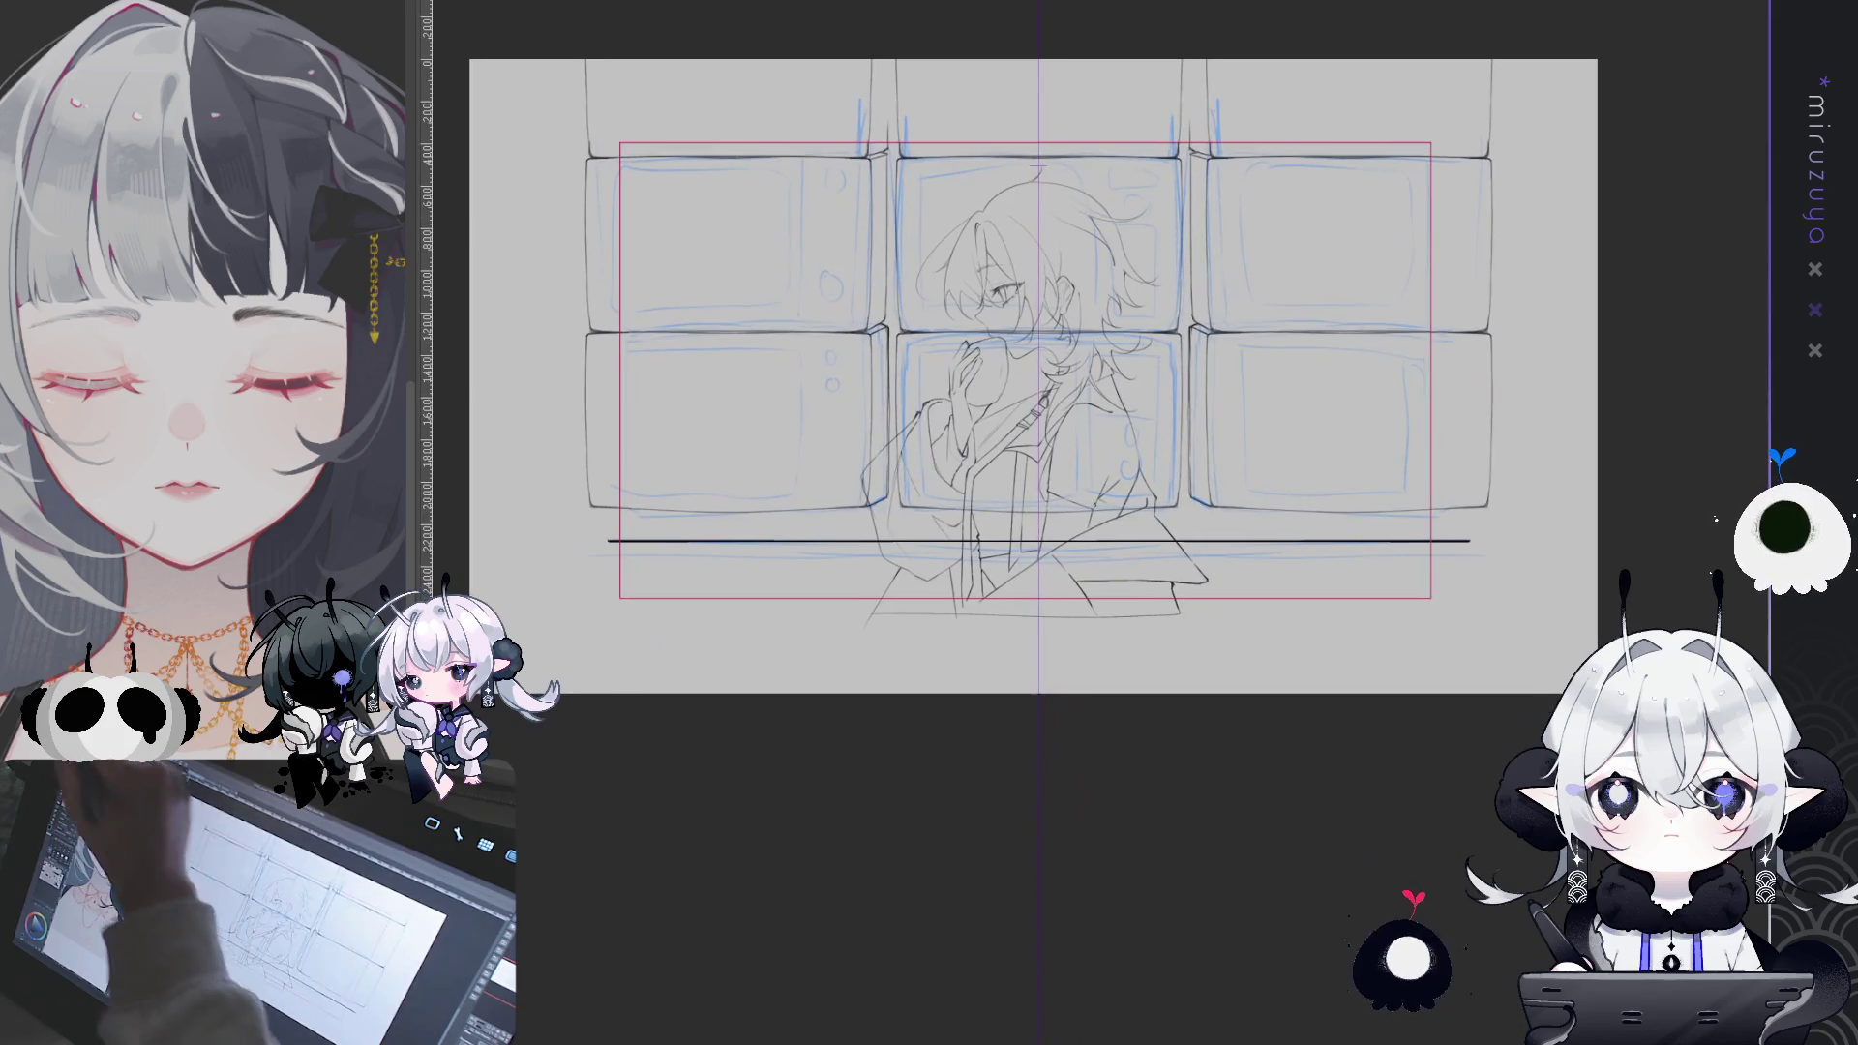
{"action": "mouse_move", "coordinate": [567, 532]}
{"action": "left_mouse_down"}
{"action": "mouse_move", "coordinate": [1041, 620]}
{"action": "mouse_move", "coordinate": [1473, 519]}
{"action": "left_mouse_up"}
{"action": "key", "text": "ctrl+d"}
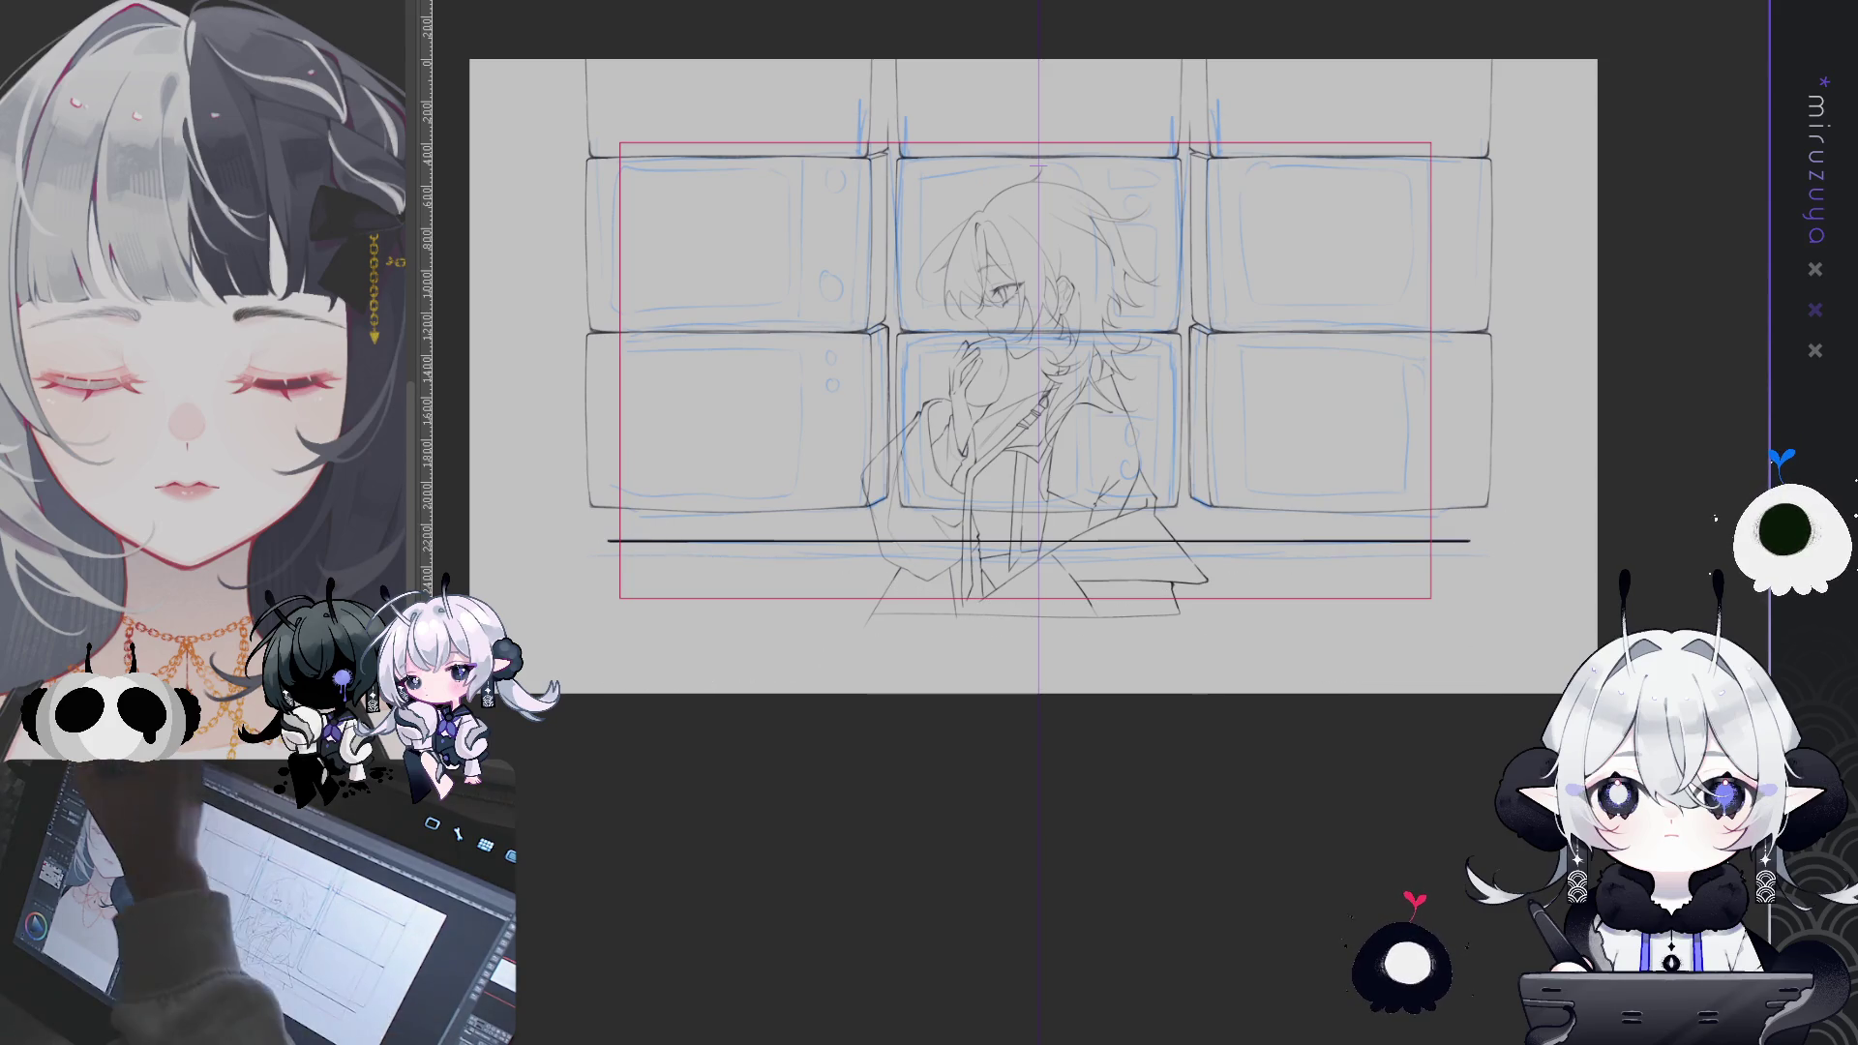
{"action": "left_click_drag", "start_coordinate": [1090, 636], "coordinate": [1082, 631]}
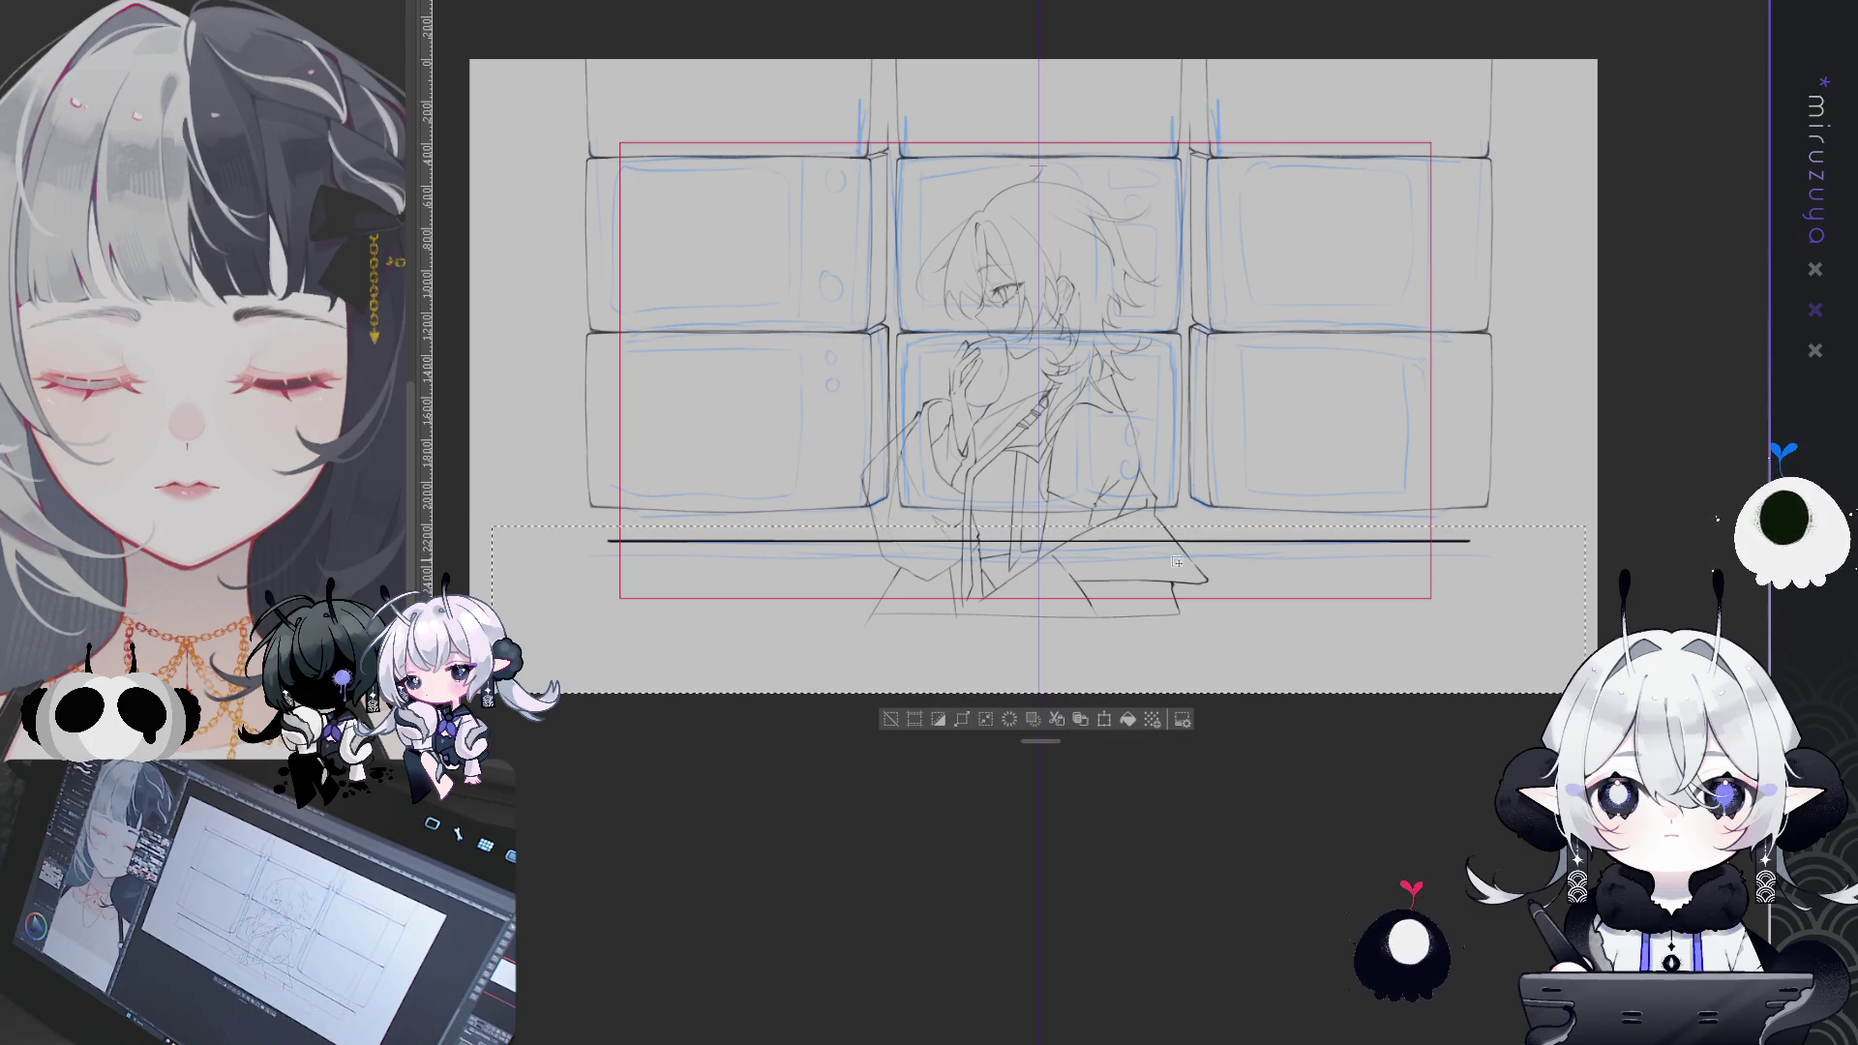
{"action": "left_click", "coordinate": [891, 721]}
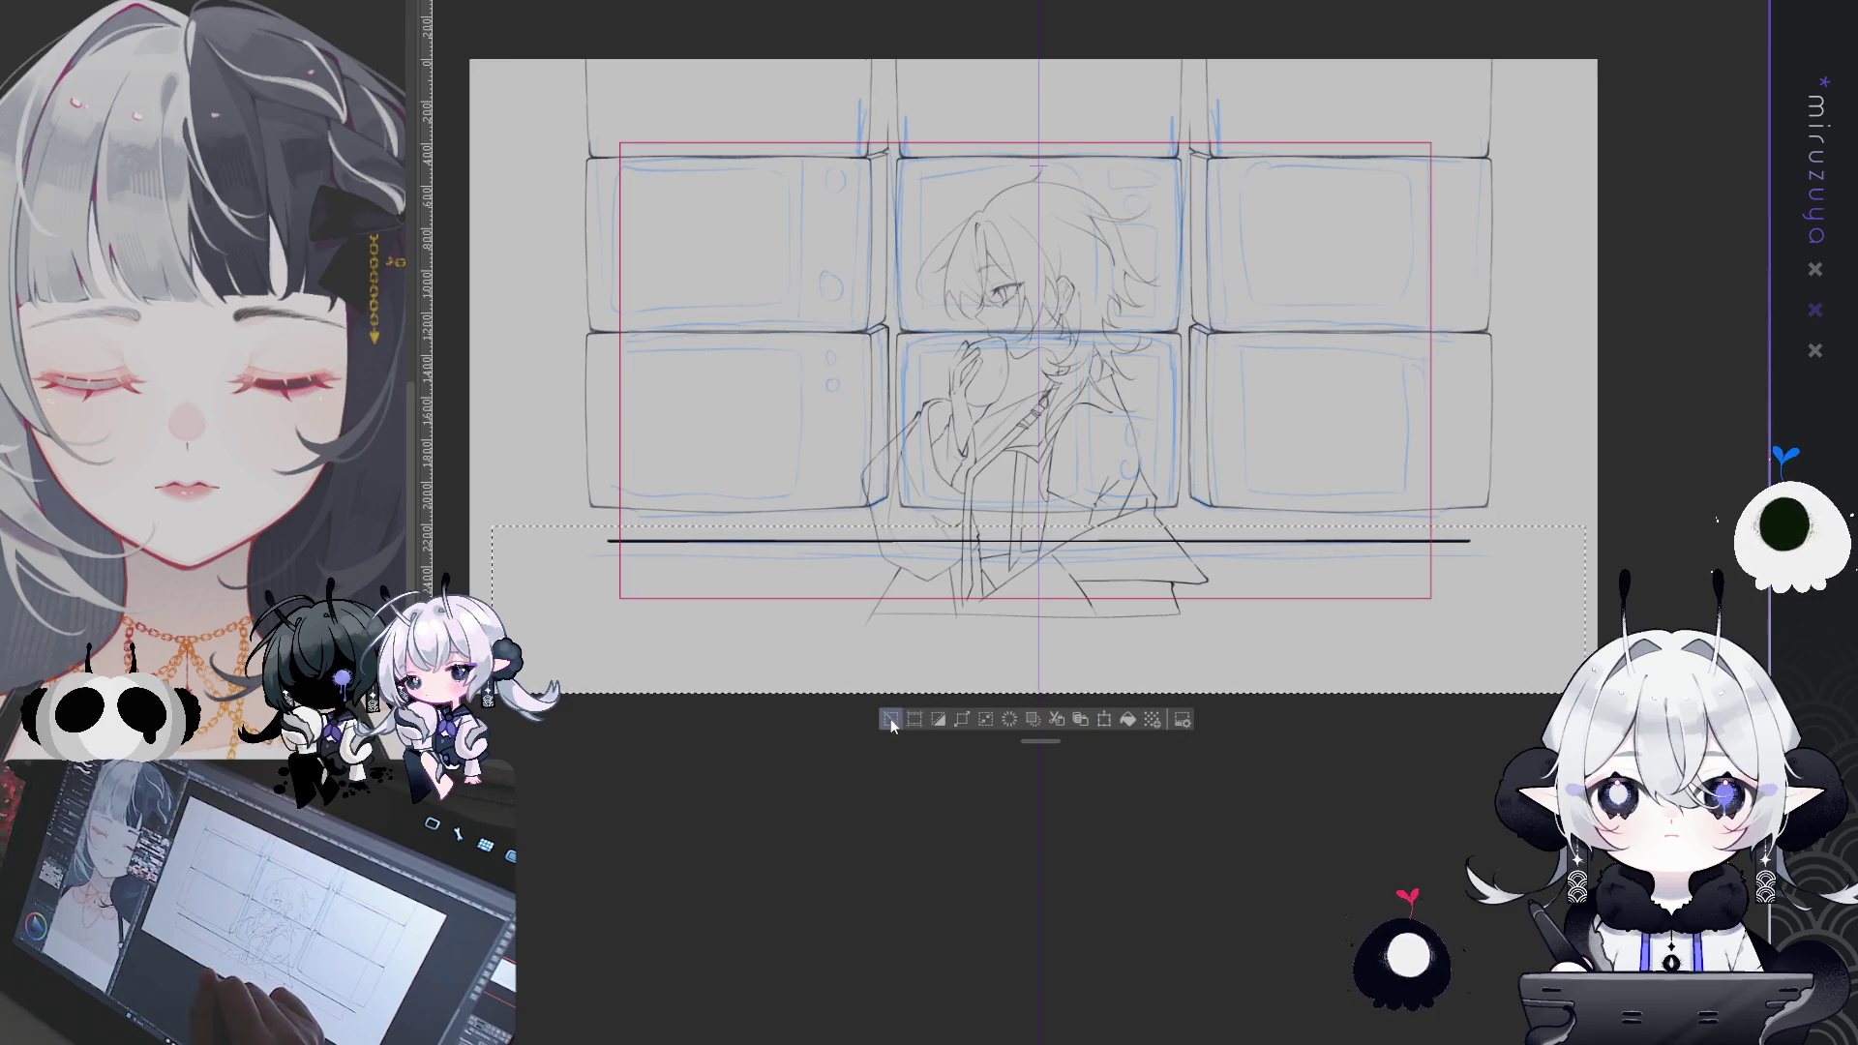
- Copy and paste the ledge line, shift the copy down, and merge it into the layer below
{"action": "key", "text": "ctrl+c"}
{"action": "key", "text": "ctrl+v"}
{"action": "key", "text": "Down"}
{"action": "key", "text": "Down"}
{"action": "key", "text": "Down"}
{"action": "key", "text": "Down"}
{"action": "key", "text": "Down"}
{"action": "key", "text": "Down"}
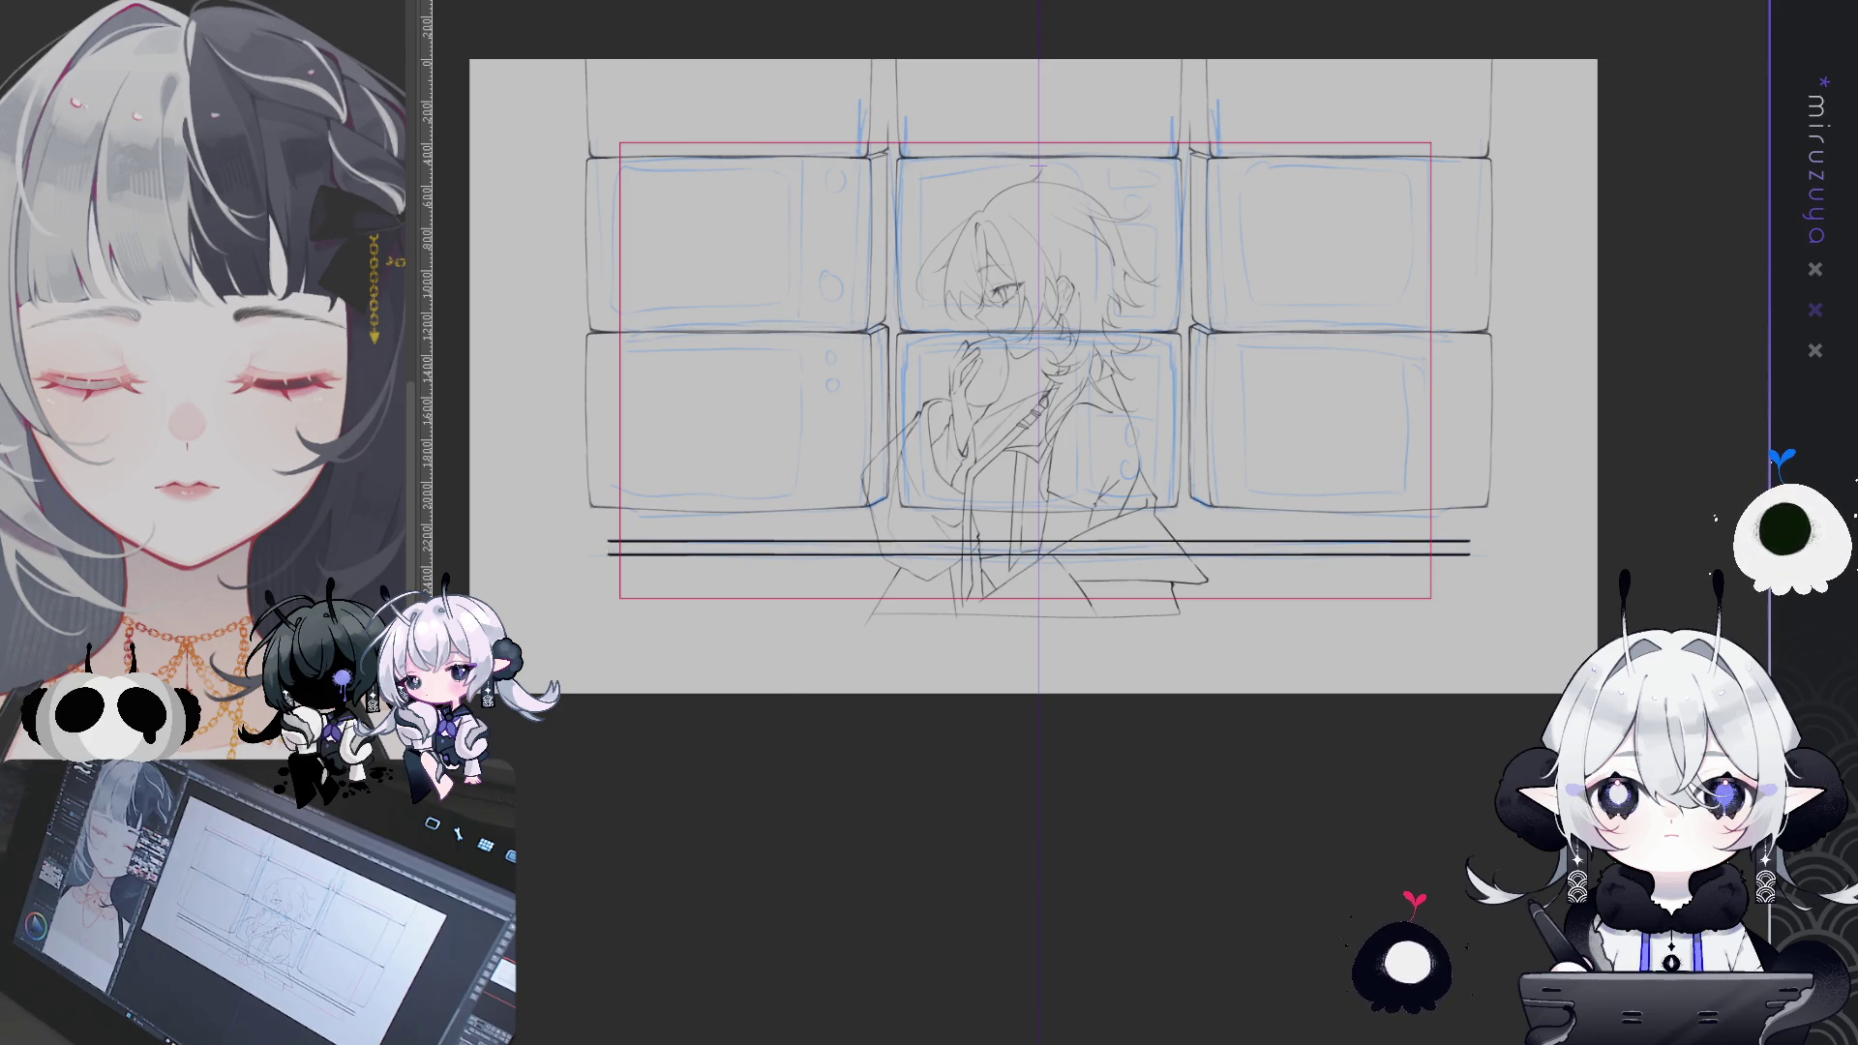
{"action": "key", "text": "ctrl+e"}
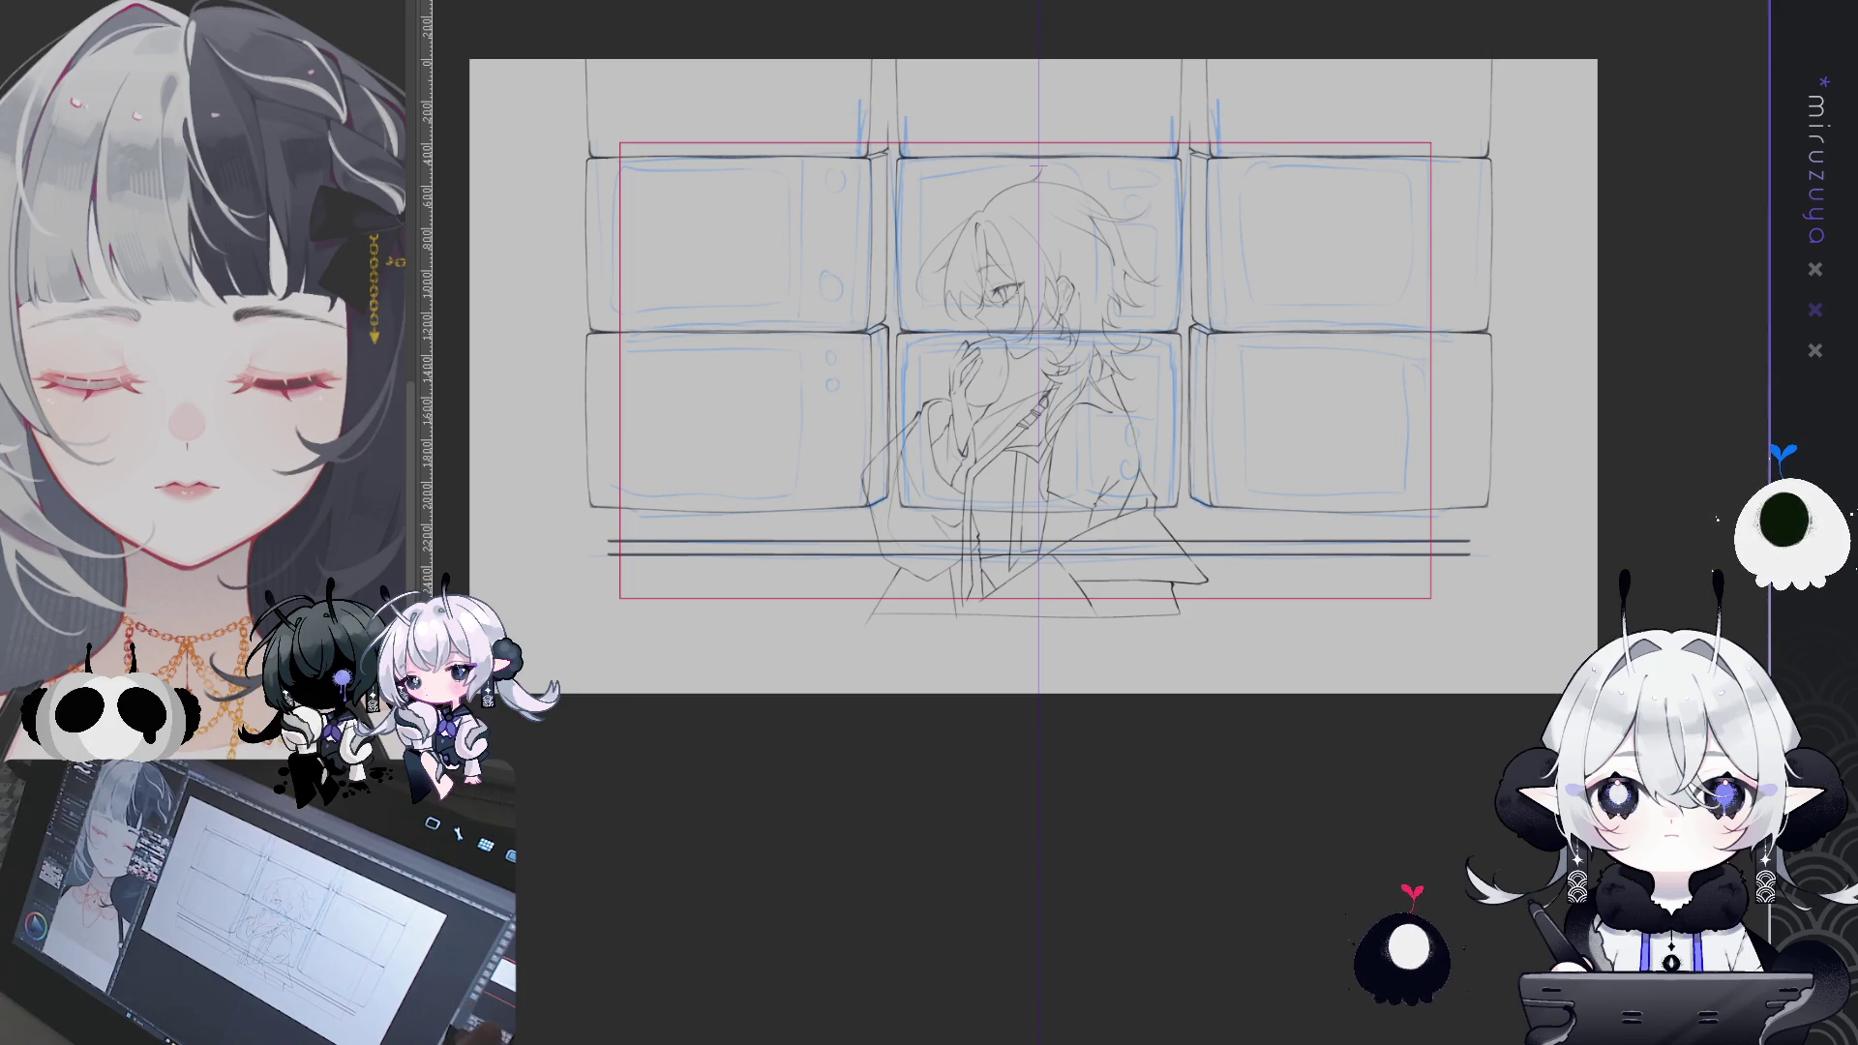
{"action": "key", "text": "ctrl+plus"}
- Erase the stray vertical line inside the upper-left microwave
{"action": "key", "text": "ctrl+a"}
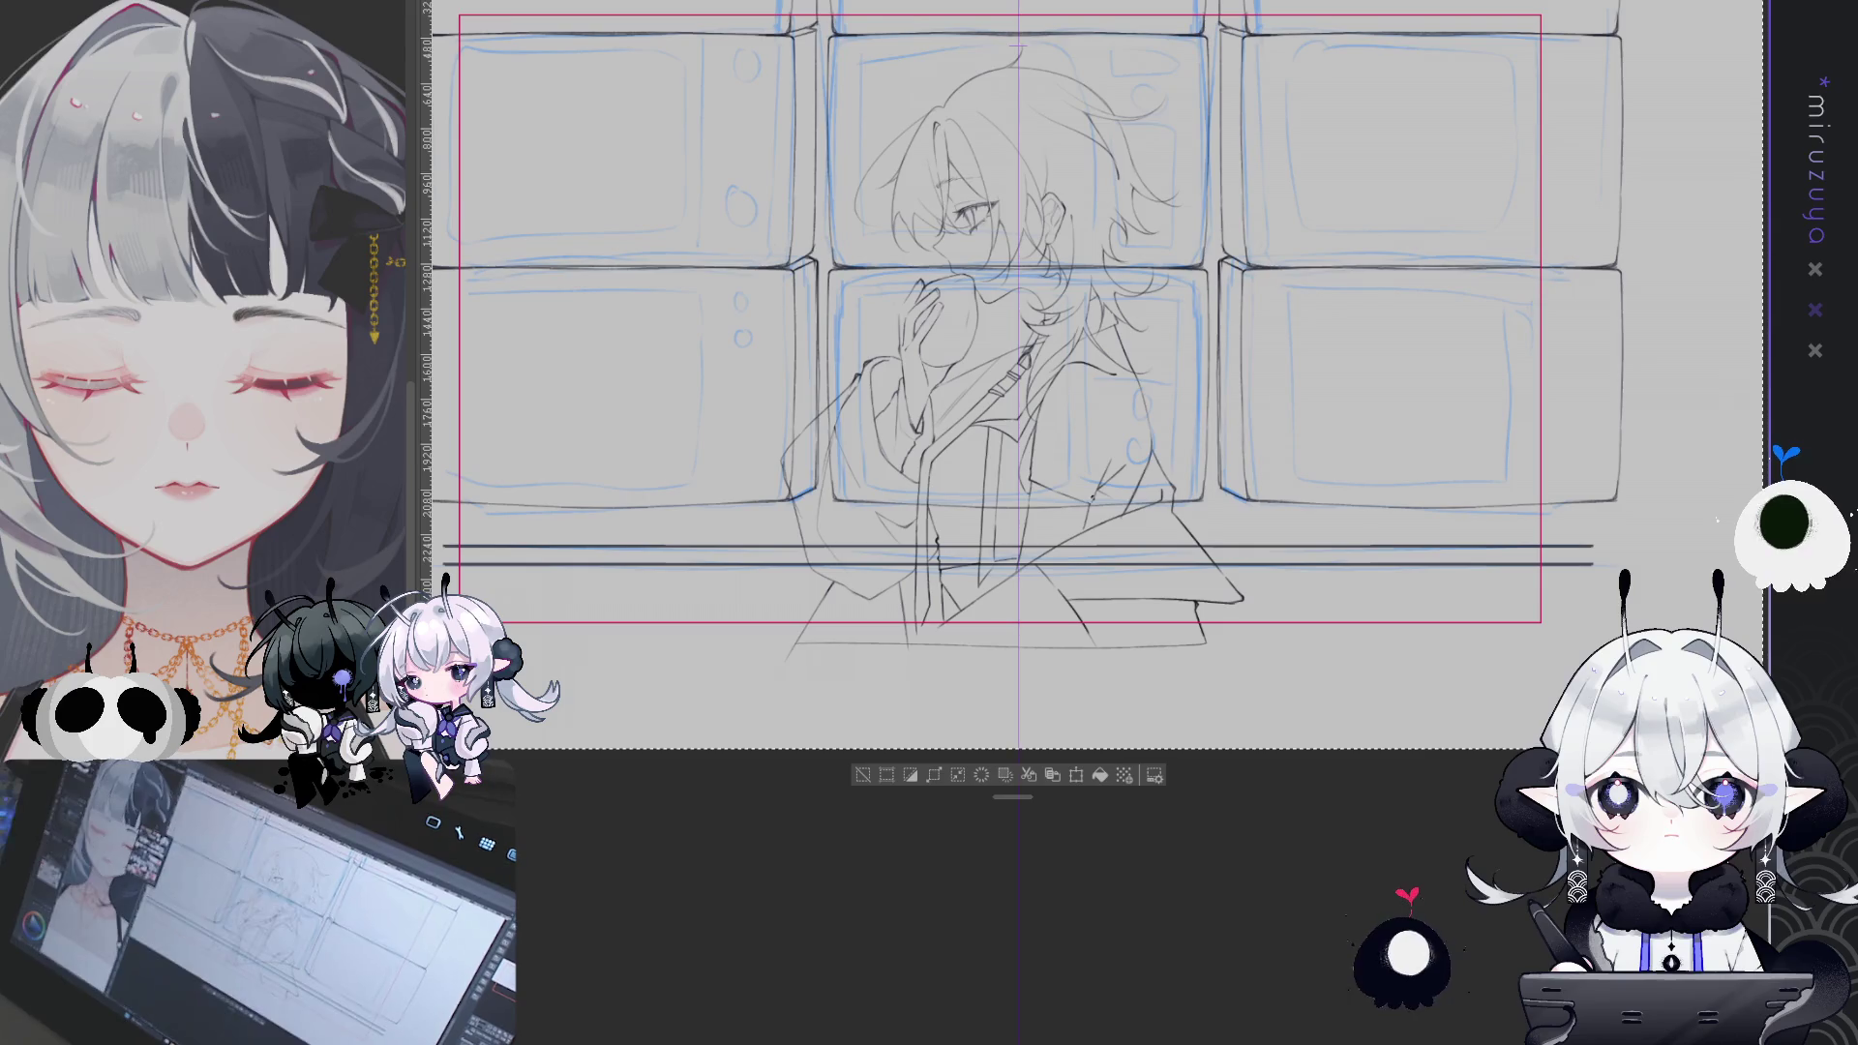
{"action": "left_click", "coordinate": [861, 774]}
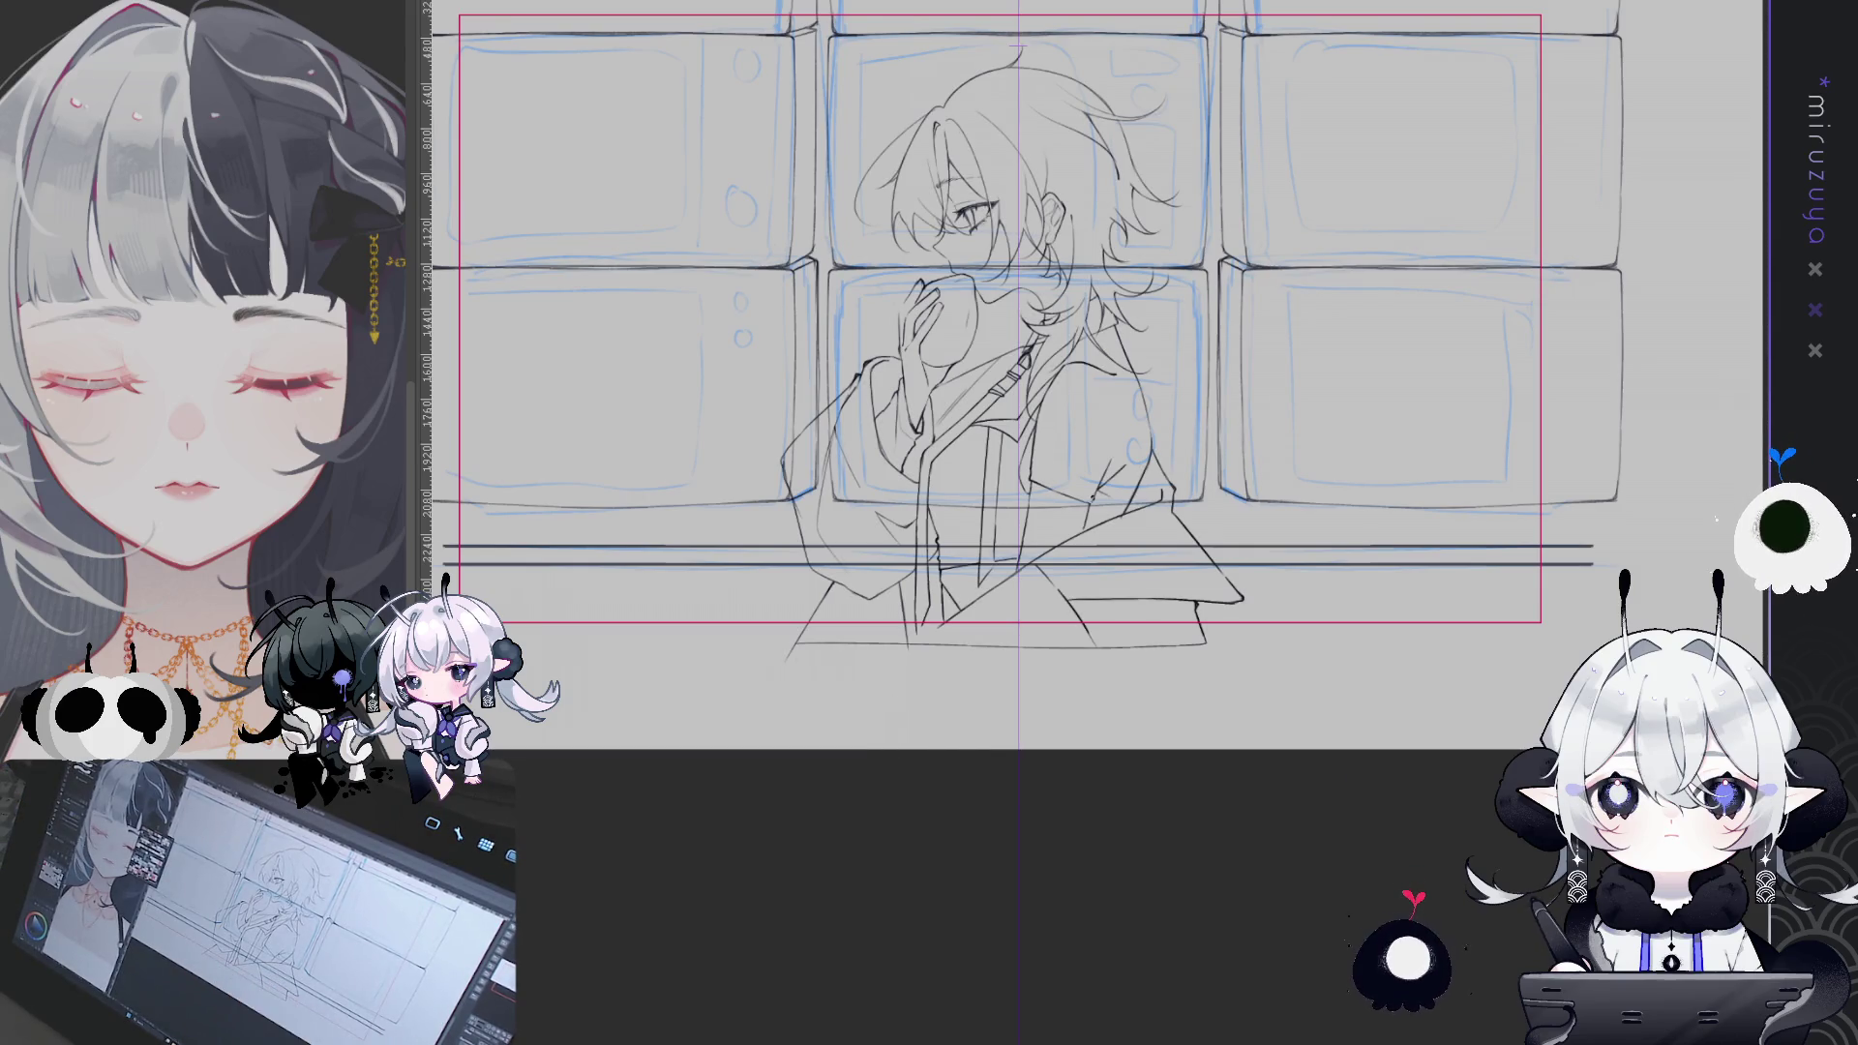
{"action": "key", "text": "ctrl+minus"}
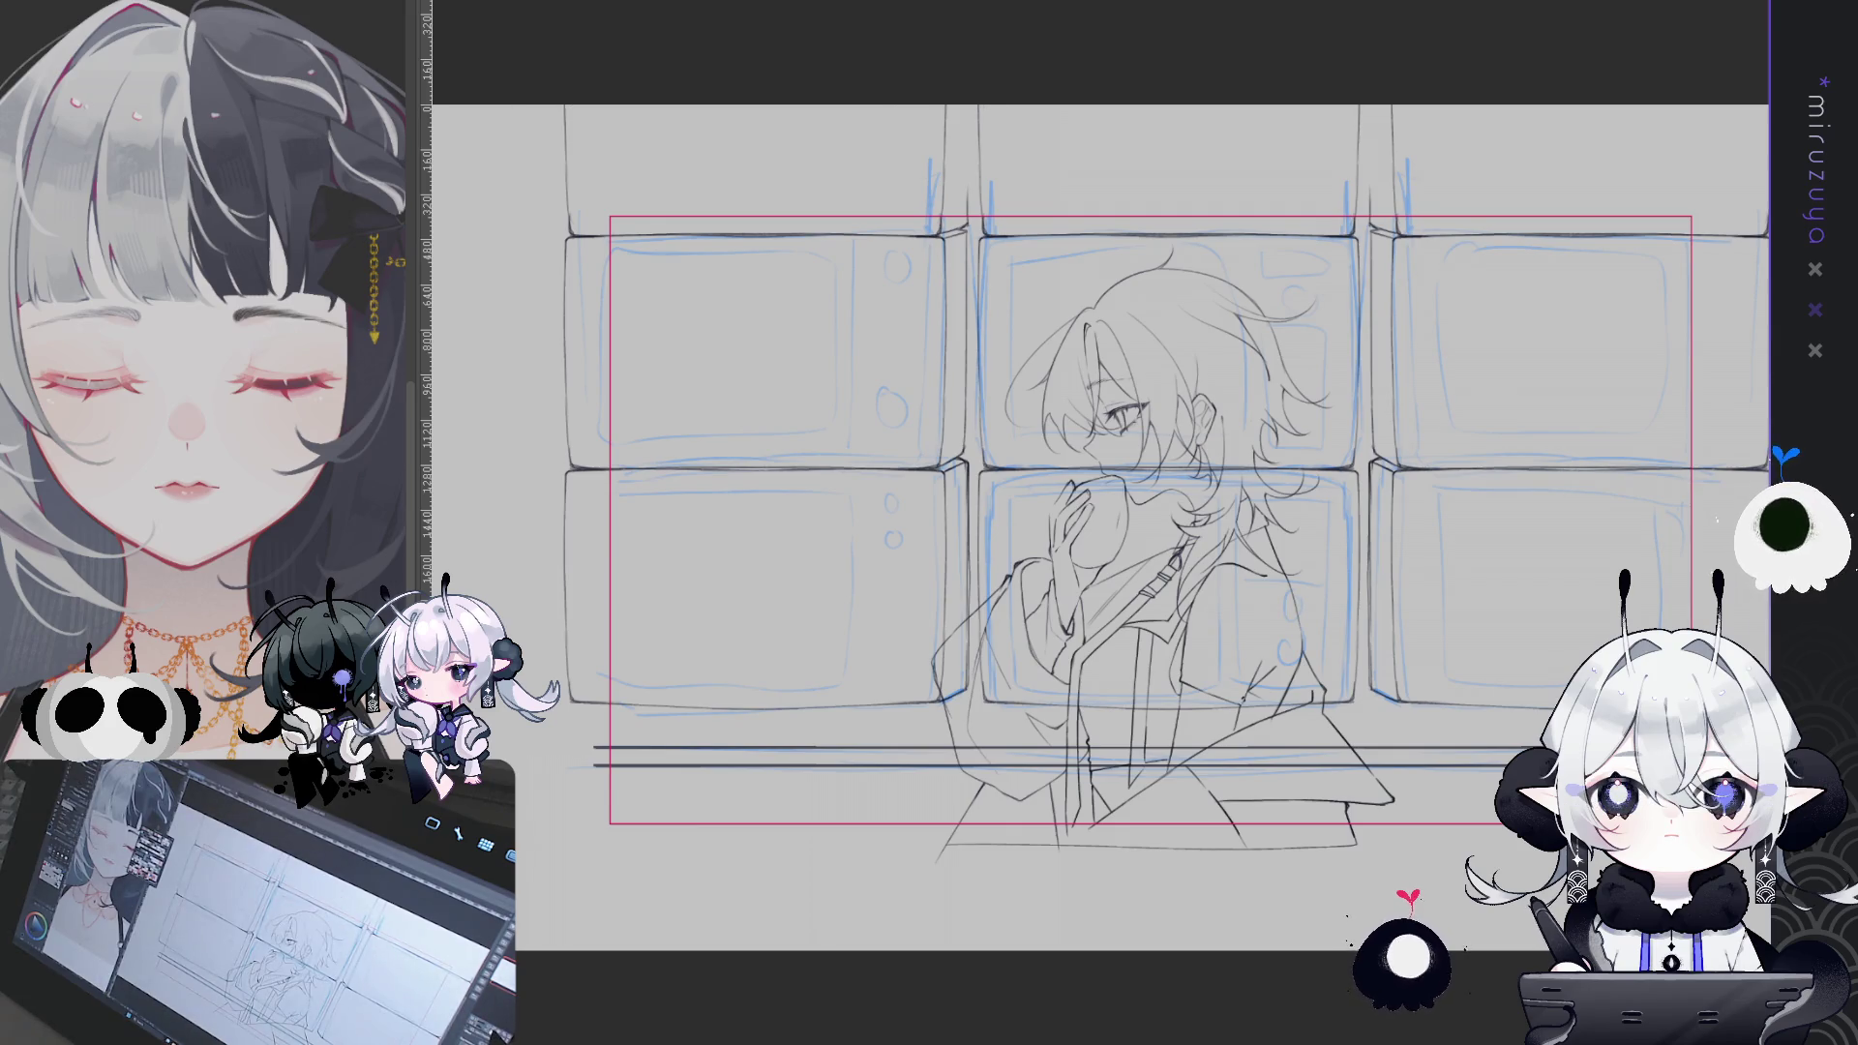
{"action": "scroll", "coordinate": [1274, 681], "scroll_direction": "up", "scroll_amount": 3}
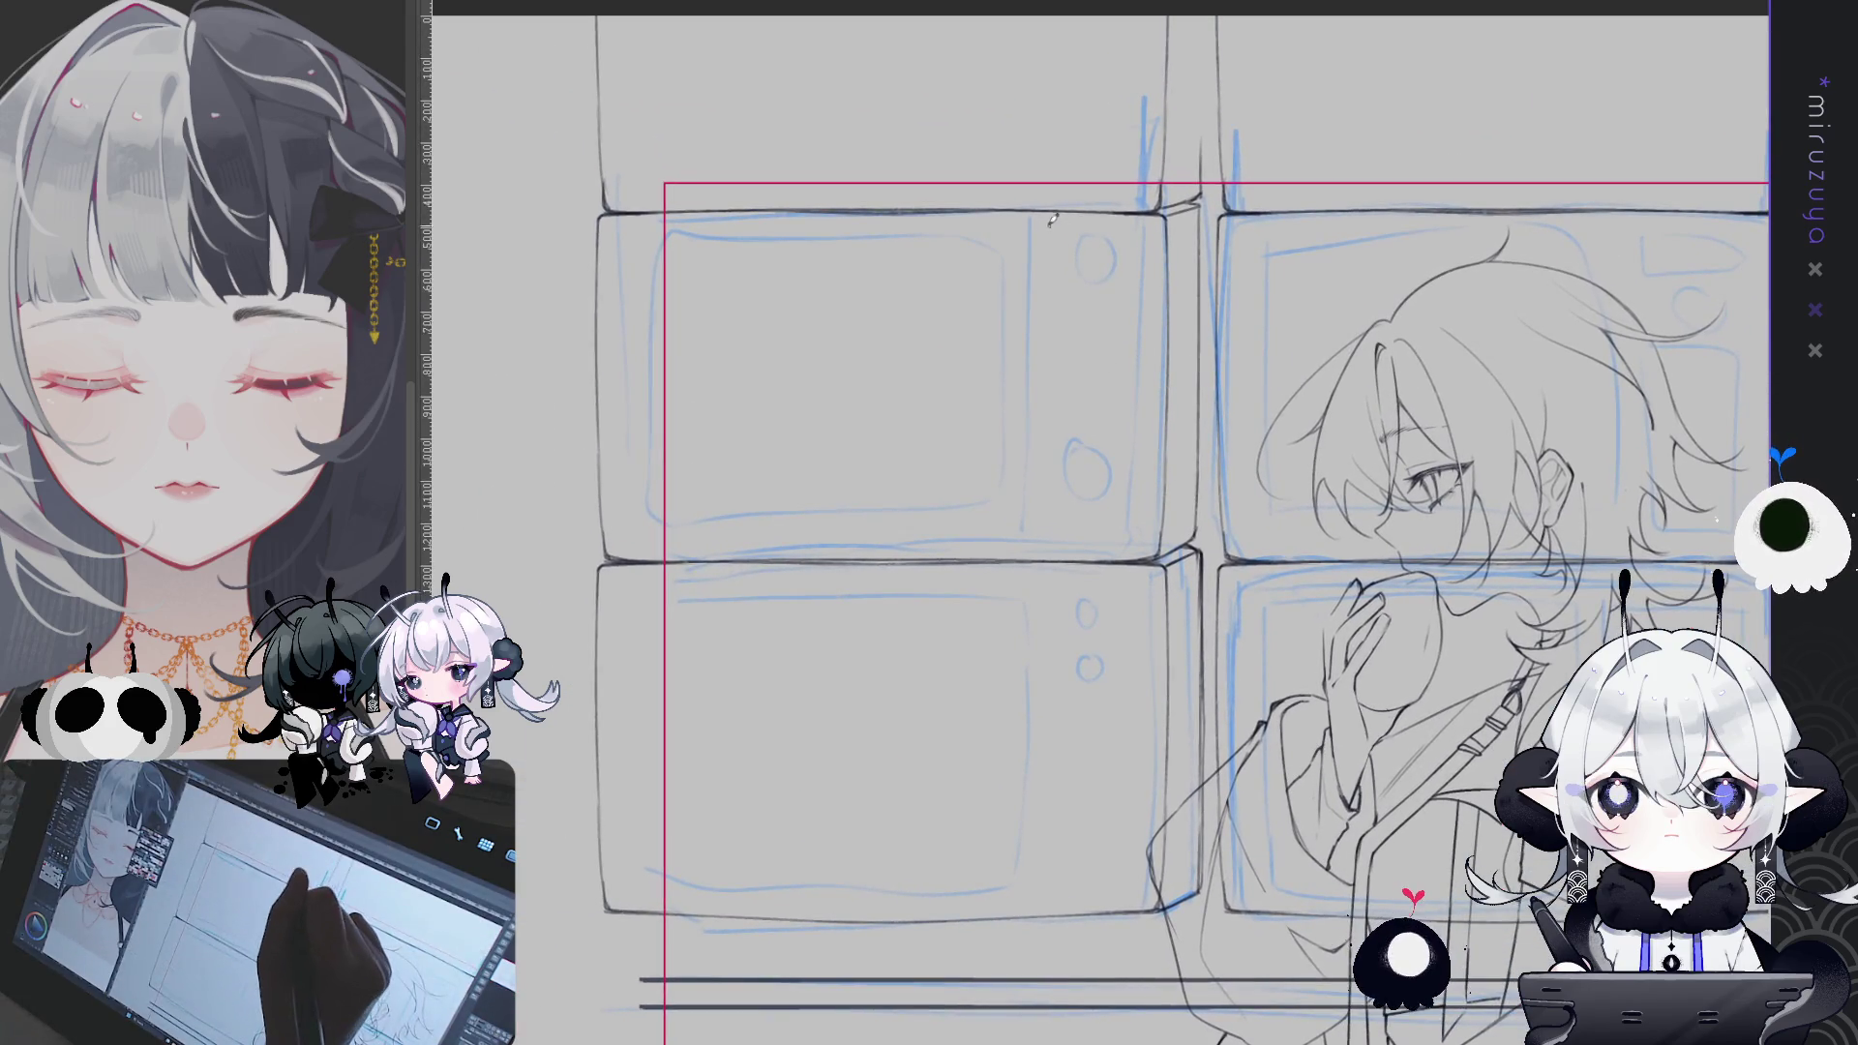
{"action": "left_click_drag", "start_coordinate": [1045, 270], "coordinate": [1045, 205]}
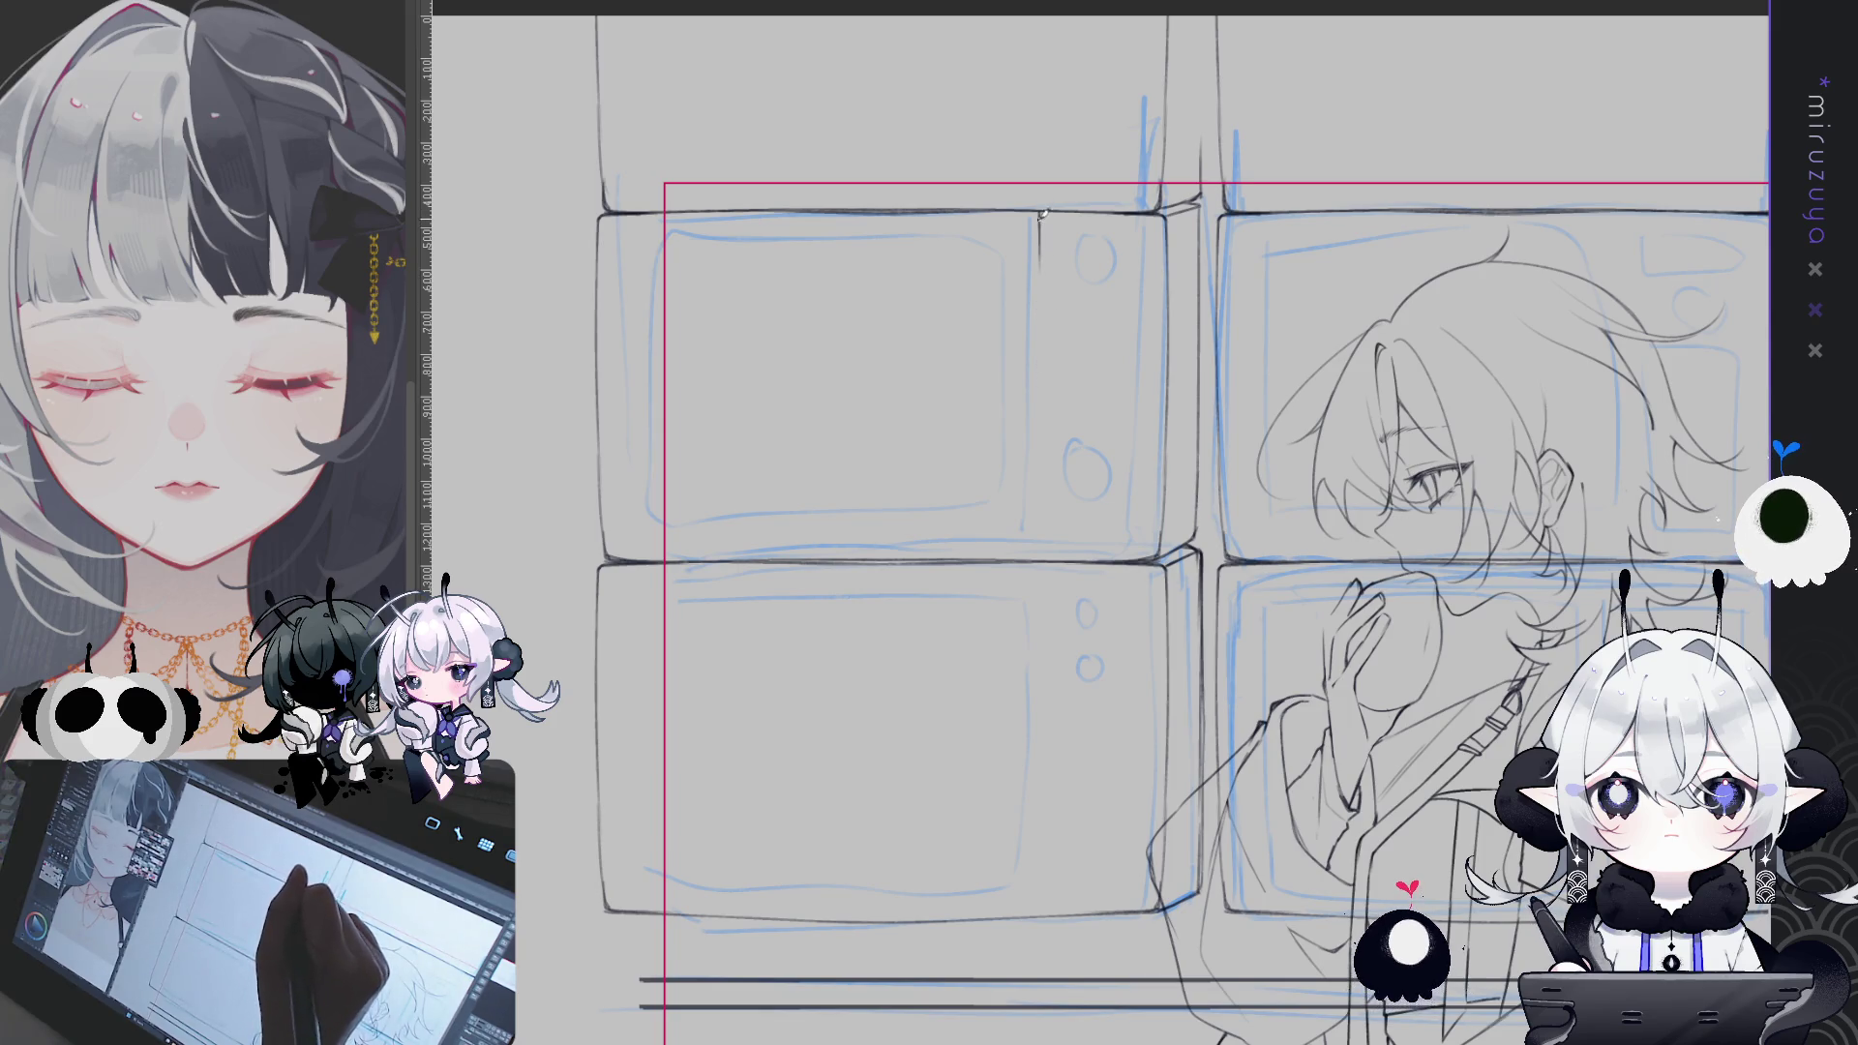
{"action": "mouse_move", "coordinate": [1039, 275]}
{"action": "left_mouse_down"}
{"action": "mouse_move", "coordinate": [1042, 230]}
{"action": "mouse_move", "coordinate": [1037, 377]}
{"action": "left_mouse_up"}
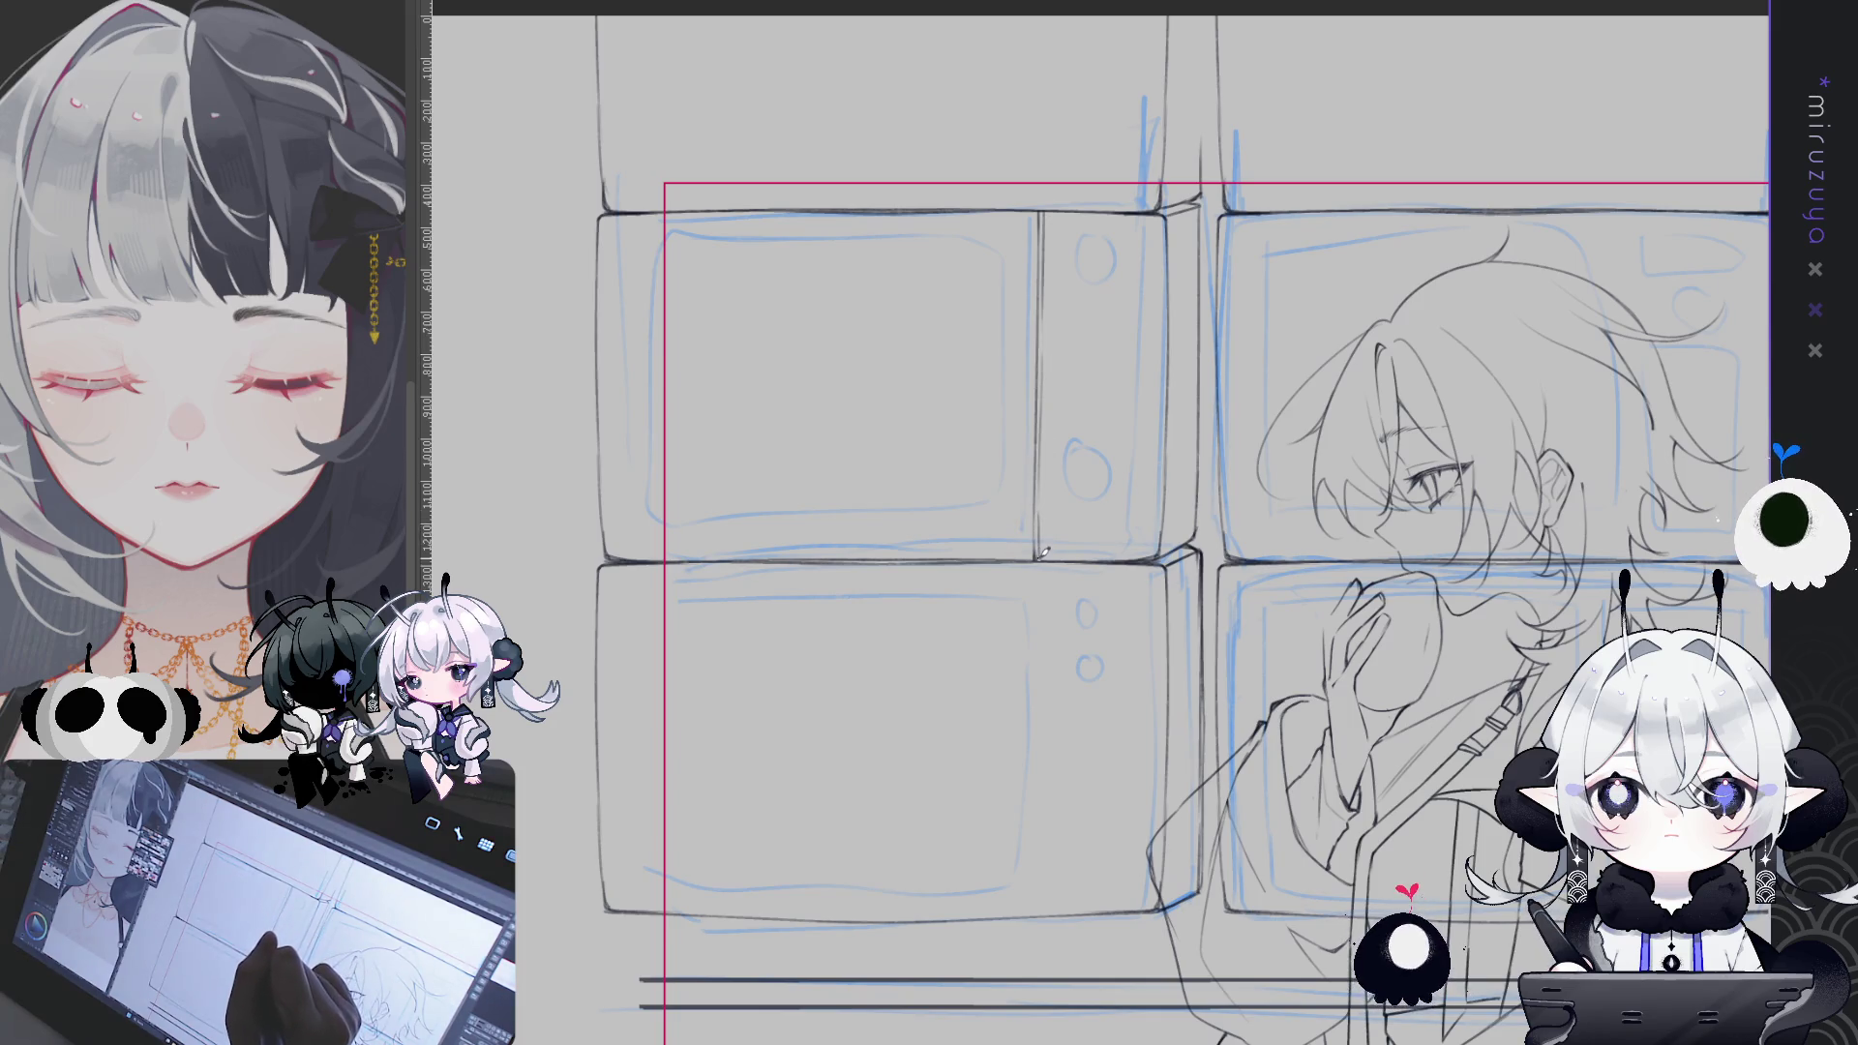
- Redraw the lower-left microwave's side-panel divider darker and longer
{"action": "left_click_drag", "start_coordinate": [1045, 551], "coordinate": [864, 578]}
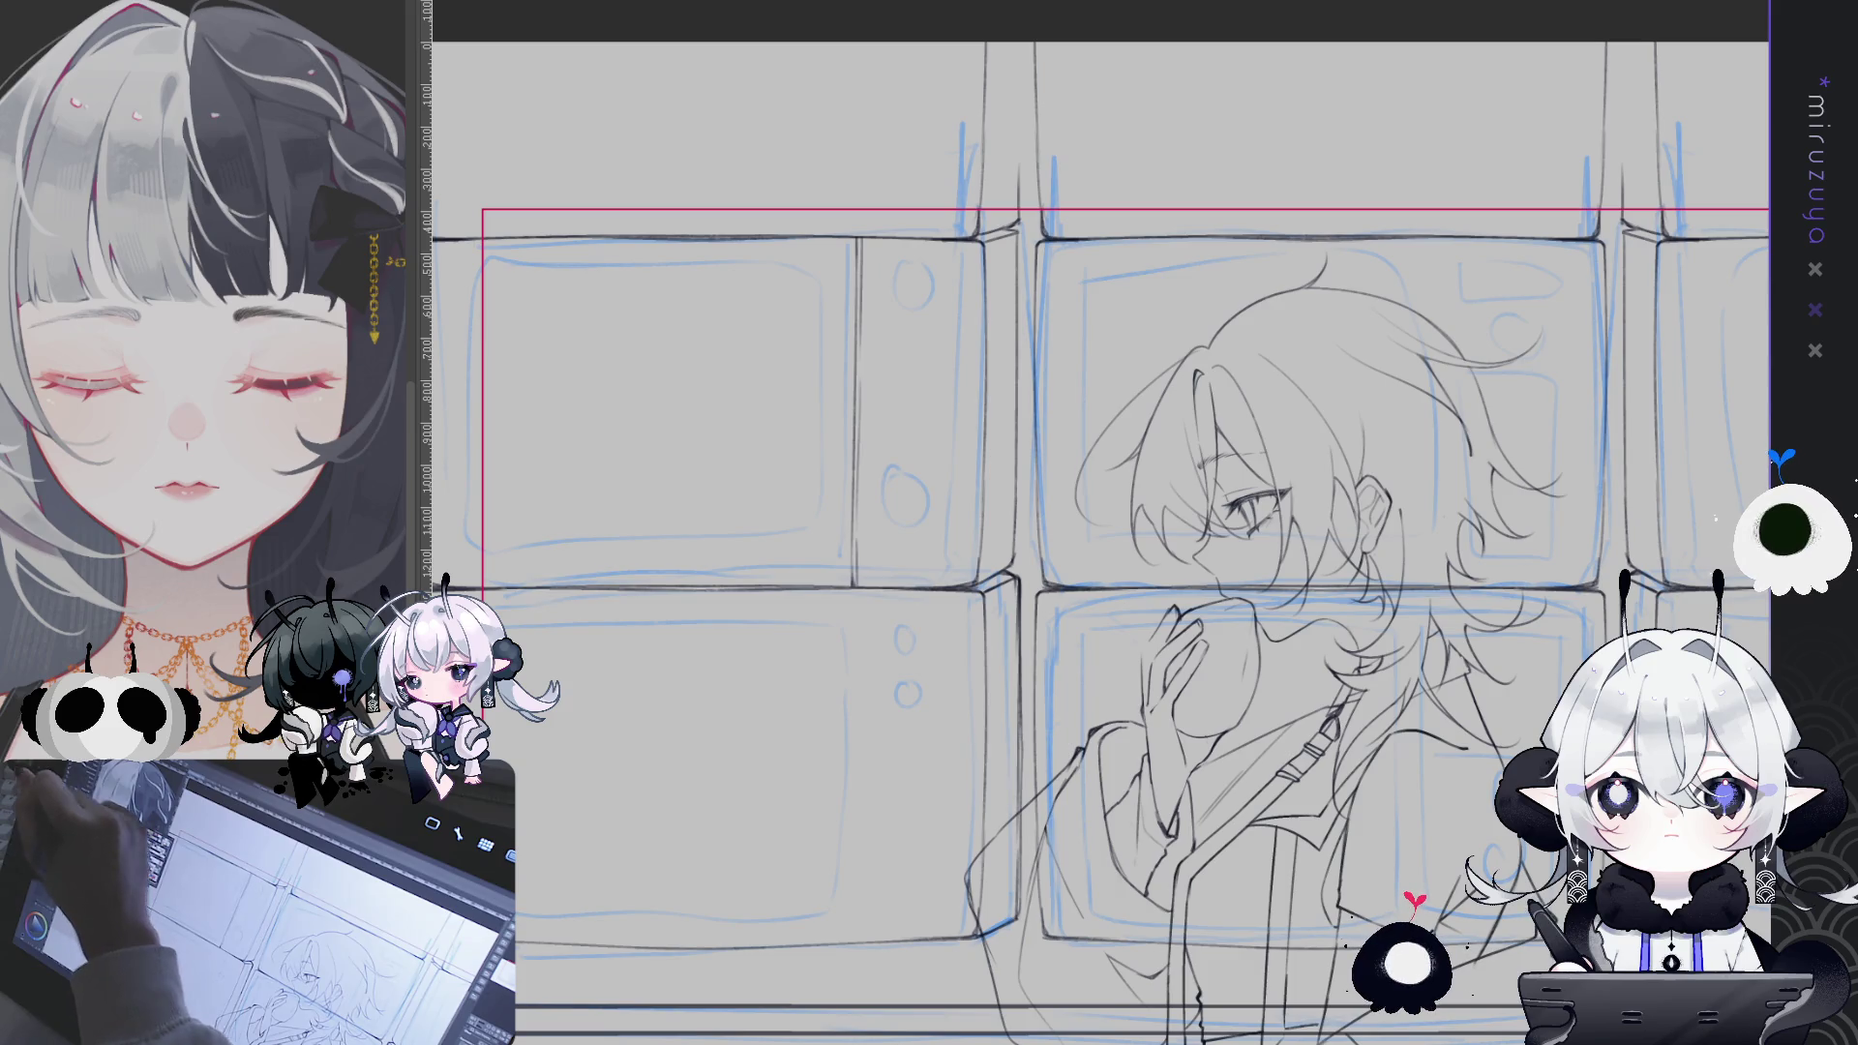
{"action": "mouse_move", "coordinate": [1053, 499]}
{"action": "left_mouse_down"}
{"action": "mouse_move", "coordinate": [1214, 380]}
{"action": "mouse_move", "coordinate": [1193, 406]}
{"action": "mouse_move", "coordinate": [1211, 658]}
{"action": "left_mouse_up"}
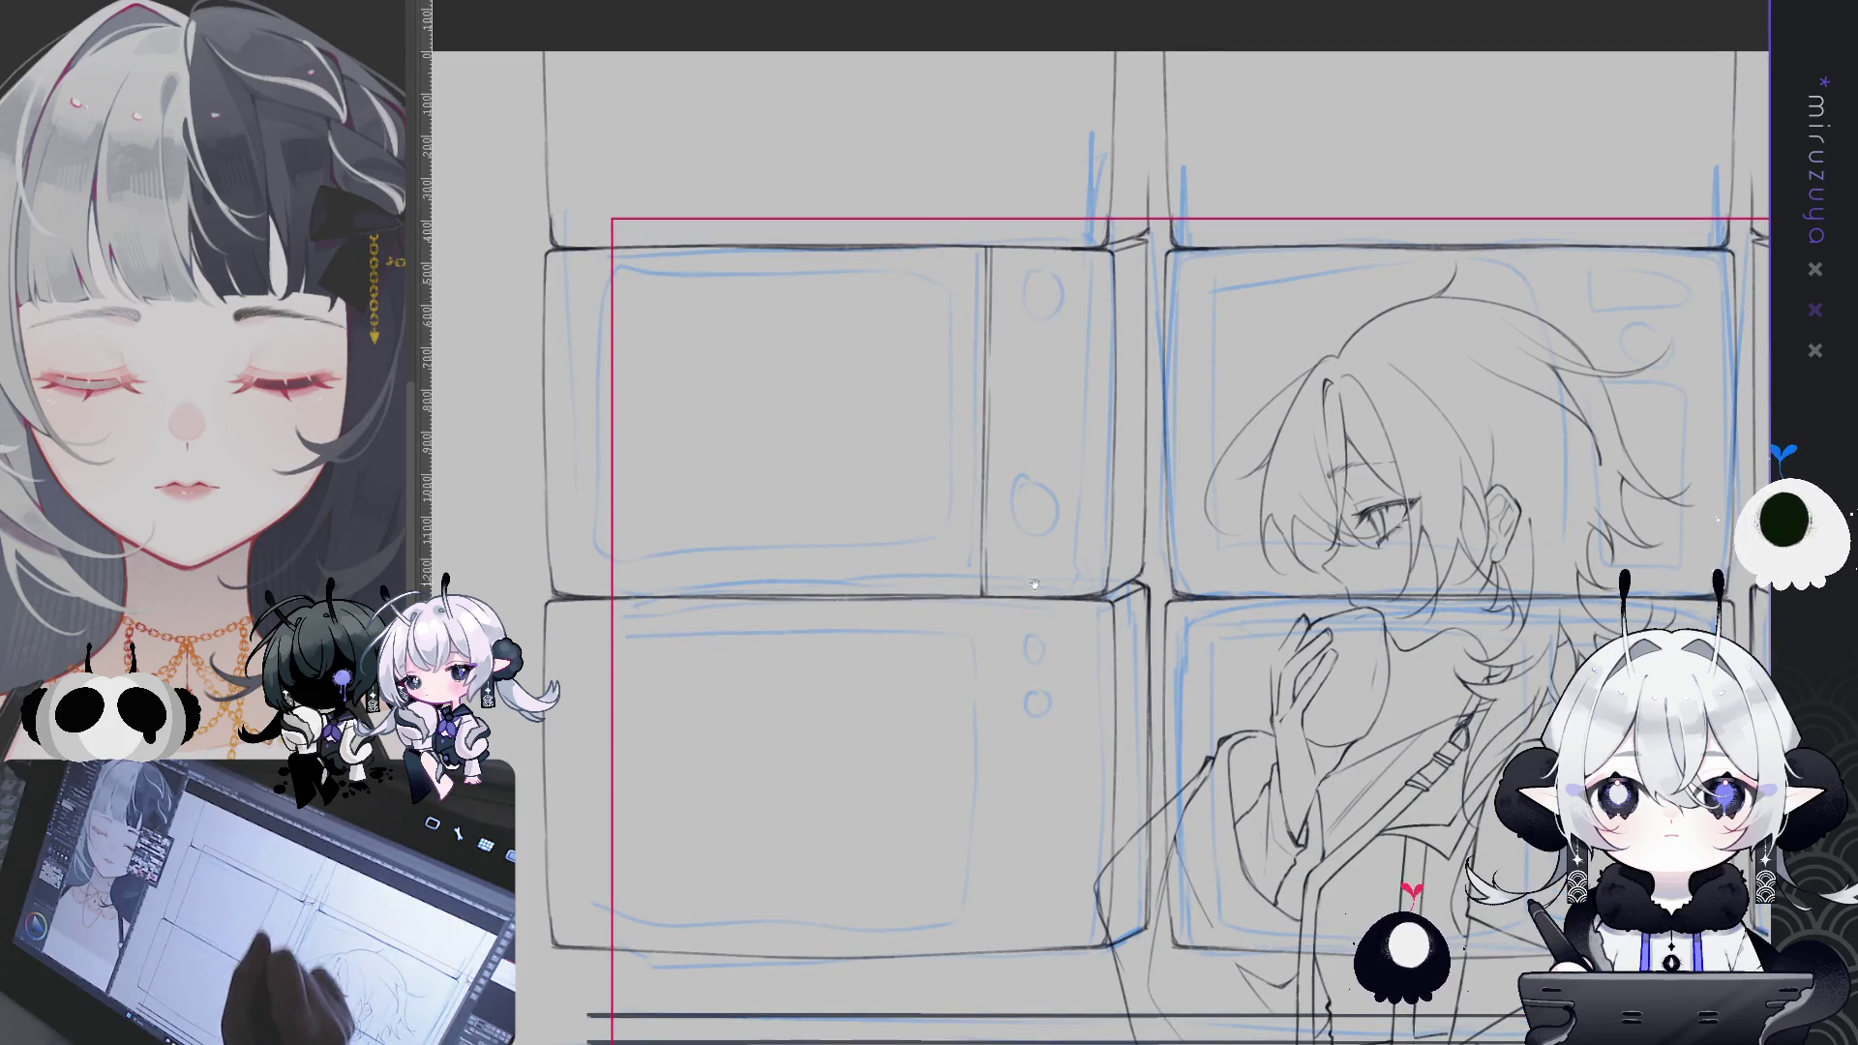
{"action": "left_click_drag", "start_coordinate": [1034, 584], "coordinate": [1032, 395]}
{"action": "left_click_drag", "start_coordinate": [975, 454], "coordinate": [968, 712]}
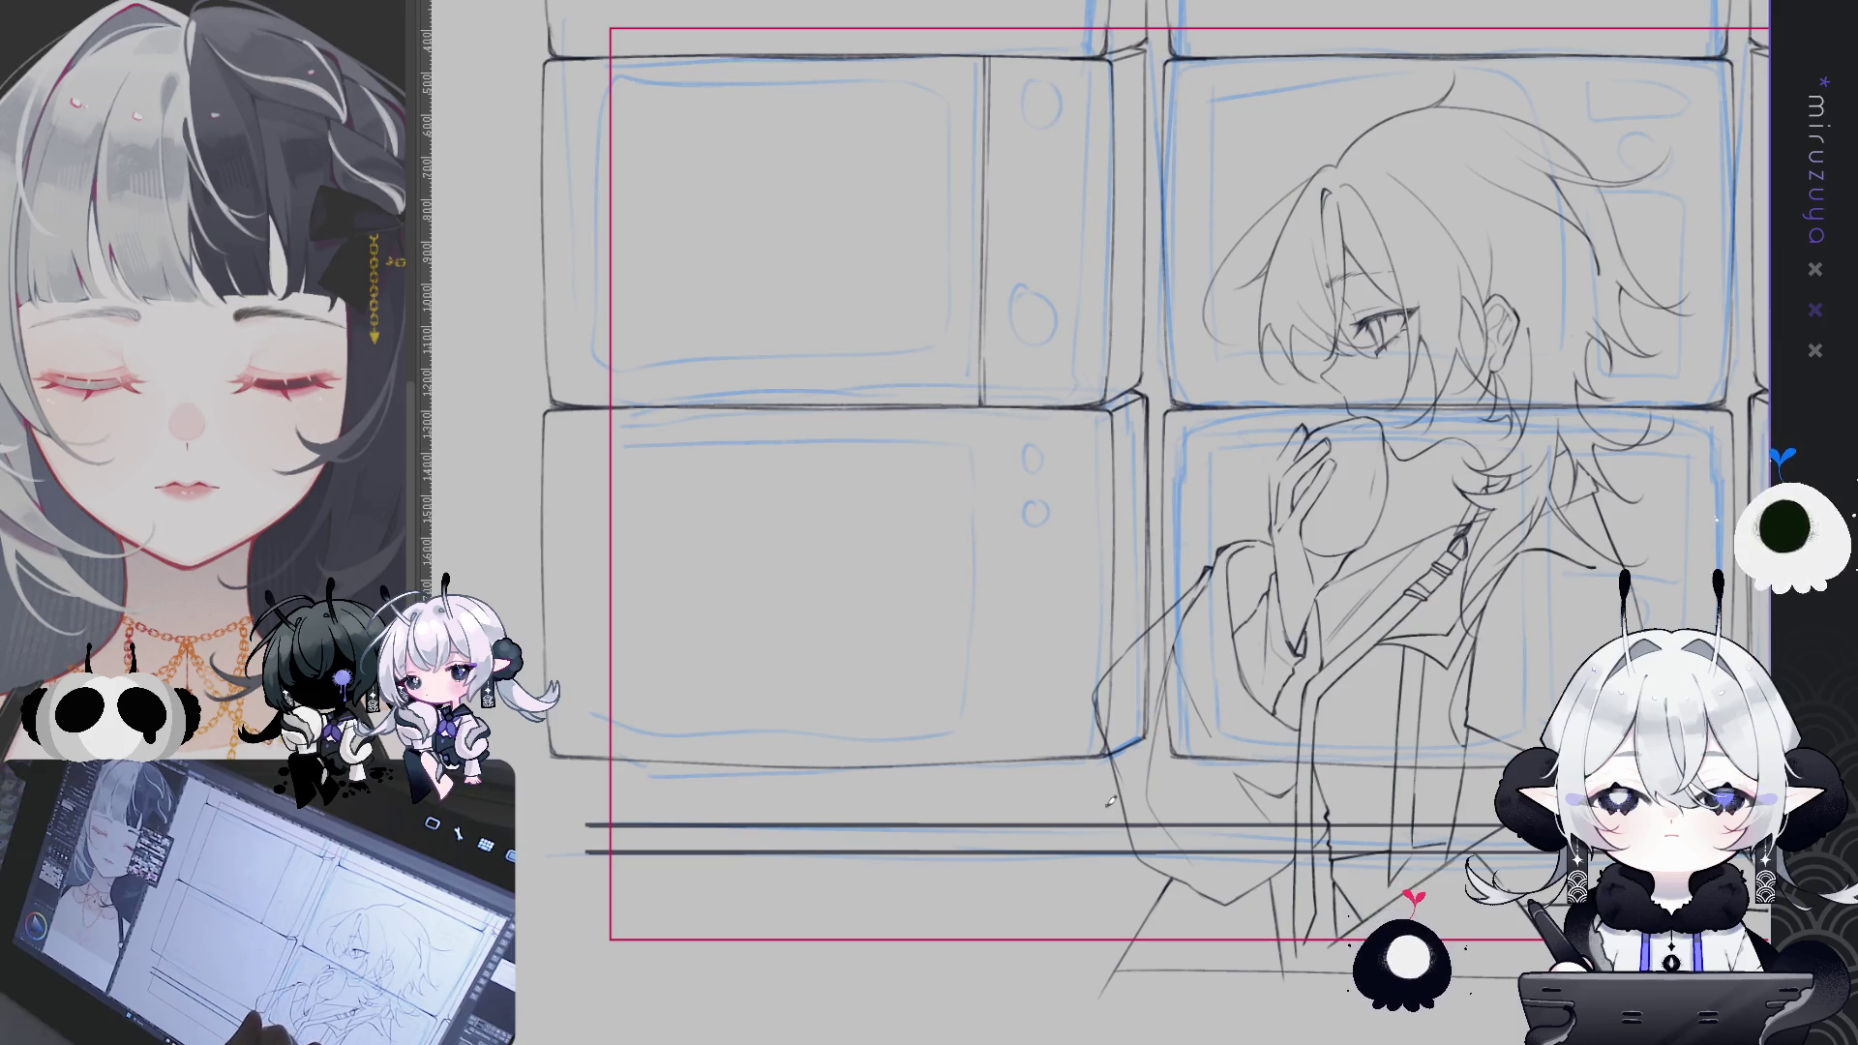
{"action": "left_click_drag", "start_coordinate": [1028, 771], "coordinate": [1154, 685]}
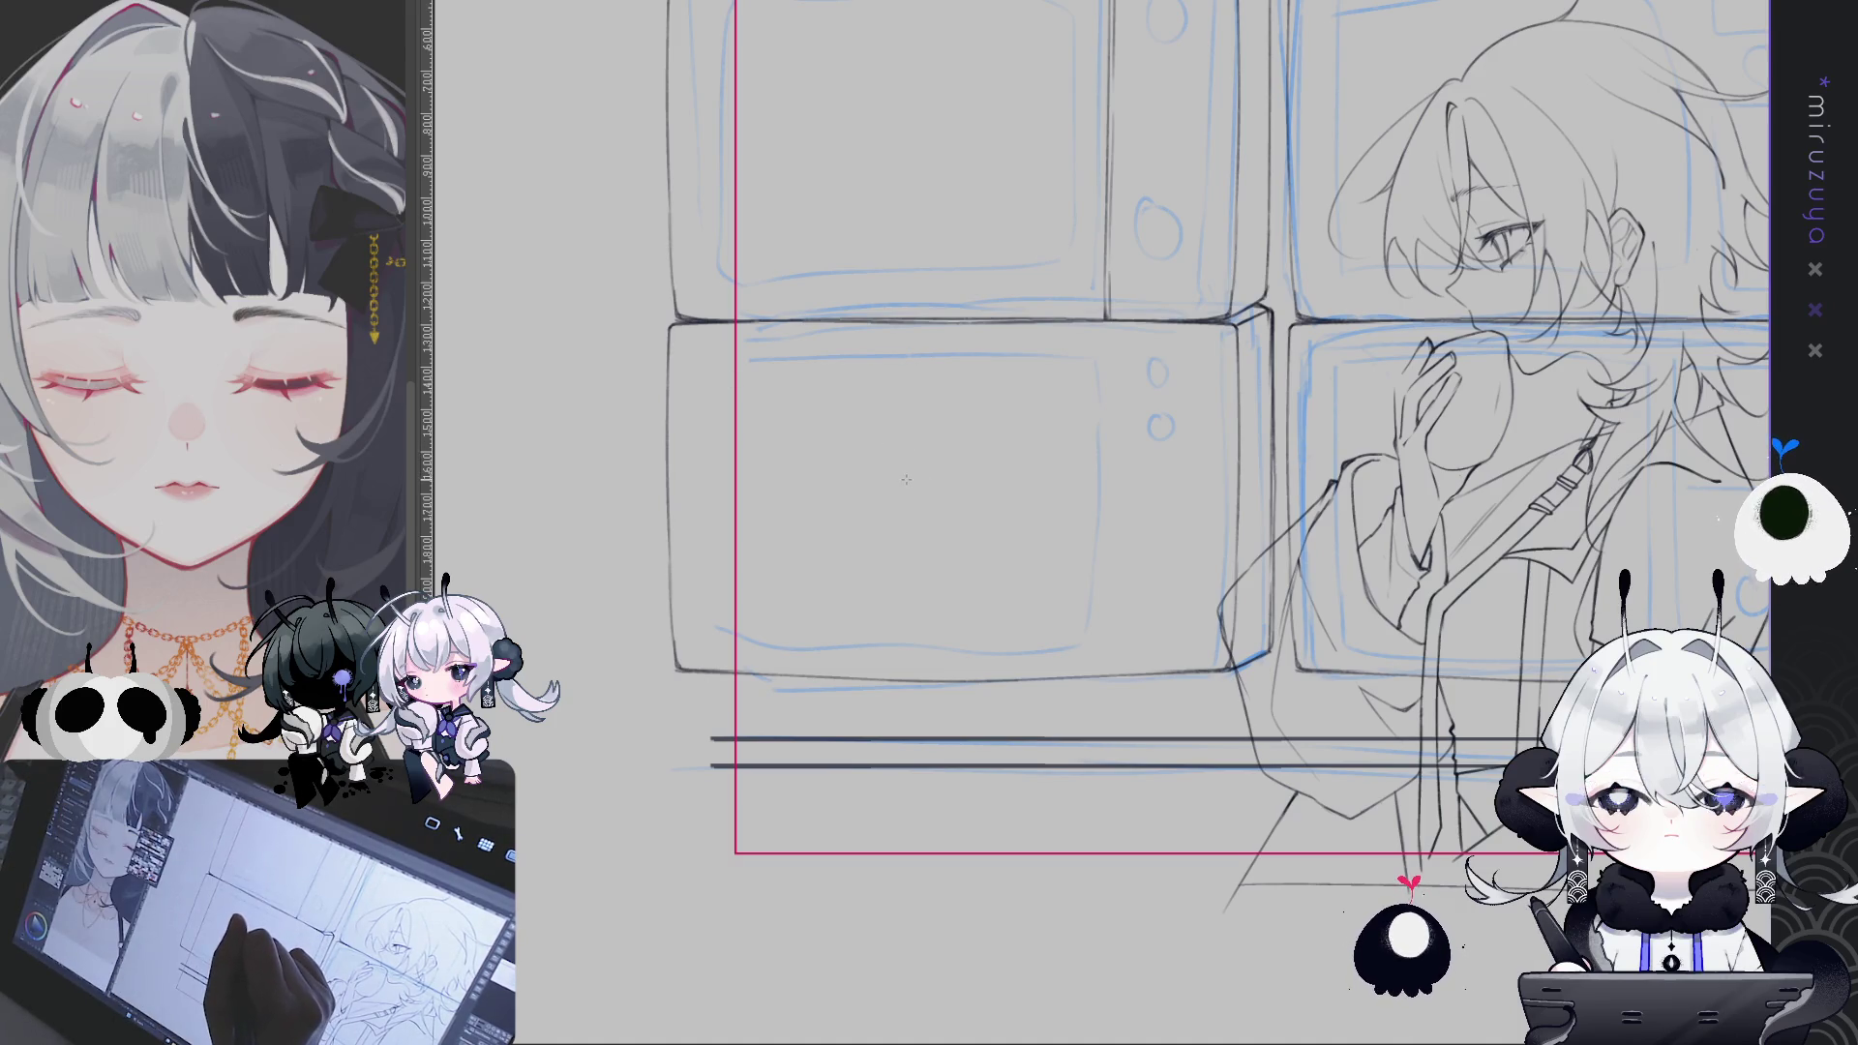
- Add a symmetry ruler and ink the lower-left screen's mirrored vertical sides and upper-left top edge
{"action": "left_click", "coordinate": [907, 479]}
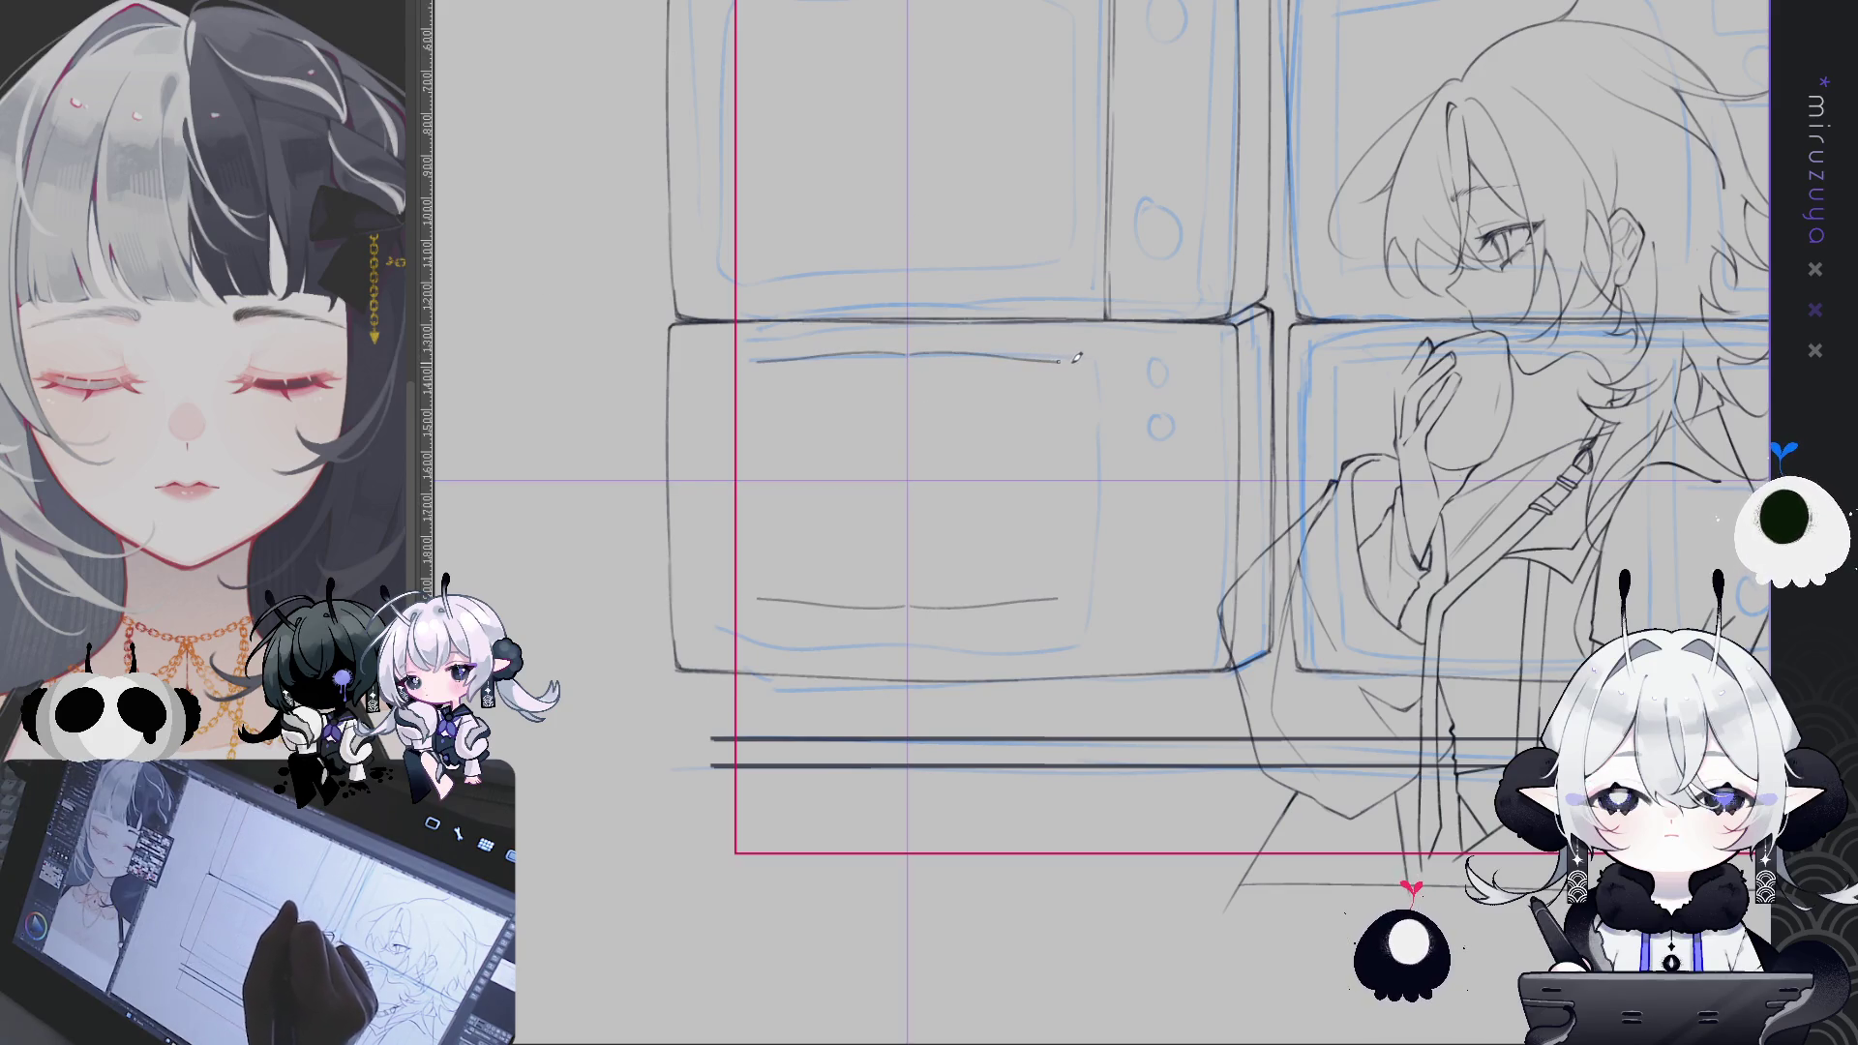
{"action": "key", "text": "ctrl+z"}
{"action": "left_click_drag", "start_coordinate": [1100, 363], "coordinate": [1101, 482]}
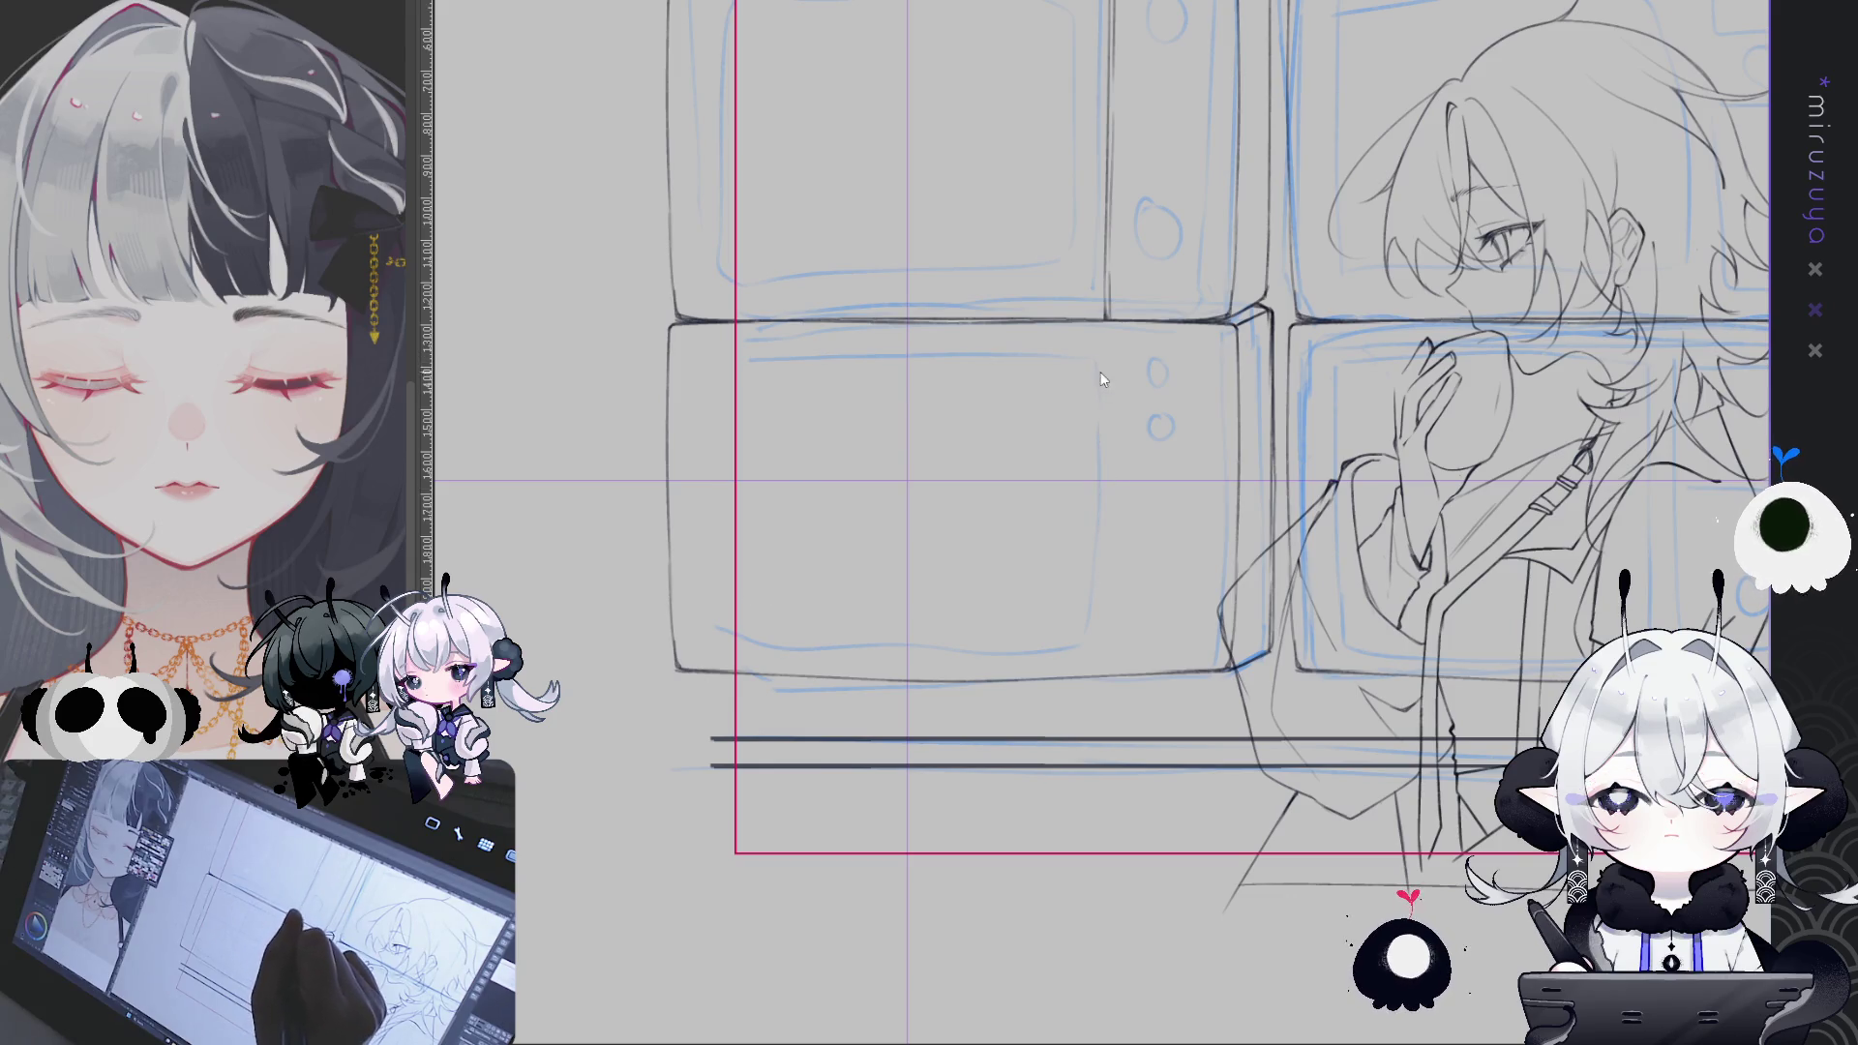
{"action": "key", "text": "ctrl+z"}
{"action": "left_click_drag", "start_coordinate": [1100, 360], "coordinate": [1094, 619]}
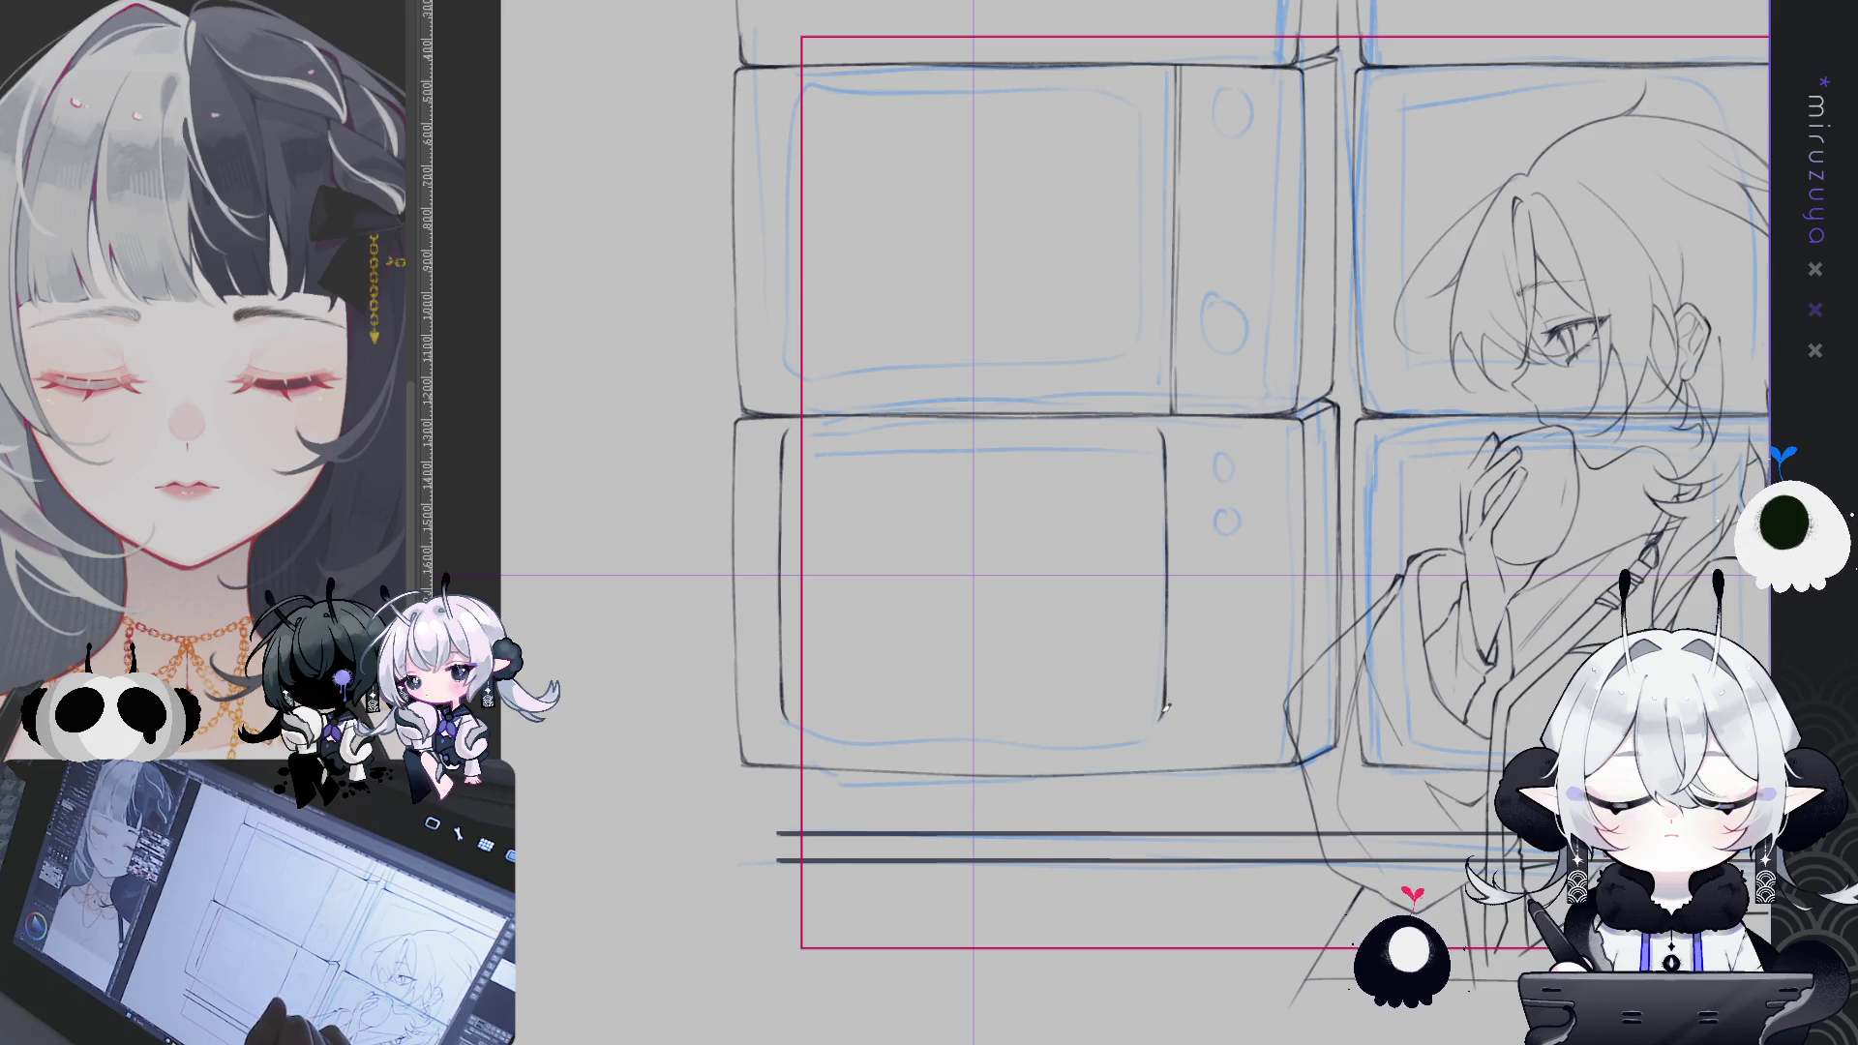
{"action": "left_click_drag", "start_coordinate": [861, 254], "coordinate": [1157, 218]}
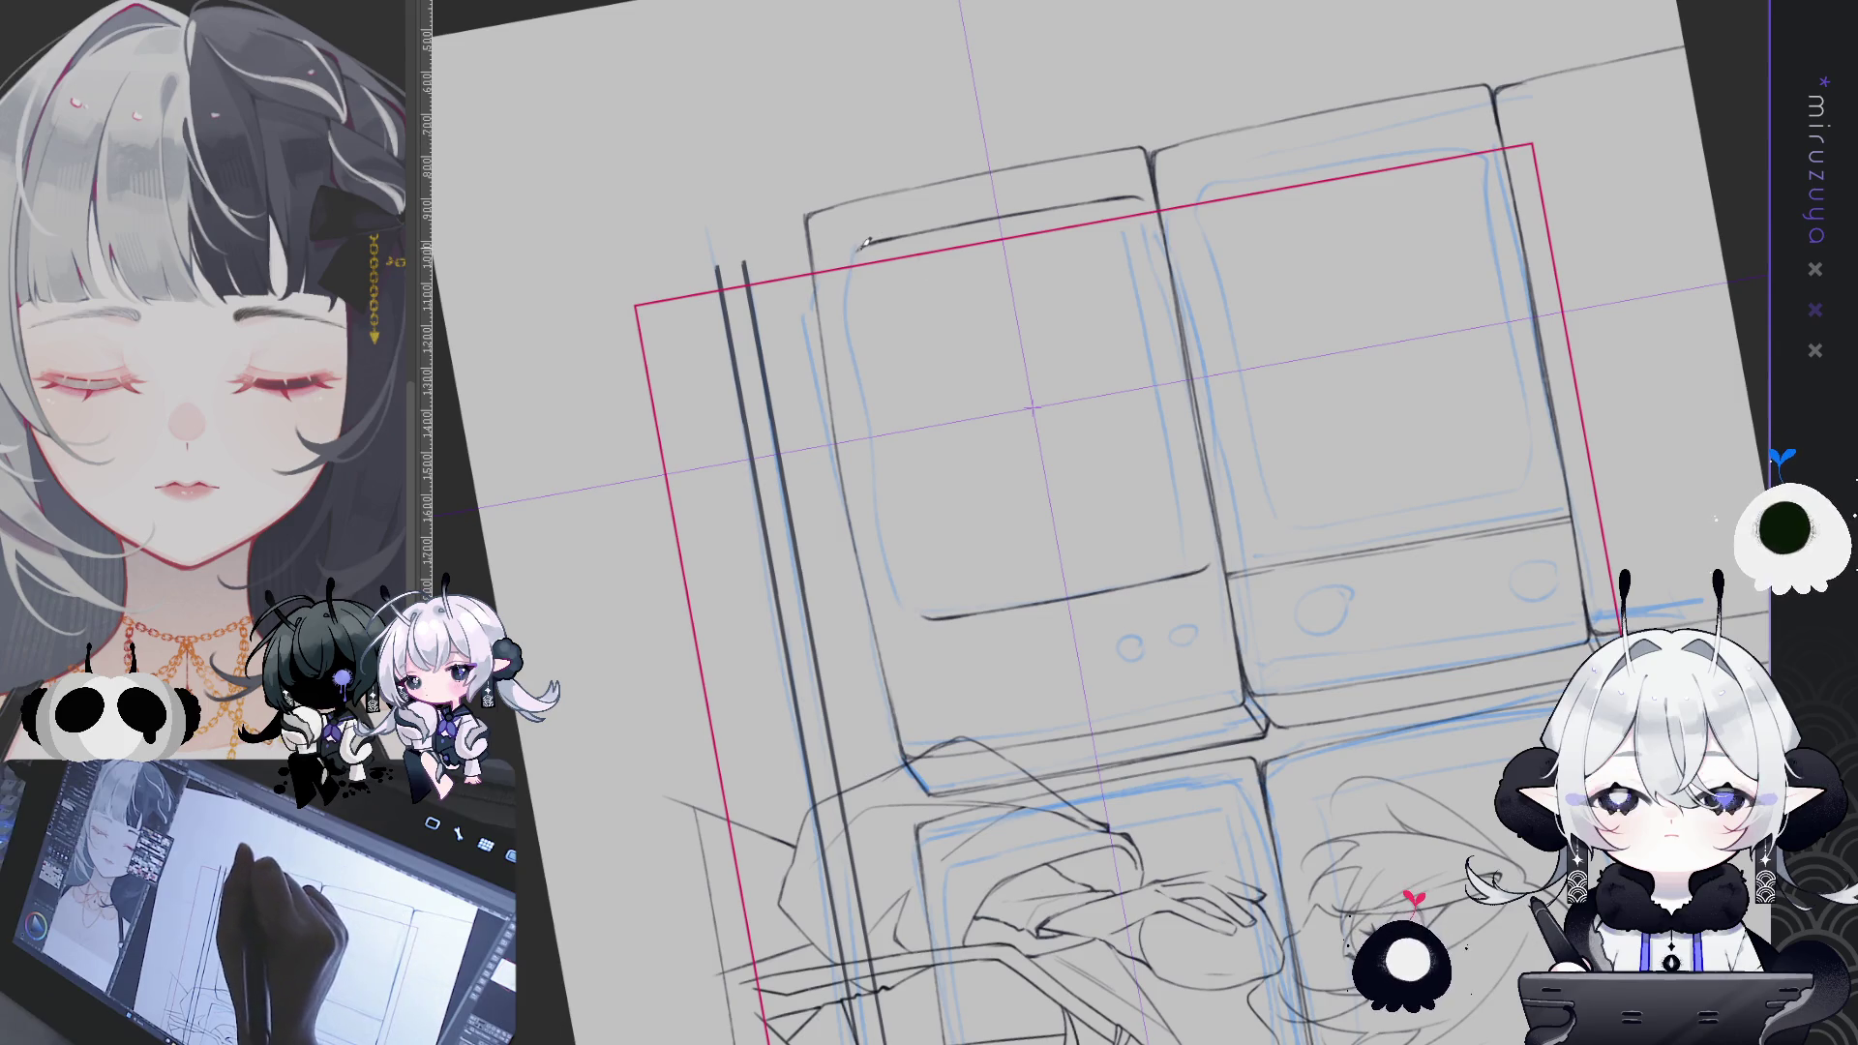
- Ink the upper-left microwave screen's left and right edges, restoring the undone inner strokes
{"action": "left_click_drag", "start_coordinate": [864, 248], "coordinate": [859, 308]}
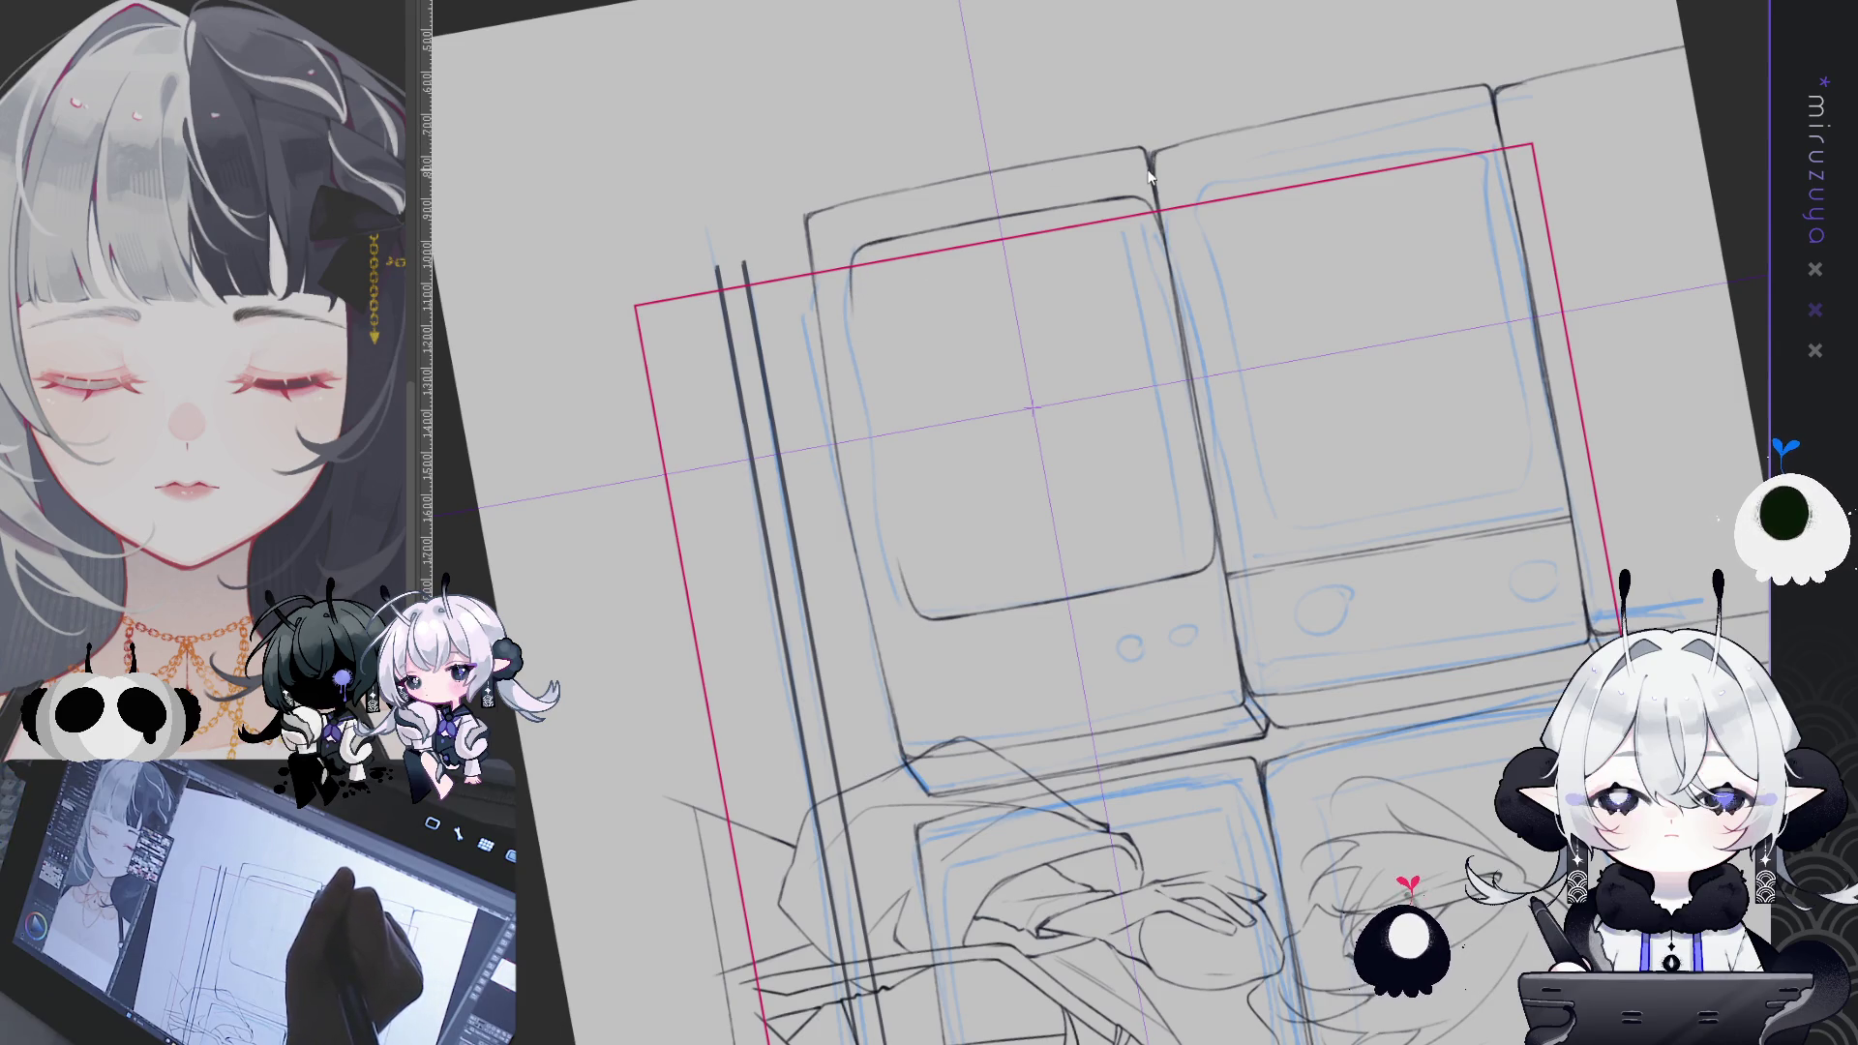
{"action": "key", "text": "ctrl+0"}
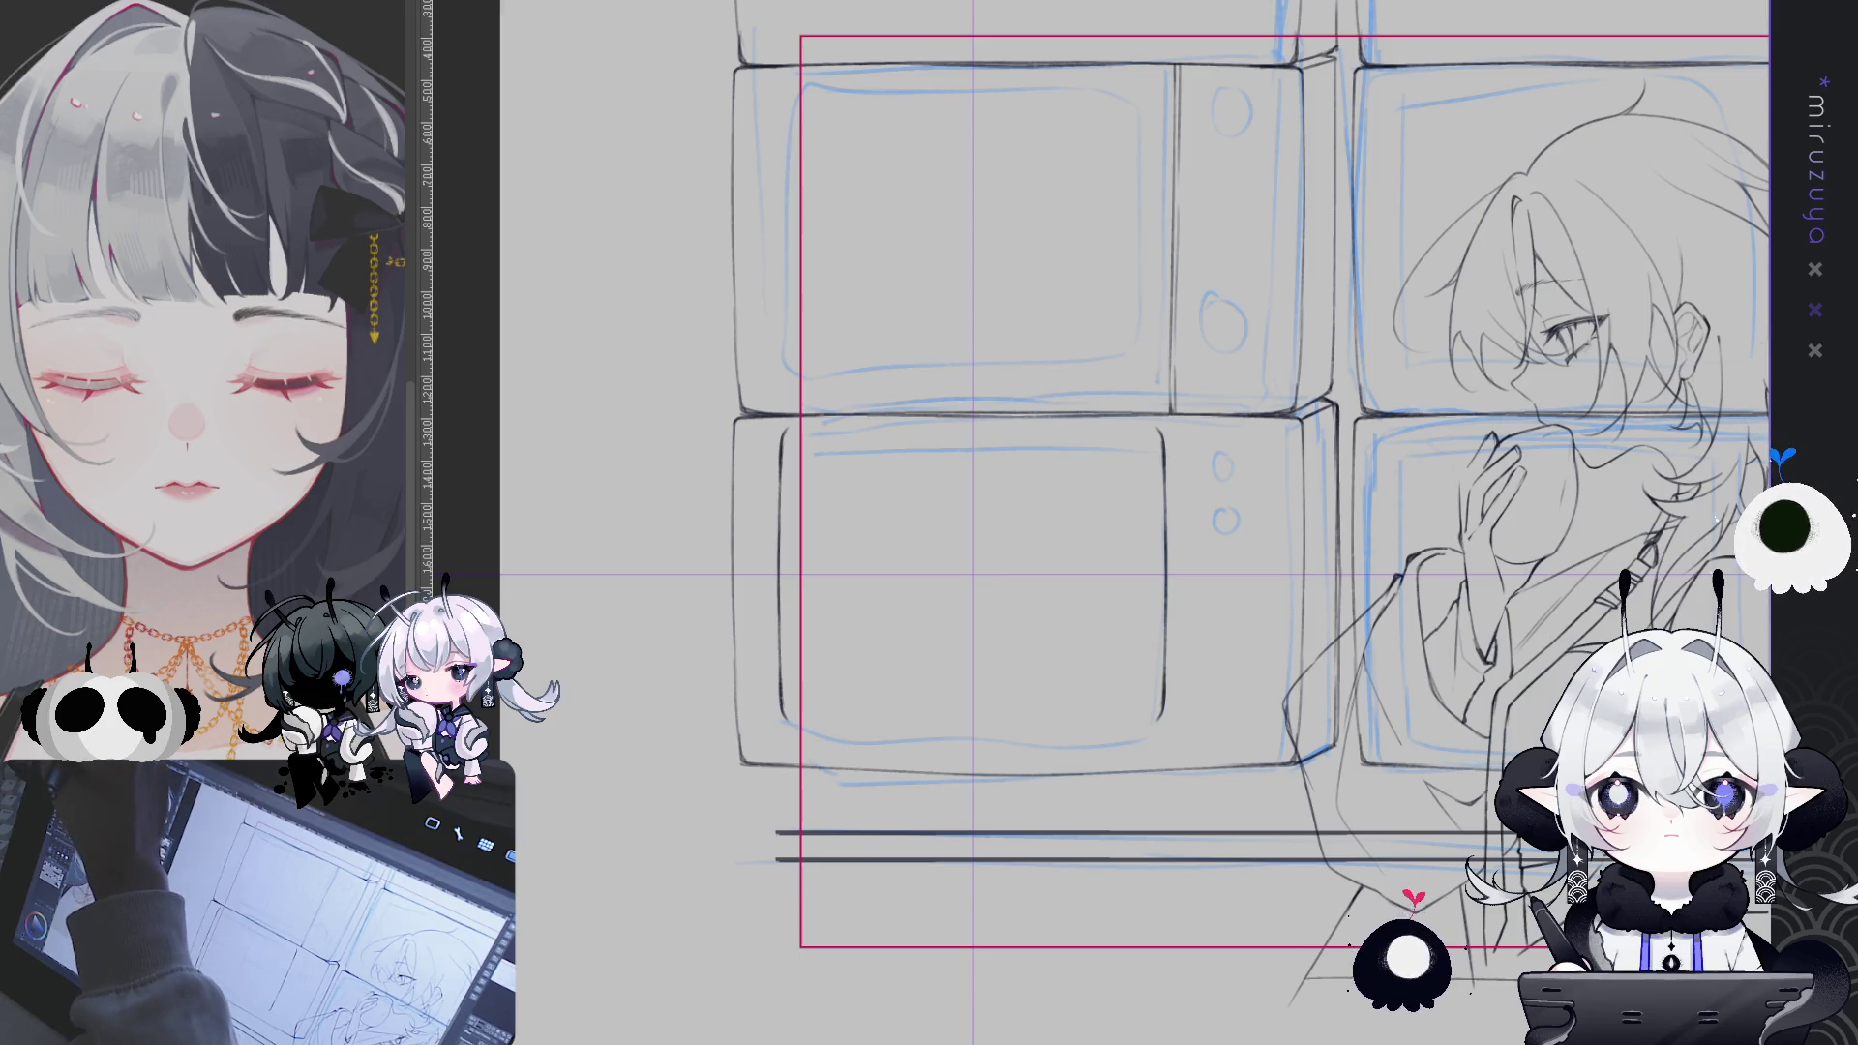
{"action": "mouse_move", "coordinate": [1132, 523]}
{"action": "left_mouse_down"}
{"action": "mouse_move", "coordinate": [1065, 484]}
{"action": "mouse_move", "coordinate": [1132, 523]}
{"action": "left_mouse_up"}
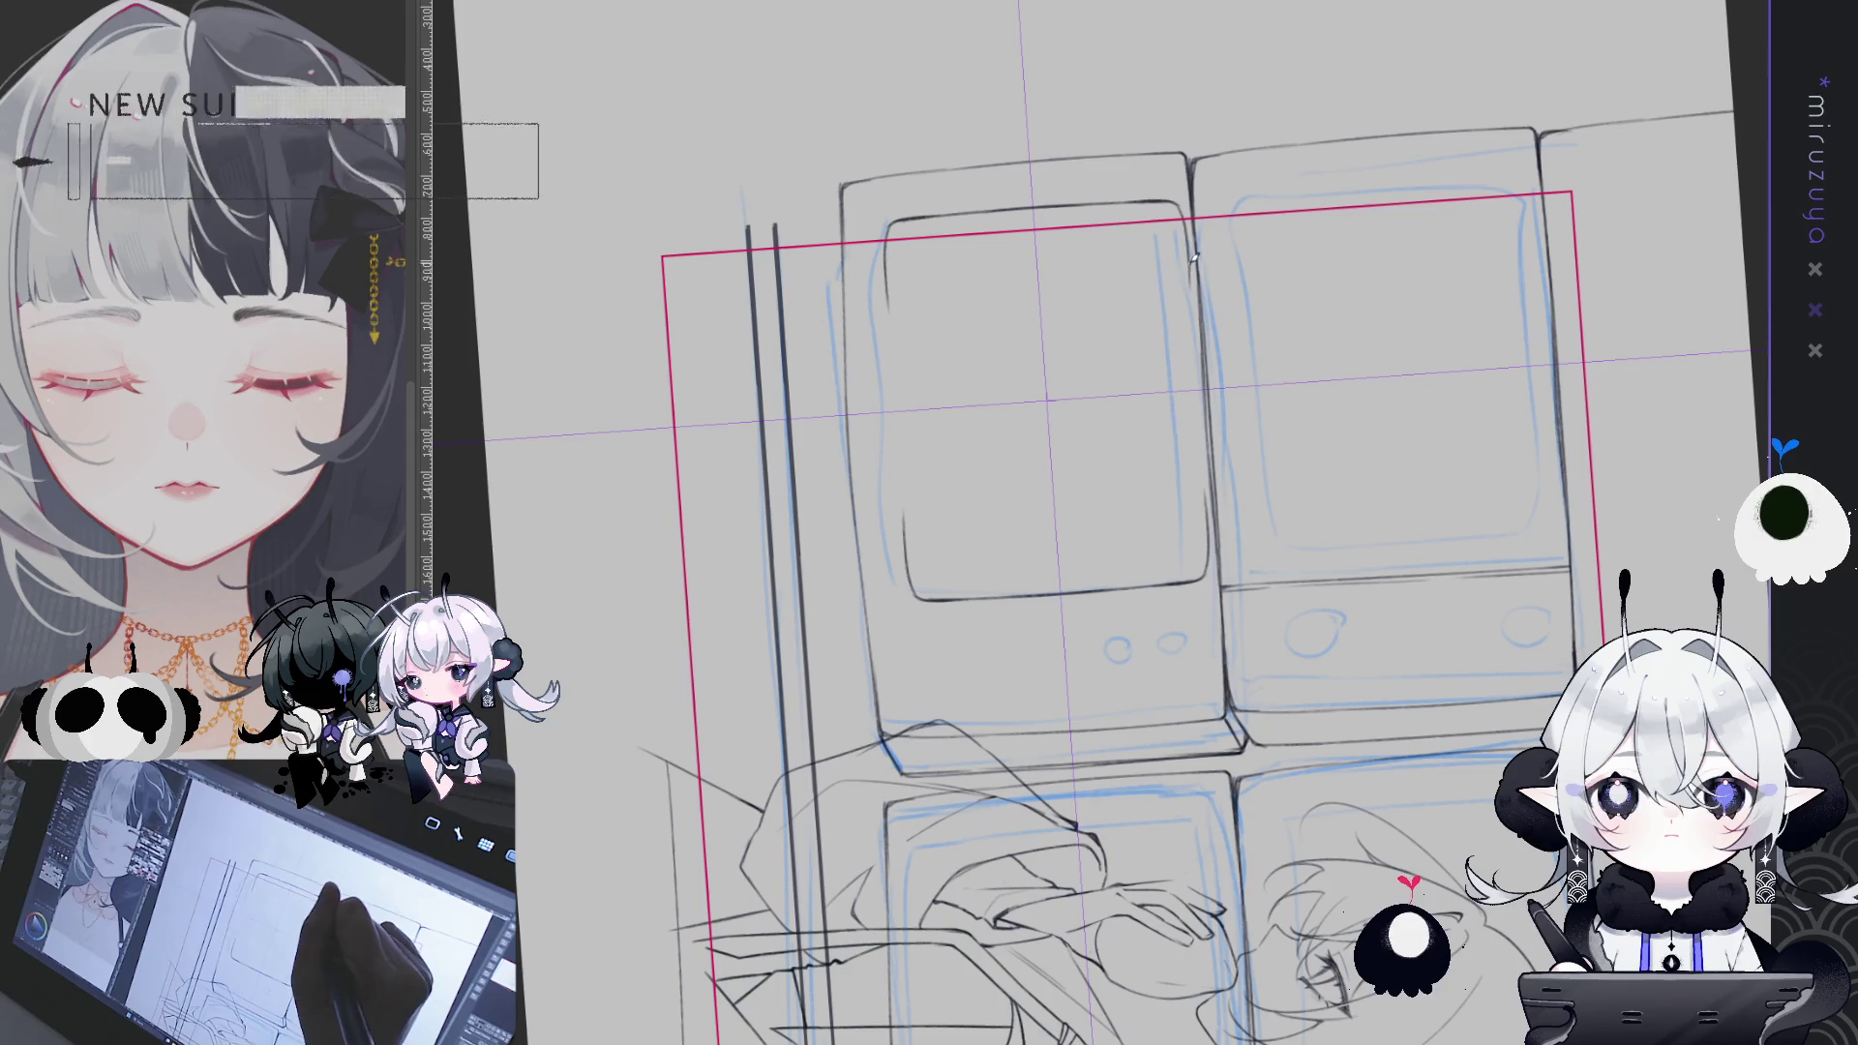
{"action": "key", "text": "ctrl+y"}
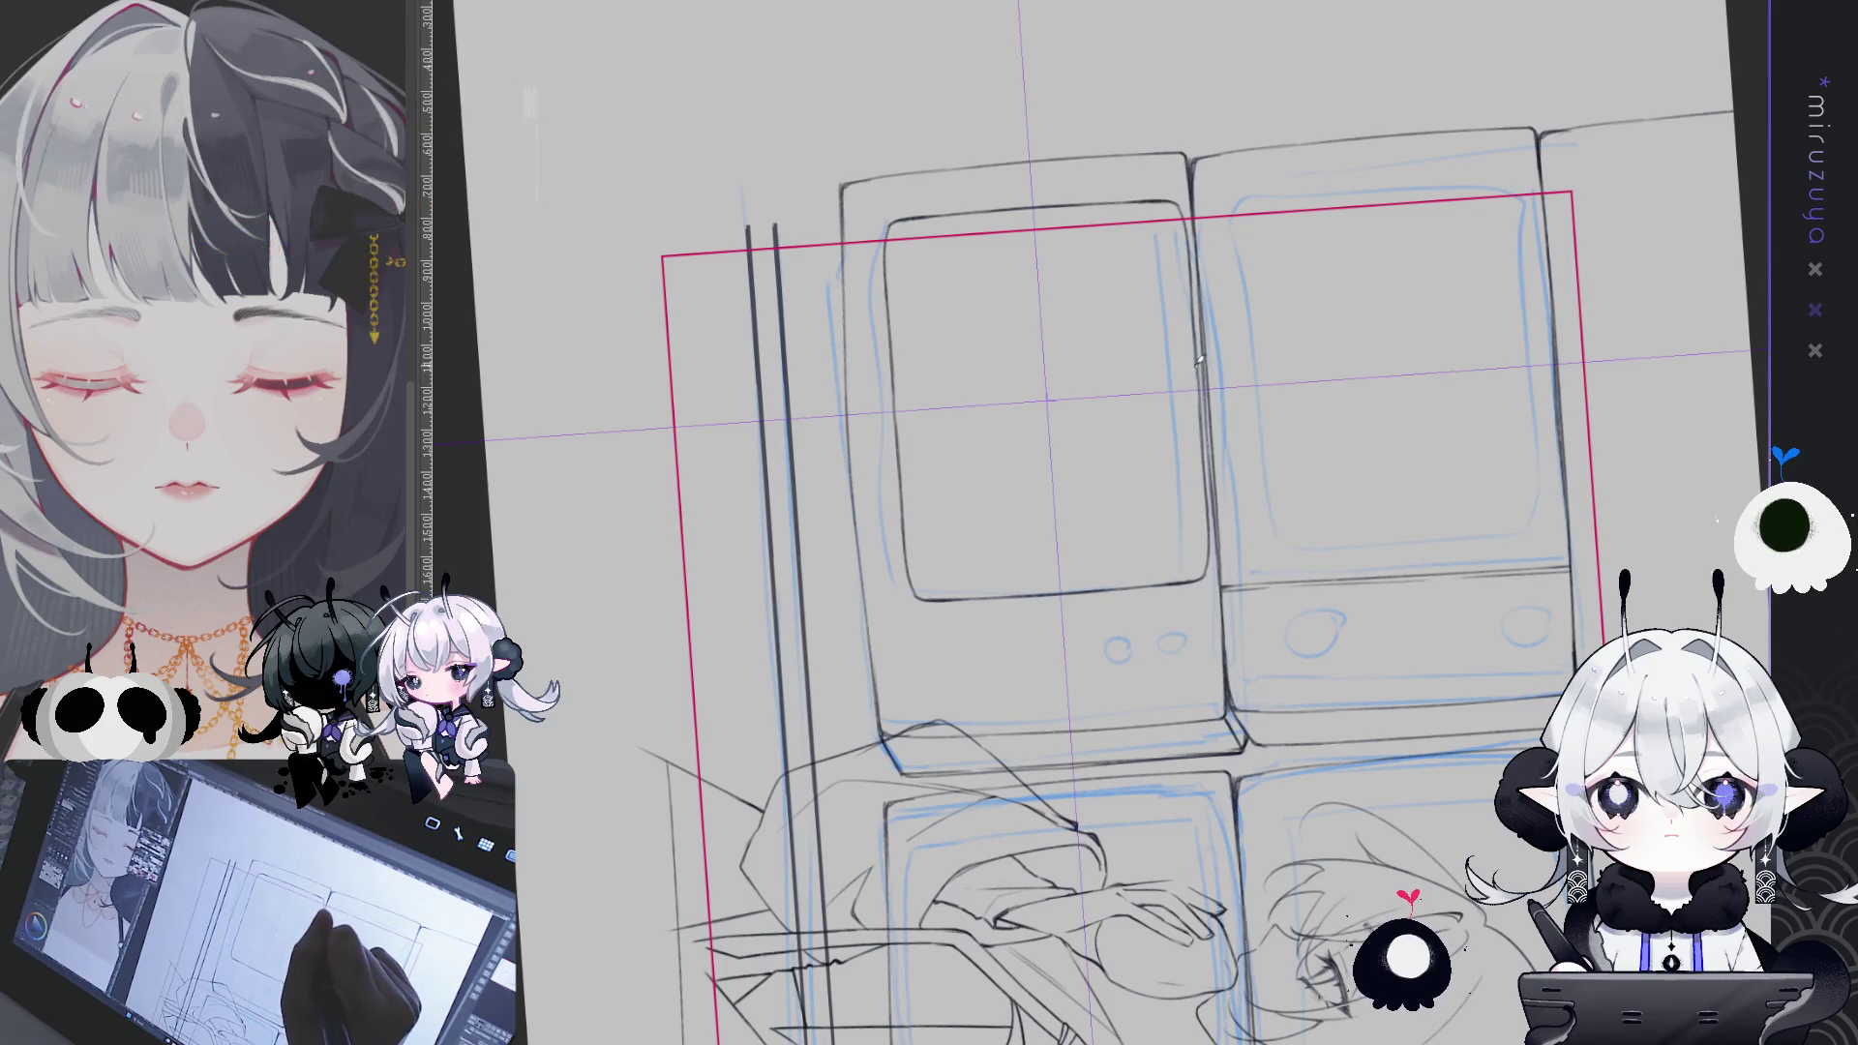
{"action": "left_click_drag", "start_coordinate": [1210, 508], "coordinate": [1207, 571]}
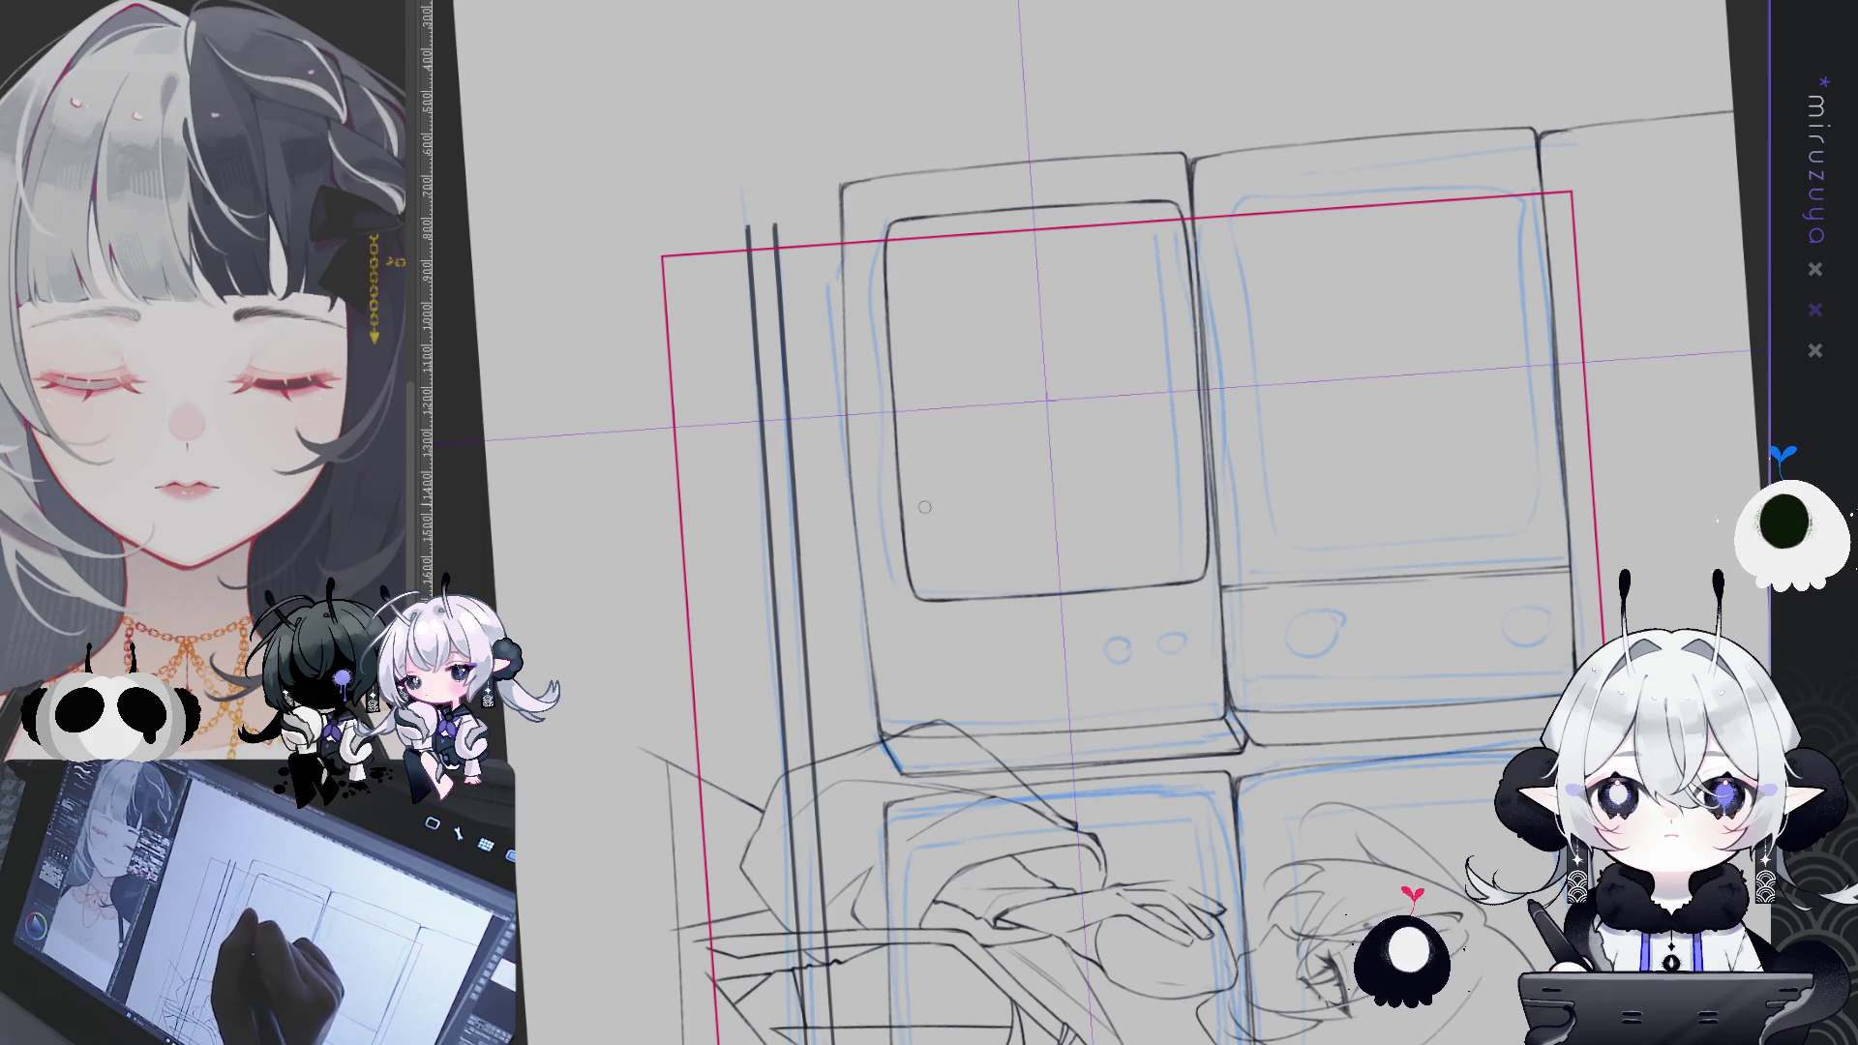
{"action": "left_click_drag", "start_coordinate": [895, 308], "coordinate": [900, 459]}
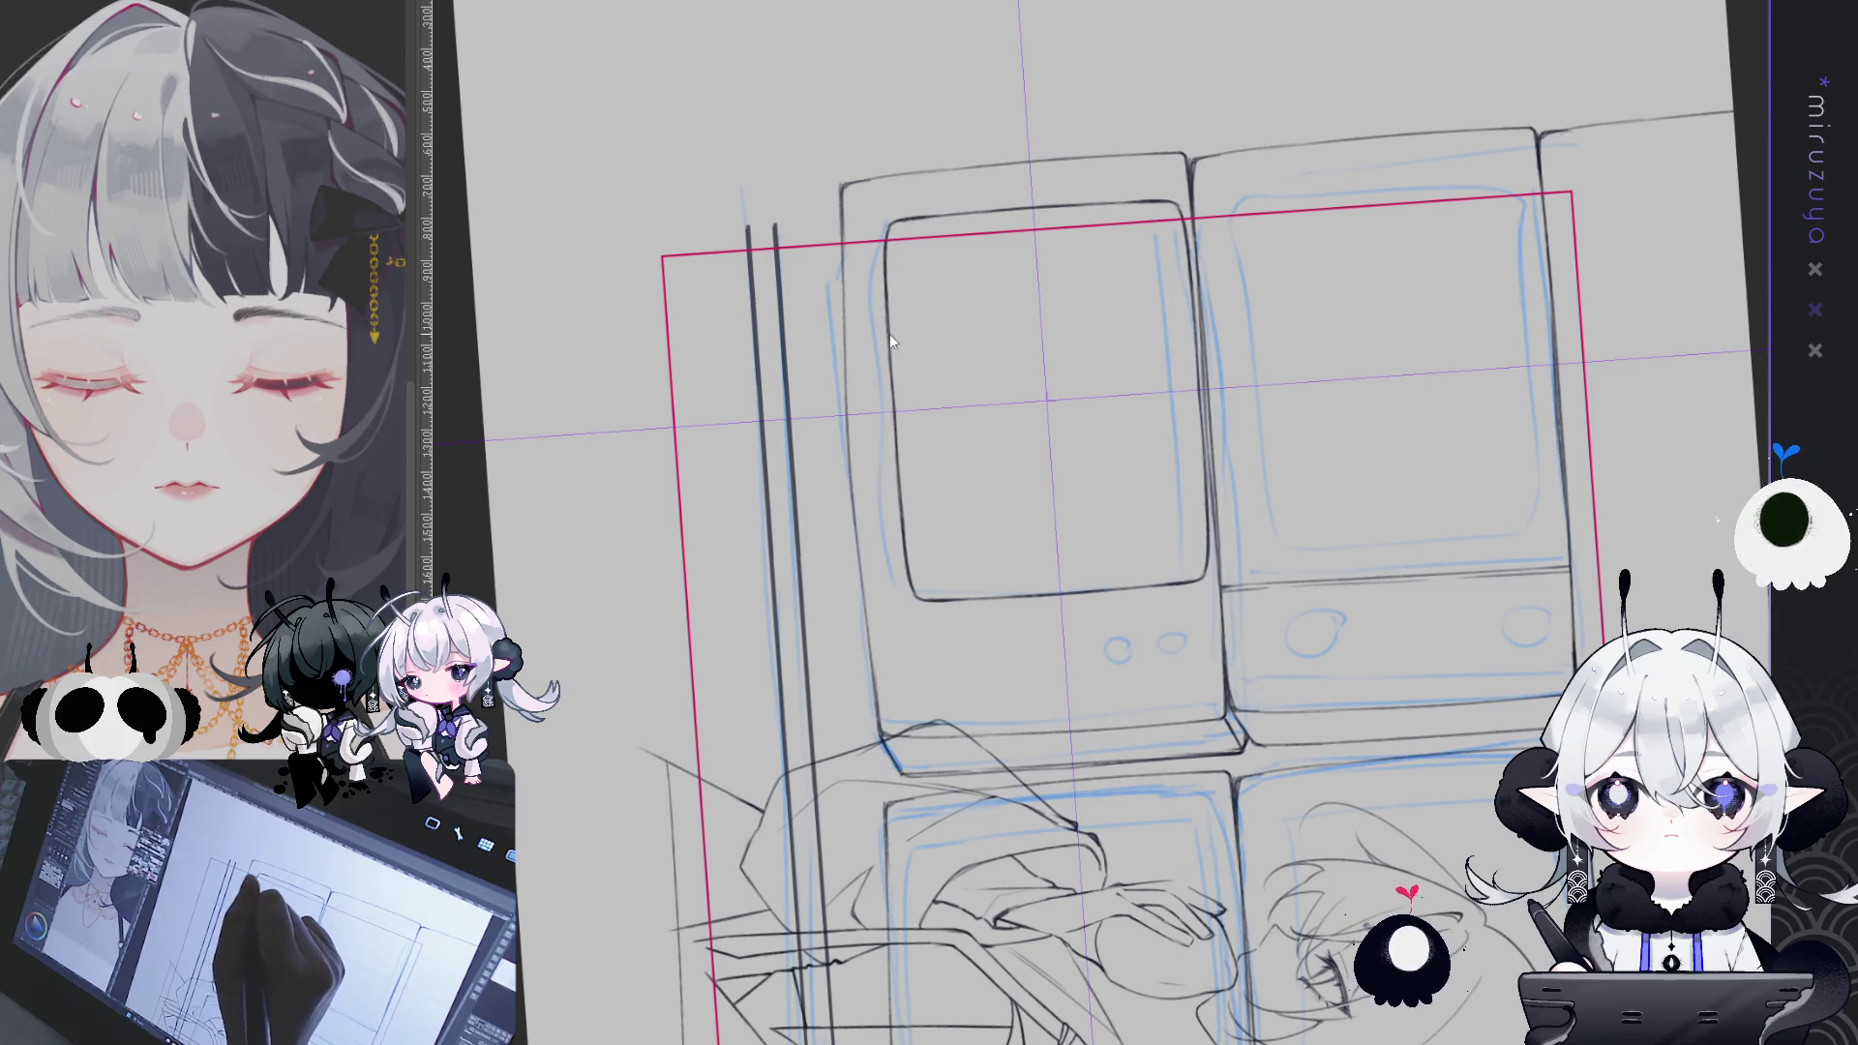
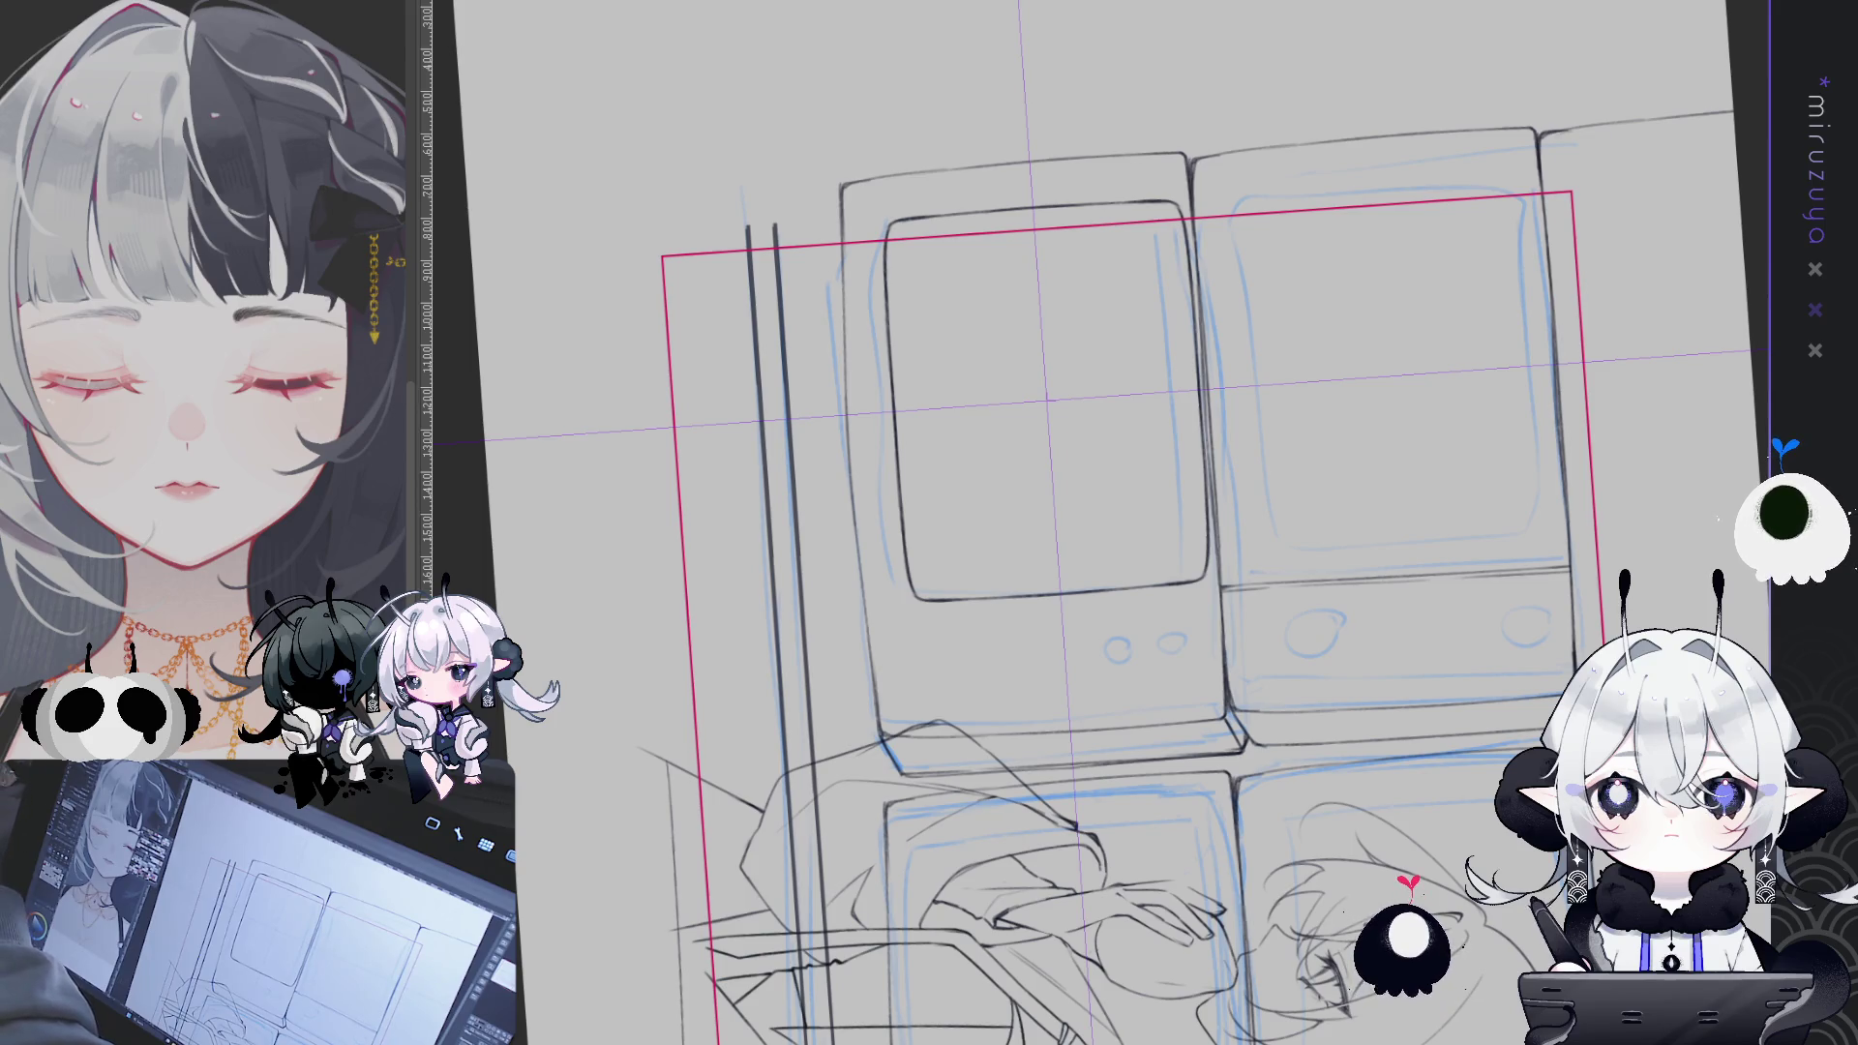
- Zoom out and reset the view to frame the lower-left TV, discarding a trial selection
{"action": "key", "text": "ctrl+minus"}
{"action": "key", "text": "ctrl+0"}
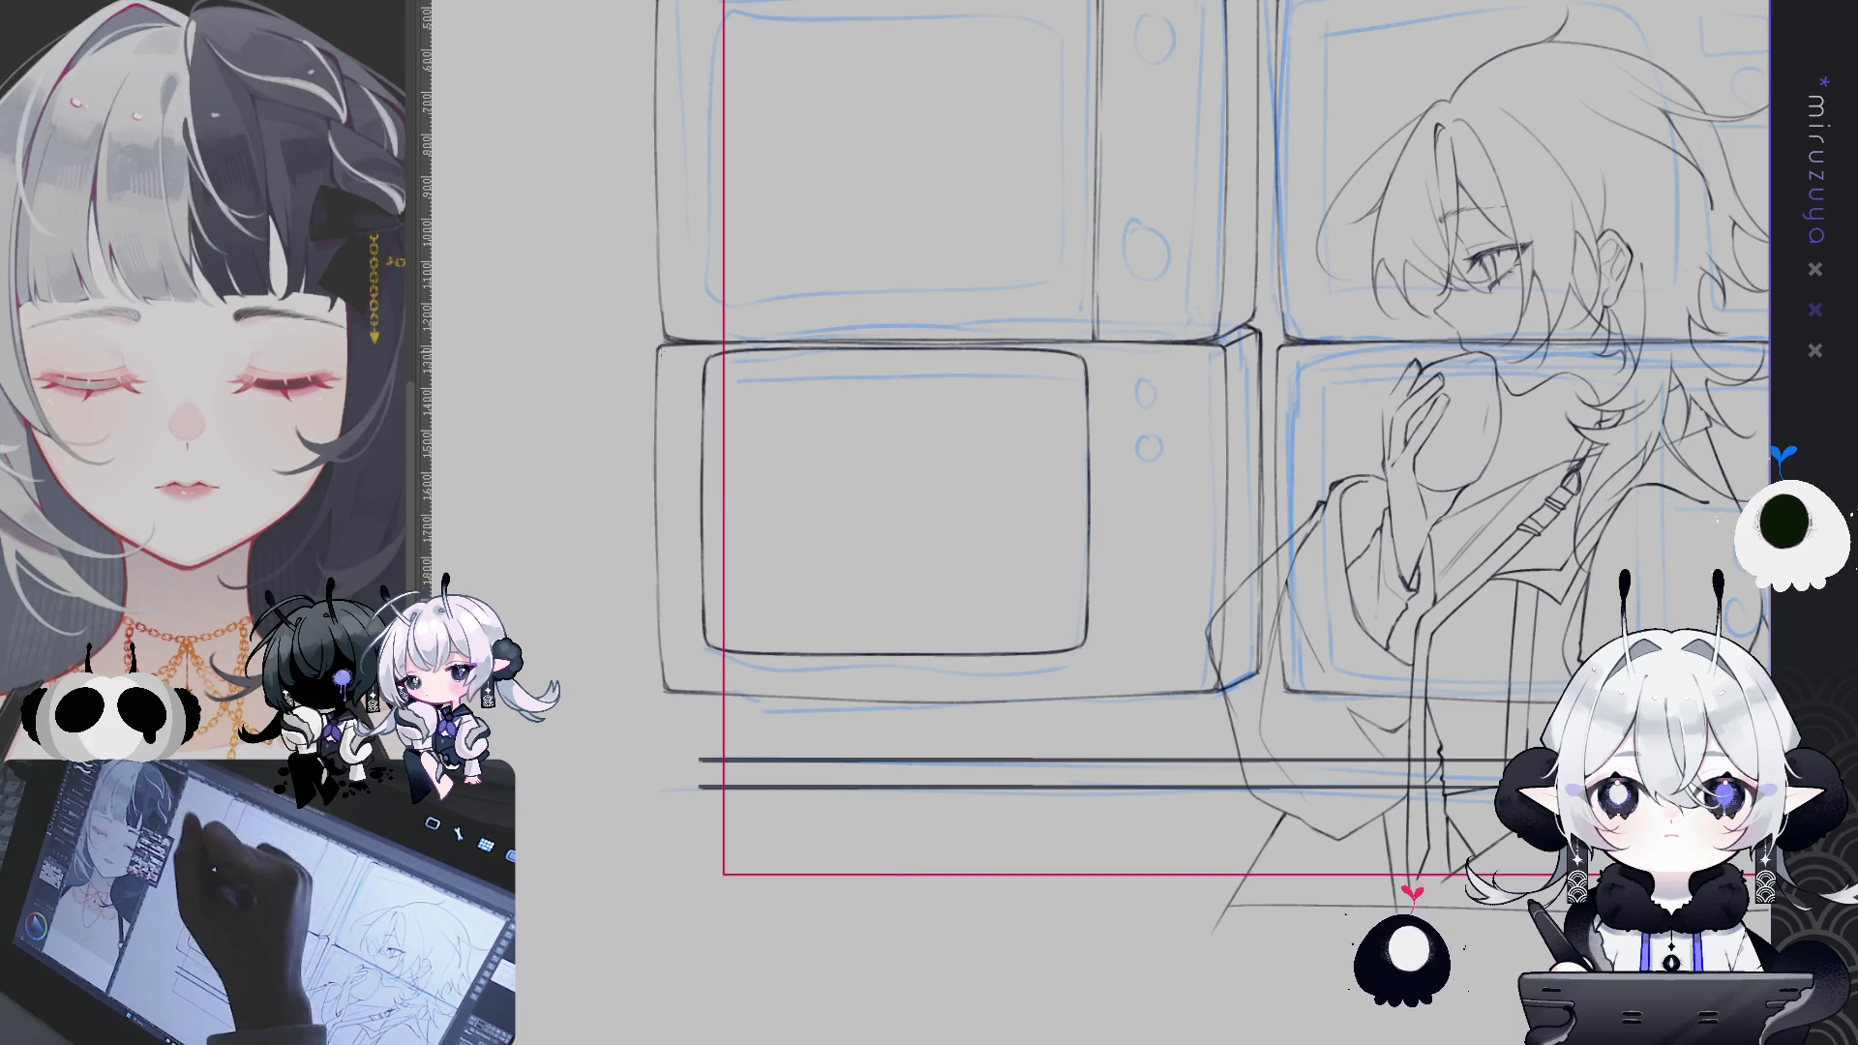
{"action": "mouse_move", "coordinate": [690, 350]}
{"action": "left_mouse_down"}
{"action": "mouse_move", "coordinate": [842, 414]}
{"action": "mouse_move", "coordinate": [982, 421]}
{"action": "mouse_move", "coordinate": [1138, 666]}
{"action": "left_mouse_up"}
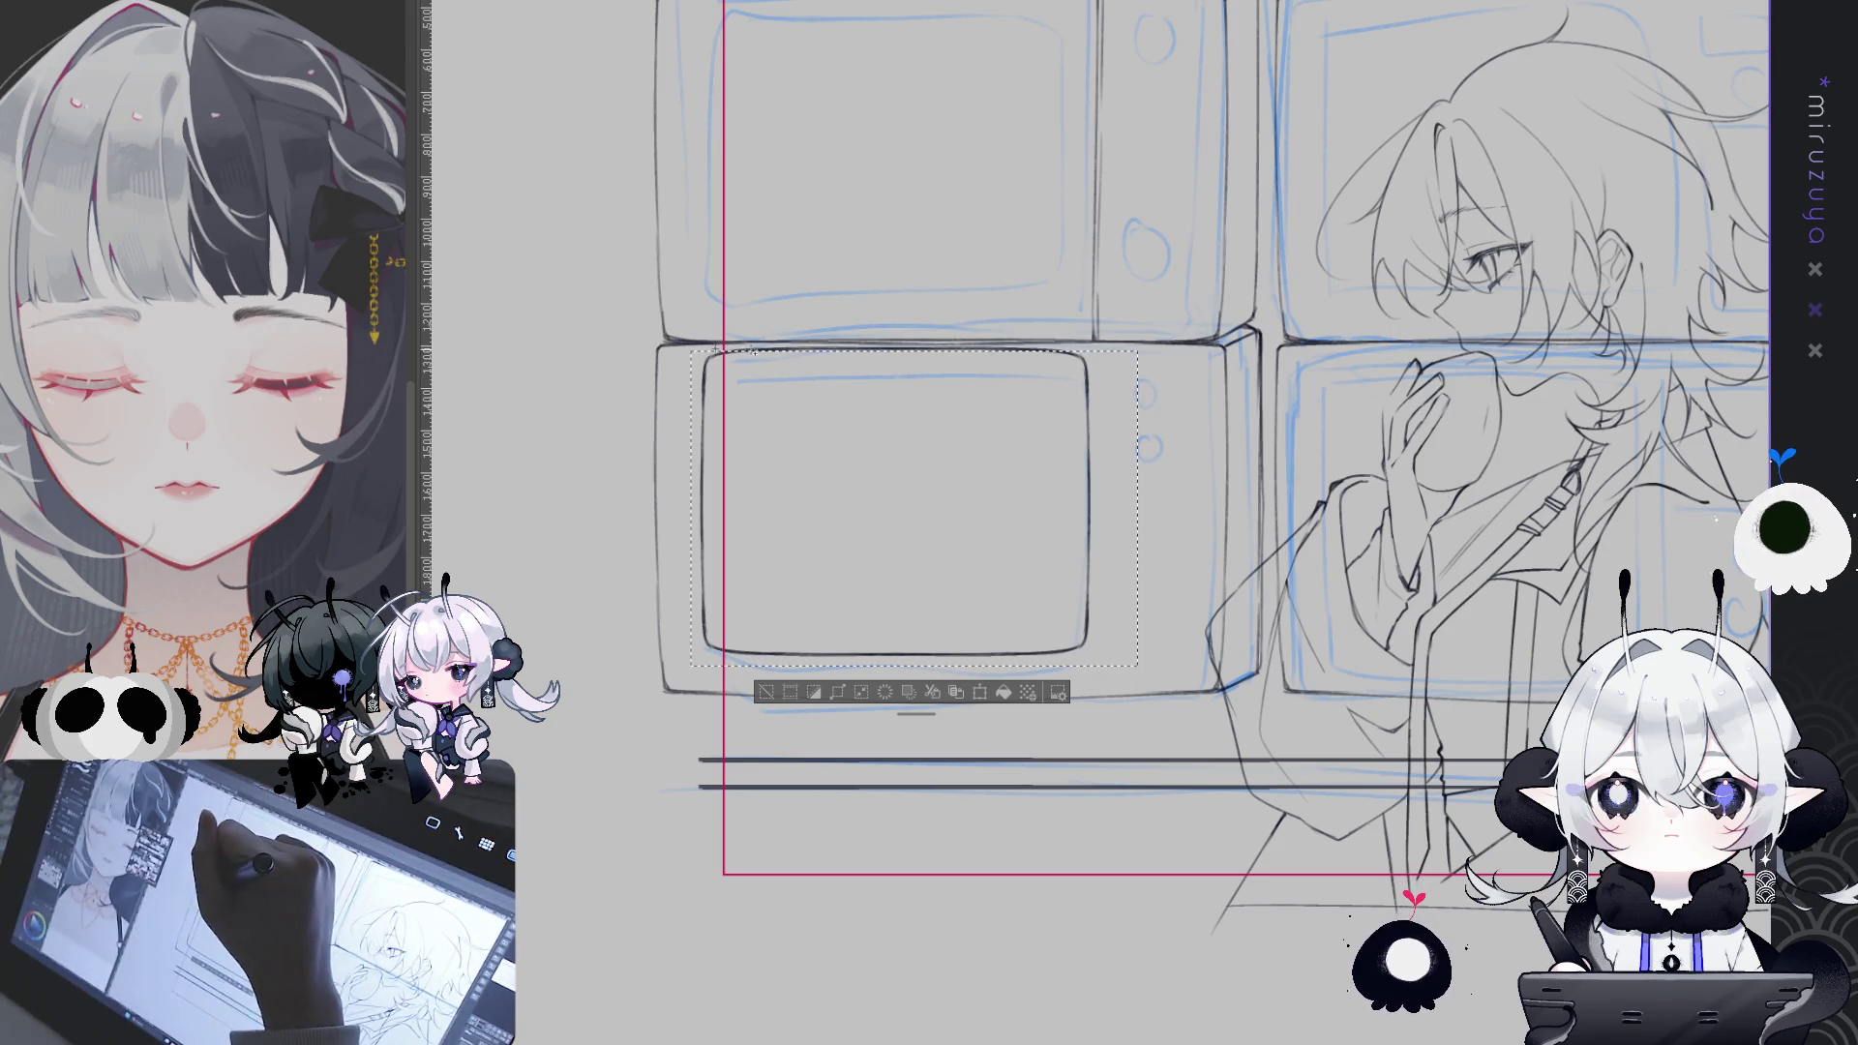
{"action": "mouse_move", "coordinate": [808, 355]}
{"action": "left_mouse_down"}
{"action": "mouse_move", "coordinate": [1056, 559]}
{"action": "mouse_move", "coordinate": [1029, 180]}
{"action": "left_mouse_up"}
{"action": "key", "text": "ctrl+d"}
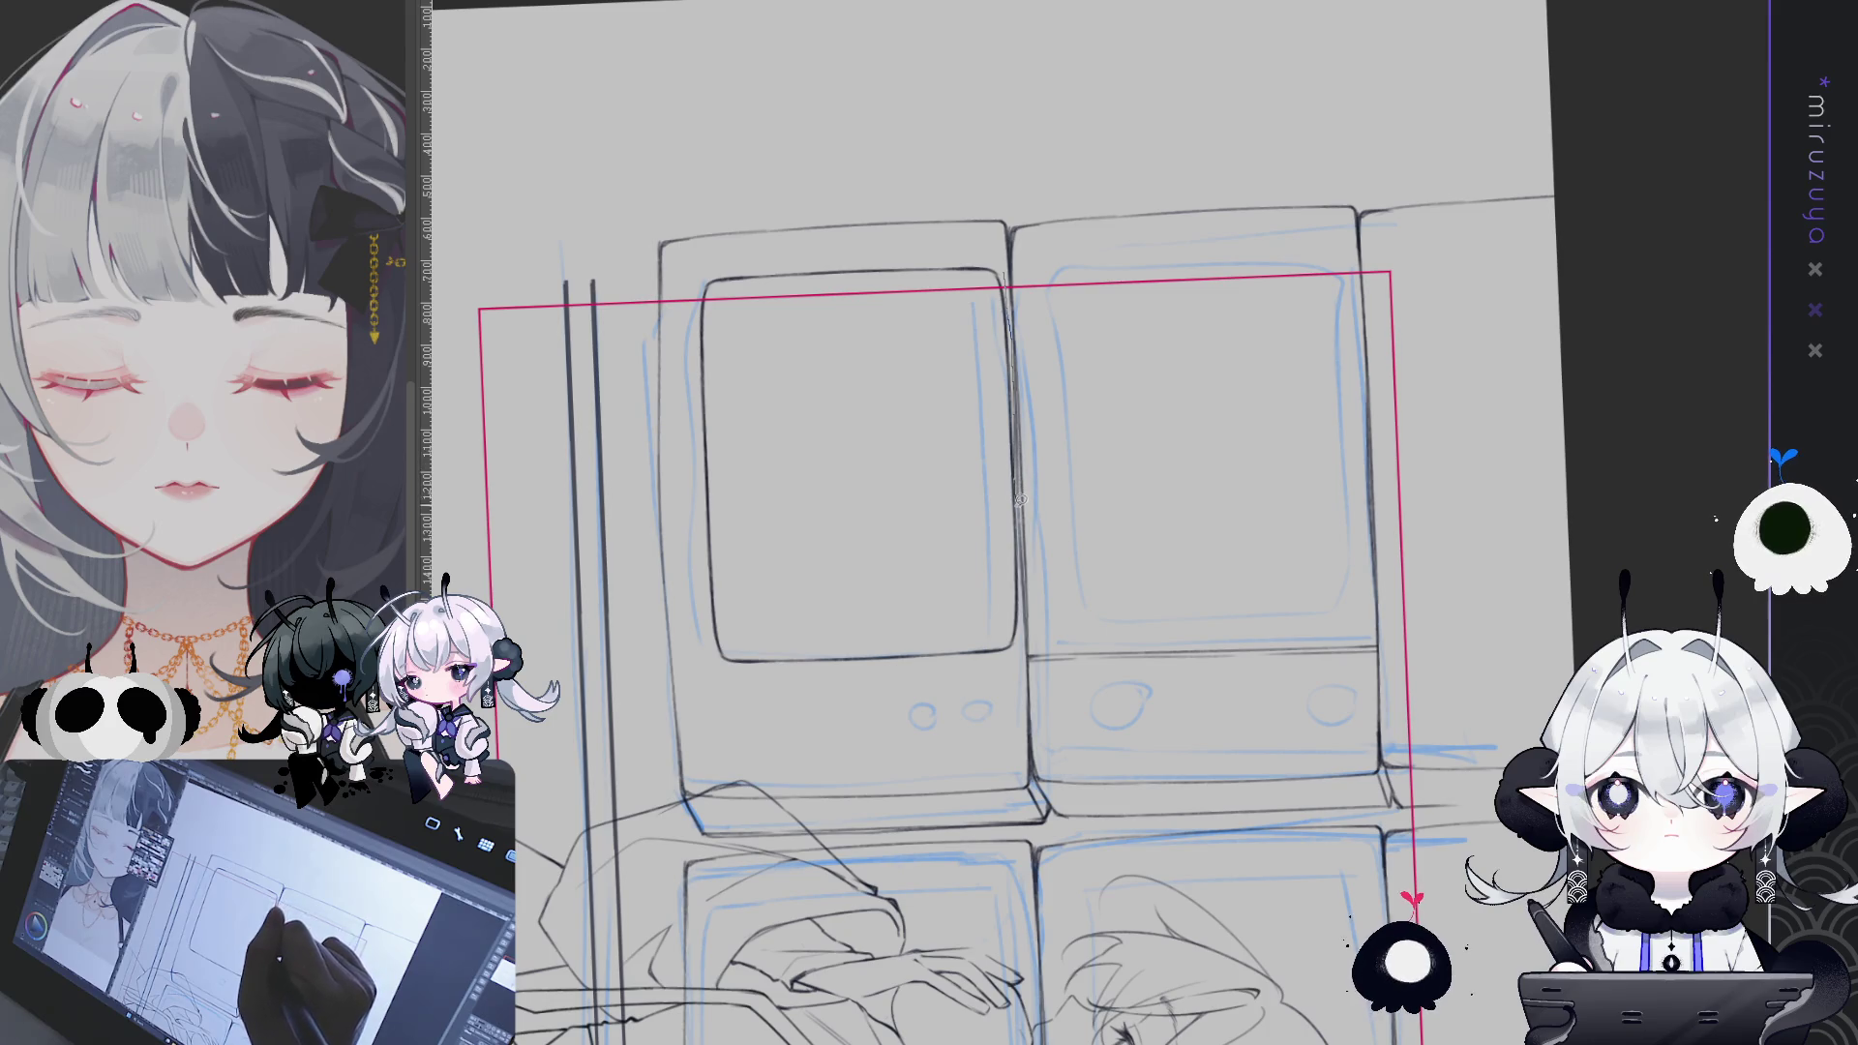
- Lasso the lower-left TV's screen lines, nudge them slightly down, and deselect
{"action": "left_click_drag", "start_coordinate": [1016, 662], "coordinate": [675, 534]}
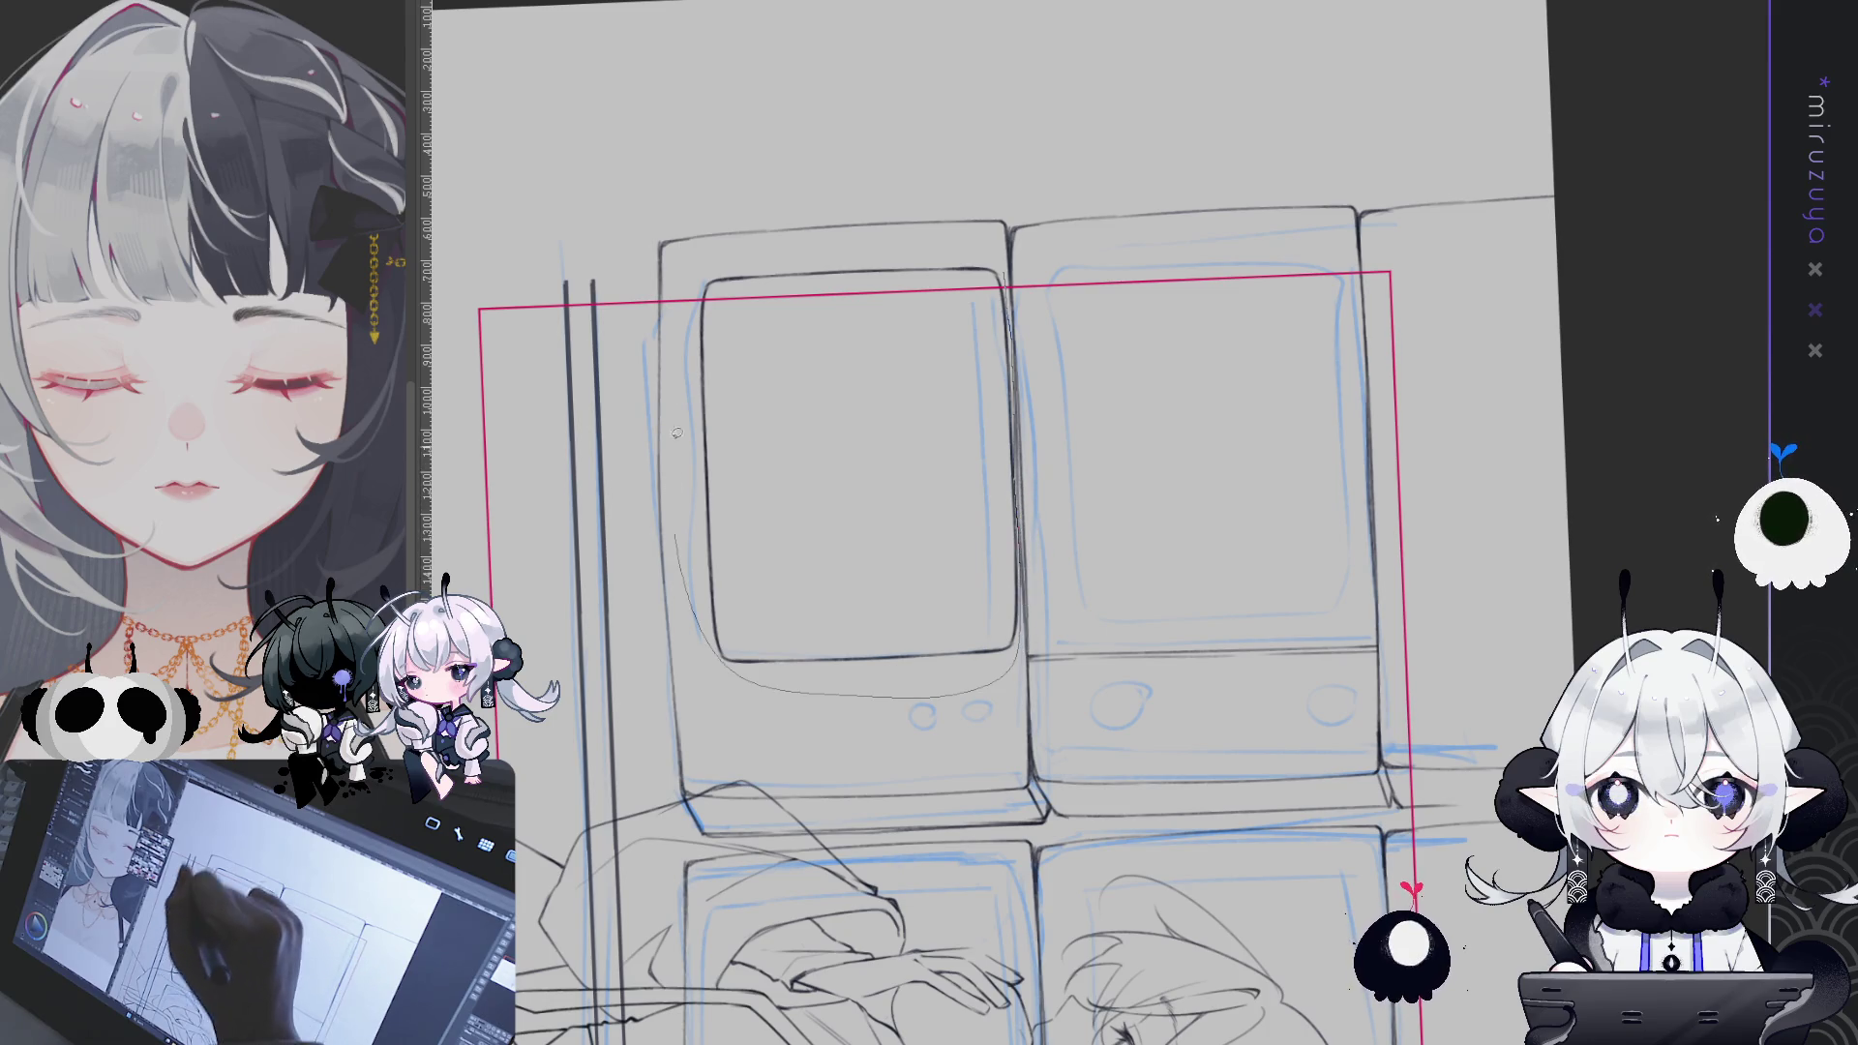
{"action": "left_click_drag", "start_coordinate": [856, 231], "coordinate": [1011, 668]}
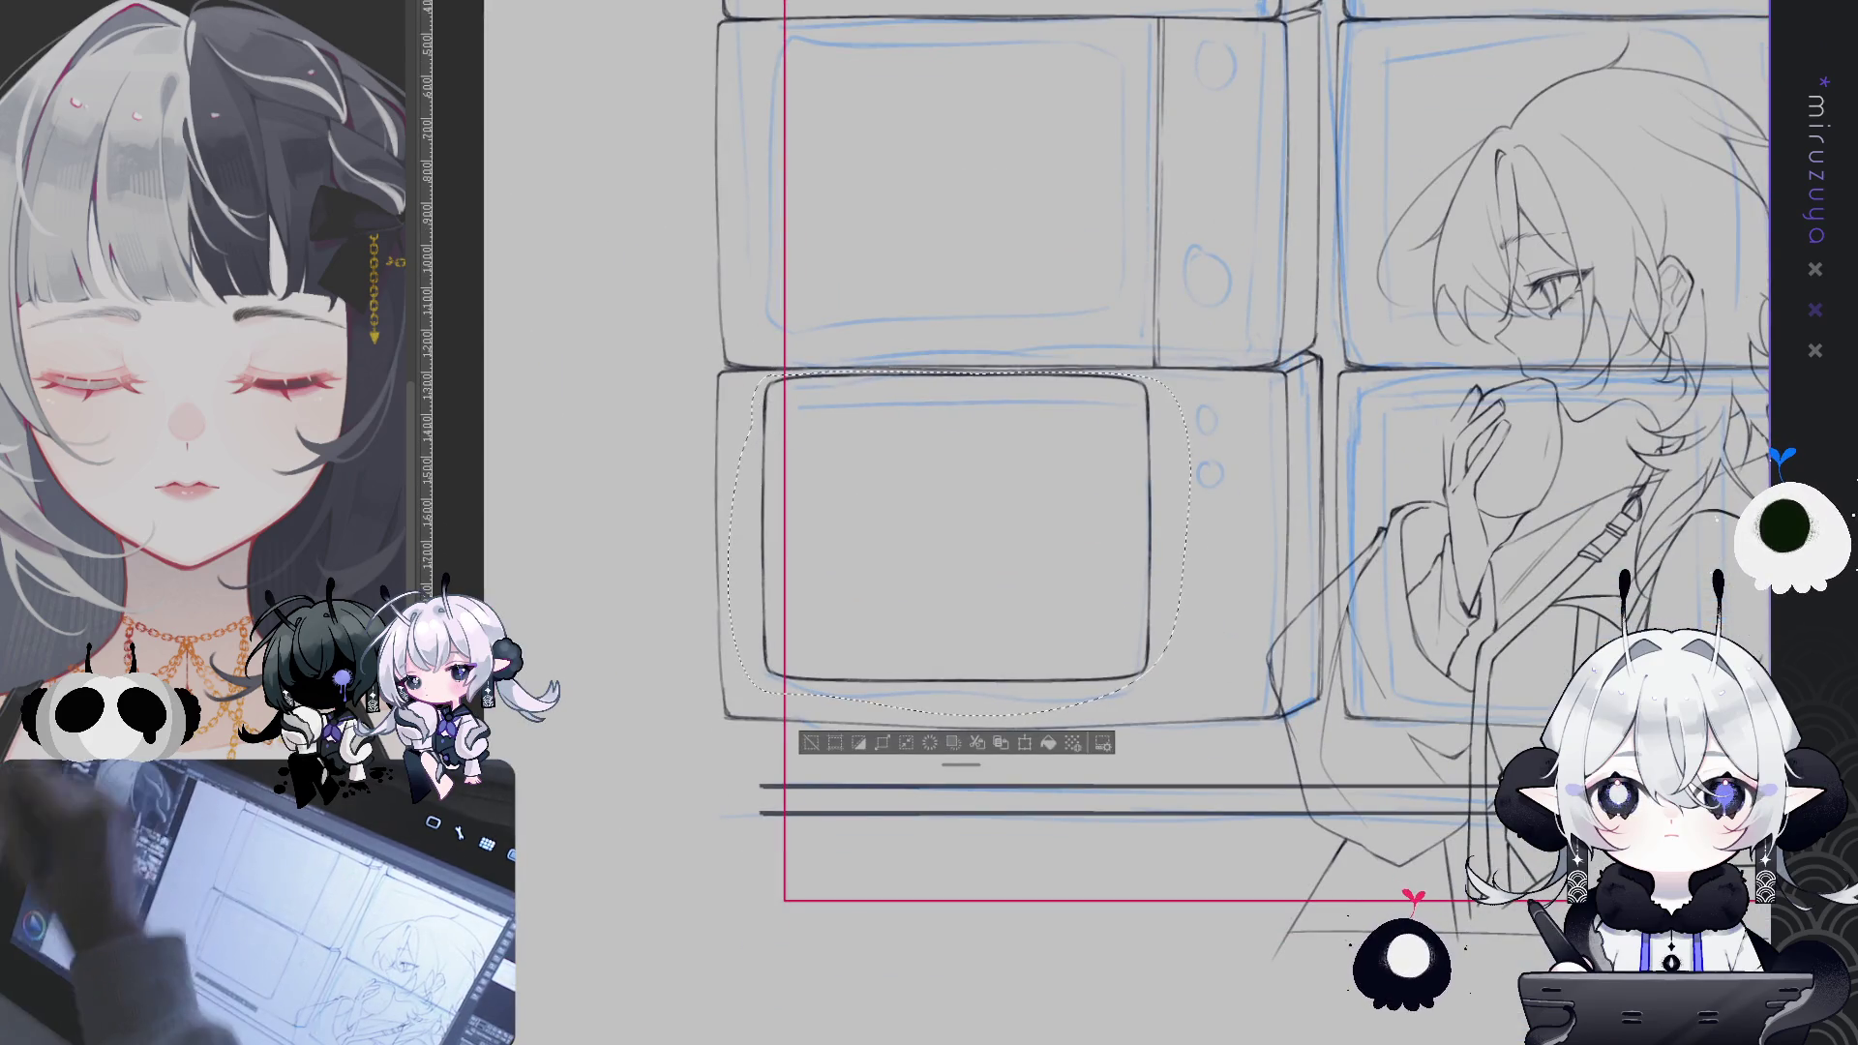
{"action": "left_click_drag", "start_coordinate": [784, 439], "coordinate": [784, 446]}
{"action": "key", "text": "Down"}
{"action": "key", "text": "Down"}
{"action": "key", "text": "Down"}
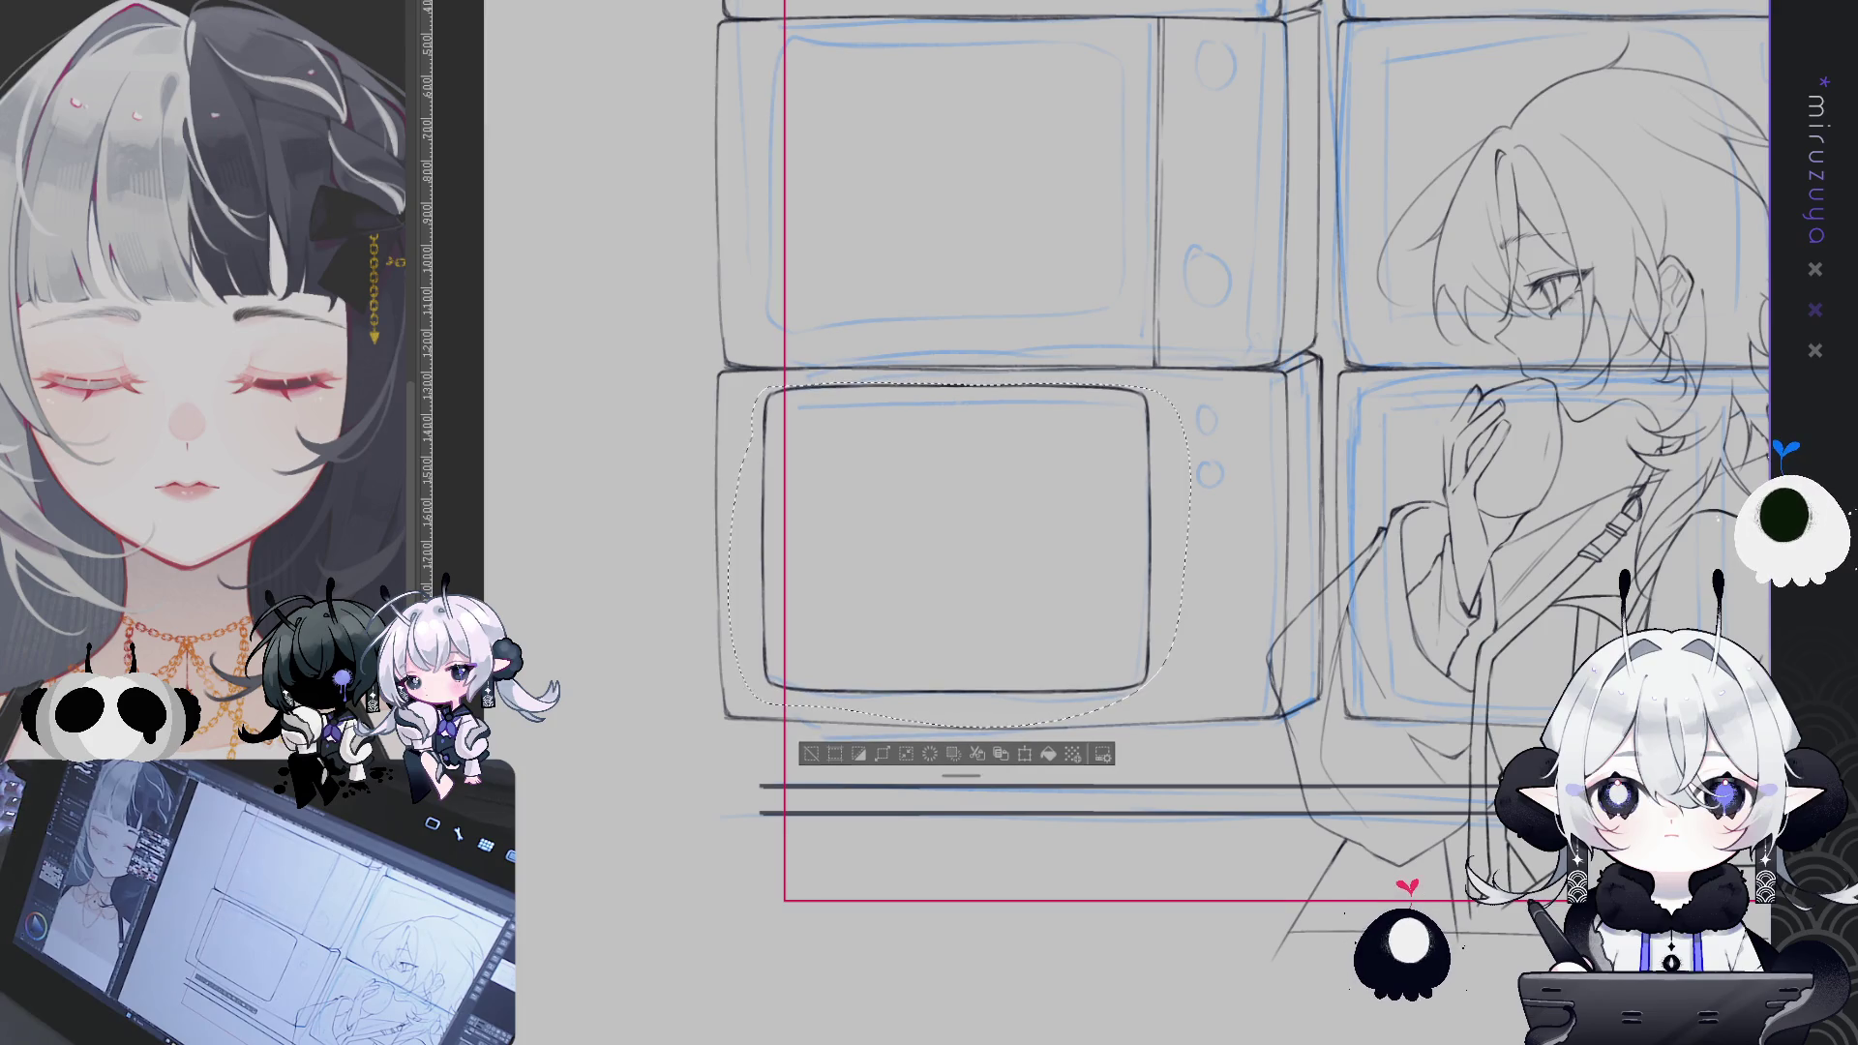
{"action": "key", "text": "Down"}
{"action": "key", "text": "Down"}
{"action": "key", "text": "Down"}
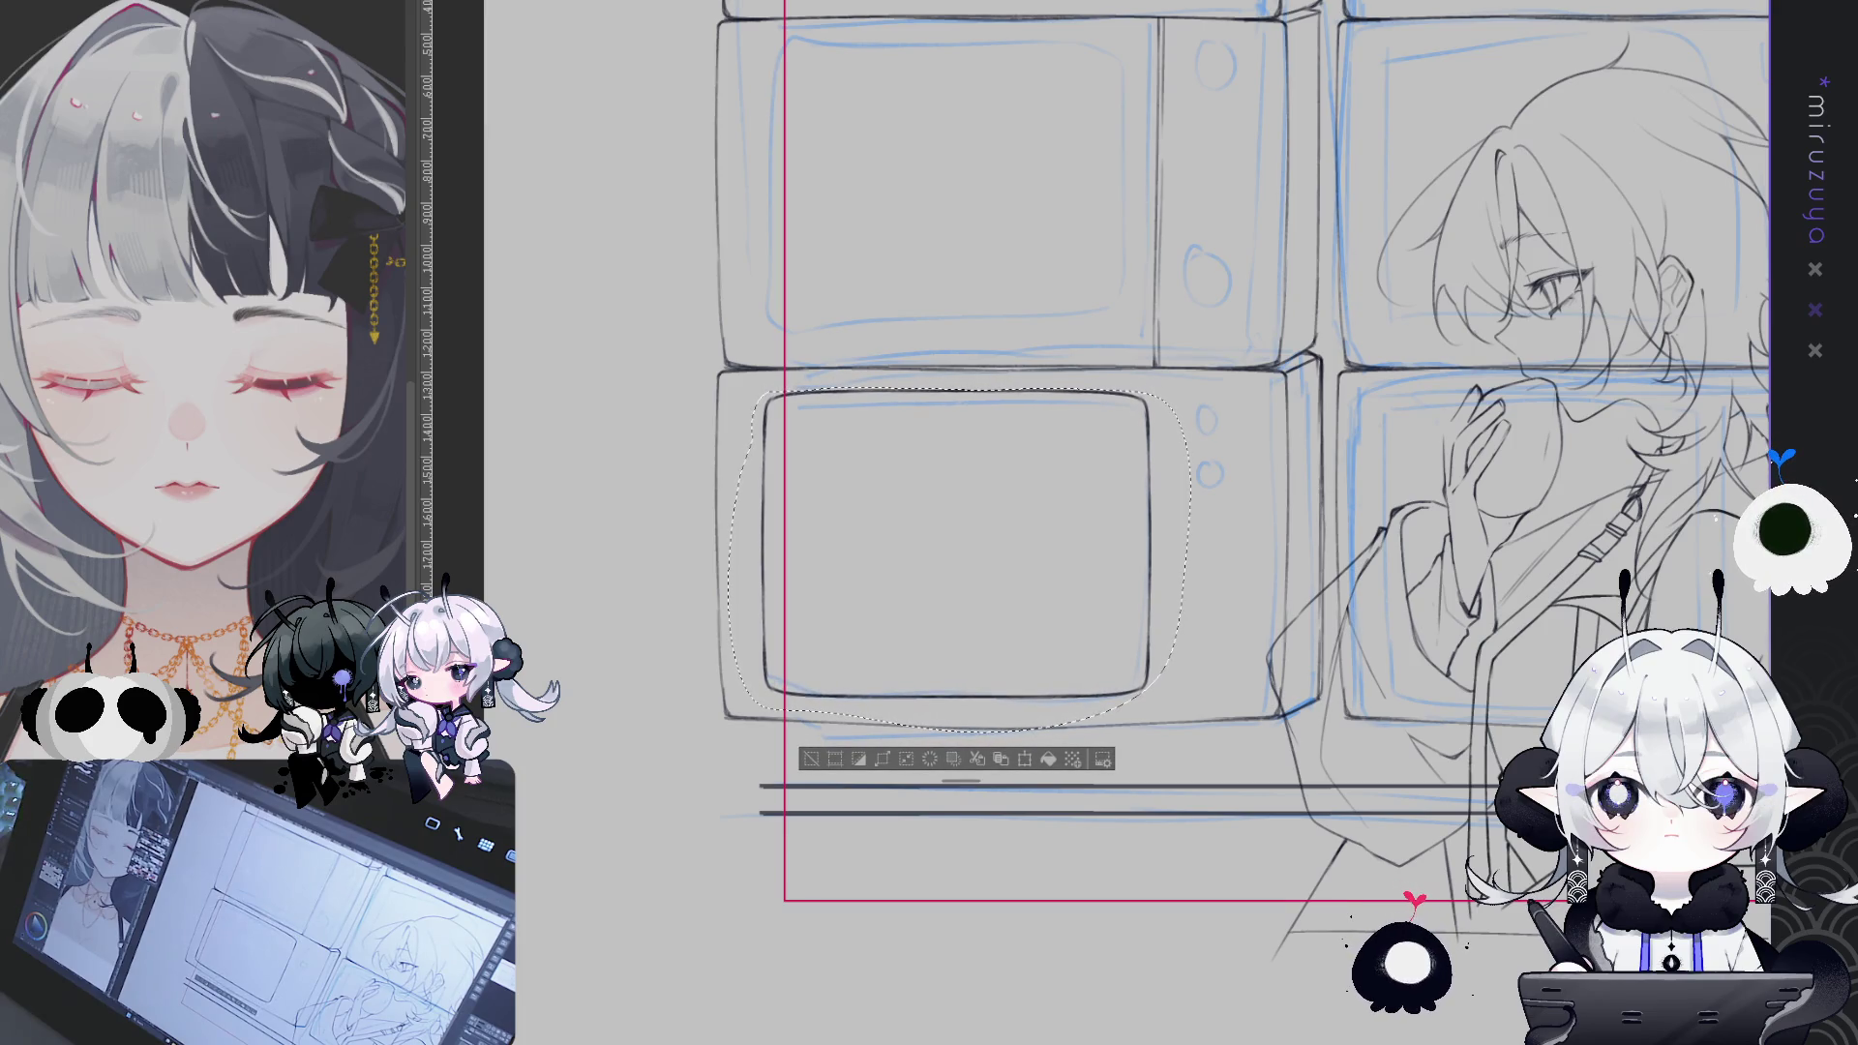
{"action": "key", "text": "Up"}
{"action": "key", "text": "ctrl+d"}
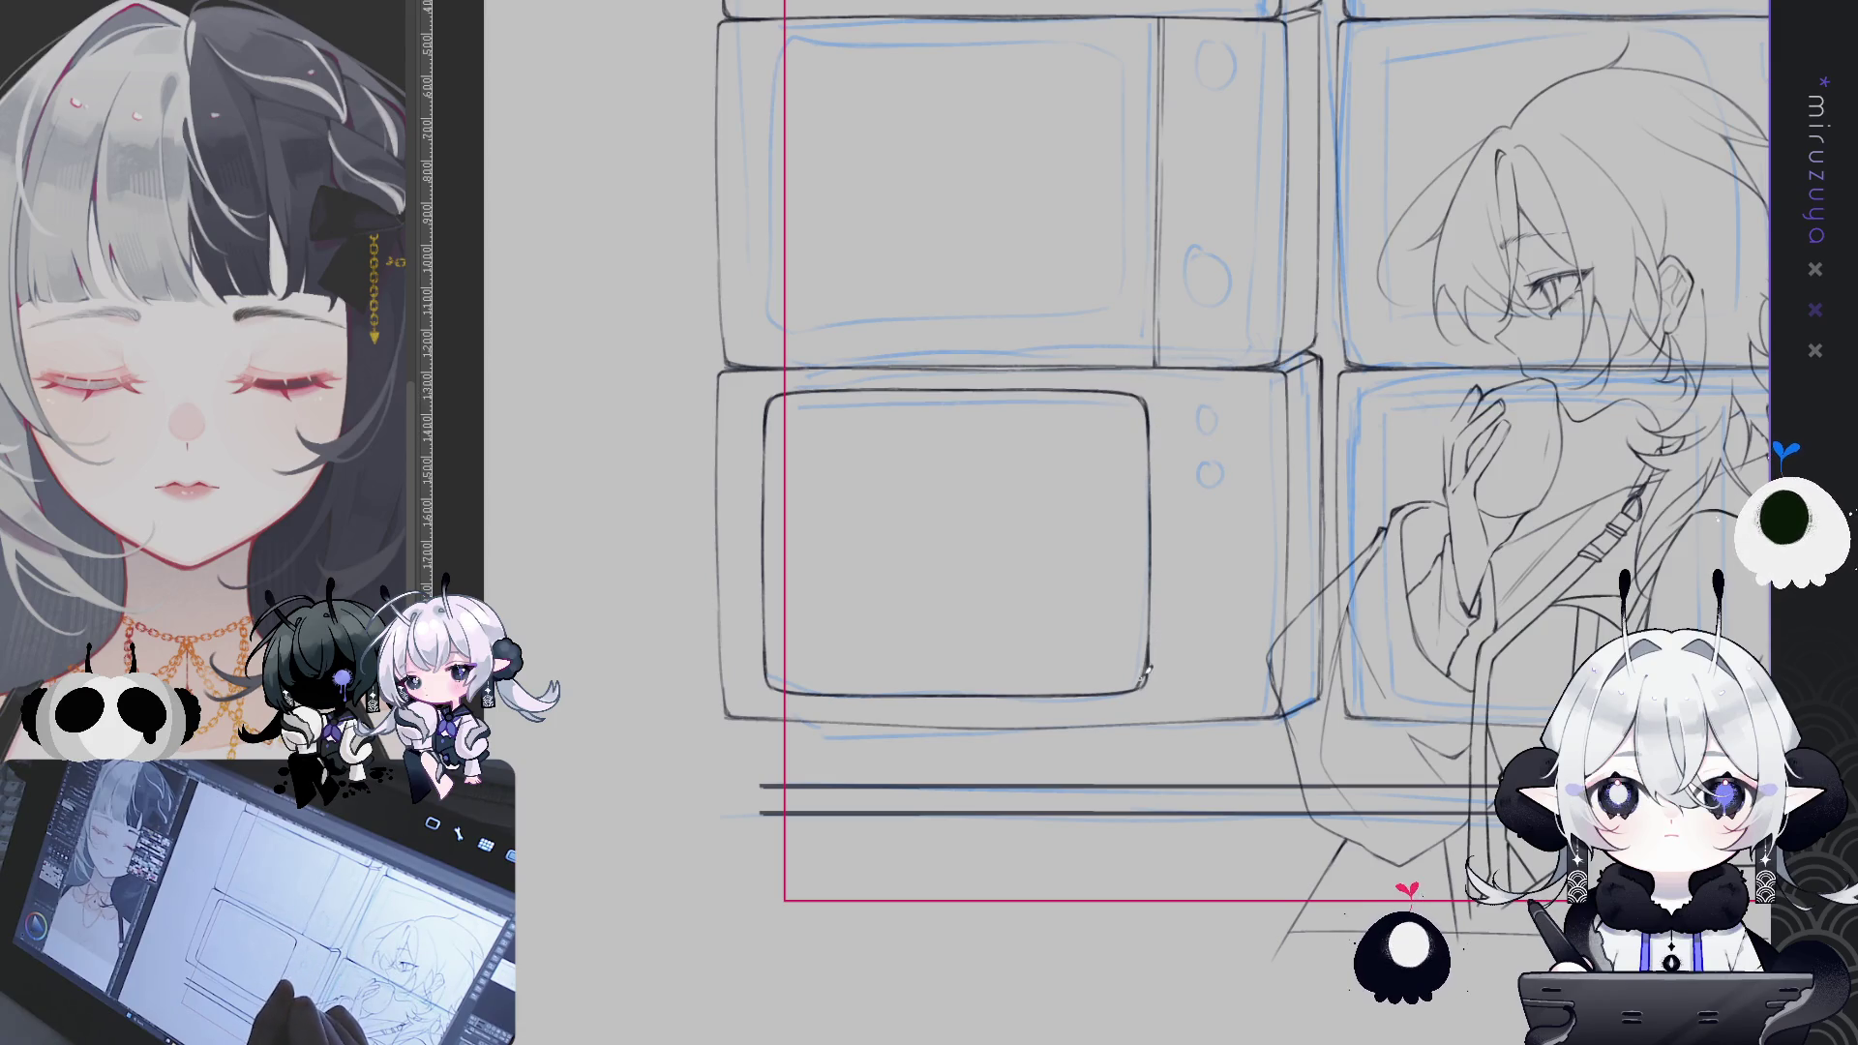
{"action": "mouse_move", "coordinate": [1151, 661]}
{"action": "left_mouse_down"}
{"action": "mouse_move", "coordinate": [1169, 795]}
{"action": "mouse_move", "coordinate": [1156, 781]}
{"action": "left_mouse_up"}
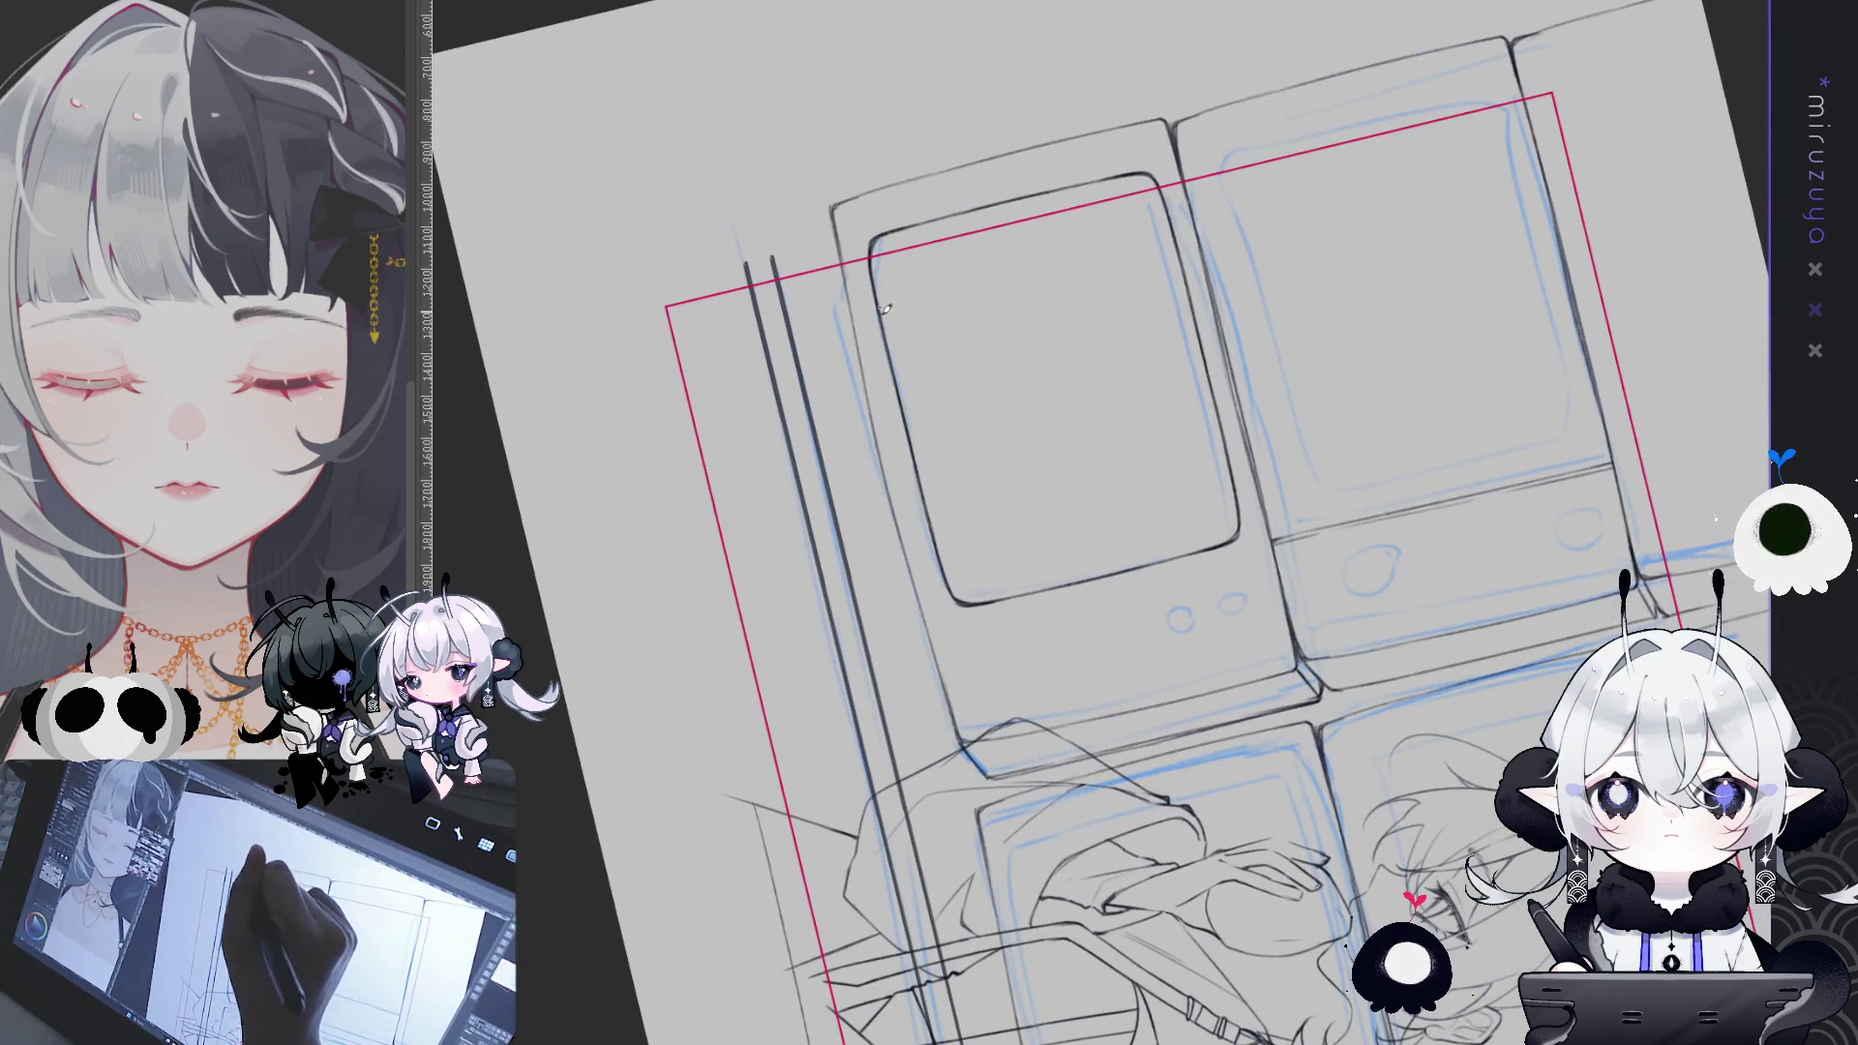
- Copy the lower-left TV's screen outline and place a copy in the upper-left TV
{"action": "key", "text": "ctrl+at"}
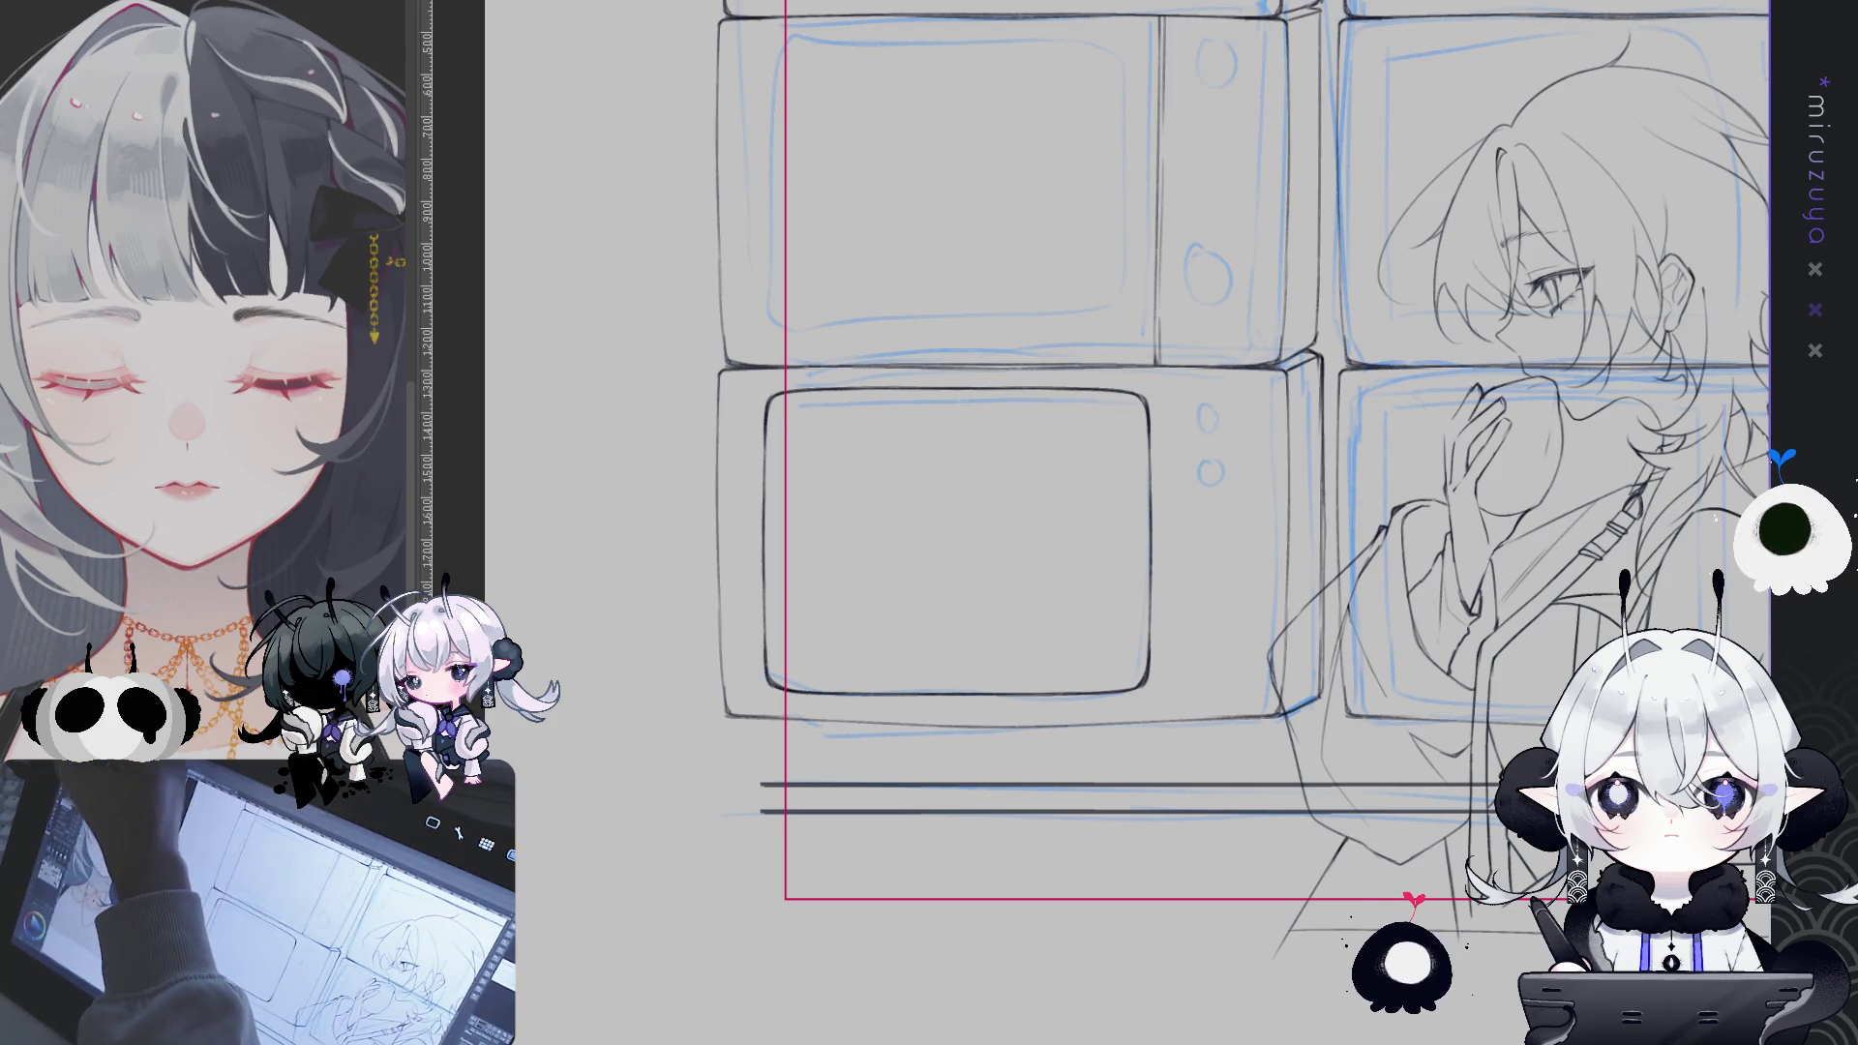
{"action": "mouse_move", "coordinate": [745, 382]}
{"action": "left_mouse_down"}
{"action": "mouse_move", "coordinate": [1144, 640]}
{"action": "mouse_move", "coordinate": [1185, 706]}
{"action": "left_mouse_up"}
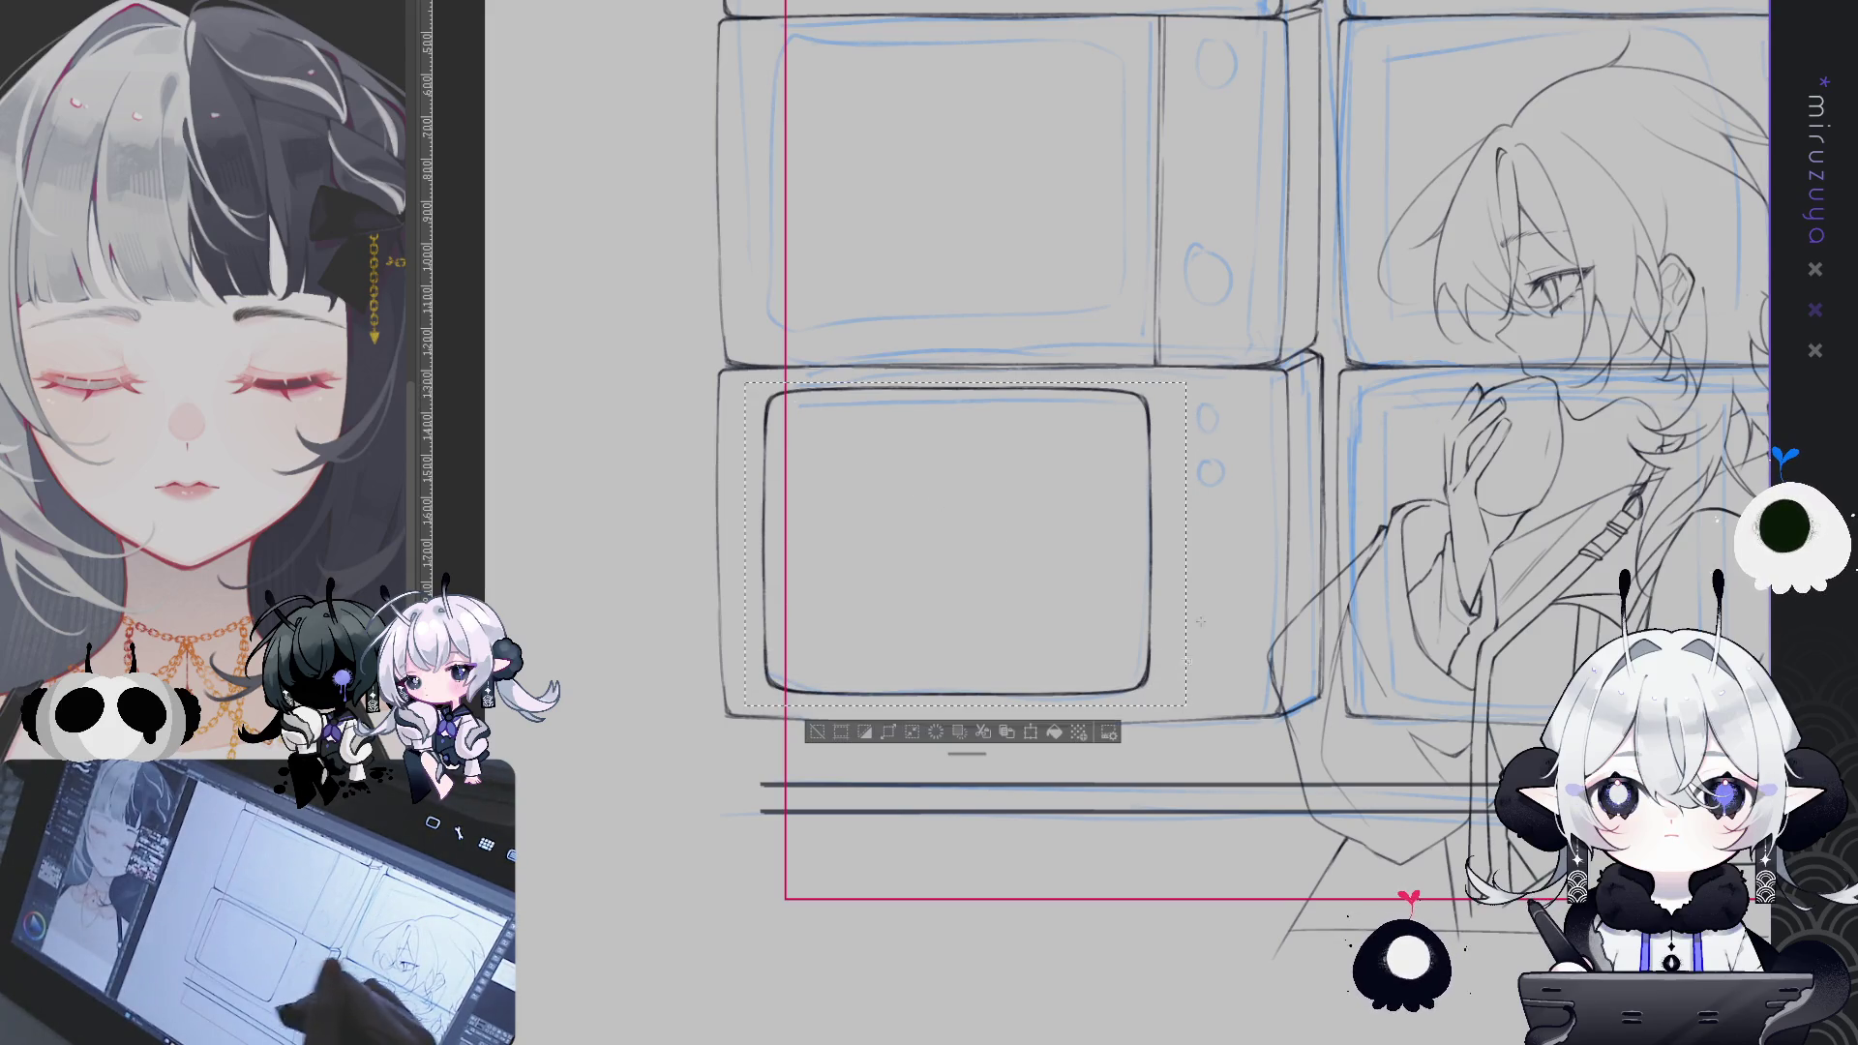
{"action": "key", "text": "ctrl+d"}
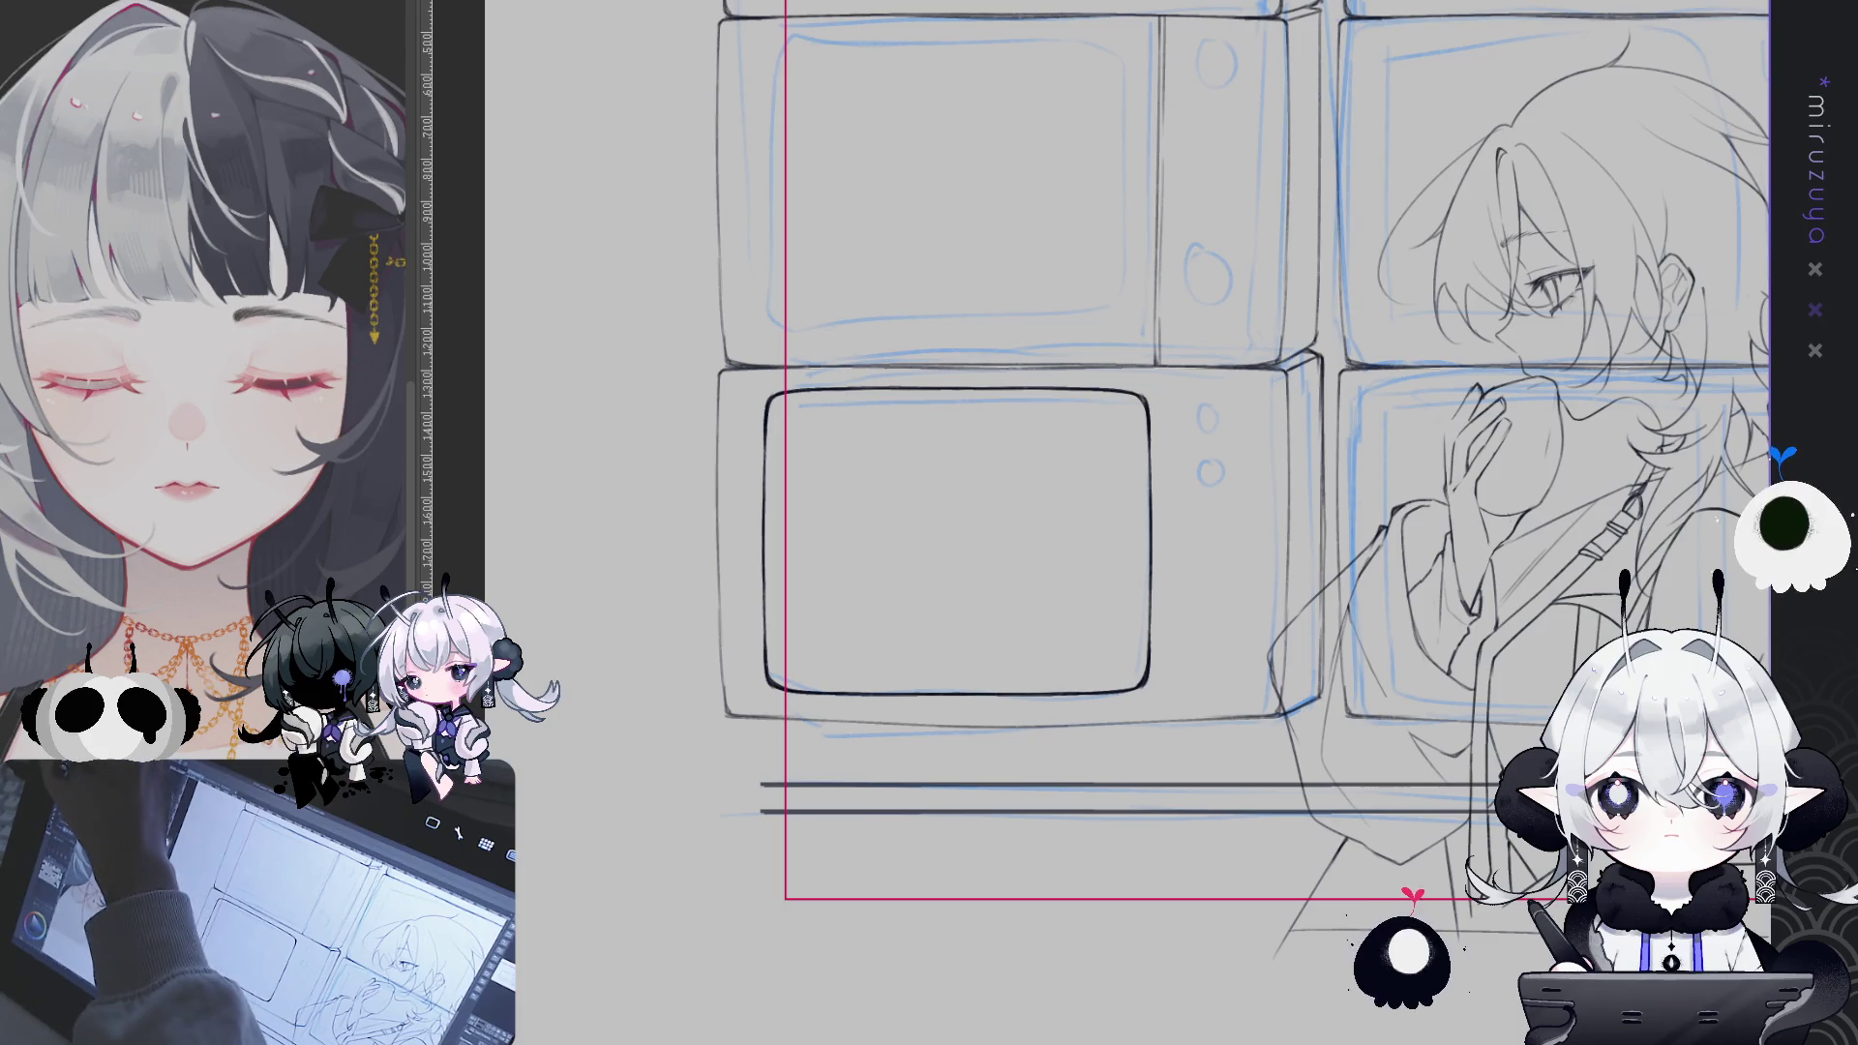
{"action": "left_click_drag", "start_coordinate": [1183, 358], "coordinate": [1043, 612]}
{"action": "left_click_drag", "start_coordinate": [602, 290], "coordinate": [985, 593]}
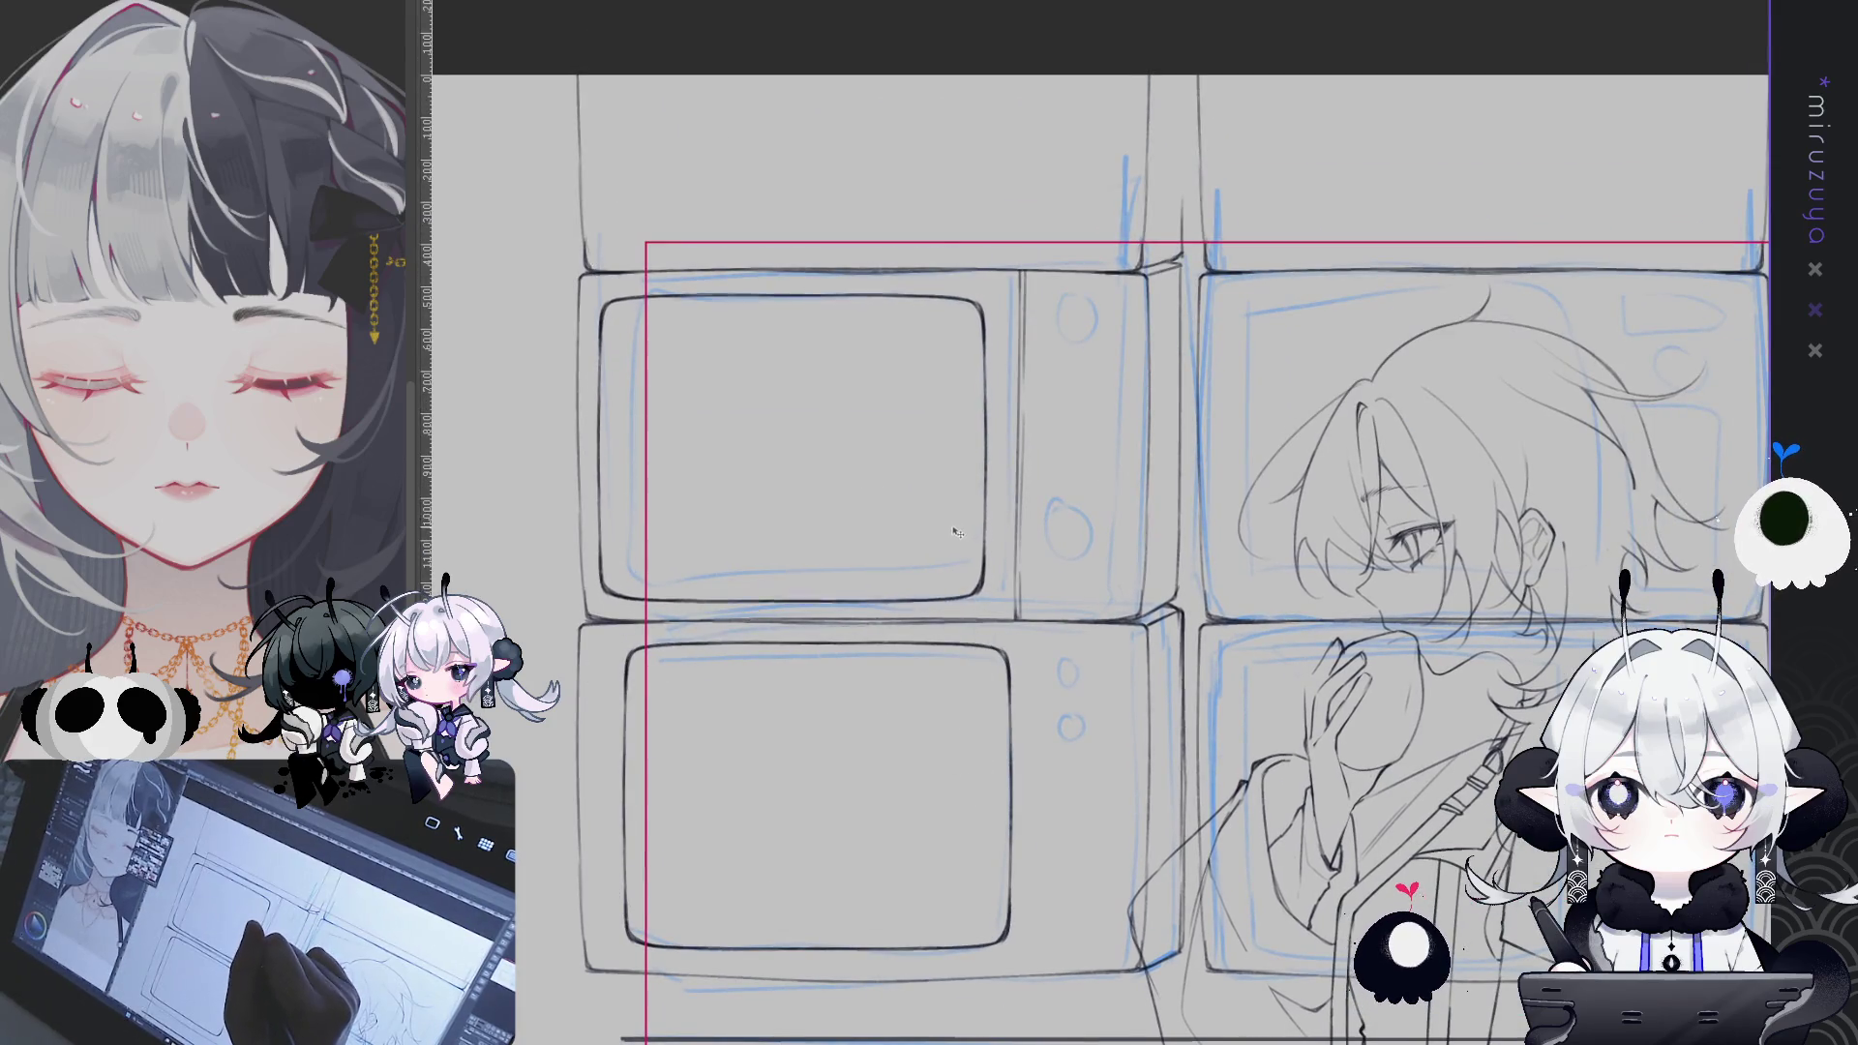
- Undo the misplaced copy, then paste screen outlines into the upper-middle and bottom-middle TVs
{"action": "left_click_drag", "start_coordinate": [1060, 924], "coordinate": [1089, 433]}
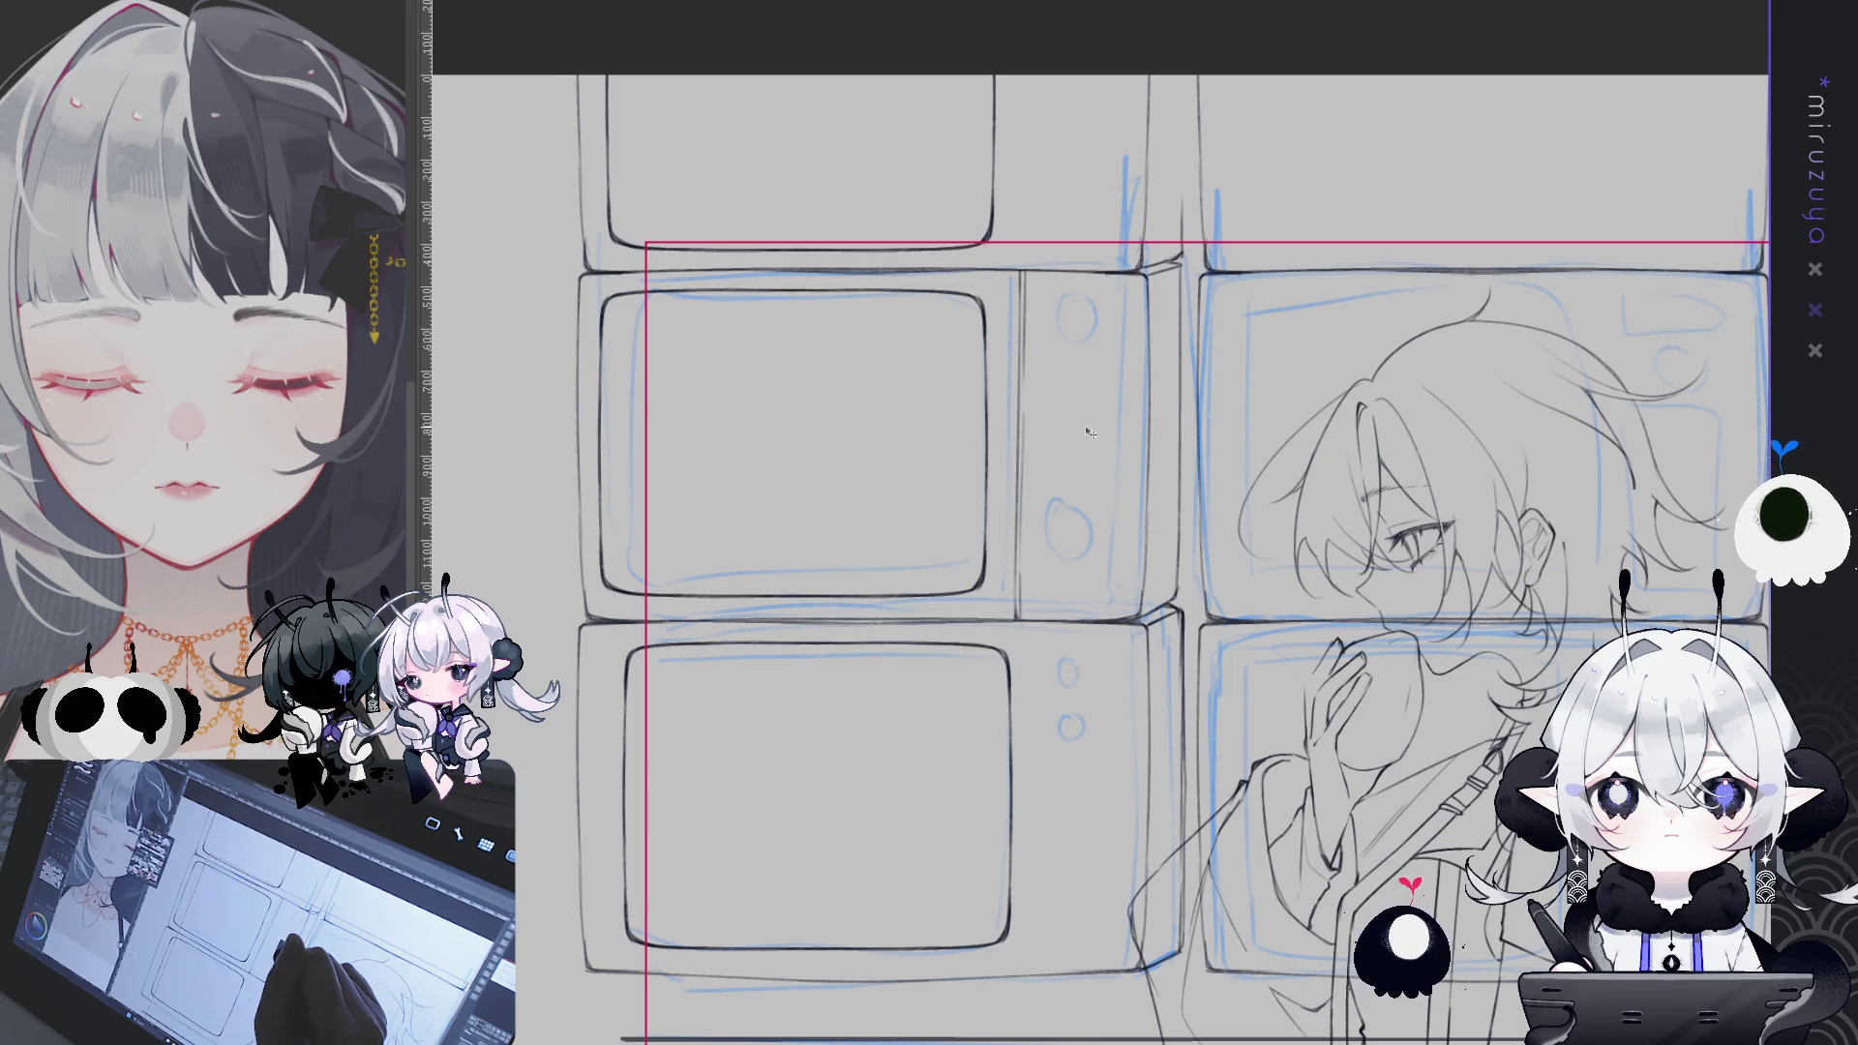
{"action": "key", "text": "ctrl+z"}
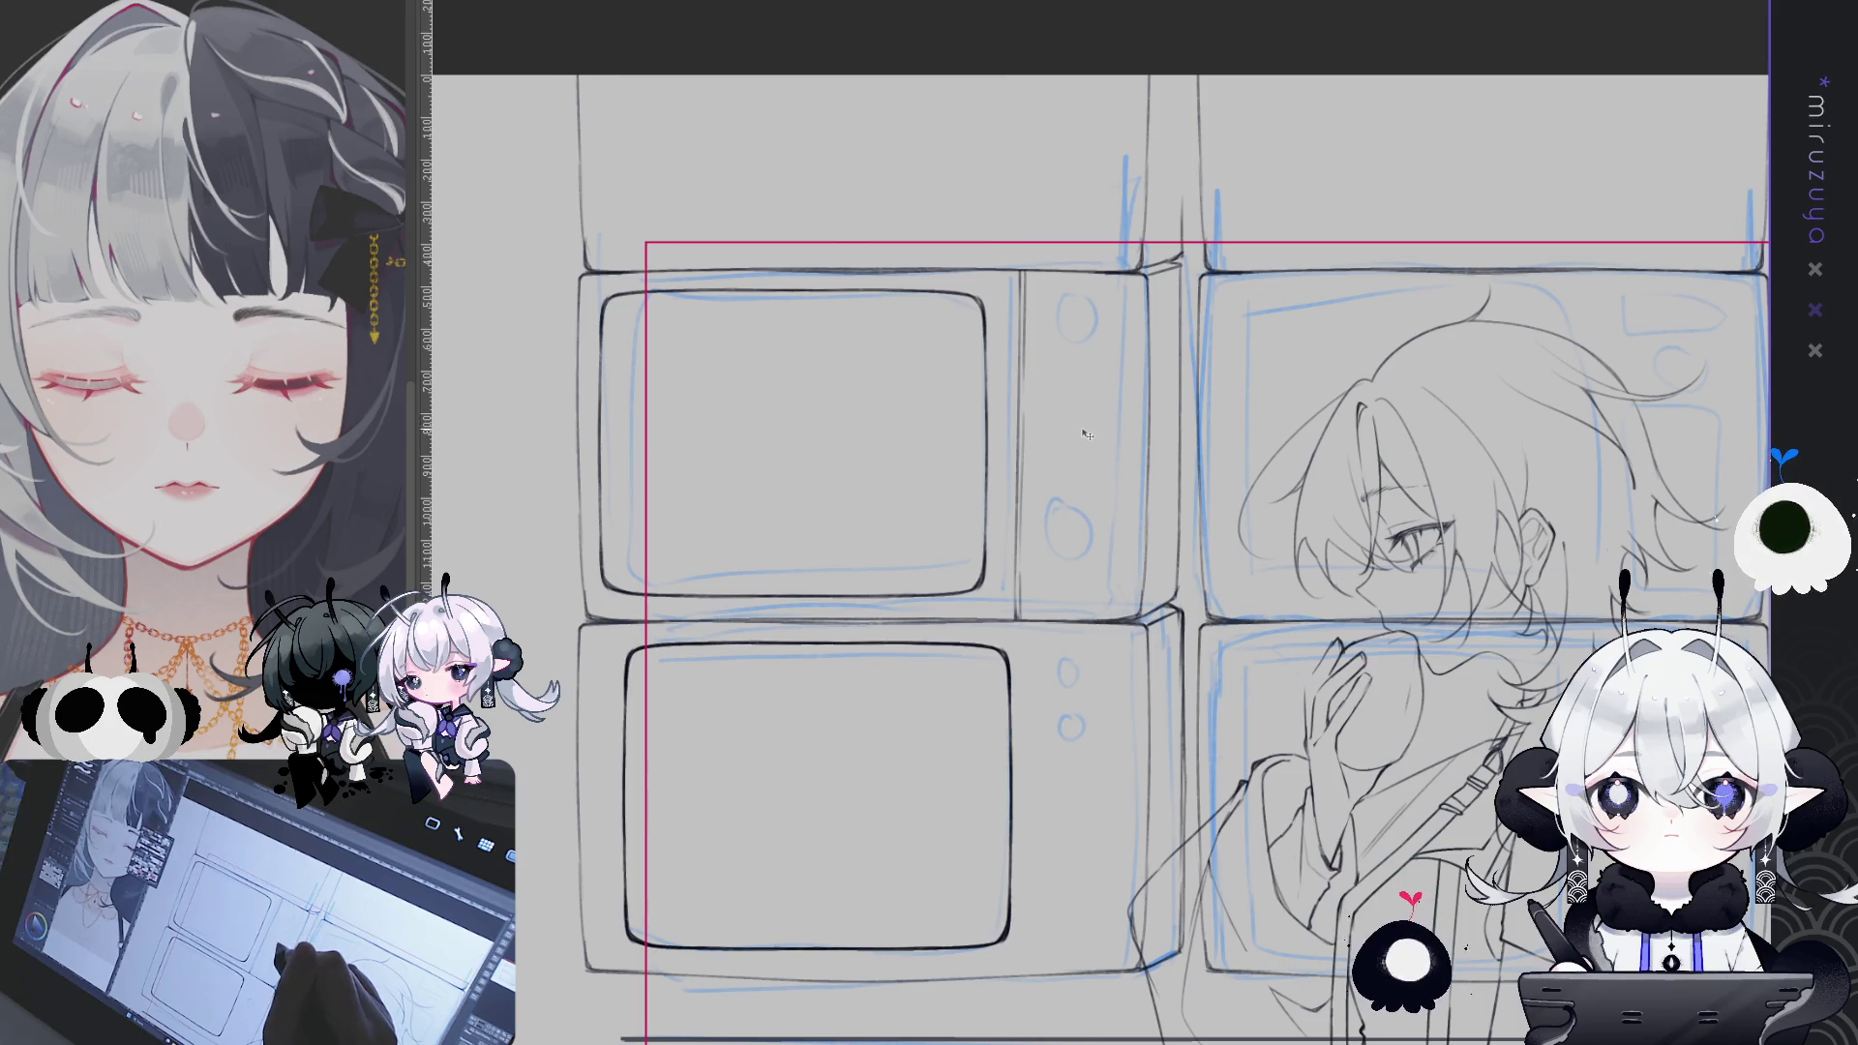
{"action": "key", "text": "ctrl+v"}
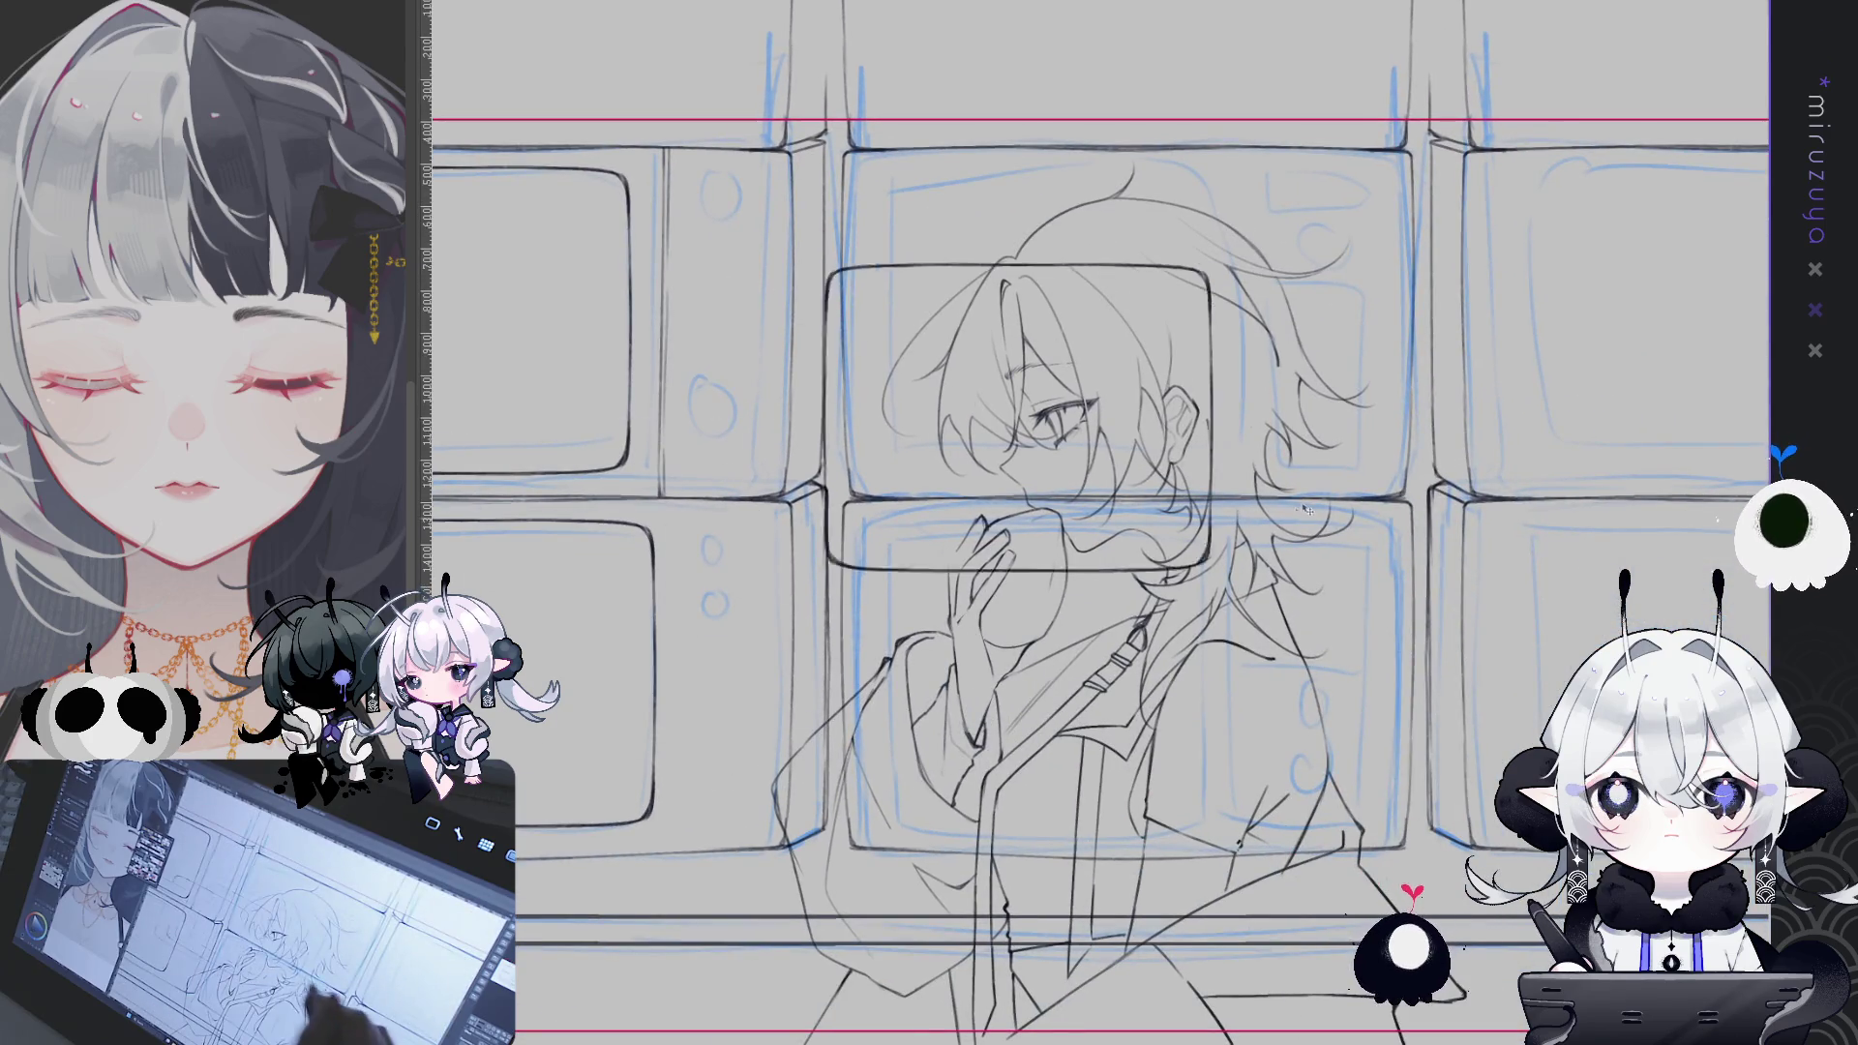
{"action": "left_click_drag", "start_coordinate": [1271, 520], "coordinate": [1239, 530]}
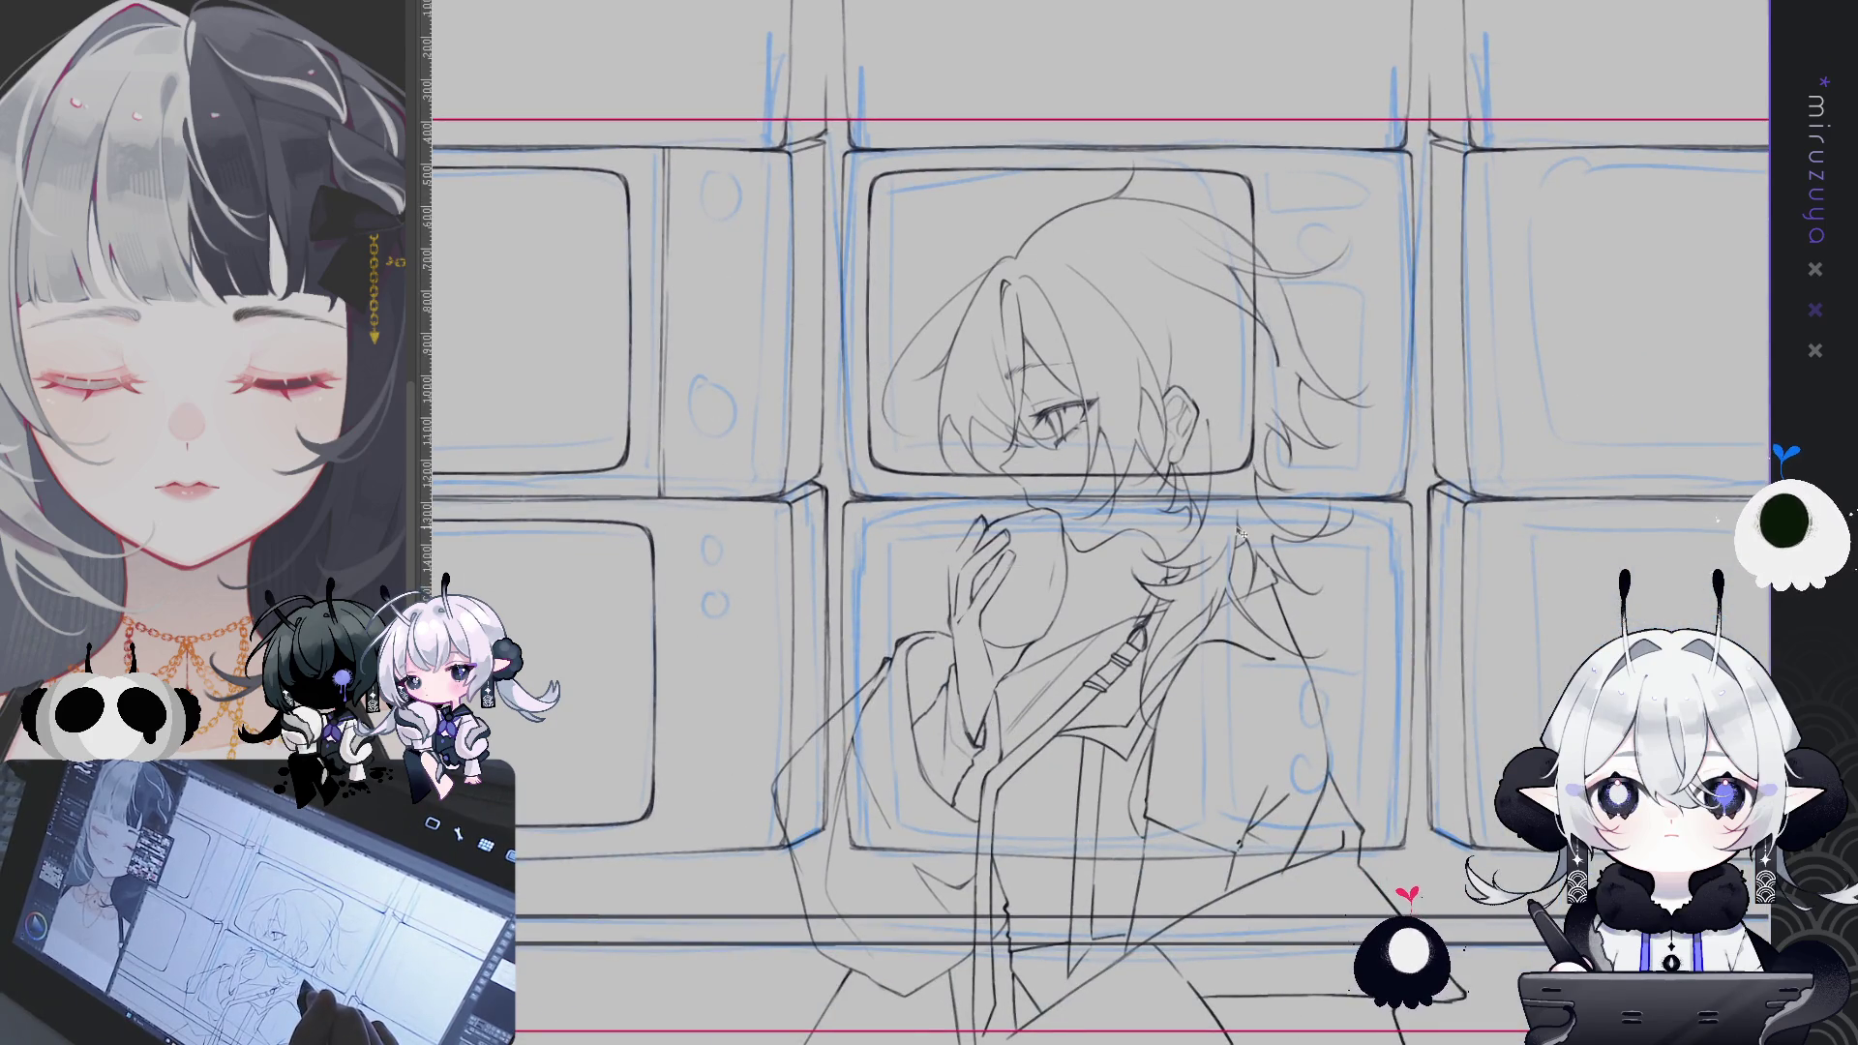
{"action": "key", "text": "ctrl+v"}
{"action": "mouse_move", "coordinate": [759, 911]}
{"action": "left_mouse_down"}
{"action": "mouse_move", "coordinate": [1370, 917]}
{"action": "mouse_move", "coordinate": [1348, 916]}
{"action": "left_mouse_up"}
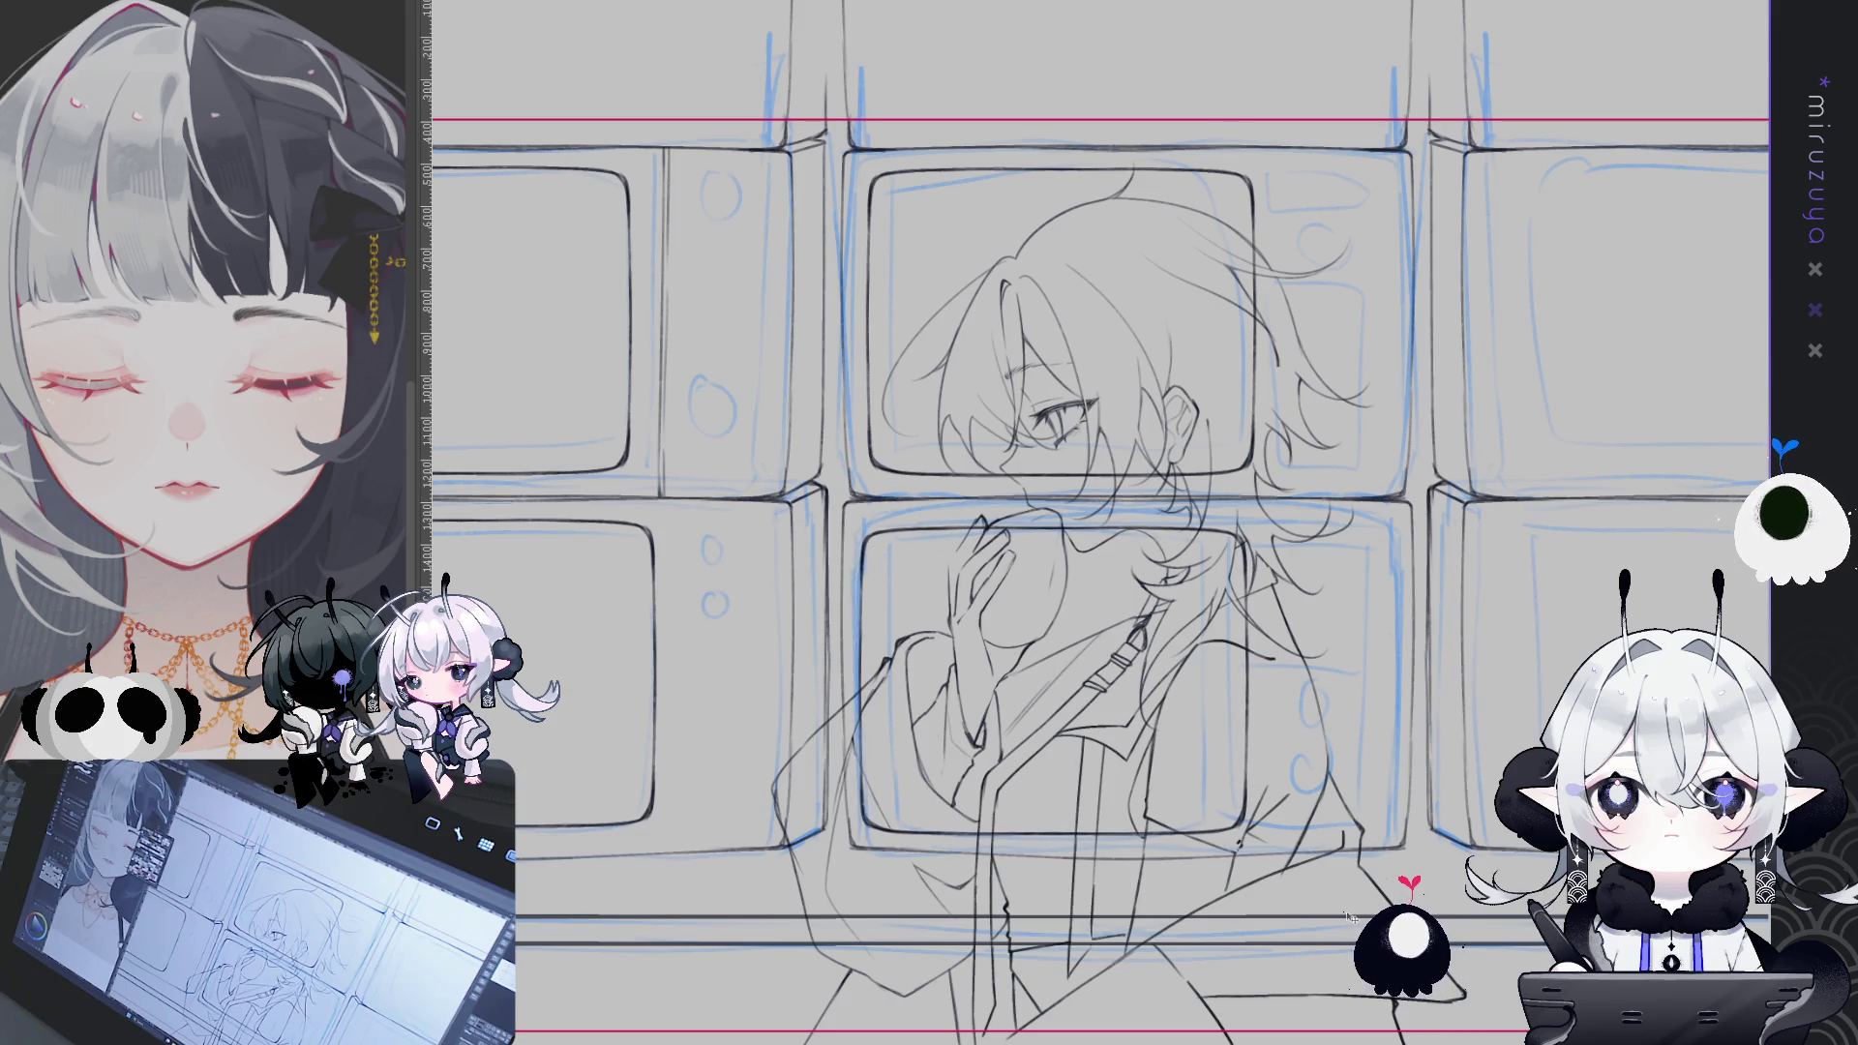
{"action": "scroll", "coordinate": [1415, 502], "scroll_direction": "right", "scroll_amount": 10}
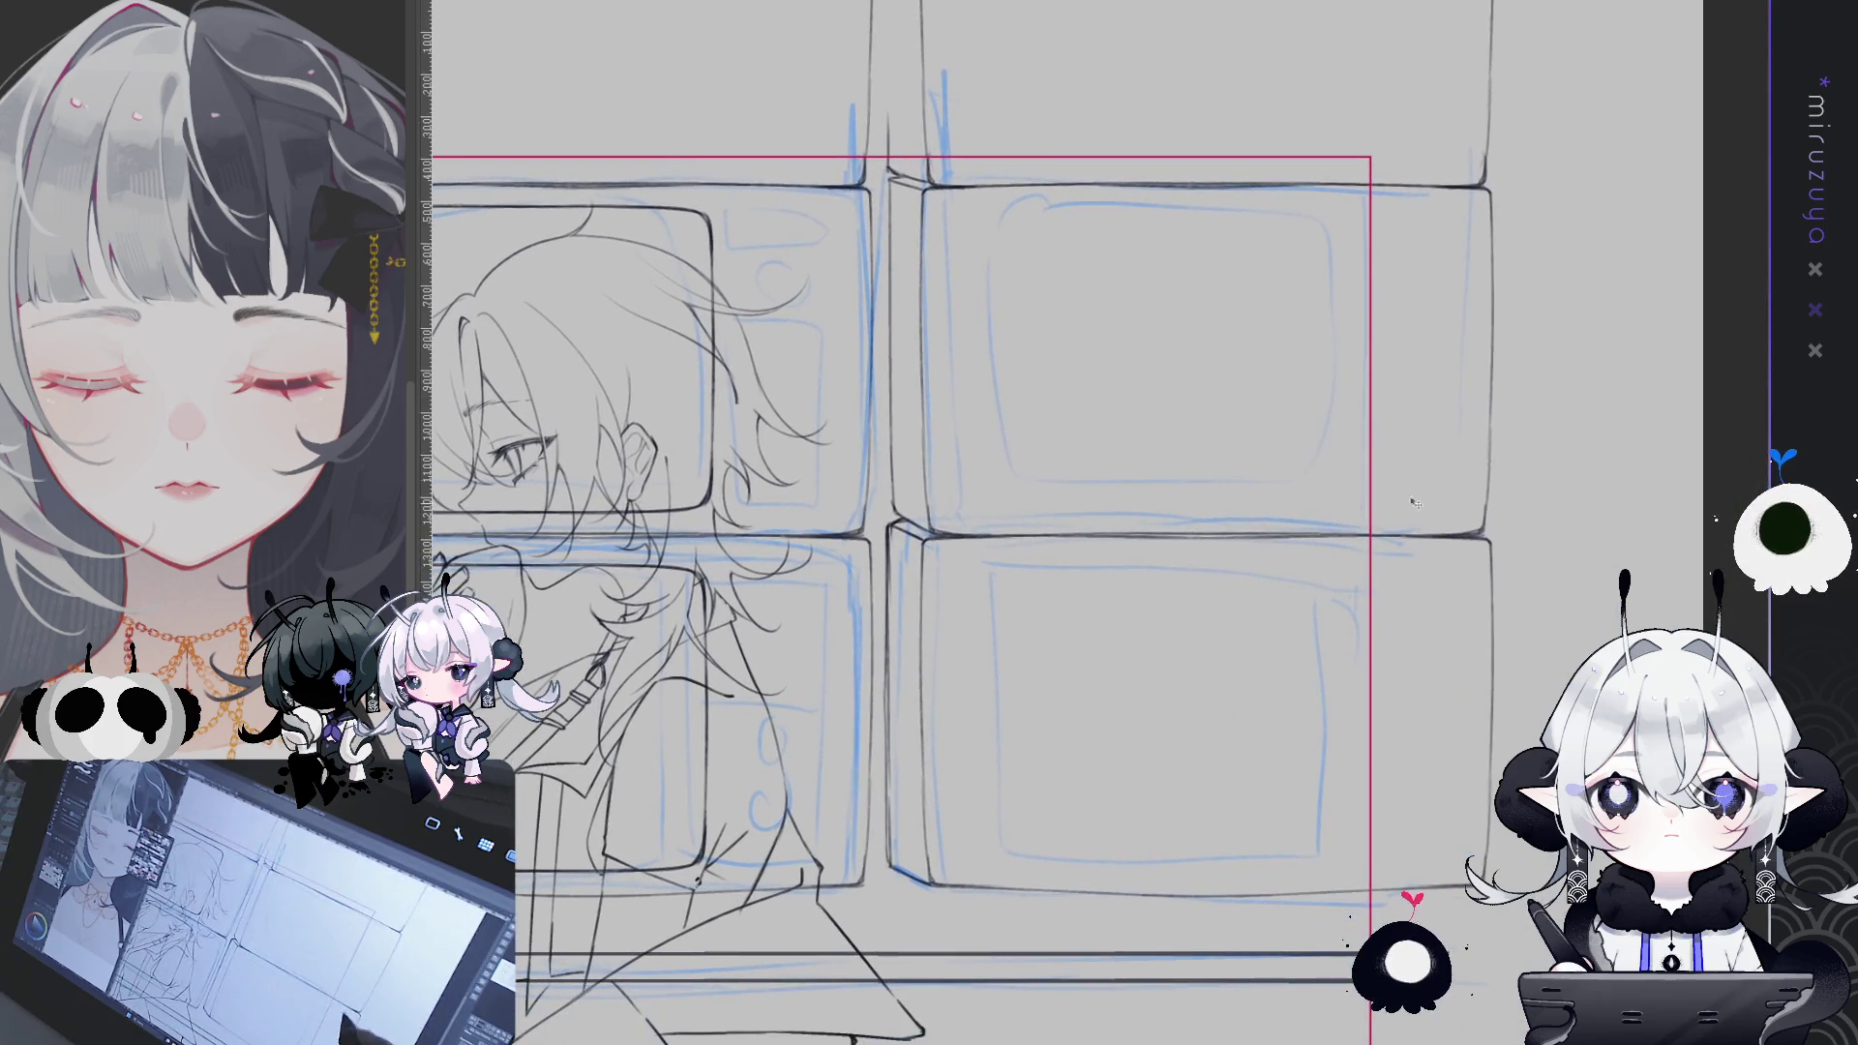
- Paste the screen outline into the upper-right and lower-right TVs and align each inside its casing
{"action": "key", "text": "ctrl+v"}
{"action": "left_click_drag", "start_coordinate": [1228, 809], "coordinate": [1395, 631]}
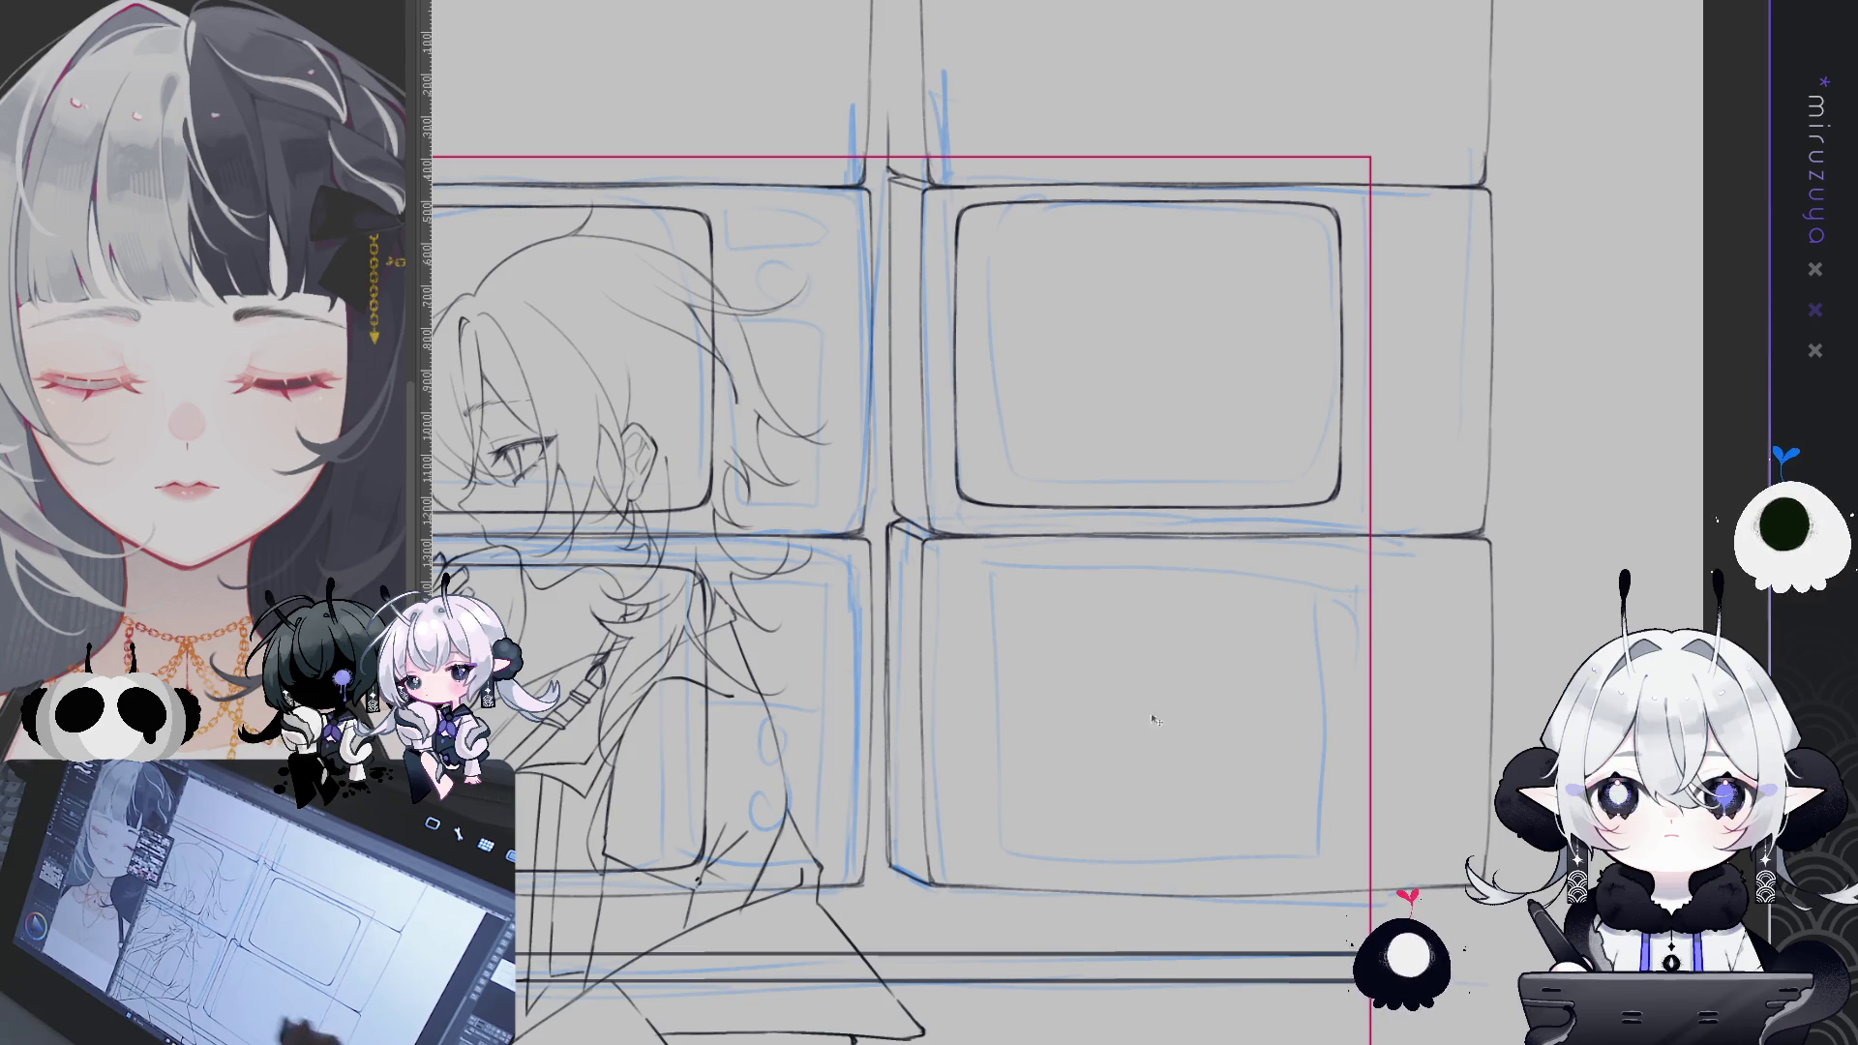
{"action": "key", "text": "h"}
{"action": "key", "text": "h"}
{"action": "key", "text": "ctrl+v"}
{"action": "mouse_move", "coordinate": [873, 910]}
{"action": "left_mouse_down"}
{"action": "mouse_move", "coordinate": [1176, 894]}
{"action": "mouse_move", "coordinate": [1333, 853]}
{"action": "mouse_move", "coordinate": [1313, 862]}
{"action": "left_mouse_up"}
{"action": "left_click_drag", "start_coordinate": [1459, 820], "coordinate": [1464, 803]}
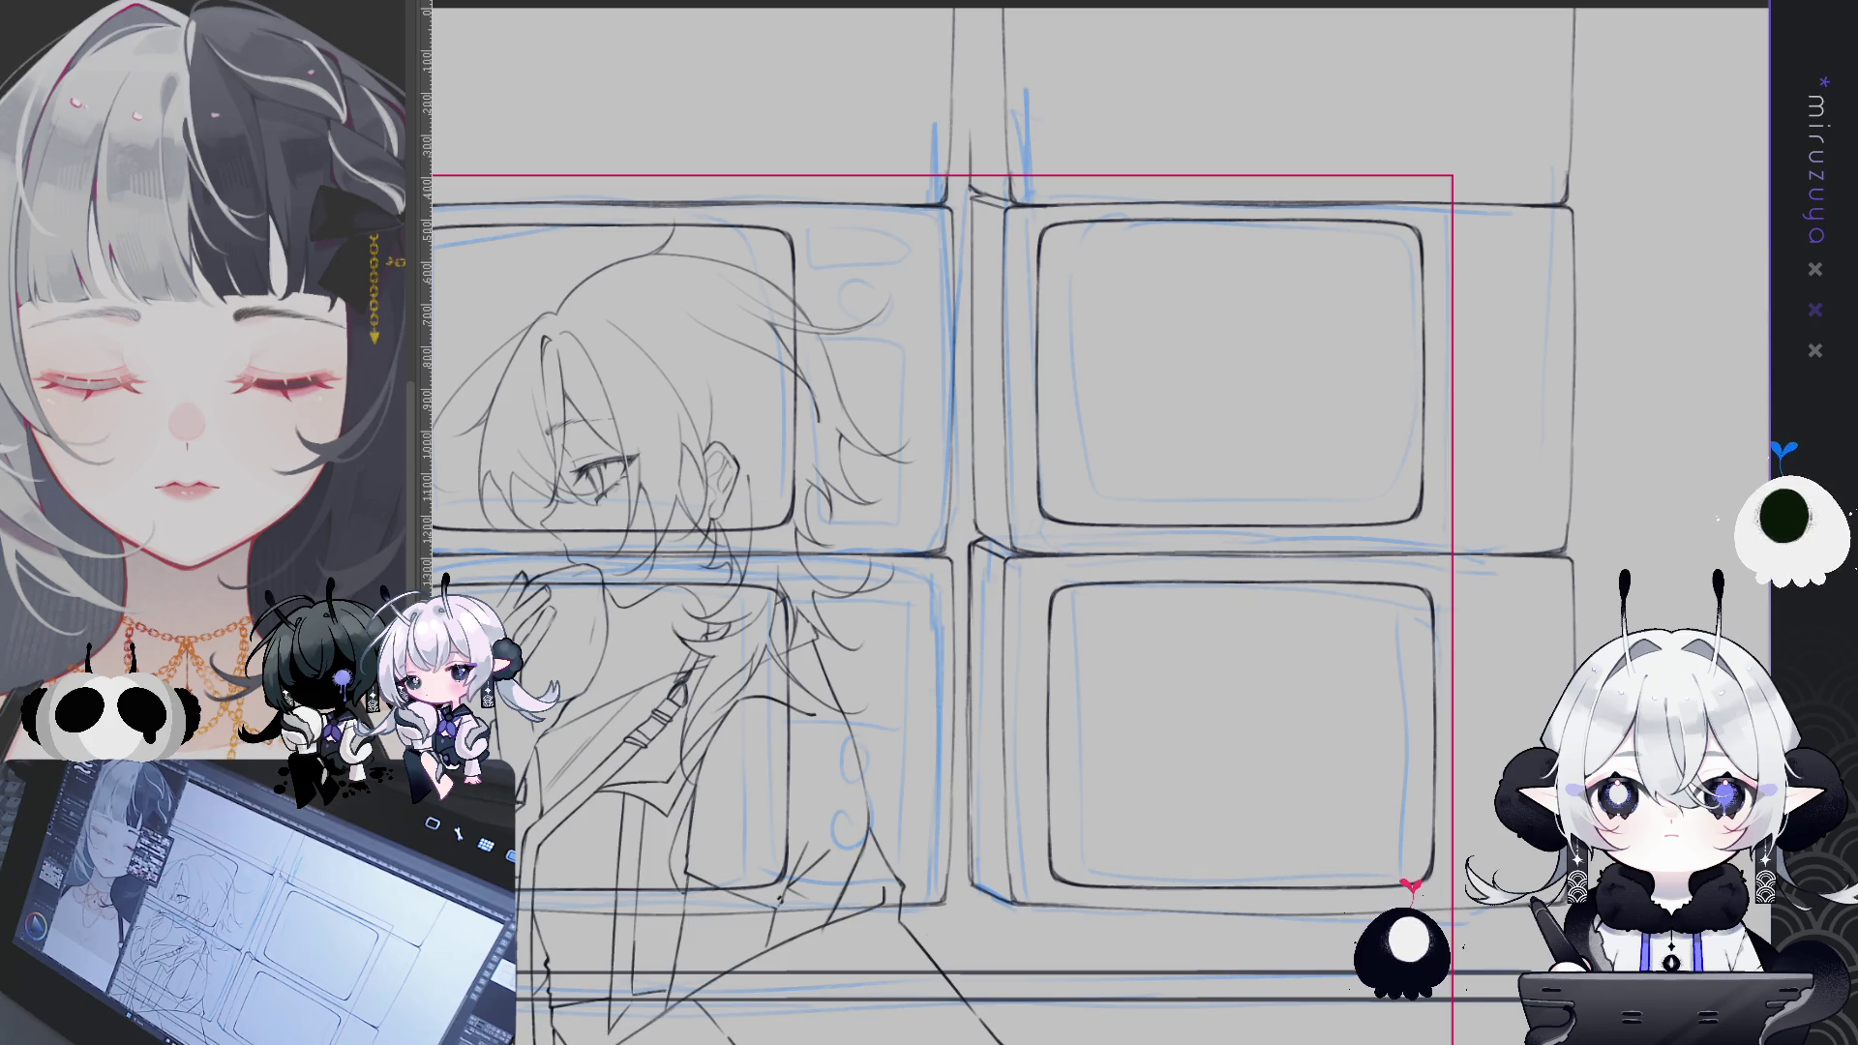
{"action": "mouse_move", "coordinate": [968, 522]}
{"action": "left_mouse_down"}
{"action": "mouse_move", "coordinate": [1433, 387]}
{"action": "mouse_move", "coordinate": [1669, 392]}
{"action": "left_mouse_up"}
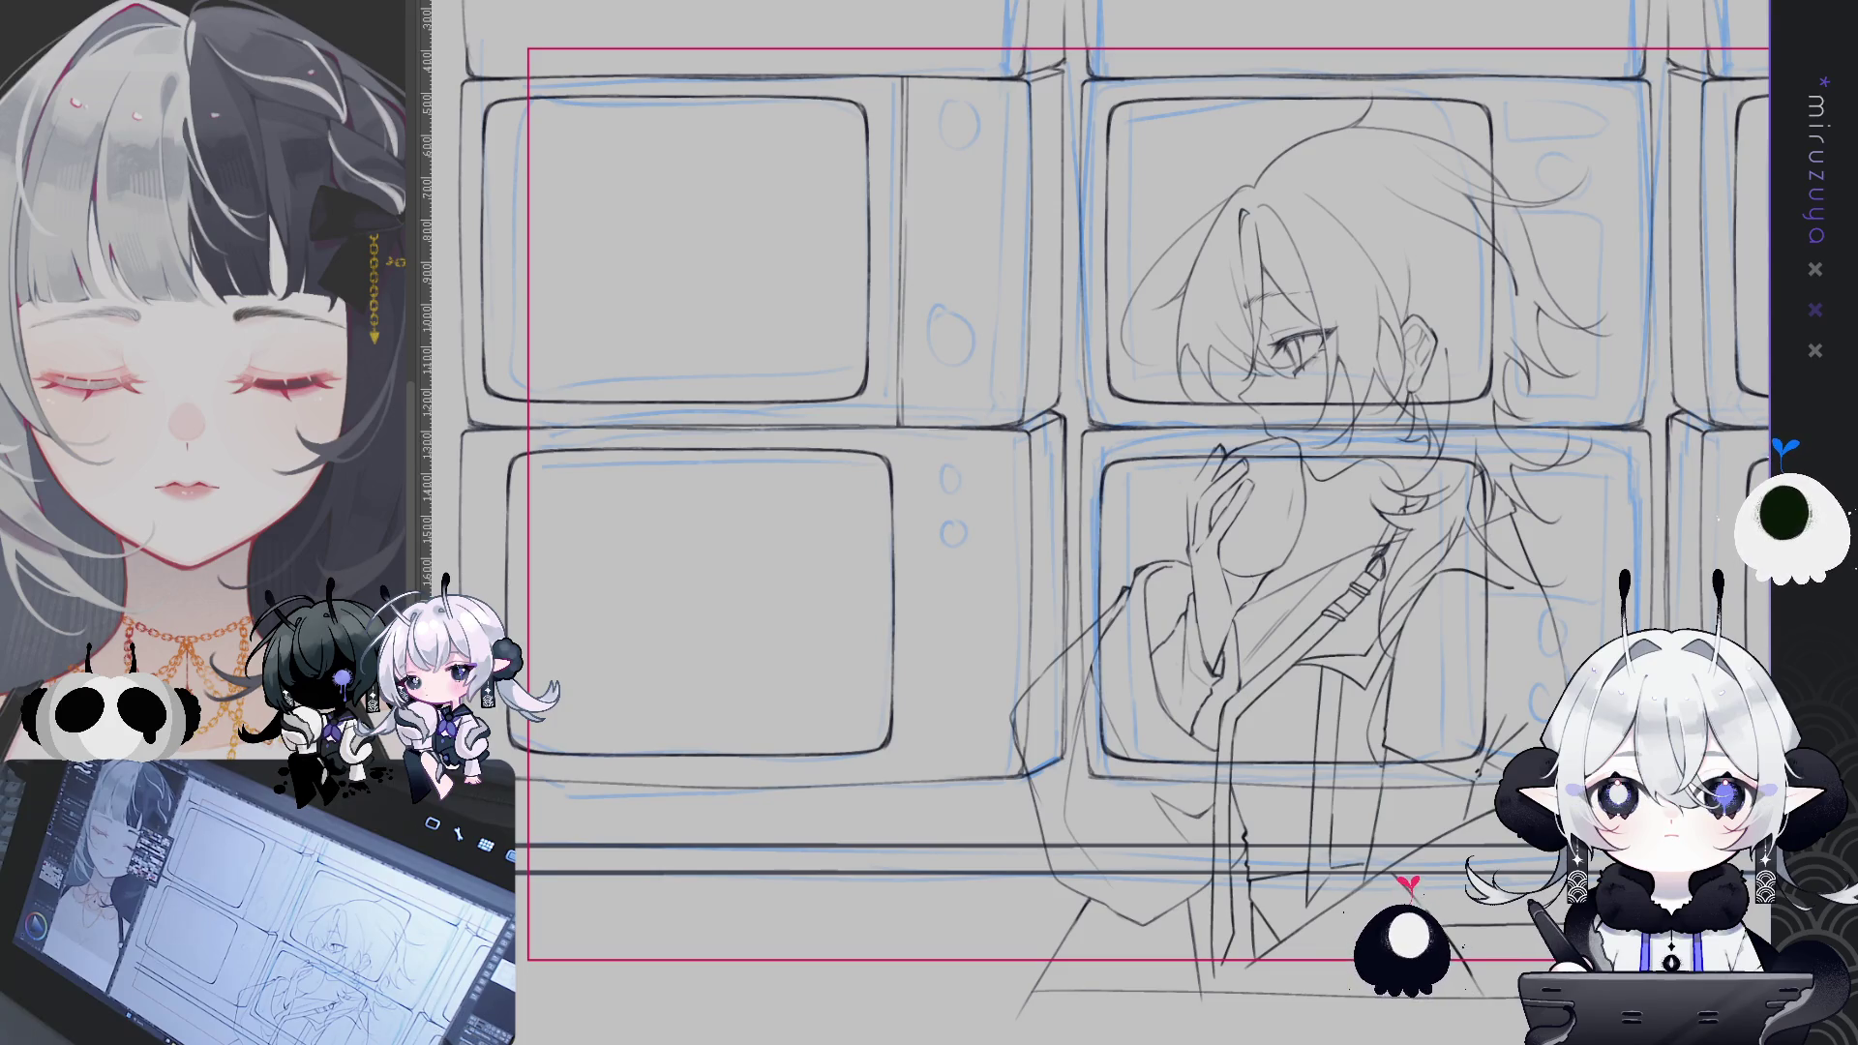
{"action": "scroll", "coordinate": [1148, 504], "scroll_direction": "up", "scroll_amount": 1}
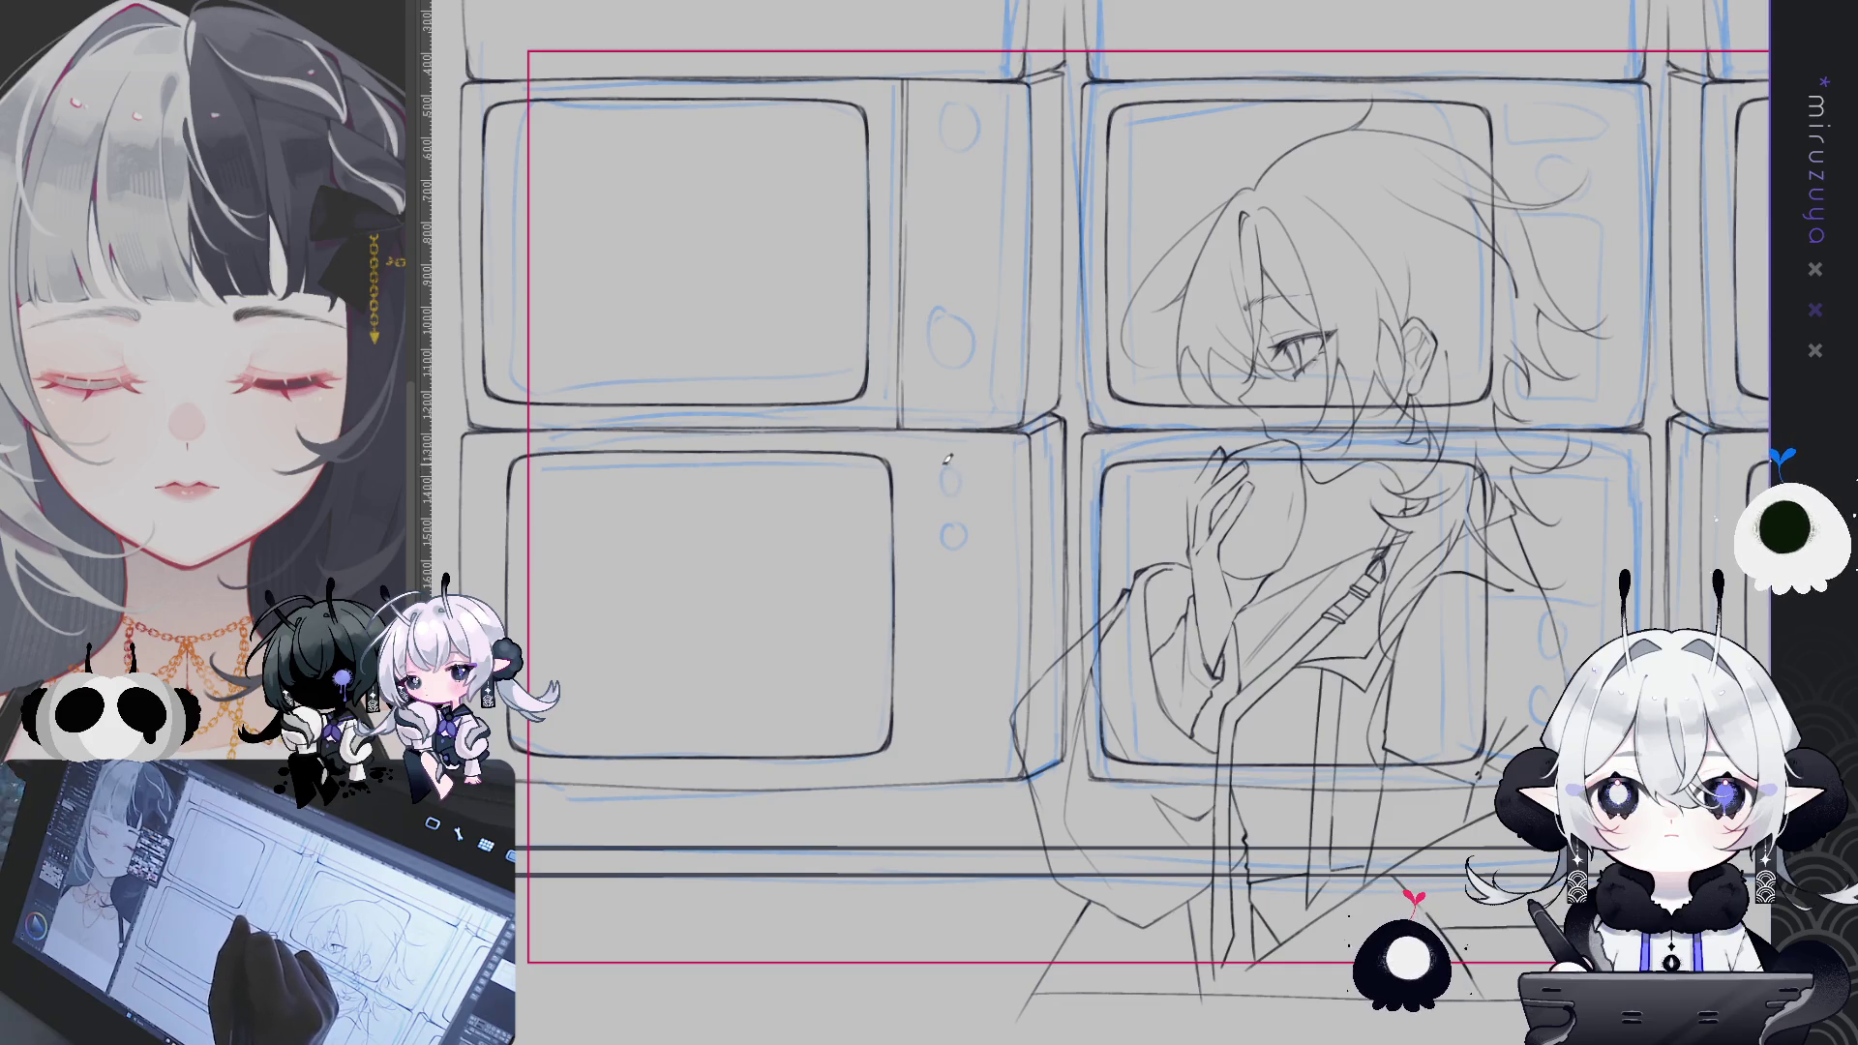
- Undo the round knob circles drawn on the lower-left TV
{"action": "key", "text": "ctrl+z"}
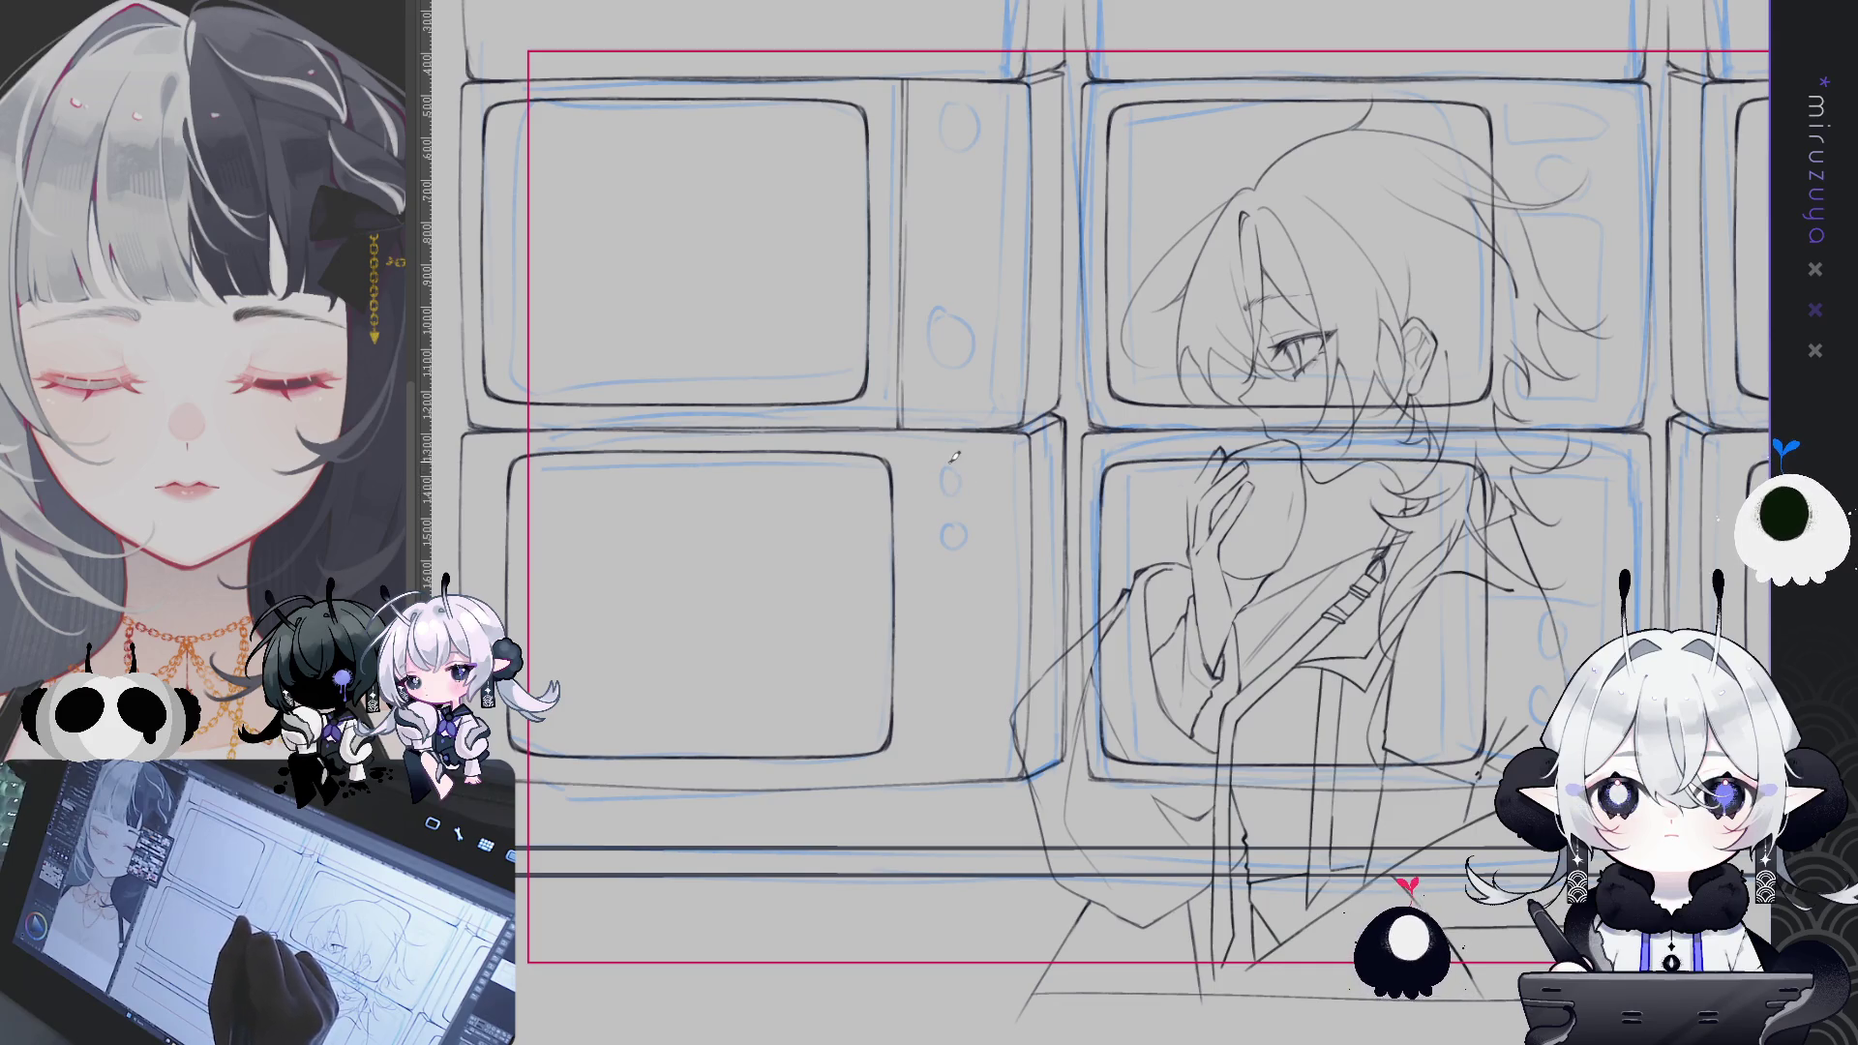
{"action": "left_click_drag", "start_coordinate": [940, 481], "coordinate": [944, 468]}
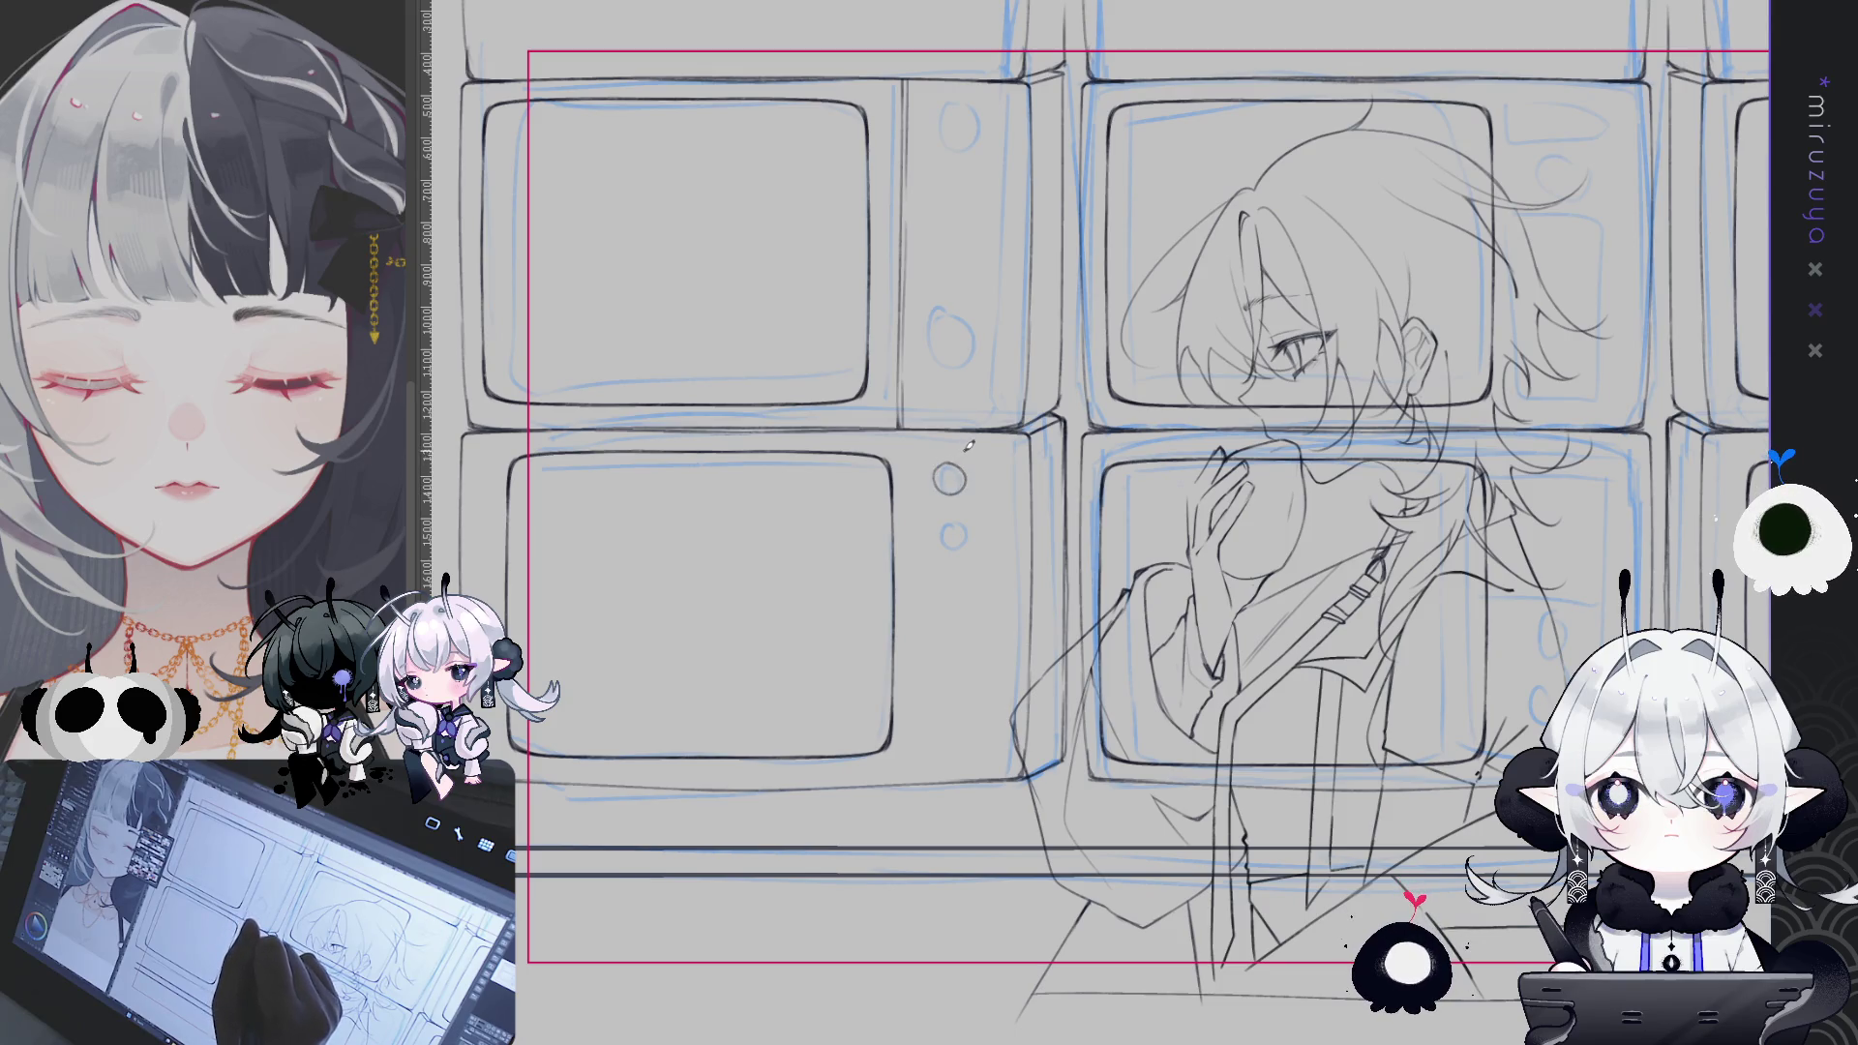
{"action": "key", "text": "ctrl+z"}
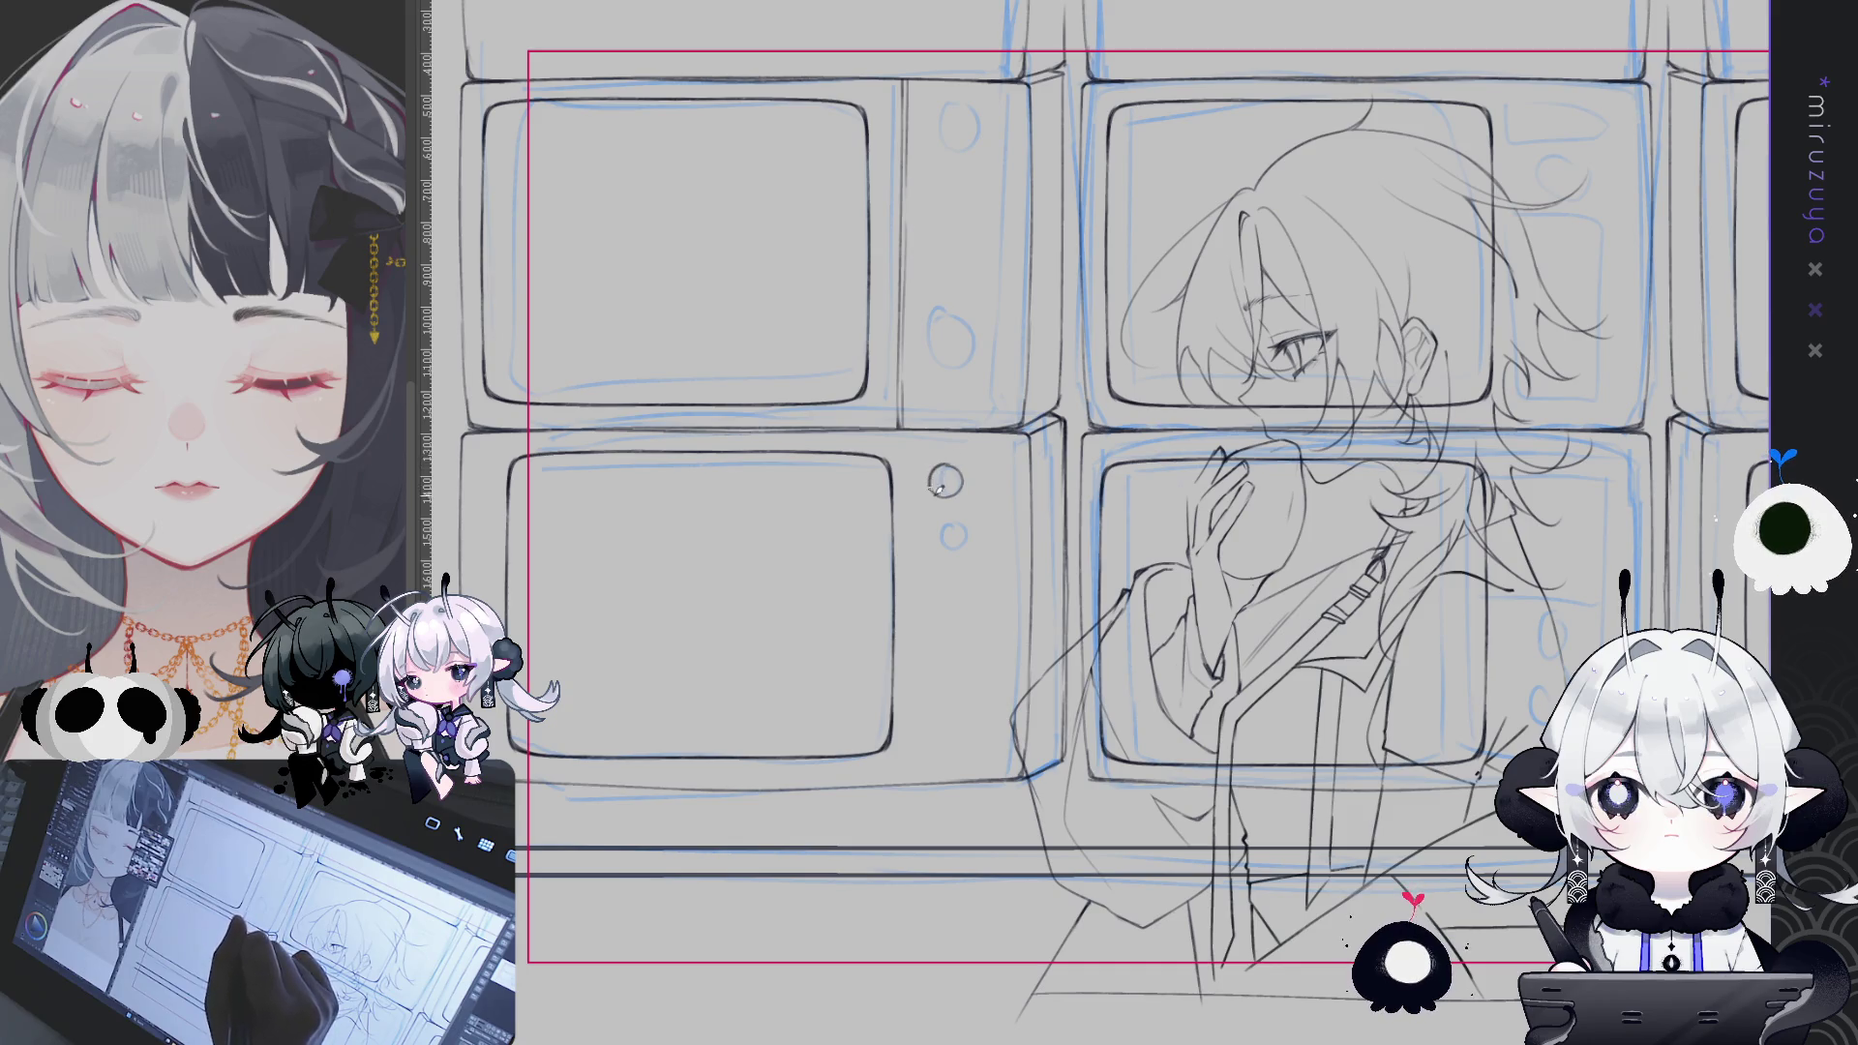
- Select the TV knob and nudge the small knob circle slightly left
{"action": "left_click_drag", "start_coordinate": [1168, 396], "coordinate": [1035, 310]}
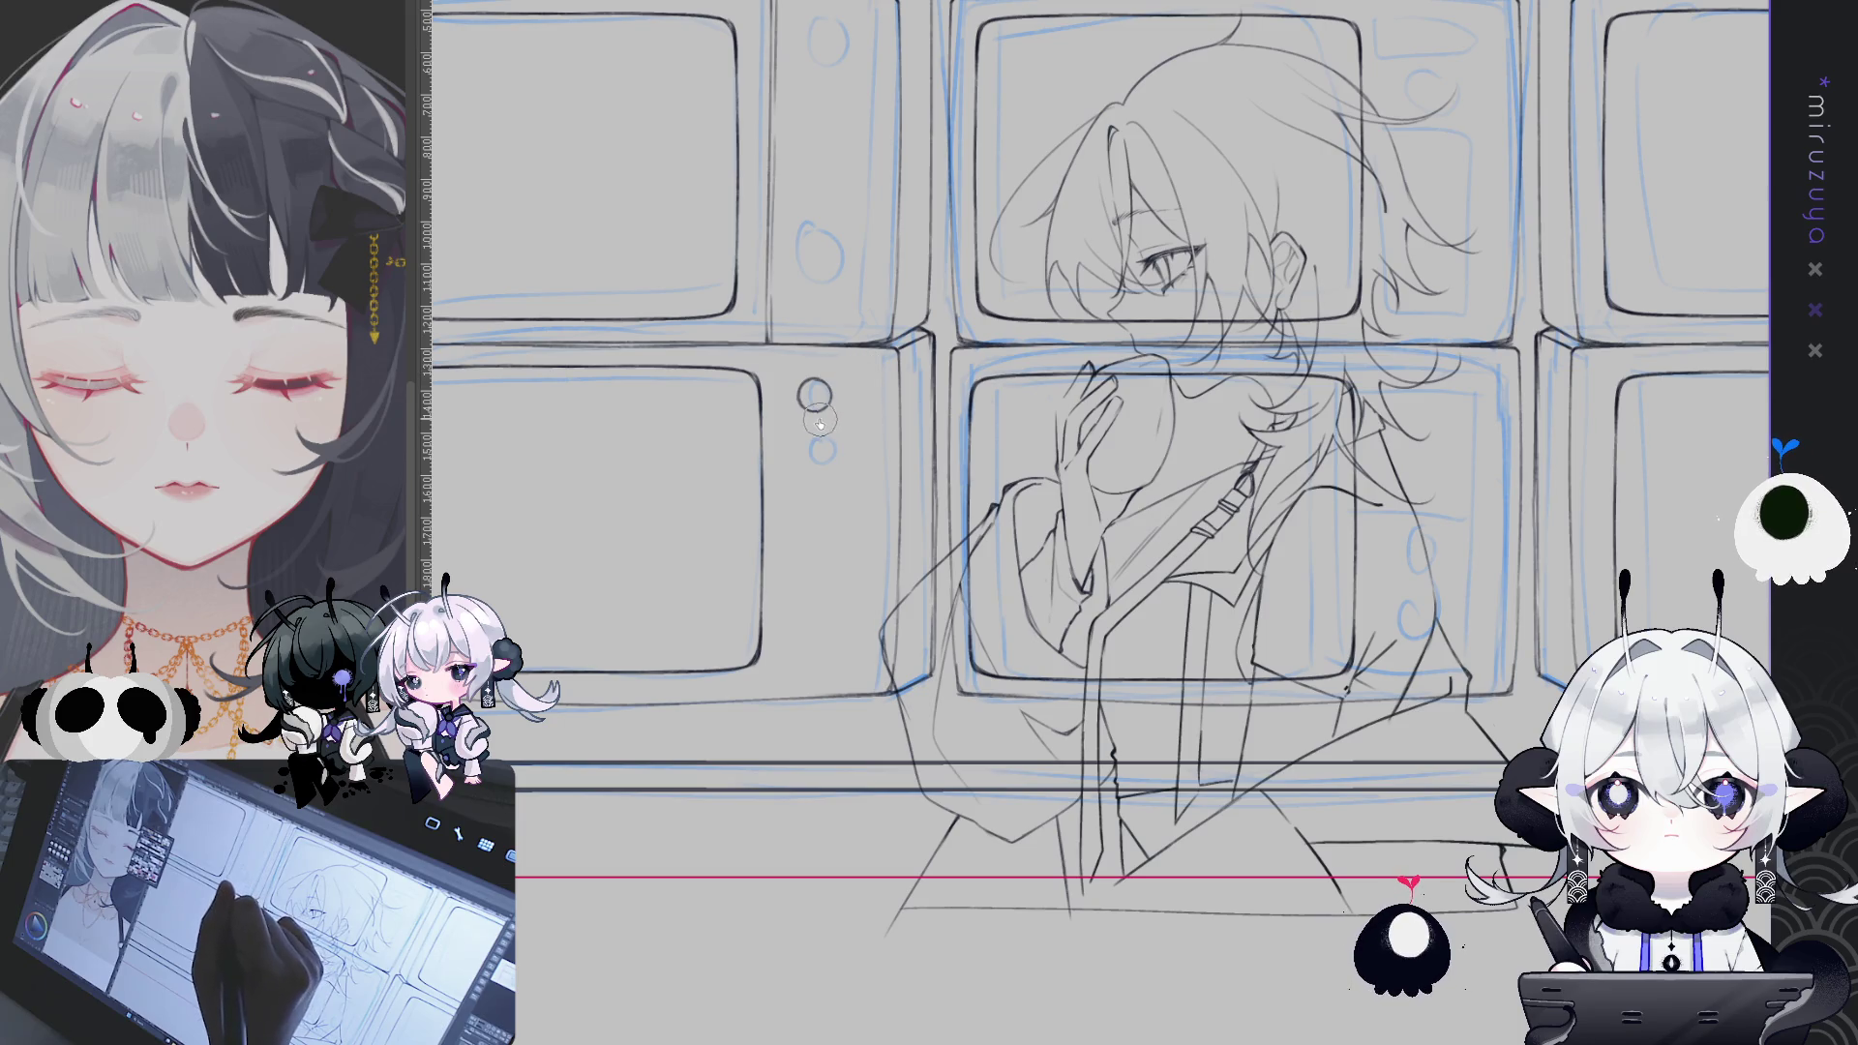
{"action": "mouse_move", "coordinate": [789, 367]}
{"action": "left_mouse_down"}
{"action": "mouse_move", "coordinate": [847, 427]}
{"action": "mouse_move", "coordinate": [850, 396]}
{"action": "left_mouse_up"}
{"action": "left_click", "coordinate": [689, 457]}
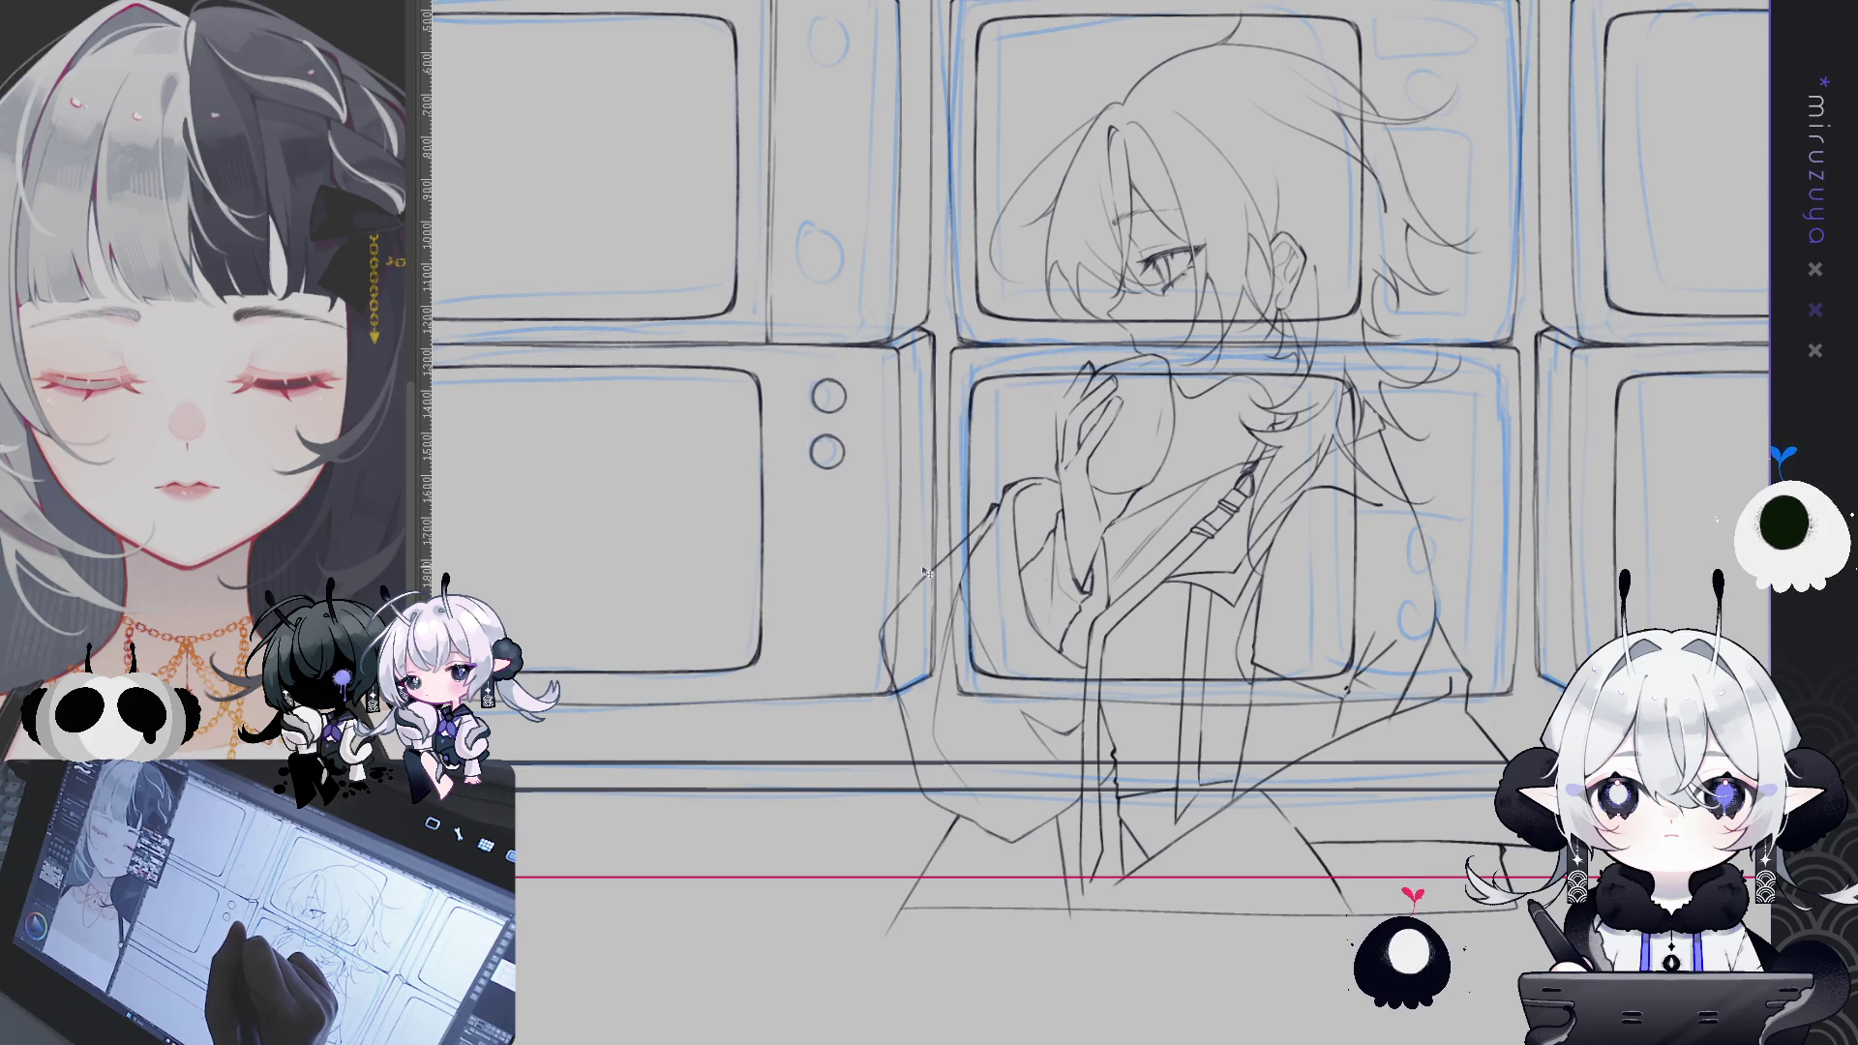
{"action": "mouse_move", "coordinate": [1036, 530]}
{"action": "left_mouse_down"}
{"action": "mouse_move", "coordinate": [901, 578]}
{"action": "mouse_move", "coordinate": [789, 681]}
{"action": "mouse_move", "coordinate": [868, 701]}
{"action": "left_mouse_up"}
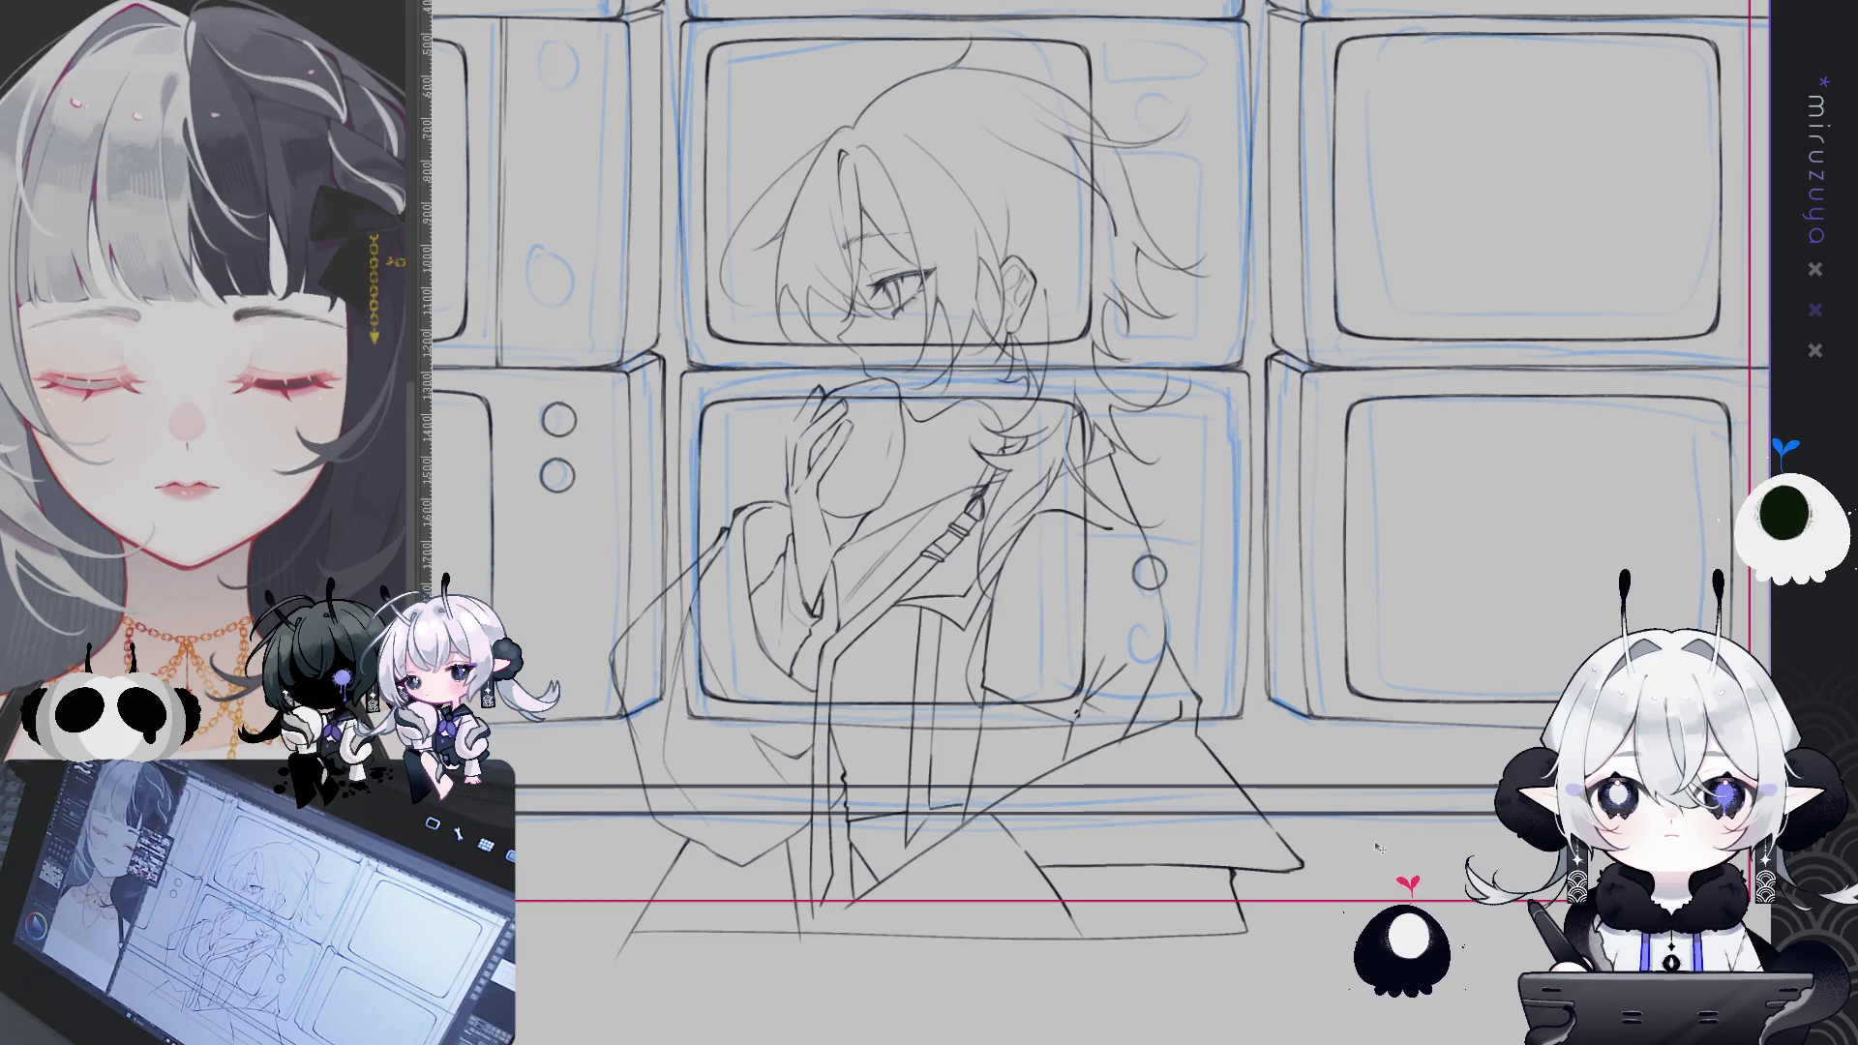
{"action": "key", "text": "ctrl+z"}
{"action": "key", "text": "ctrl+z"}
{"action": "left_click_drag", "start_coordinate": [1471, 758], "coordinate": [1432, 825]}
- Move the upper-left TV's knob circle lower and enlarge it with a free transform
{"action": "mouse_move", "coordinate": [849, 722]}
{"action": "left_mouse_down"}
{"action": "mouse_move", "coordinate": [1120, 826]}
{"action": "mouse_move", "coordinate": [1410, 743]}
{"action": "mouse_move", "coordinate": [1374, 730]}
{"action": "left_mouse_up"}
{"action": "left_click_drag", "start_coordinate": [1051, 372], "coordinate": [1036, 413]}
{"action": "key", "text": "ctrl+t"}
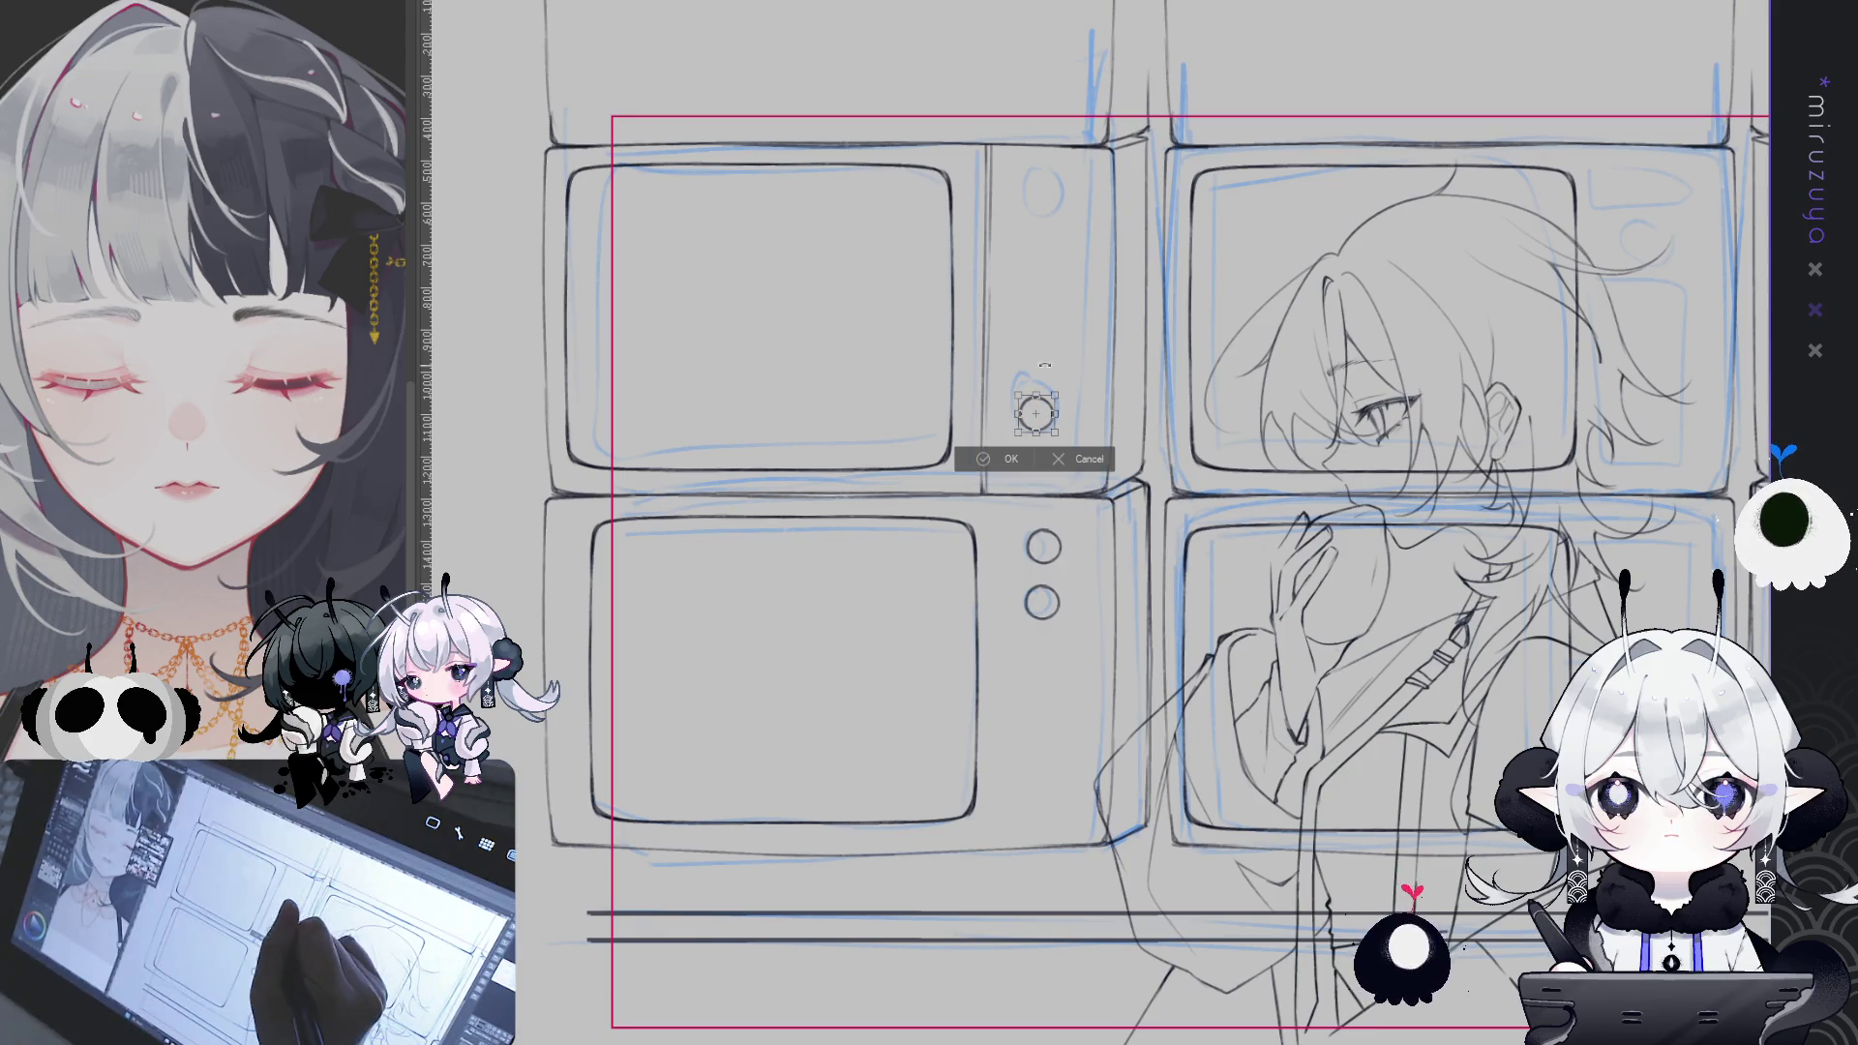
{"action": "mouse_move", "coordinate": [1058, 392]}
{"action": "left_mouse_down"}
{"action": "mouse_move", "coordinate": [1074, 372]}
{"action": "mouse_move", "coordinate": [1049, 408]}
{"action": "left_mouse_up"}
{"action": "left_click", "coordinate": [1017, 463]}
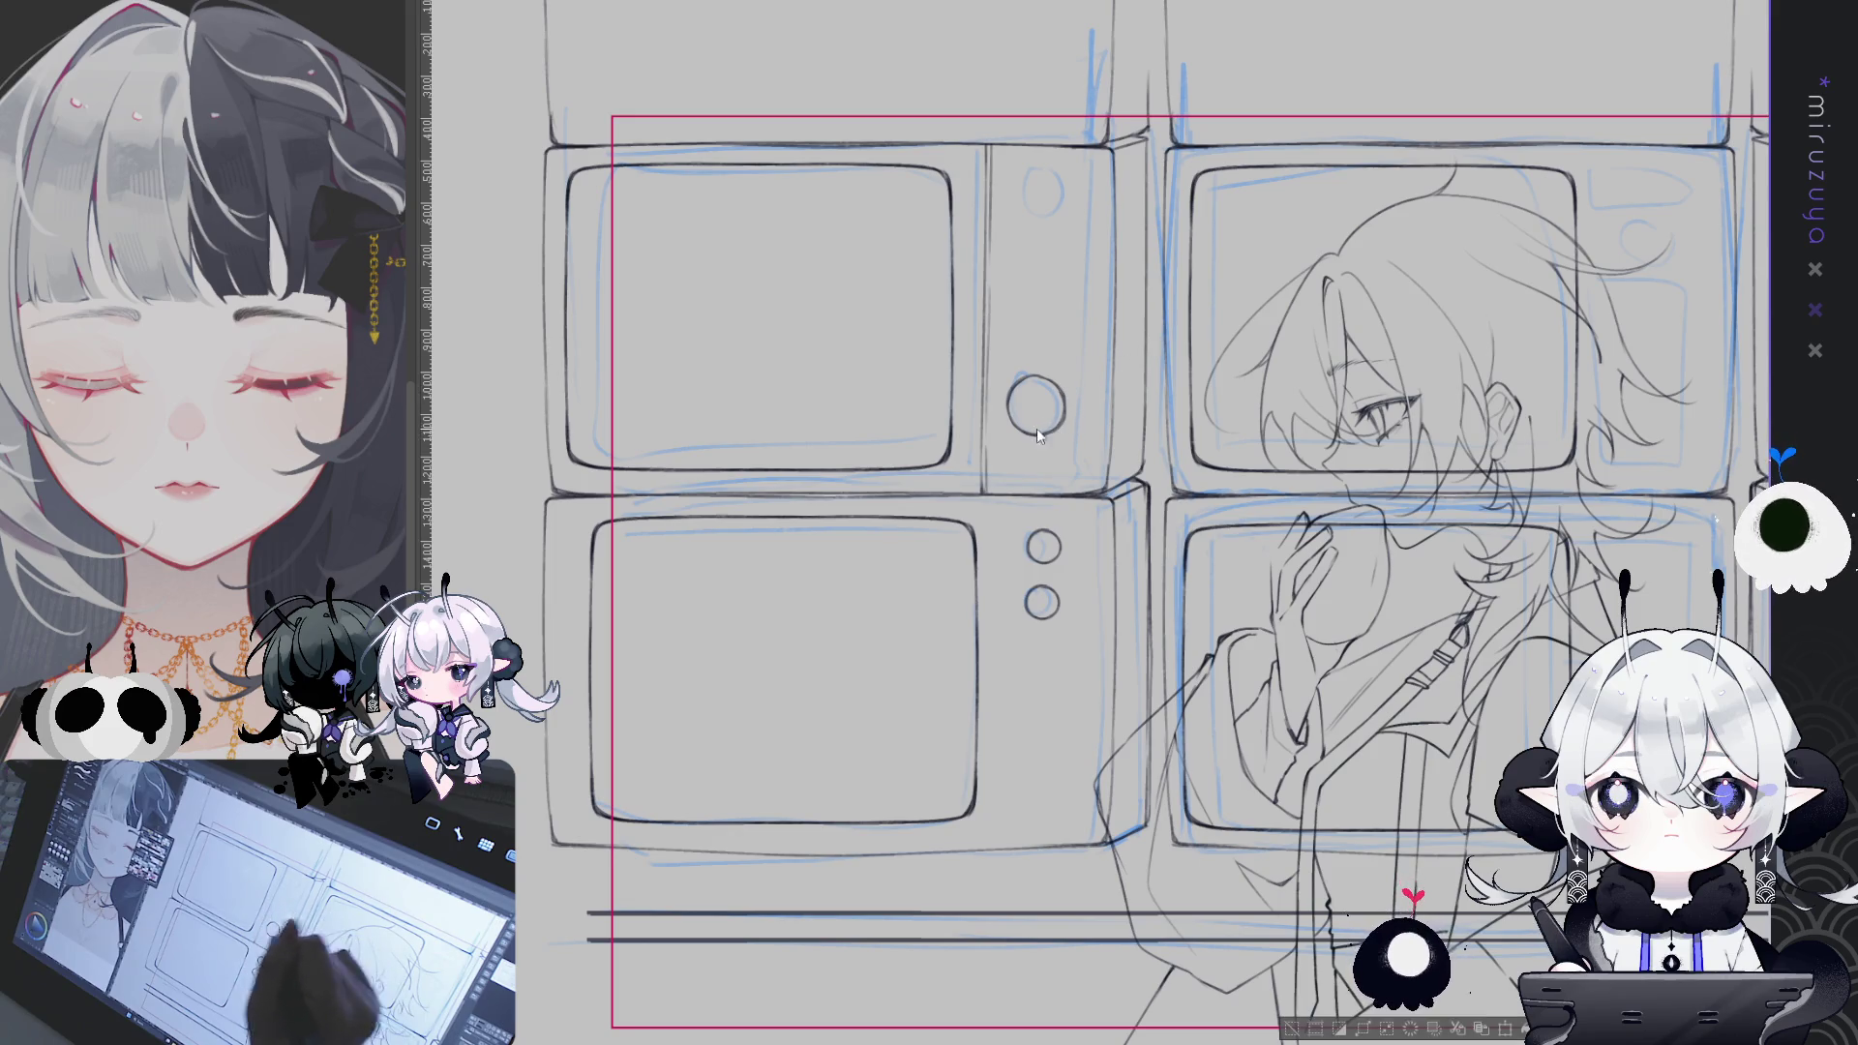
- Redraw the lower and upper knobs as bold, clean circles
{"action": "left_click_drag", "start_coordinate": [1032, 376], "coordinate": [1028, 377]}
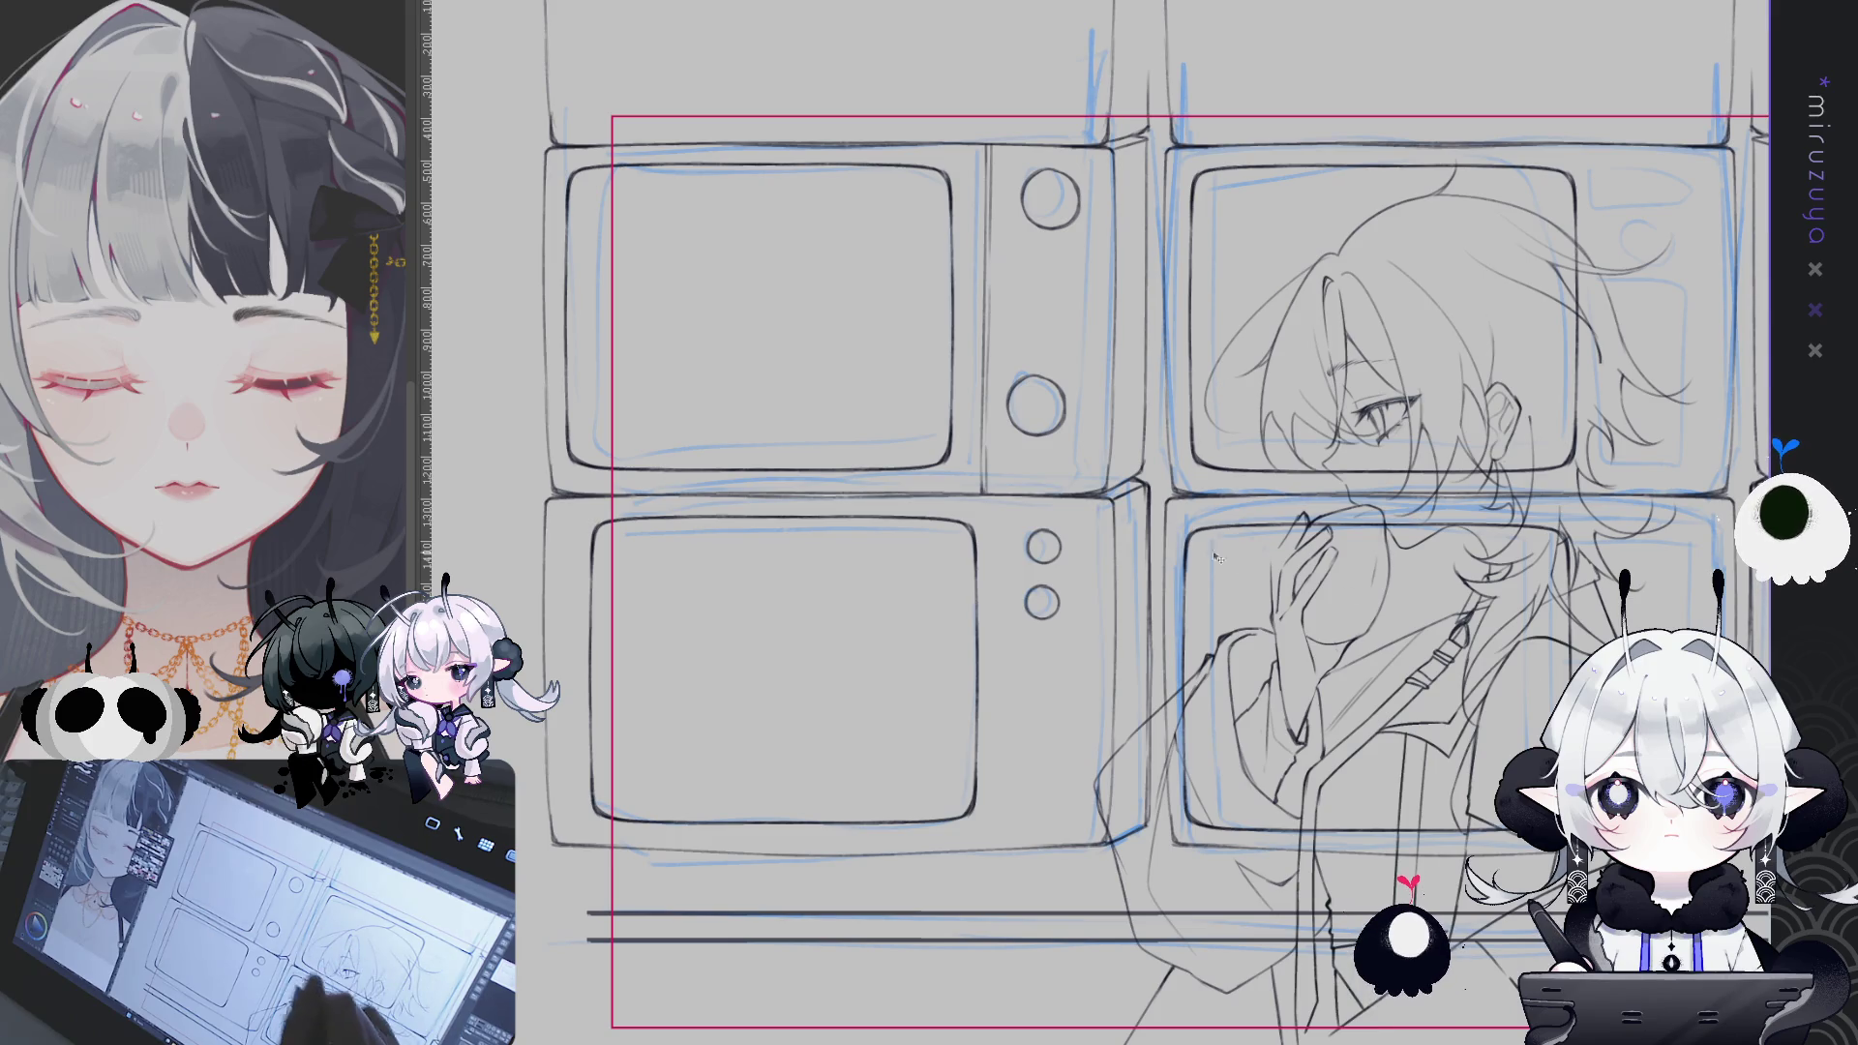
{"action": "key", "text": "ctrl+z"}
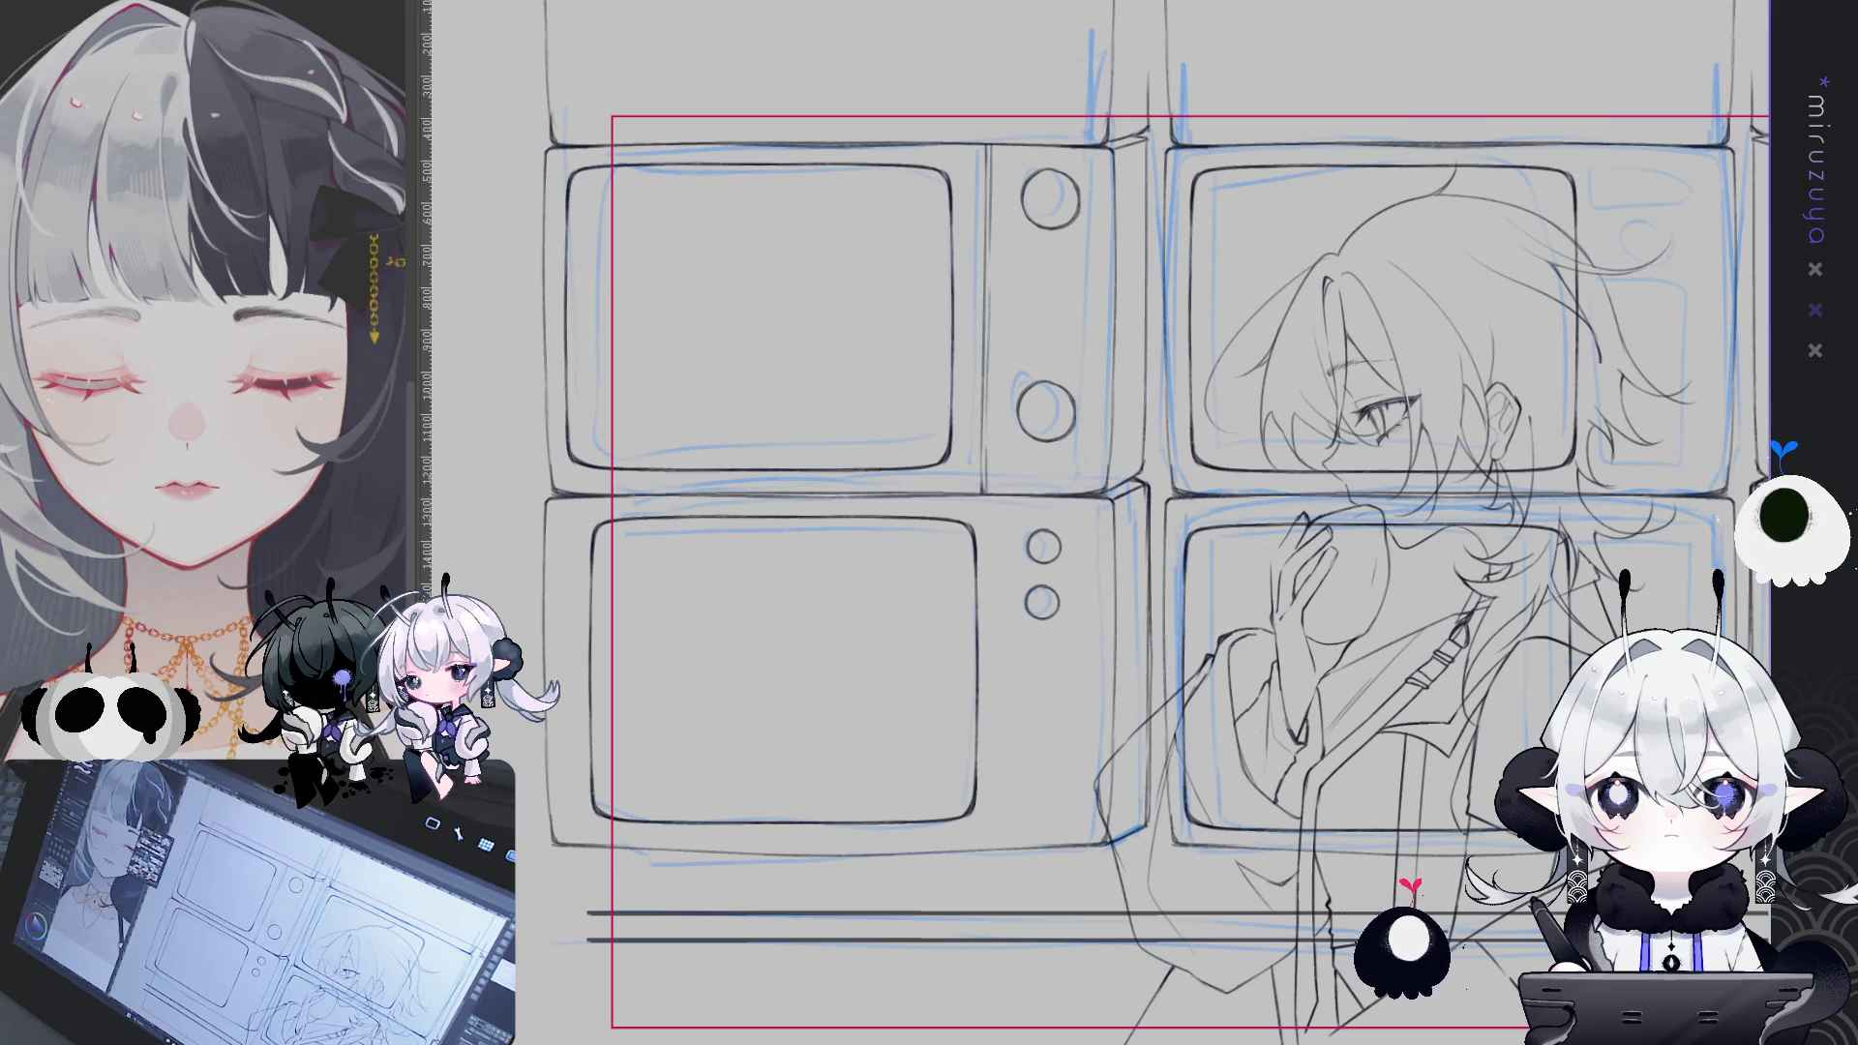
{"action": "left_click_drag", "start_coordinate": [1045, 174], "coordinate": [1043, 176]}
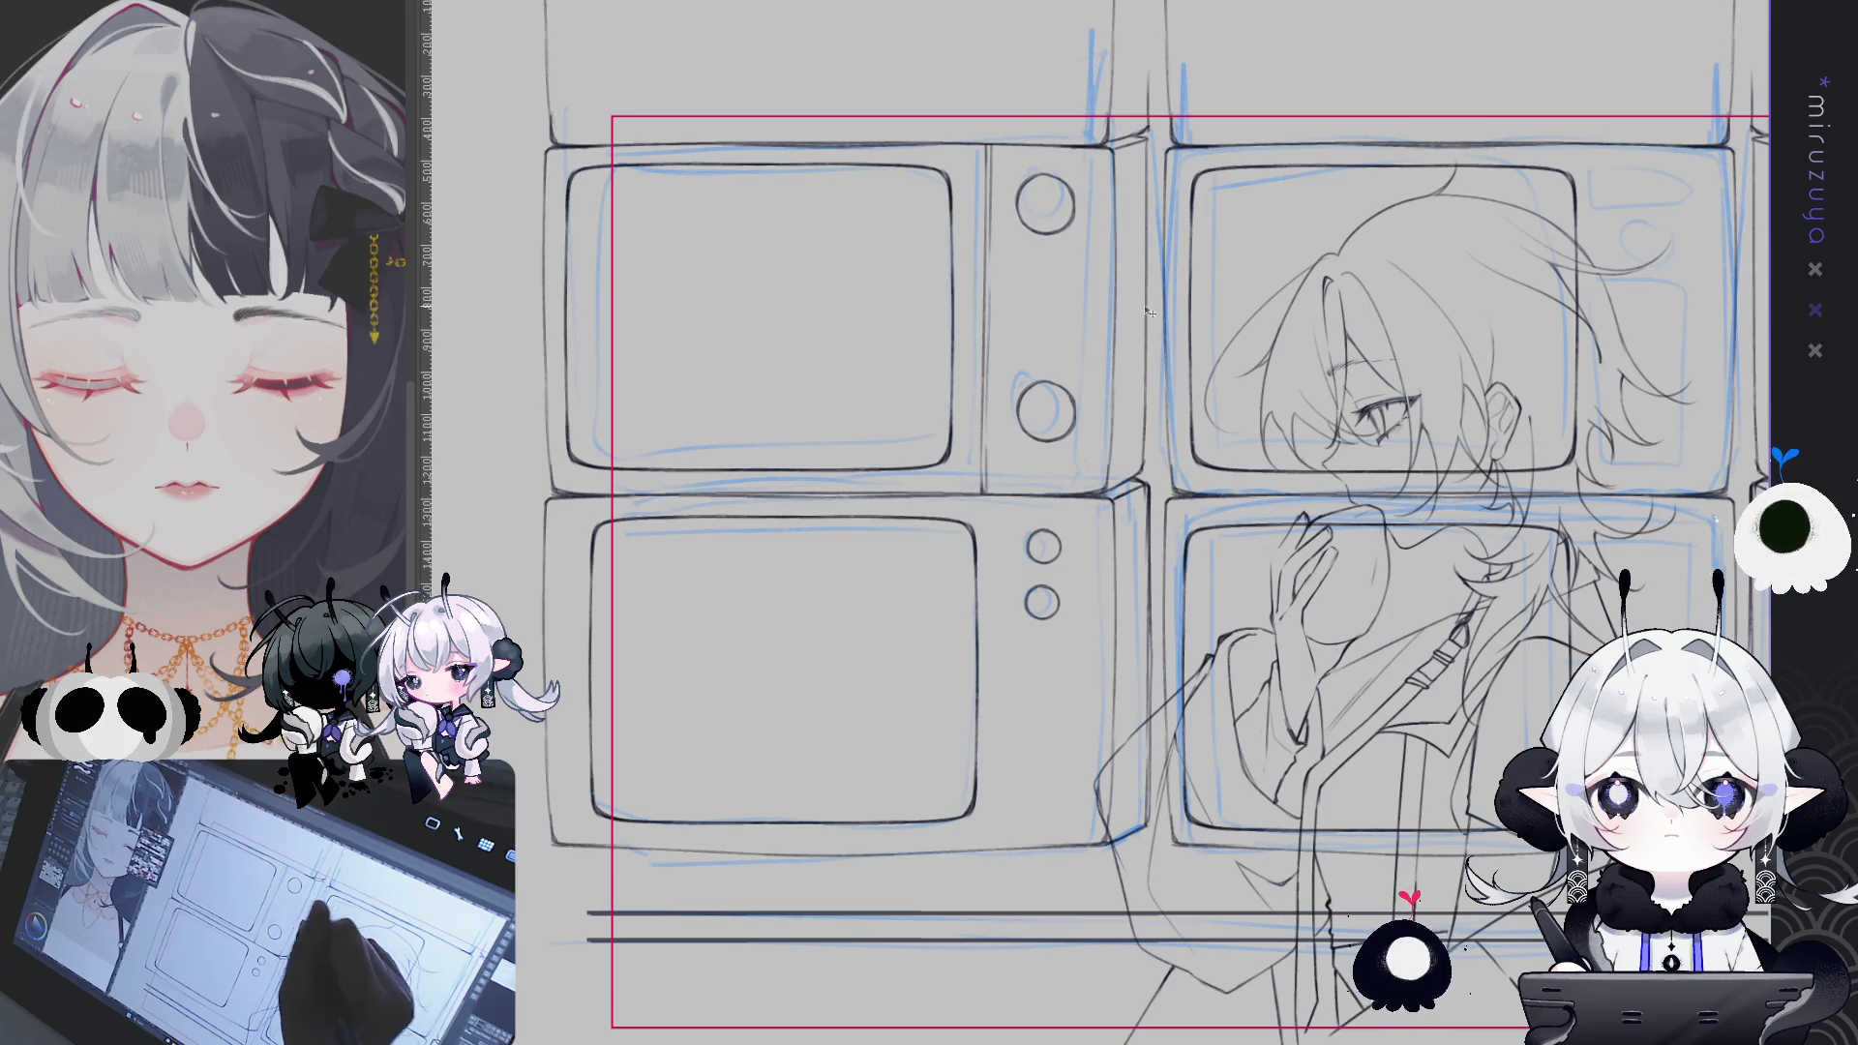
- Copy a knob circle over to the character's TV
{"action": "left_click_drag", "start_coordinate": [1150, 311], "coordinate": [1048, 322]}
{"action": "mouse_move", "coordinate": [944, 423]}
{"action": "left_mouse_down"}
{"action": "mouse_move", "coordinate": [1387, 344]}
{"action": "mouse_move", "coordinate": [1530, 221]}
{"action": "left_mouse_up"}
{"action": "left_click_drag", "start_coordinate": [1355, 484], "coordinate": [895, 499]}
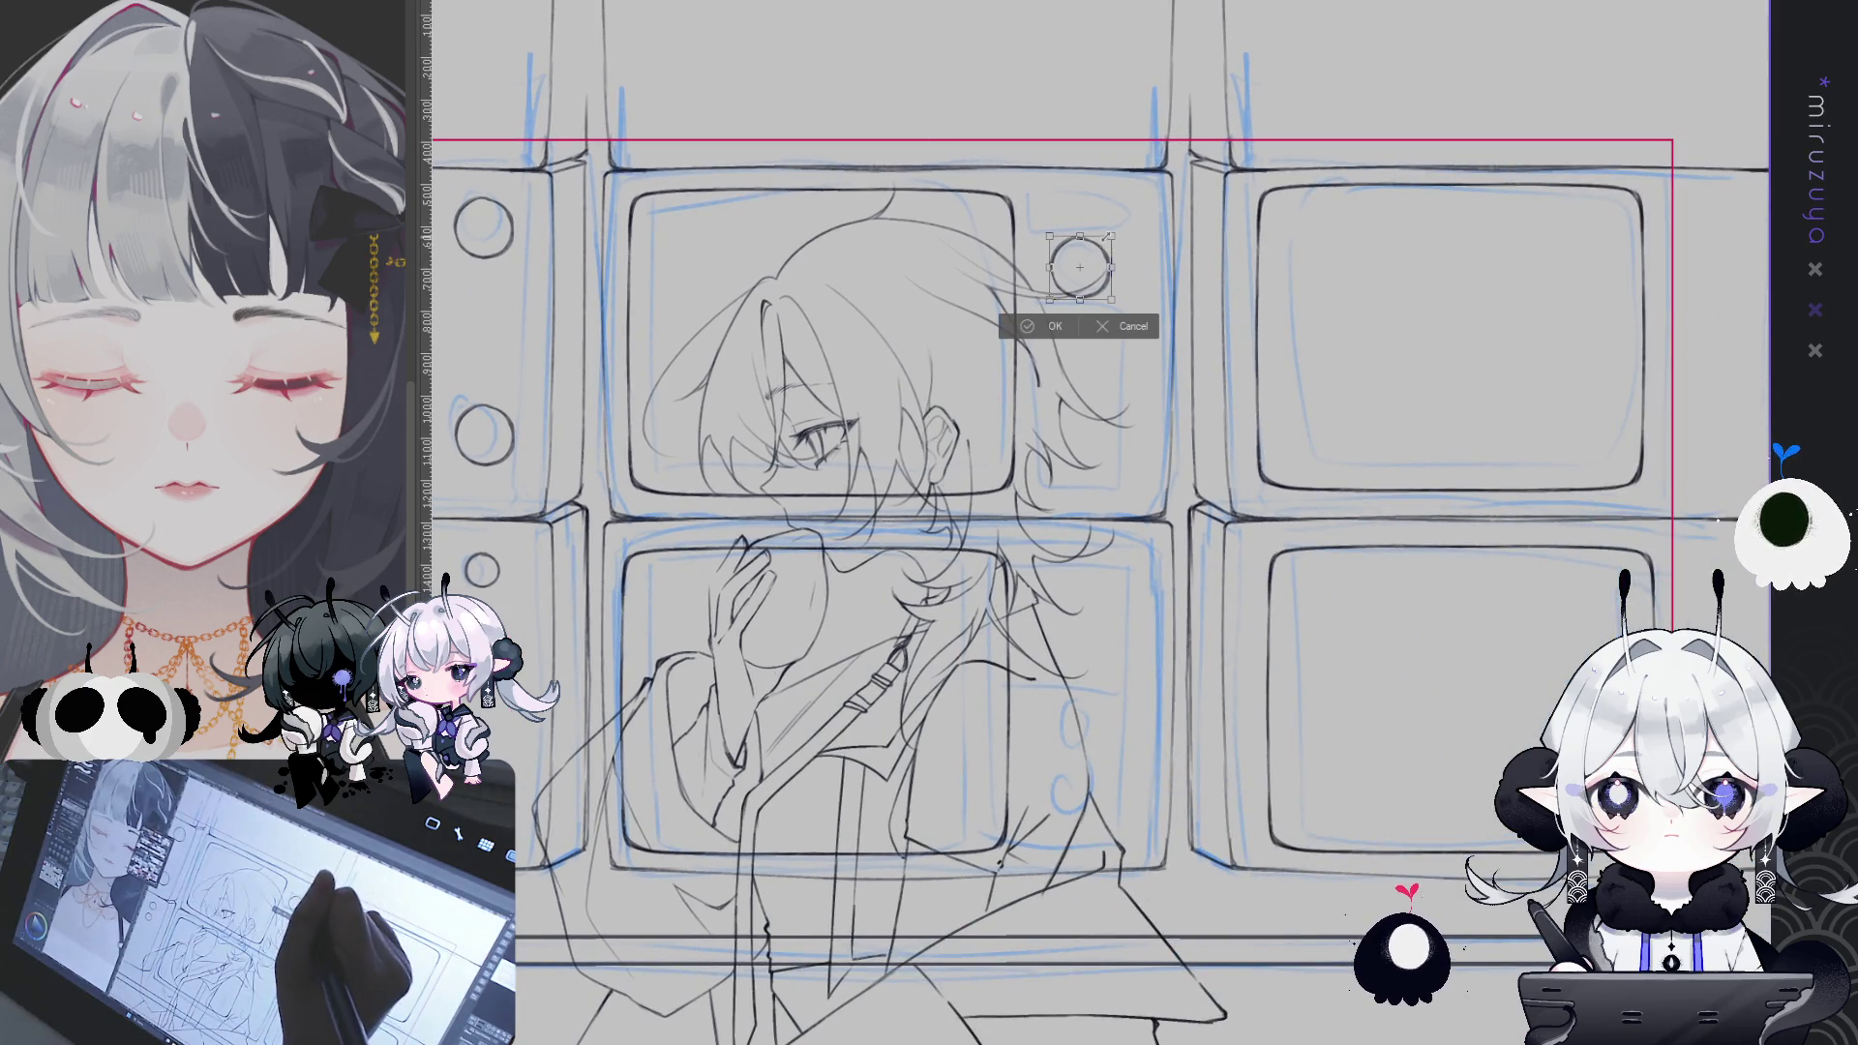
- Commit the copied knob slightly right on the upper-middle TV and add a knob to the lower-middle TV
{"action": "left_click", "coordinate": [1029, 325]}
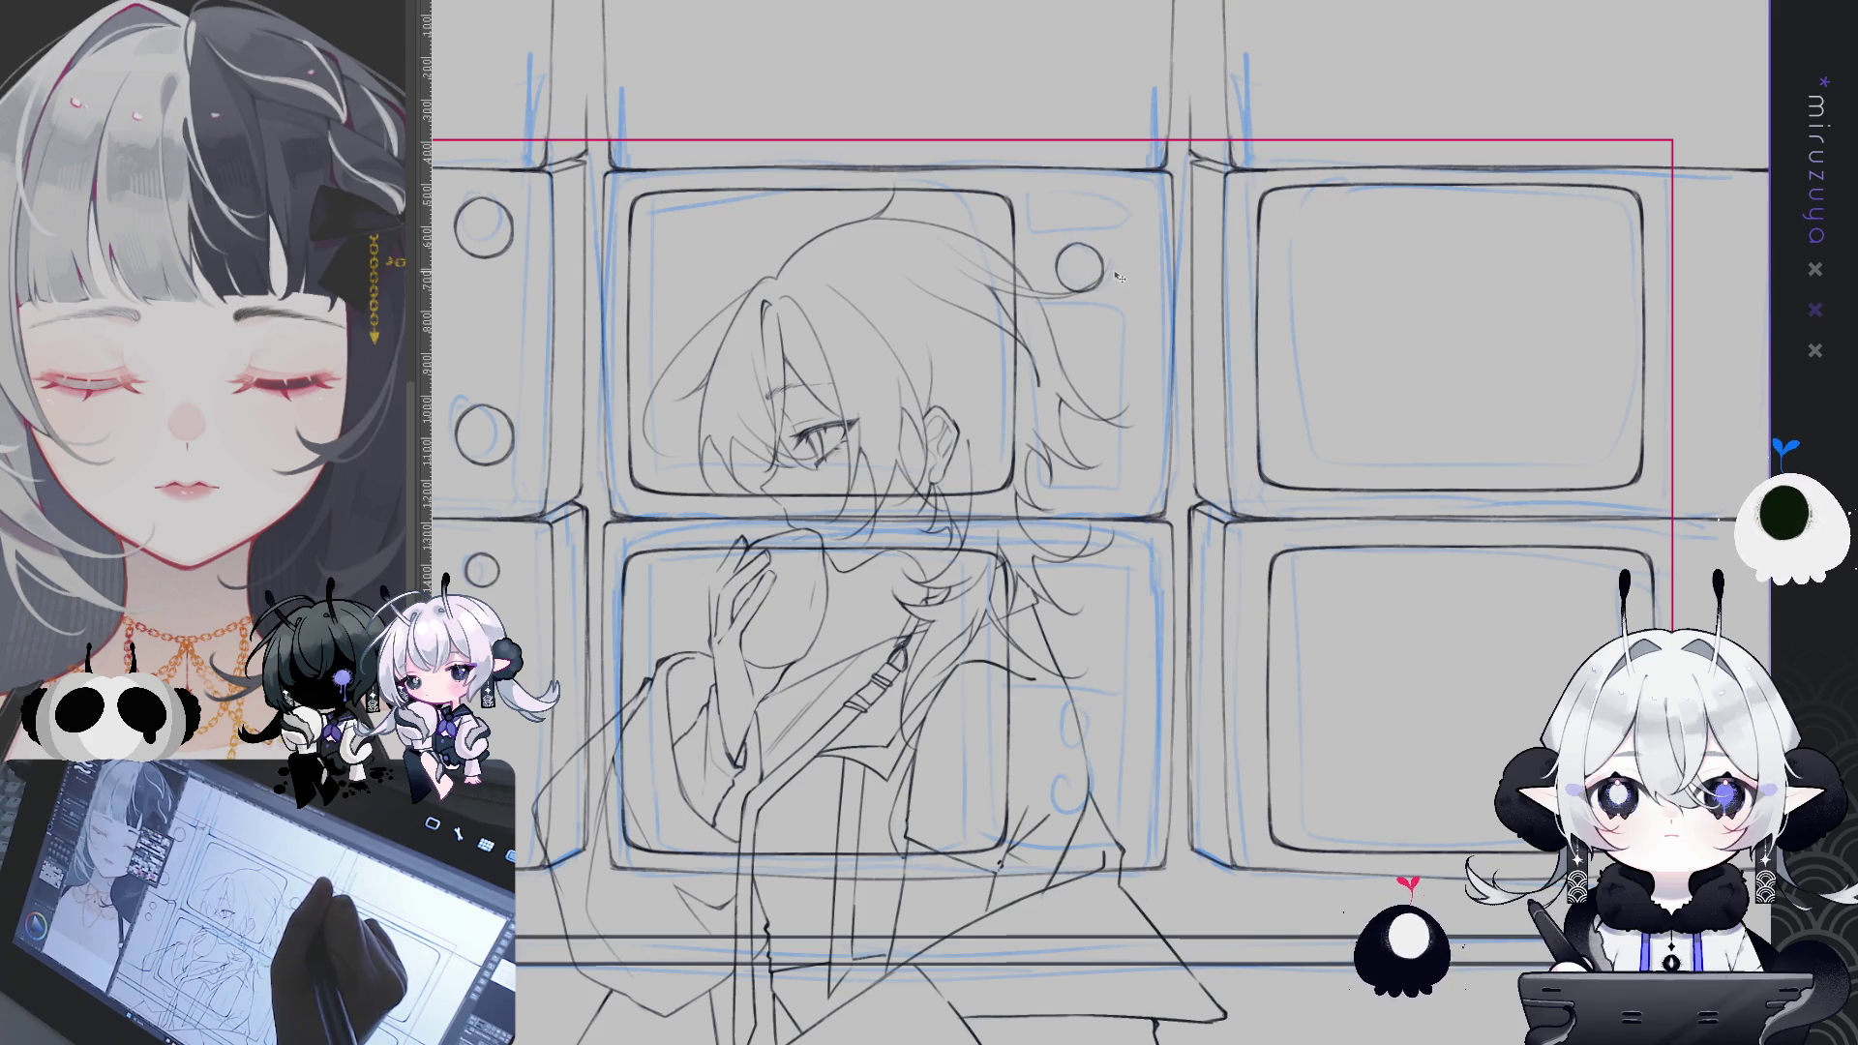
{"action": "left_click_drag", "start_coordinate": [1120, 278], "coordinate": [1132, 278]}
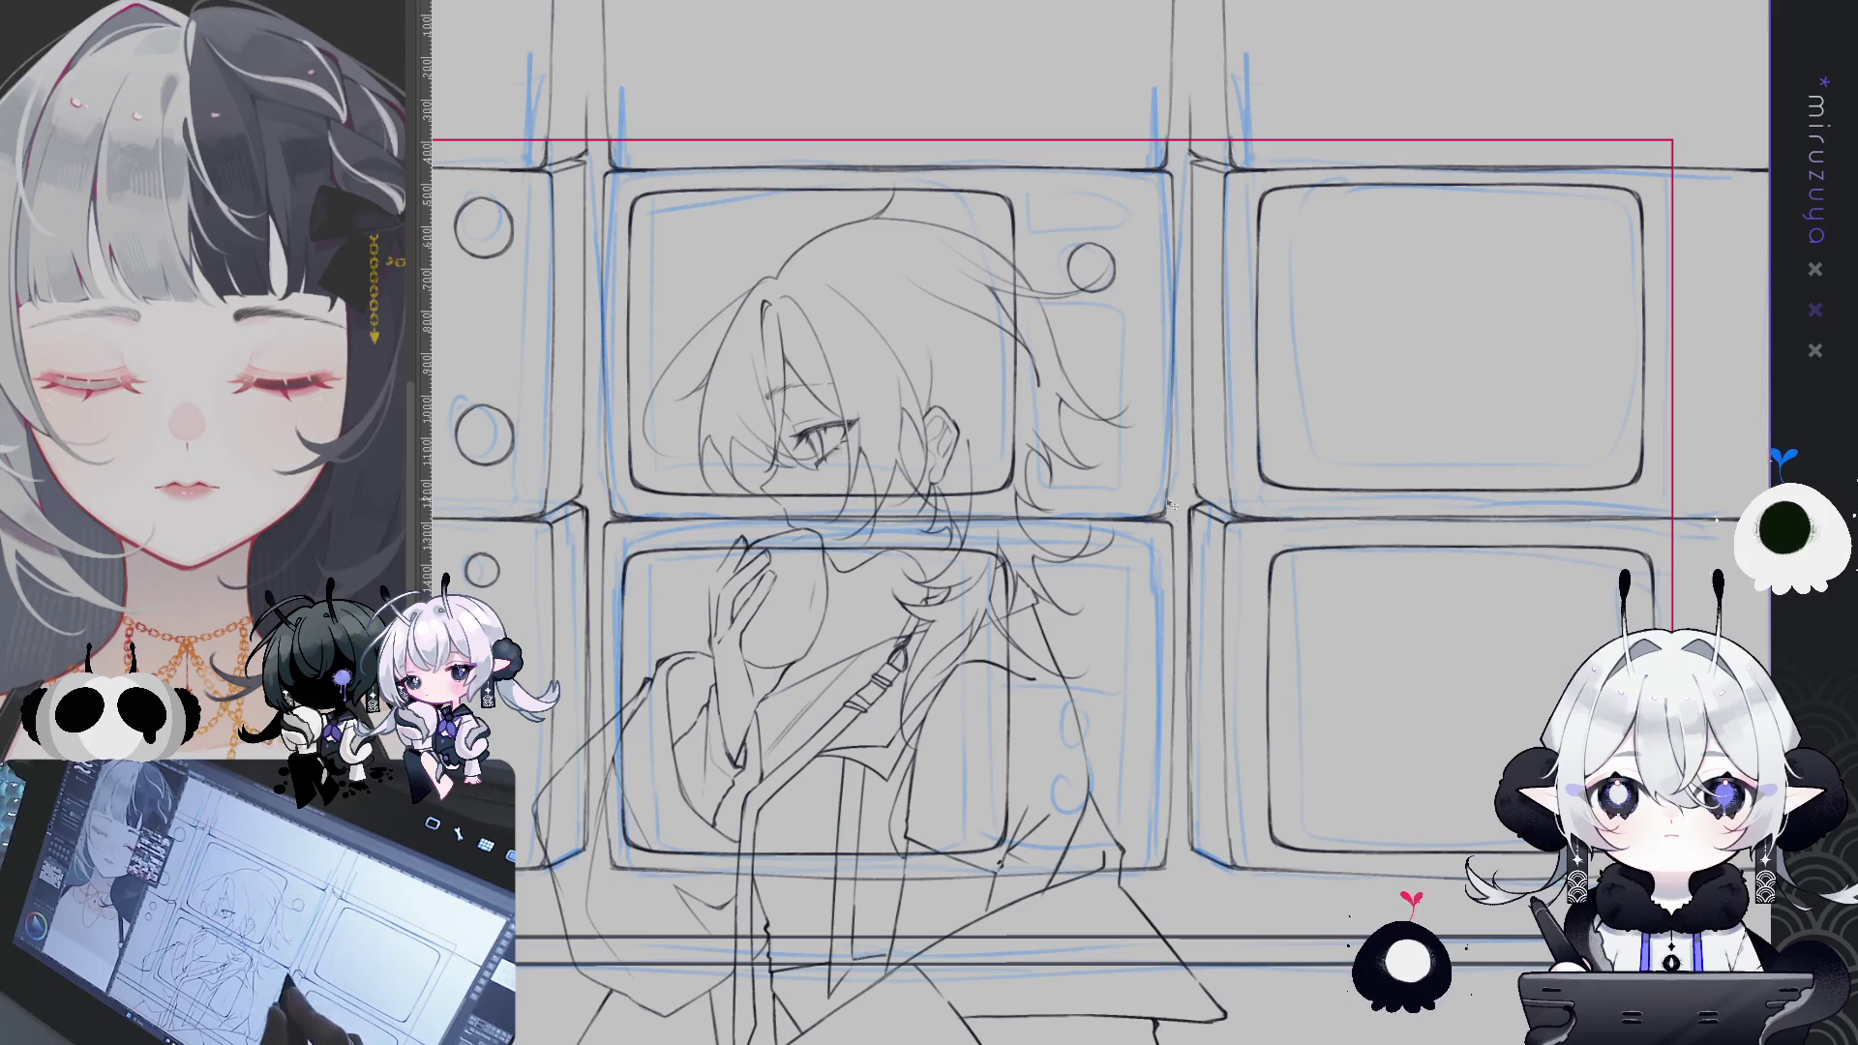
{"action": "left_click_drag", "start_coordinate": [479, 405], "coordinate": [460, 411]}
{"action": "key", "text": "ctrl+z"}
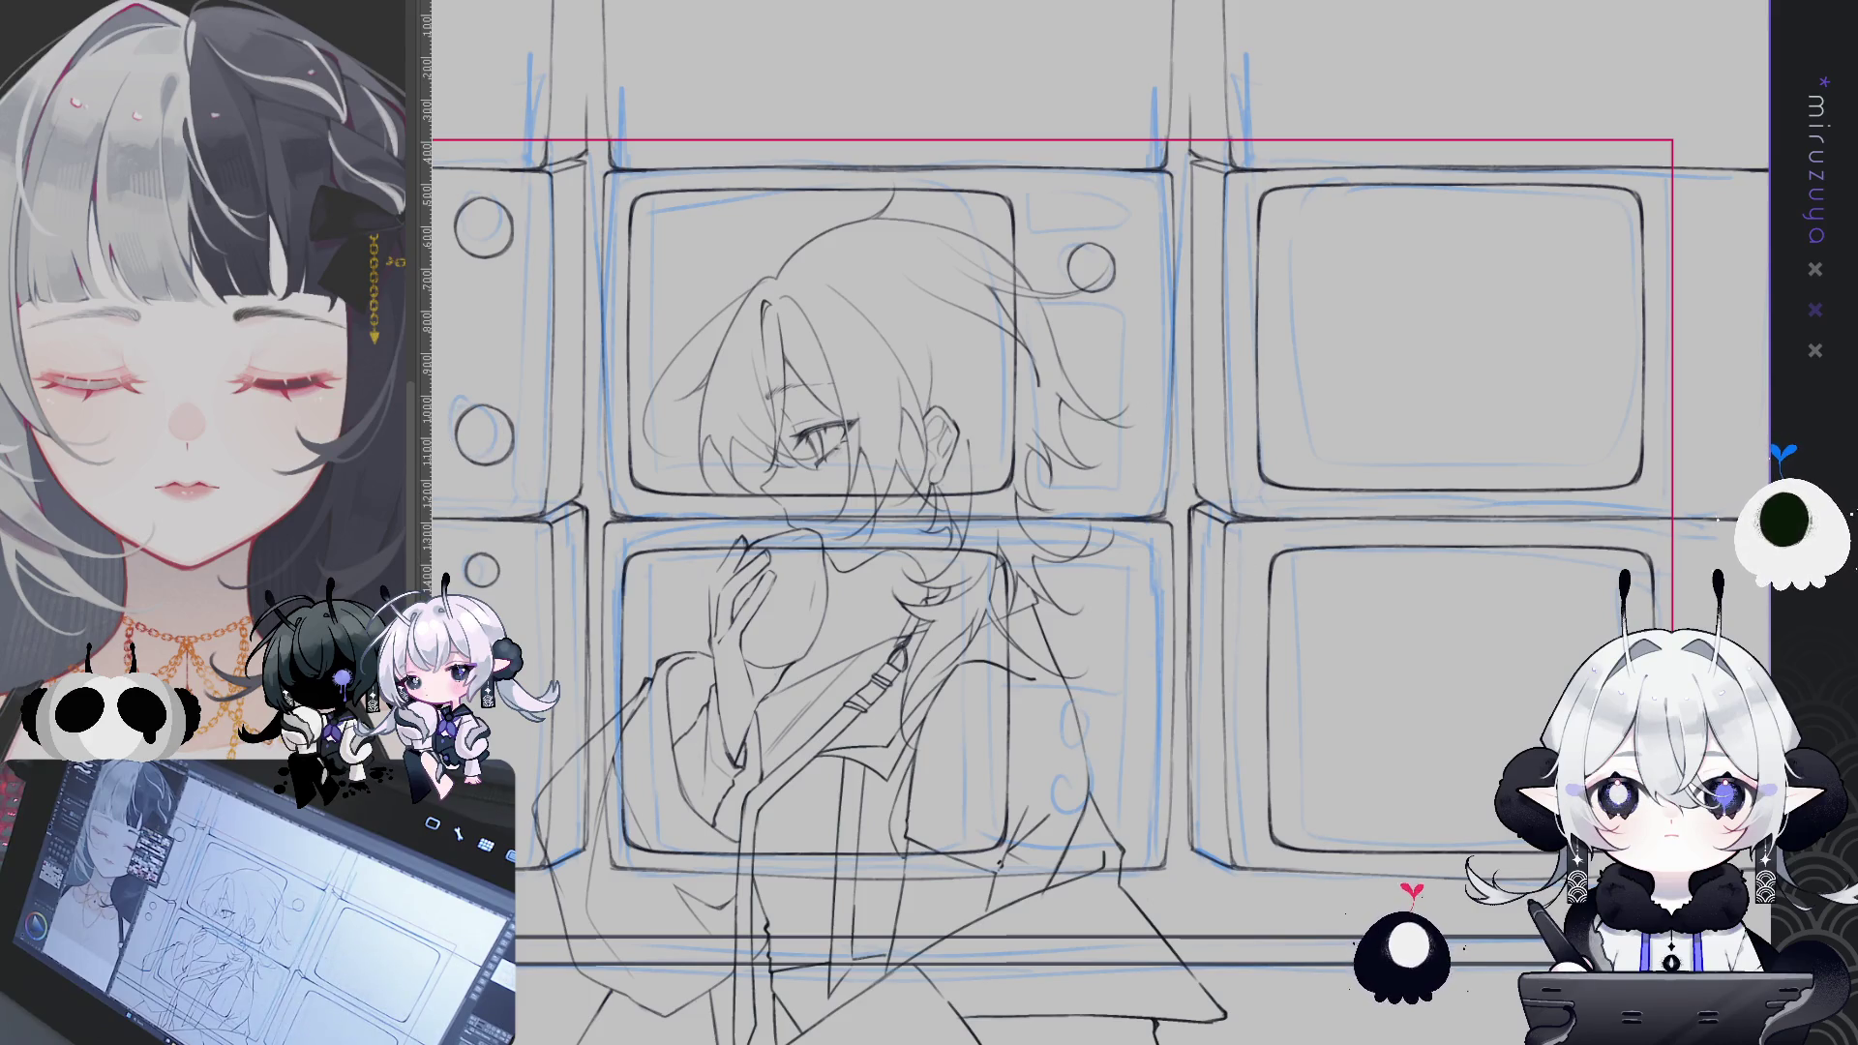
{"action": "mouse_move", "coordinate": [1079, 616]}
{"action": "left_mouse_down"}
{"action": "mouse_move", "coordinate": [1128, 665]}
{"action": "mouse_move", "coordinate": [1072, 731]}
{"action": "left_mouse_up"}
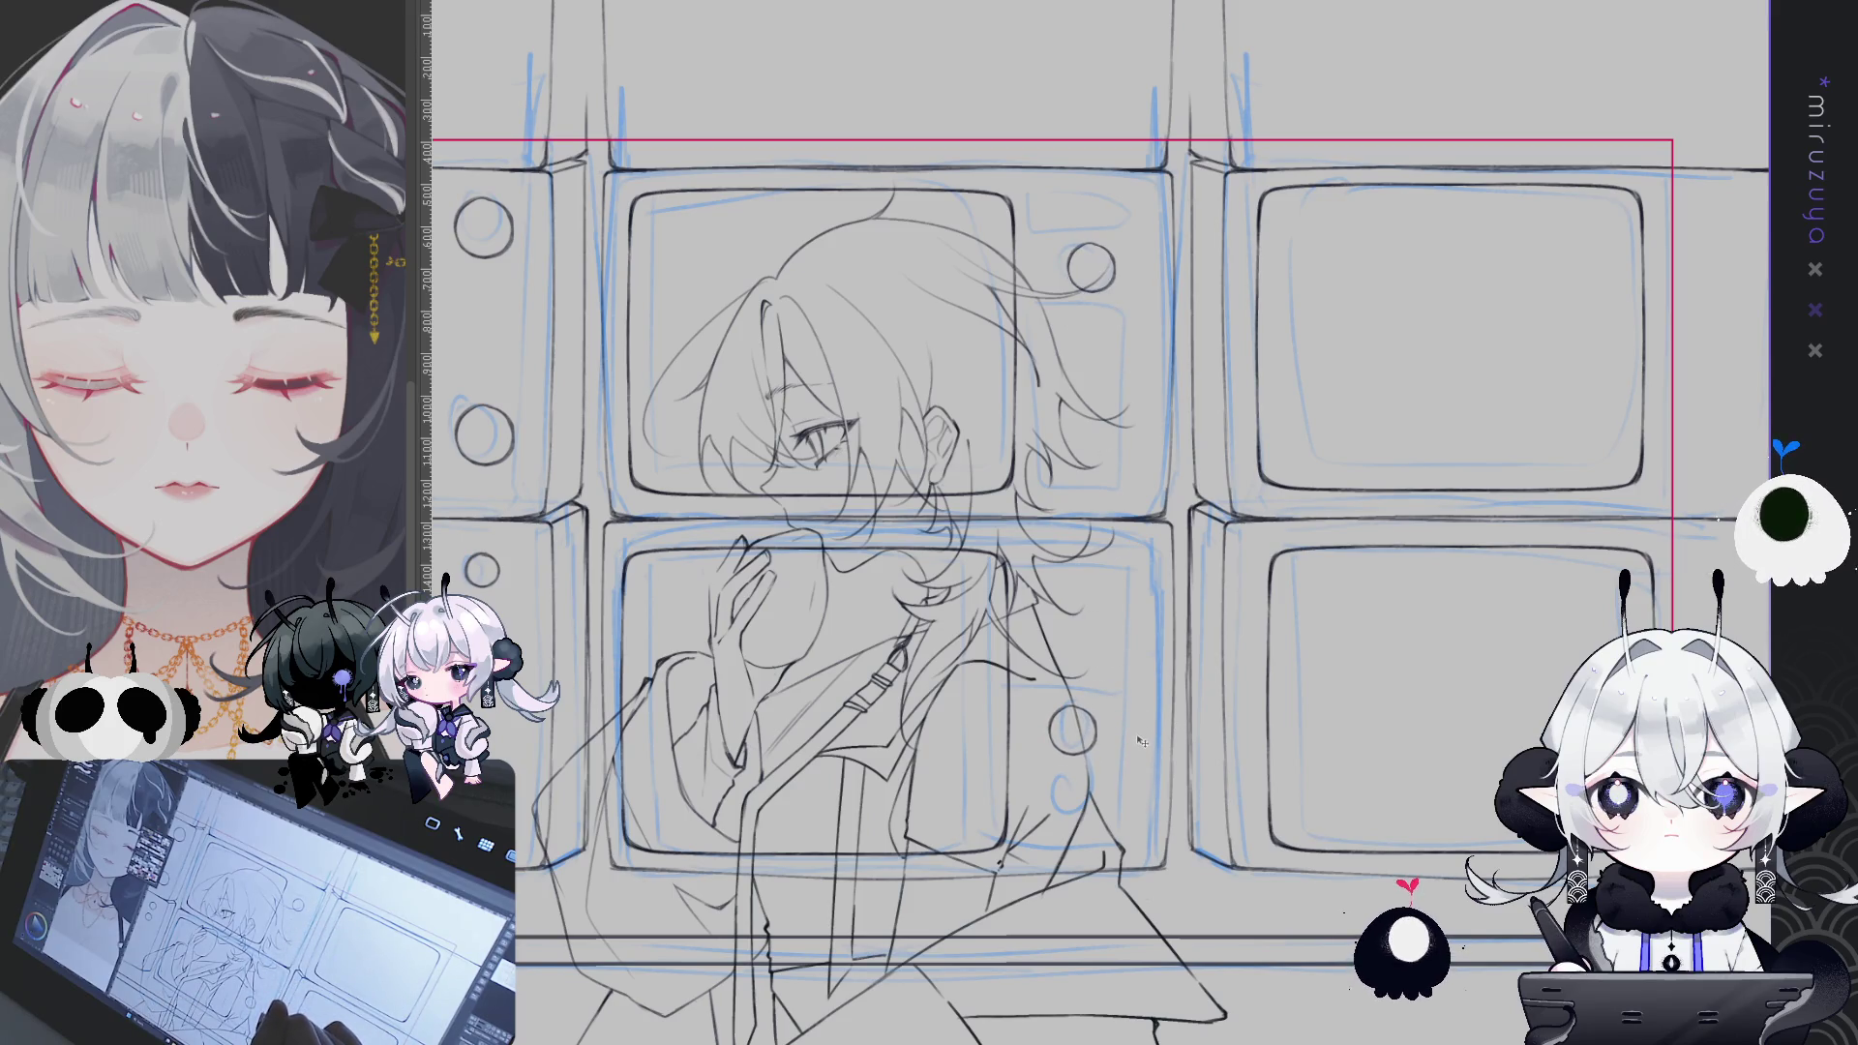
{"action": "key", "text": "ctrl+a"}
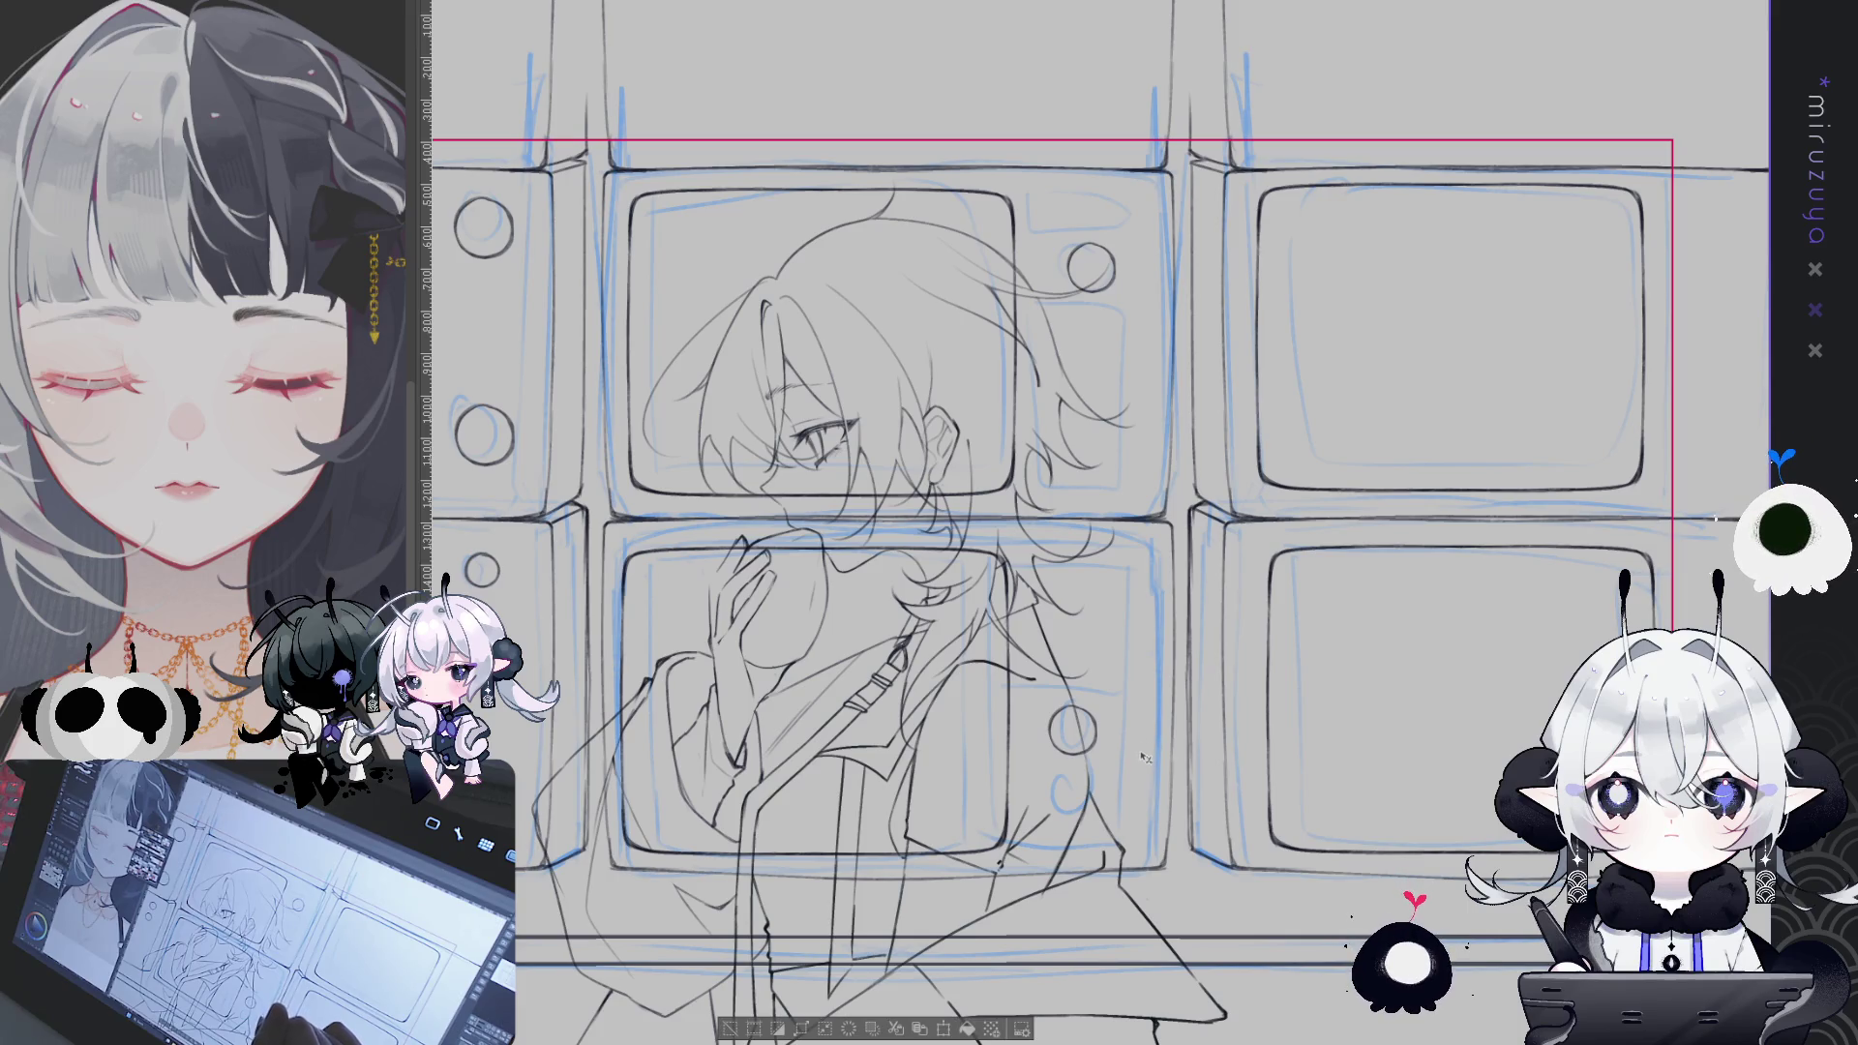
{"action": "key", "text": "ctrl+d"}
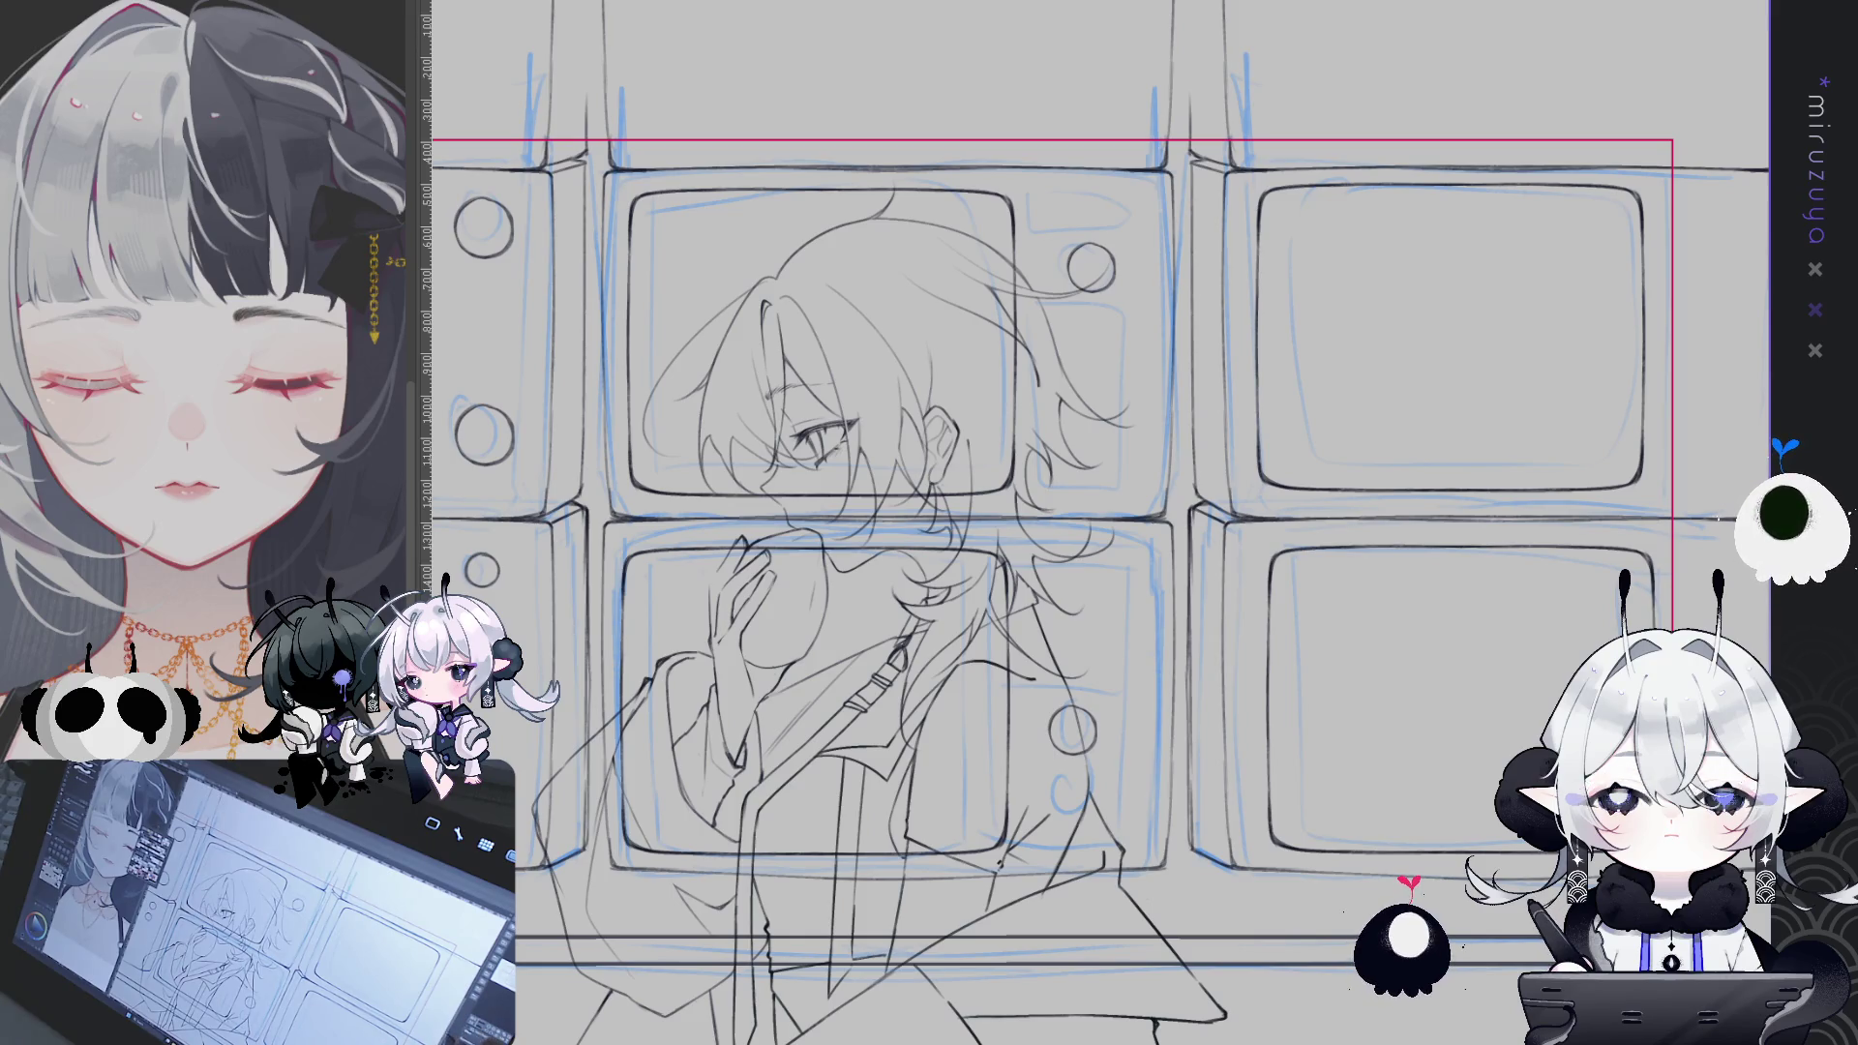
{"action": "mouse_move", "coordinate": [1065, 522]}
{"action": "left_mouse_down"}
{"action": "mouse_move", "coordinate": [951, 576]}
{"action": "mouse_move", "coordinate": [794, 576]}
{"action": "left_mouse_up"}
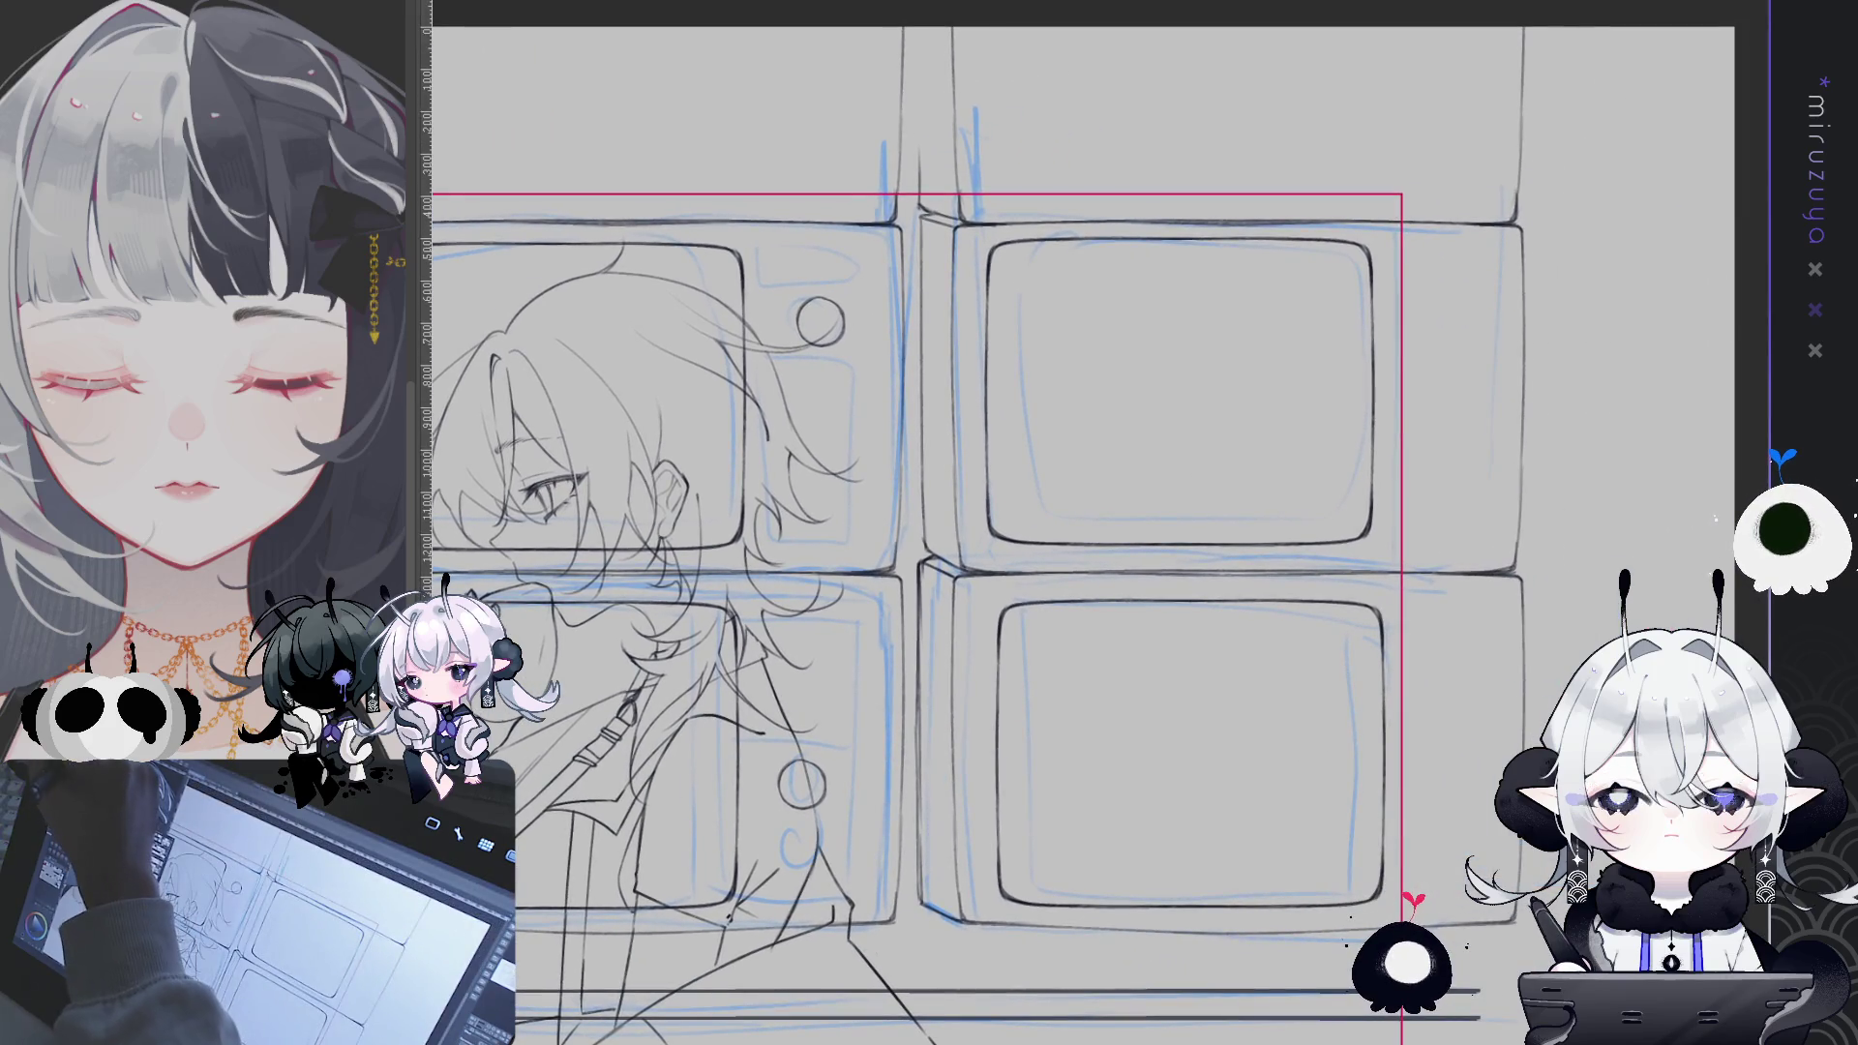
- Draw a small vertical rectangle with dark side edges between the upper-left TV's knobs
{"action": "mouse_move", "coordinate": [949, 685]}
{"action": "left_mouse_down"}
{"action": "mouse_move", "coordinate": [1409, 568]}
{"action": "mouse_move", "coordinate": [1611, 481]}
{"action": "mouse_move", "coordinate": [1608, 577]}
{"action": "left_mouse_up"}
{"action": "left_click_drag", "start_coordinate": [1366, 725], "coordinate": [1353, 813]}
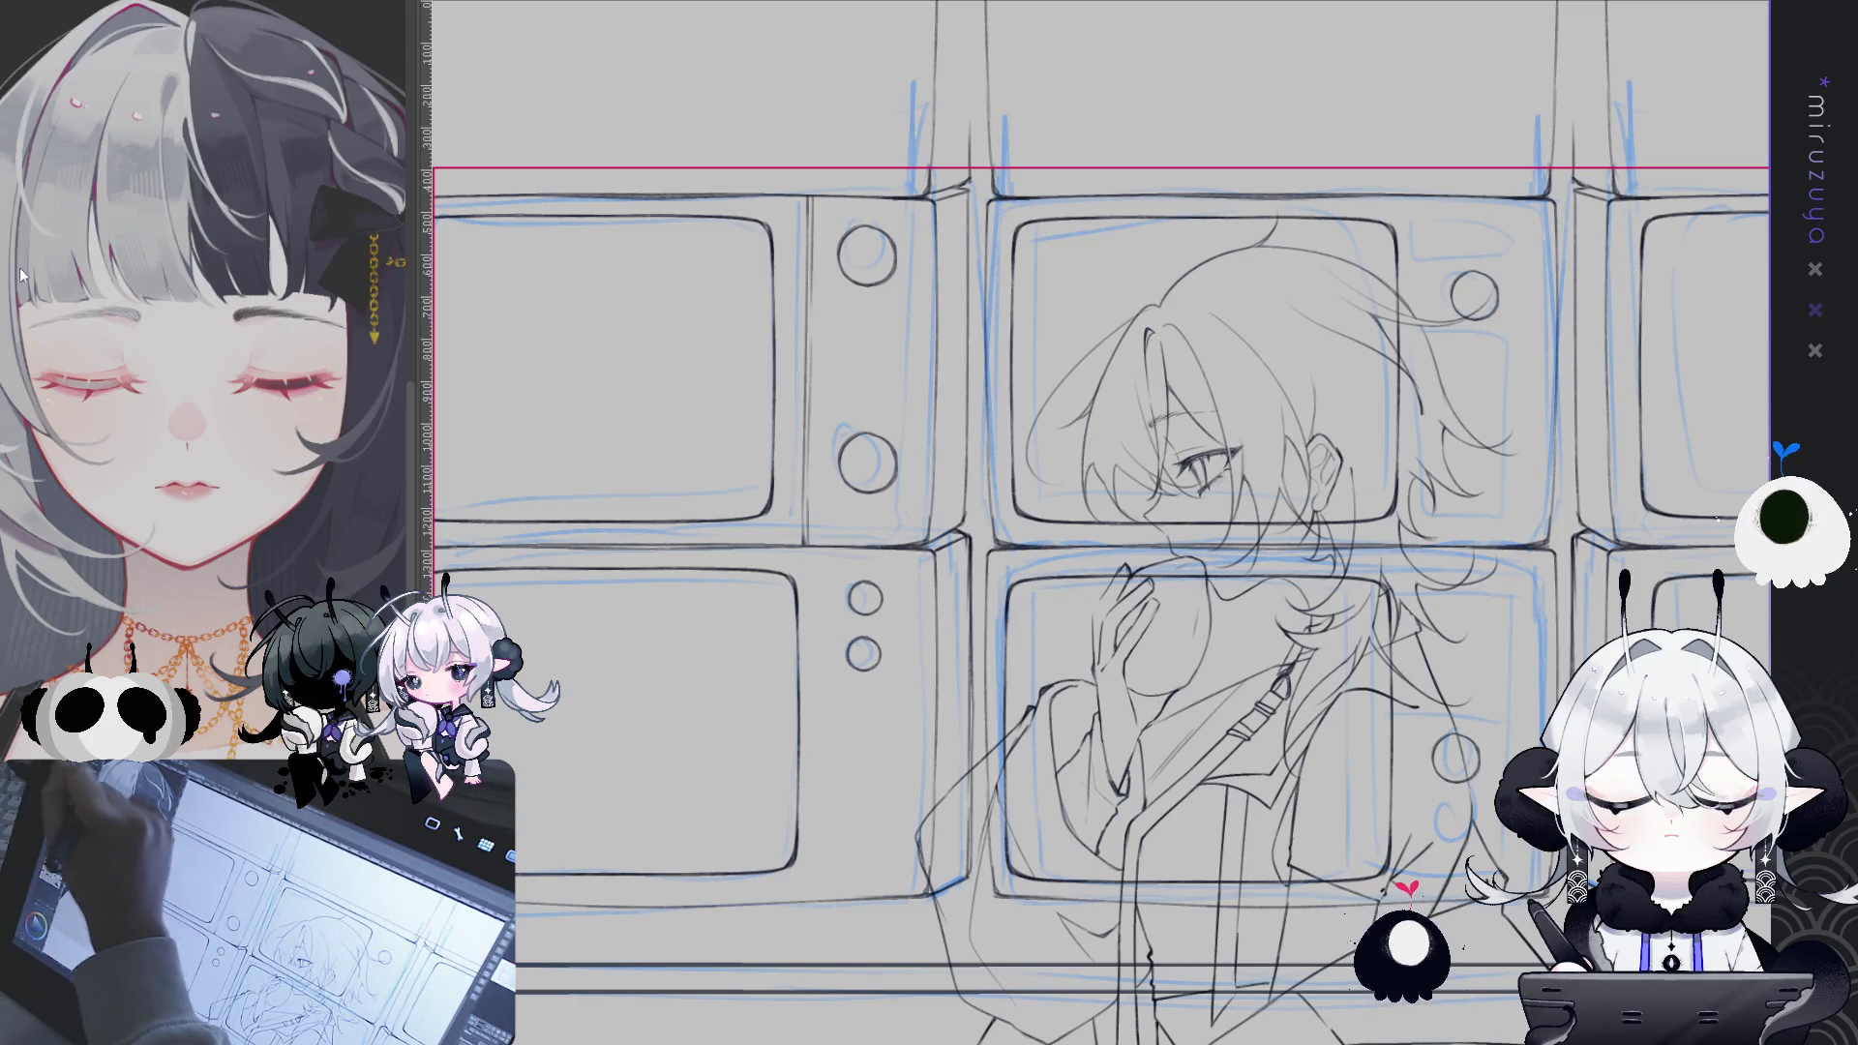
{"action": "left_click_drag", "start_coordinate": [867, 340], "coordinate": [867, 376]}
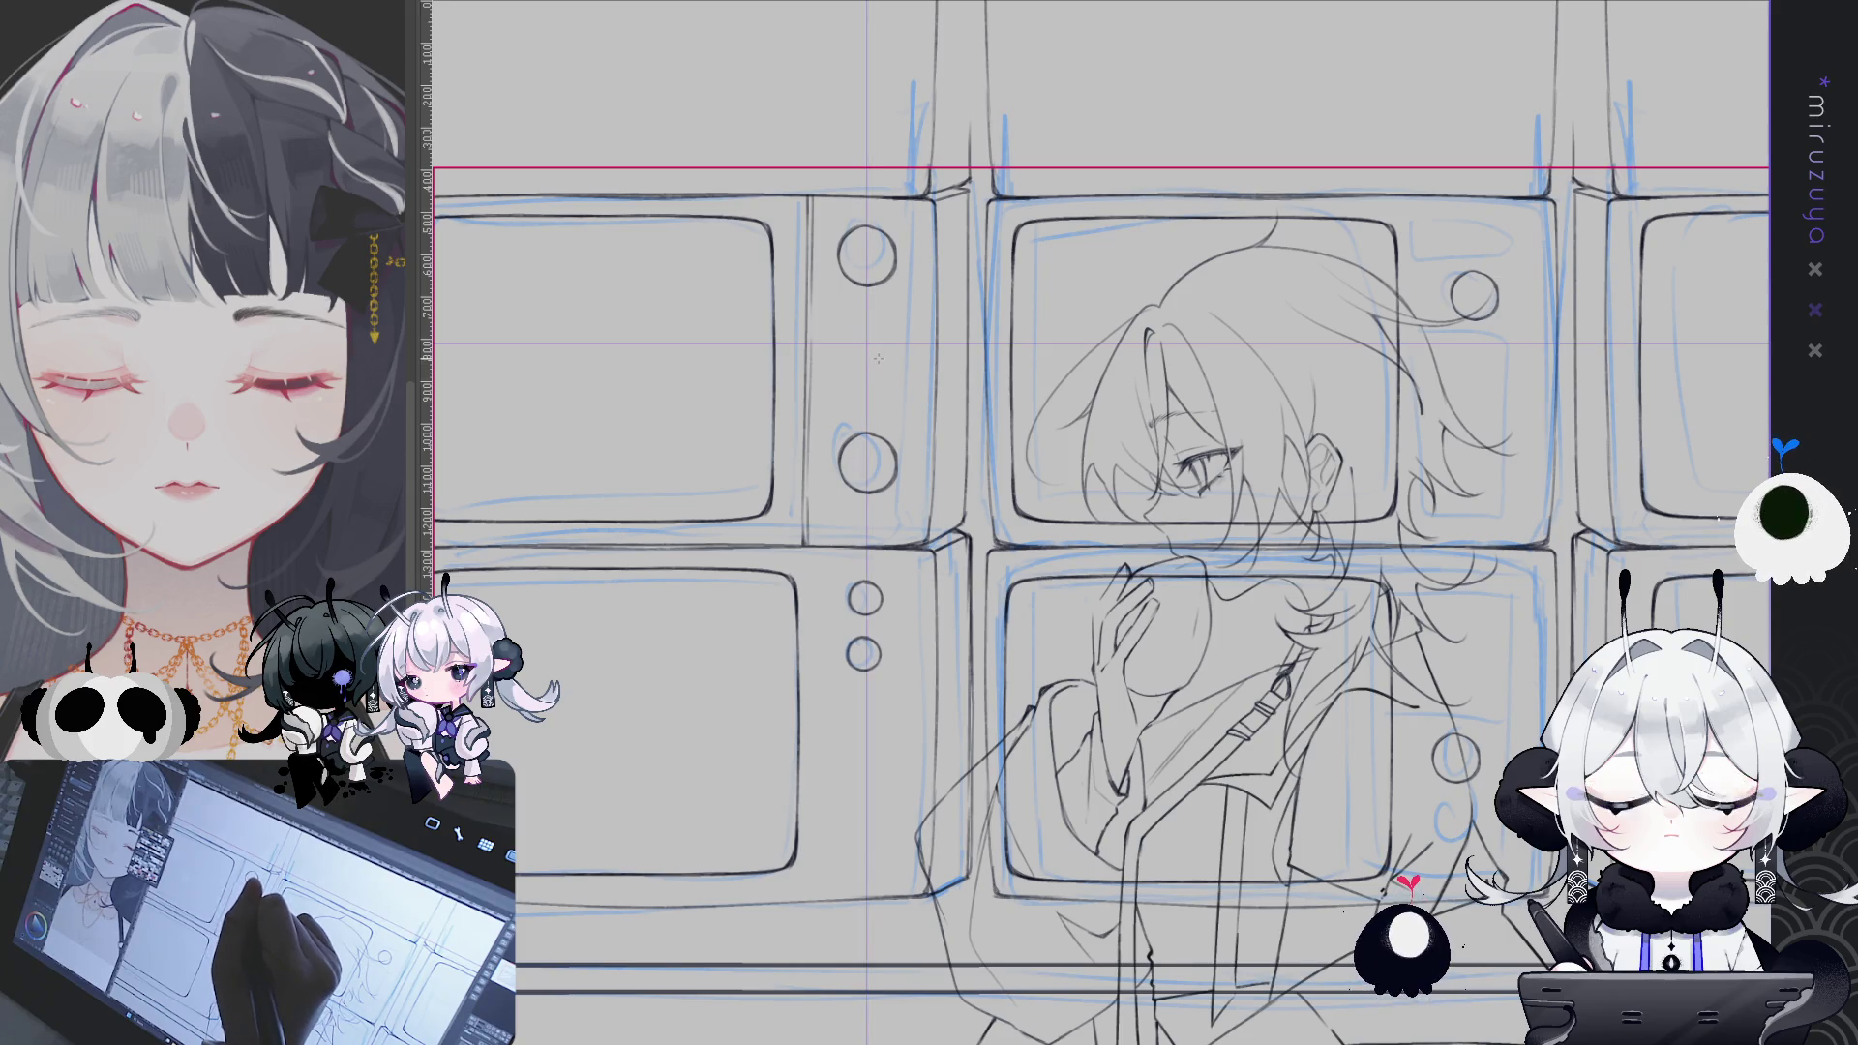
{"action": "key", "text": "ctrl+z"}
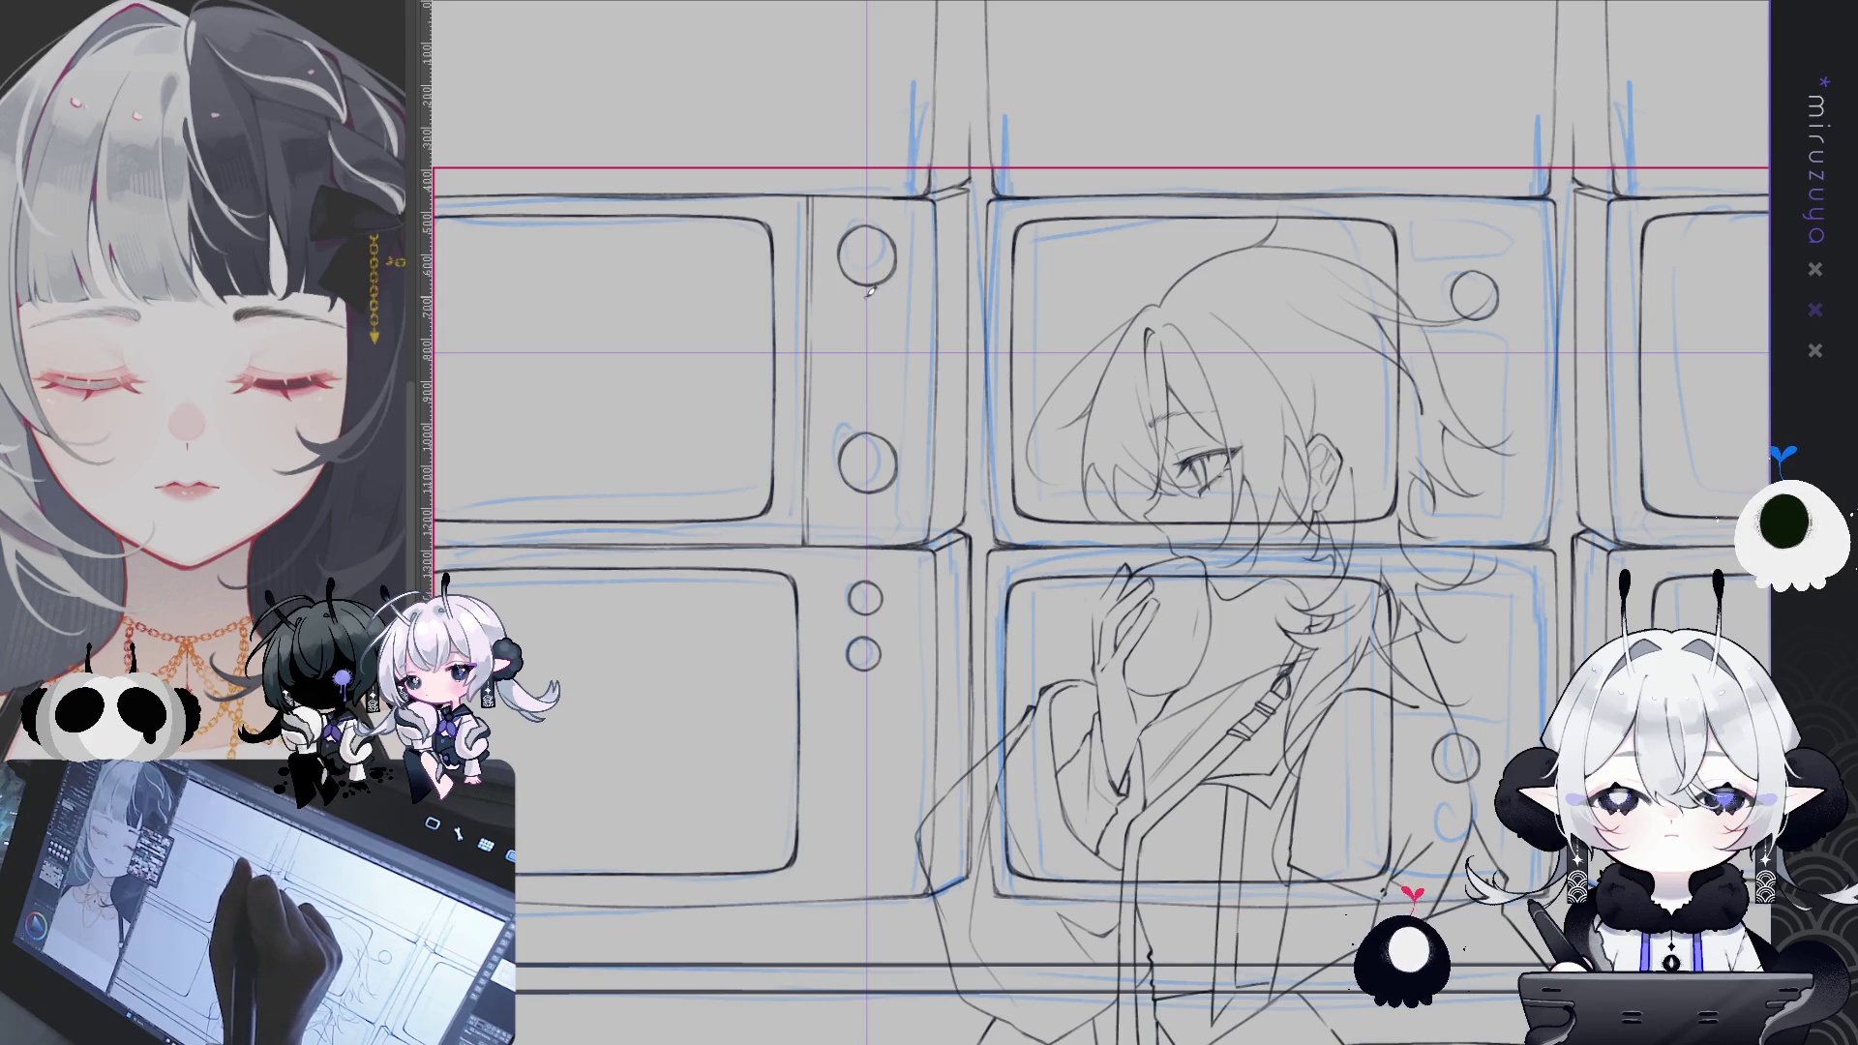
{"action": "left_click_drag", "start_coordinate": [889, 327], "coordinate": [895, 367]}
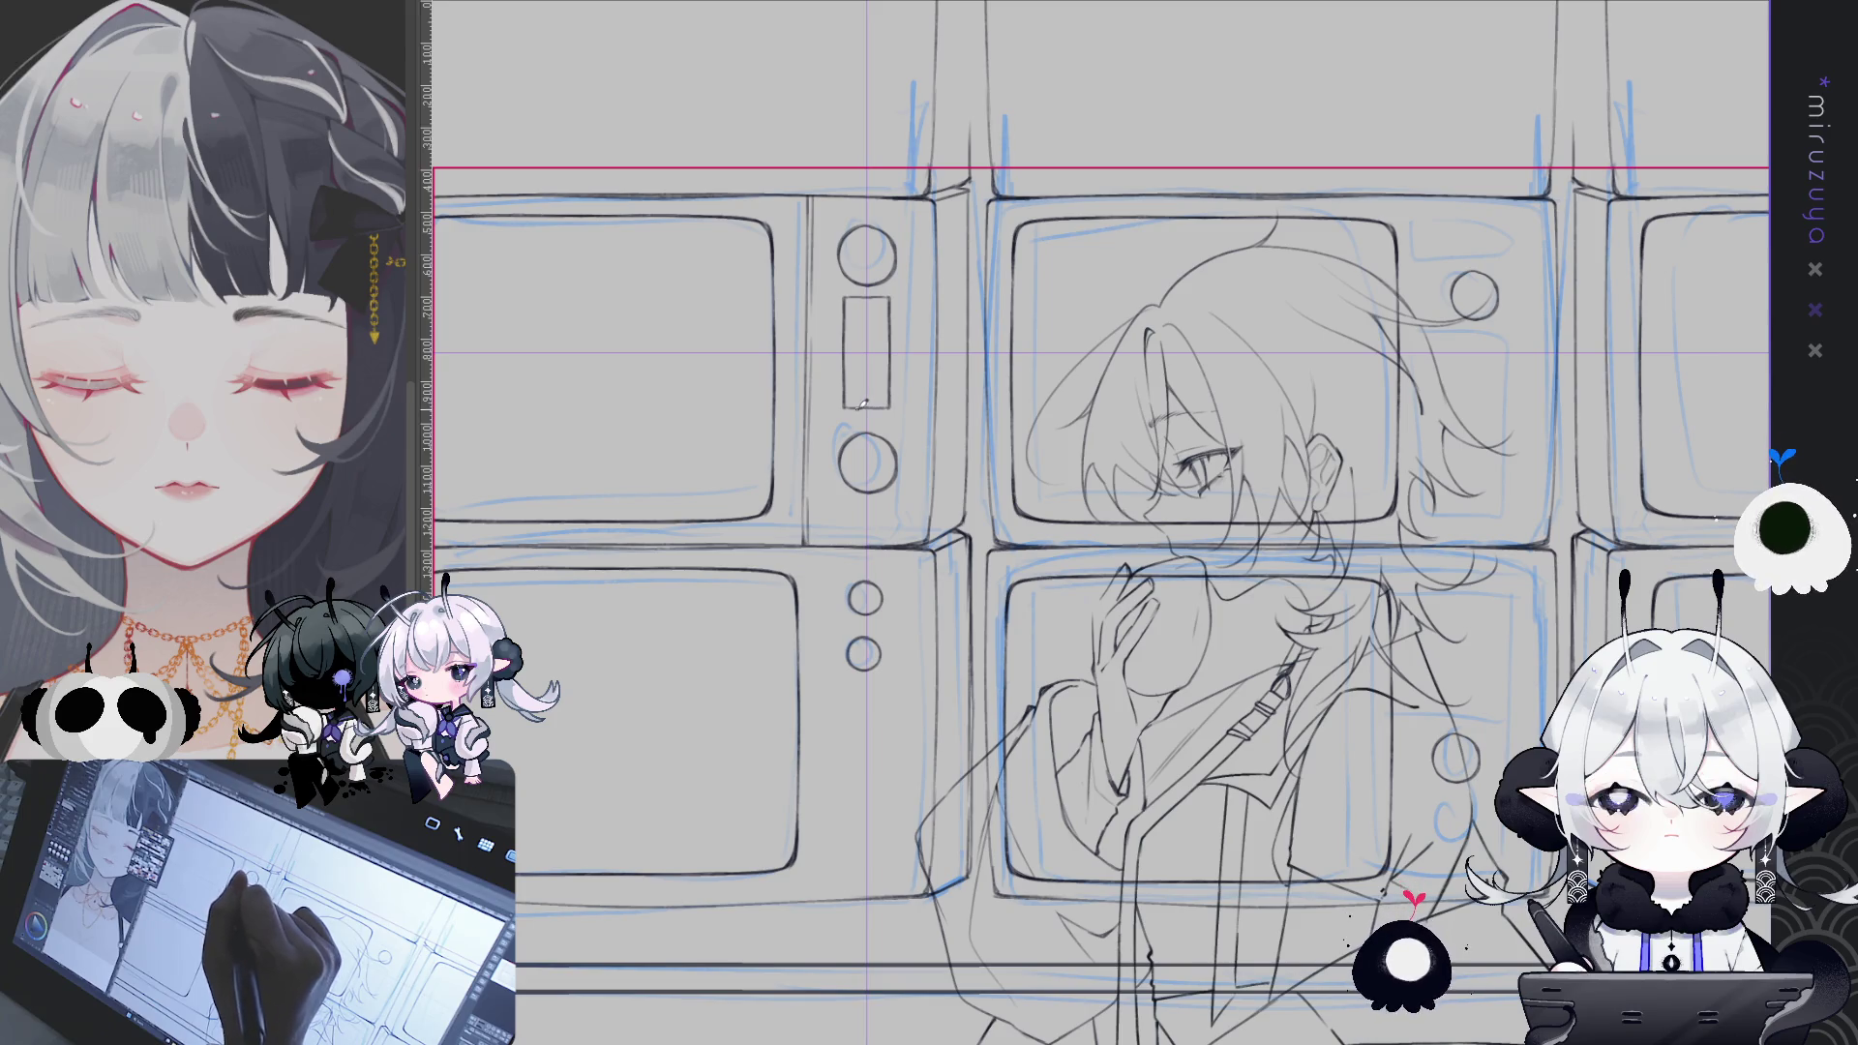
{"action": "left_click_drag", "start_coordinate": [839, 358], "coordinate": [839, 404]}
{"action": "left_click_drag", "start_coordinate": [894, 357], "coordinate": [892, 400]}
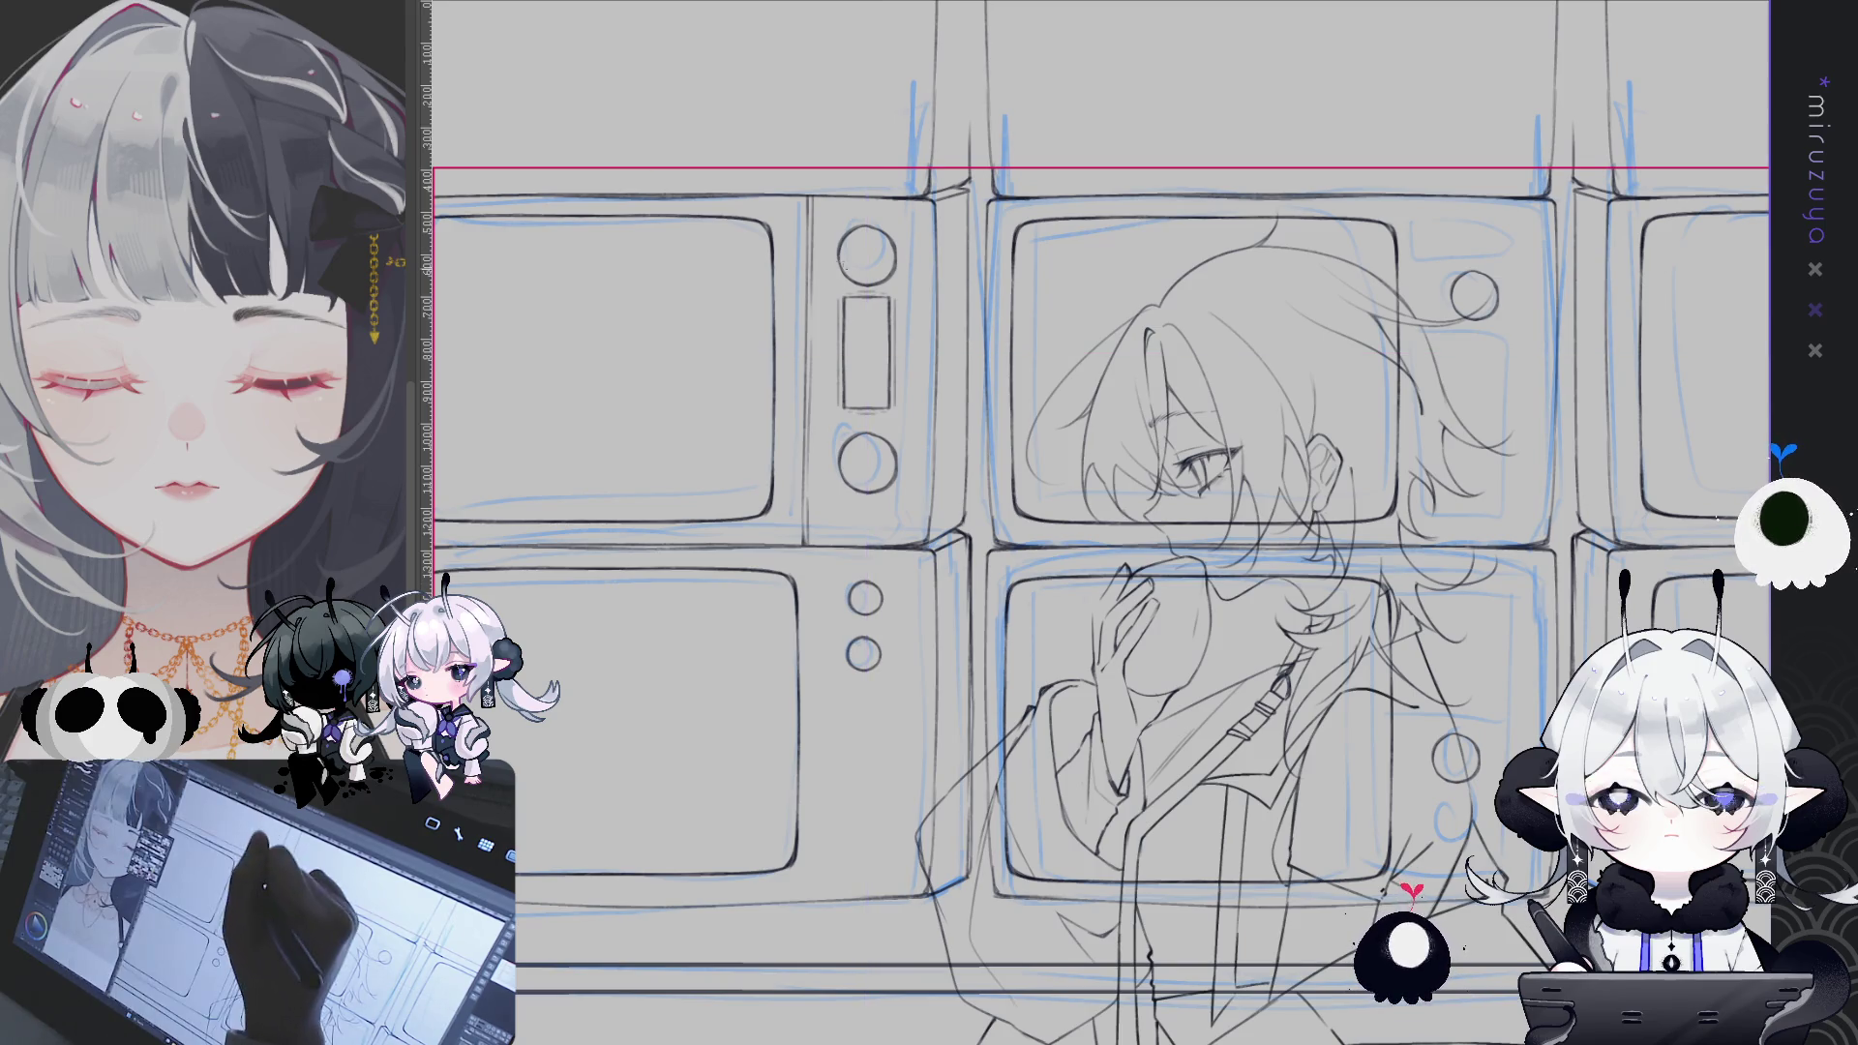
- Select the small rectangle, move it down slightly, and deselect
{"action": "left_click_drag", "start_coordinate": [910, 423], "coordinate": [910, 423]}
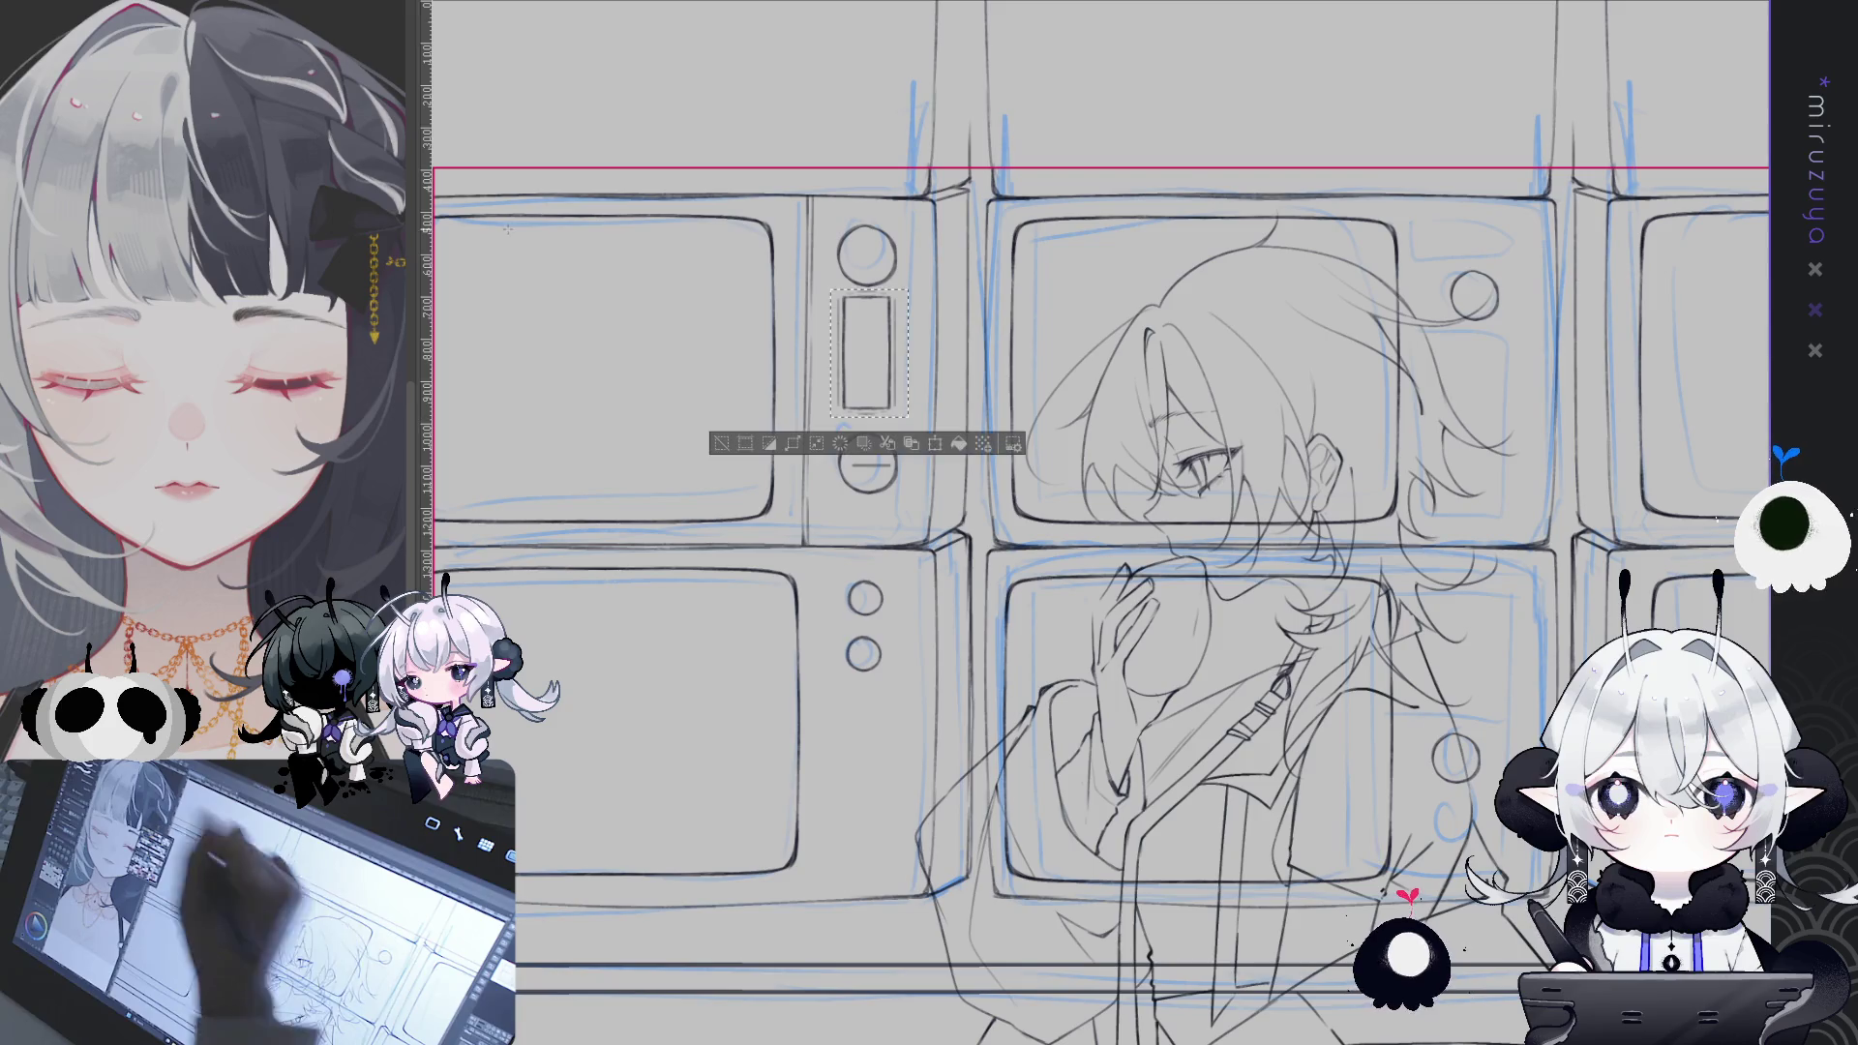
{"action": "left_click_drag", "start_coordinate": [889, 346], "coordinate": [890, 351]}
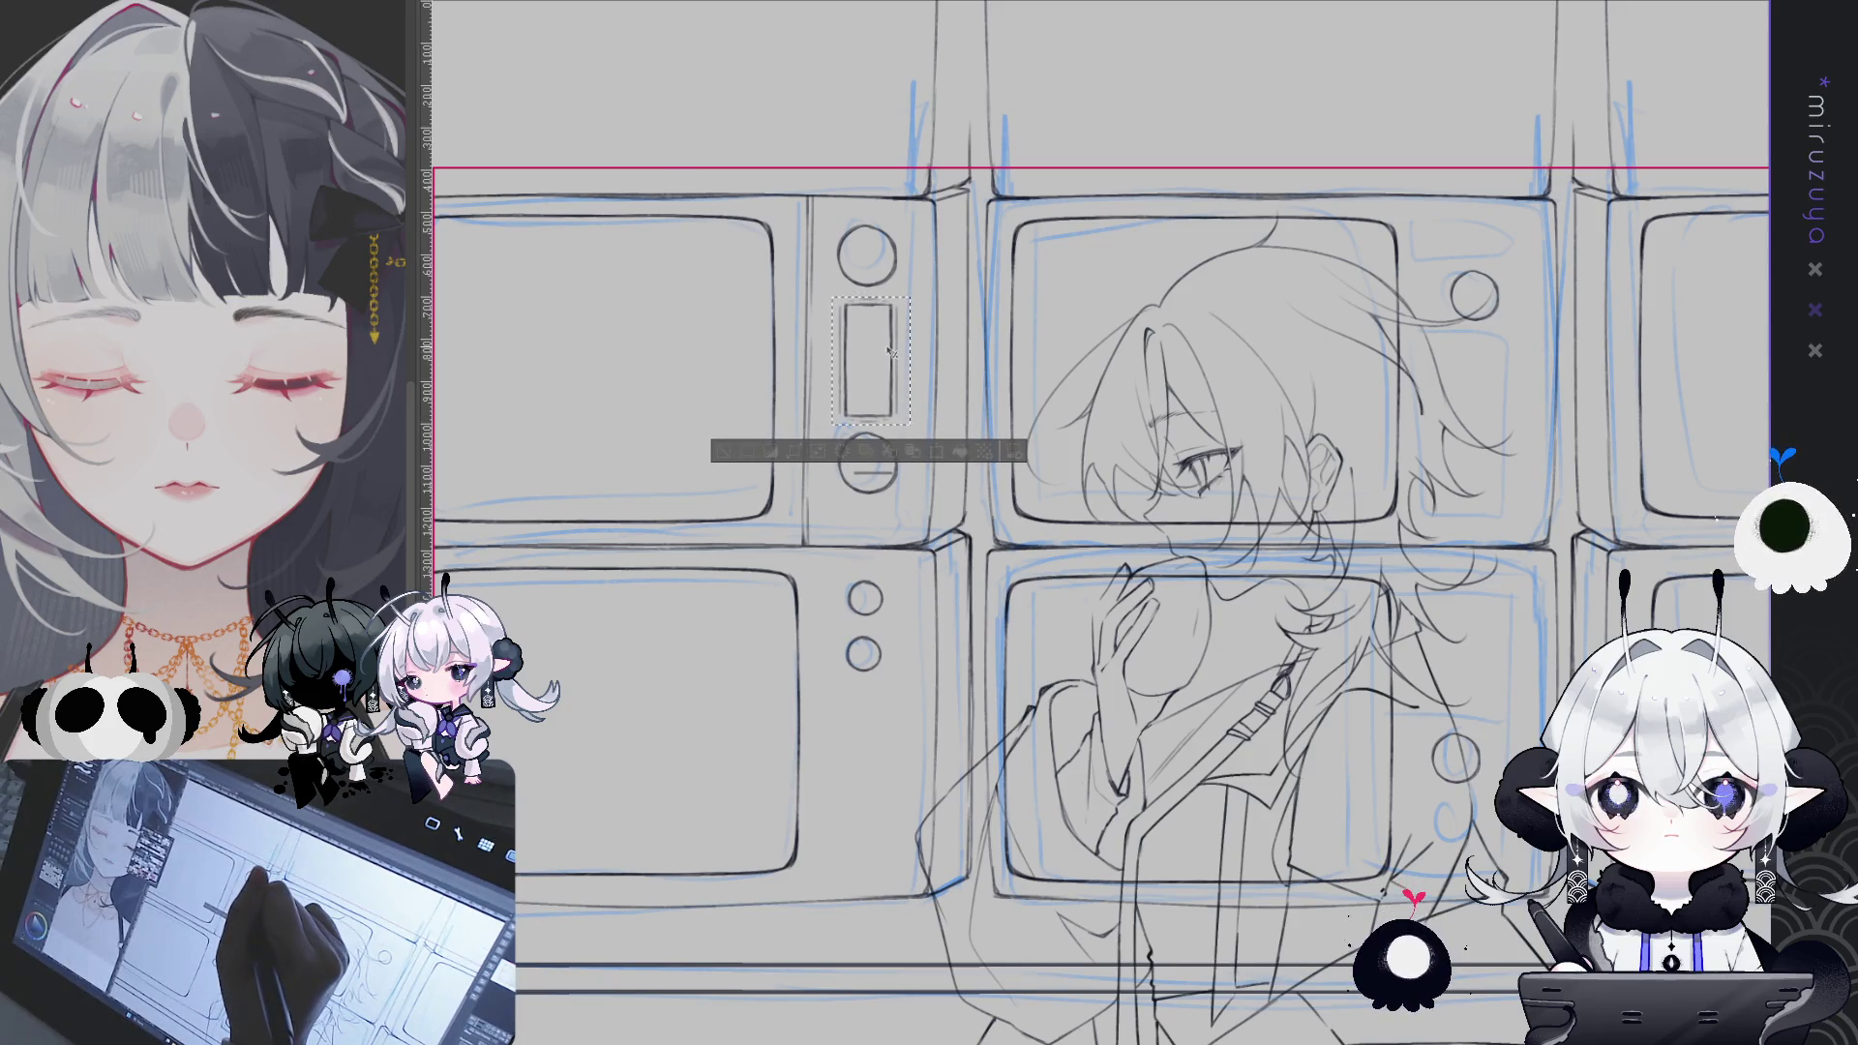
{"action": "key", "text": "ctrl+d"}
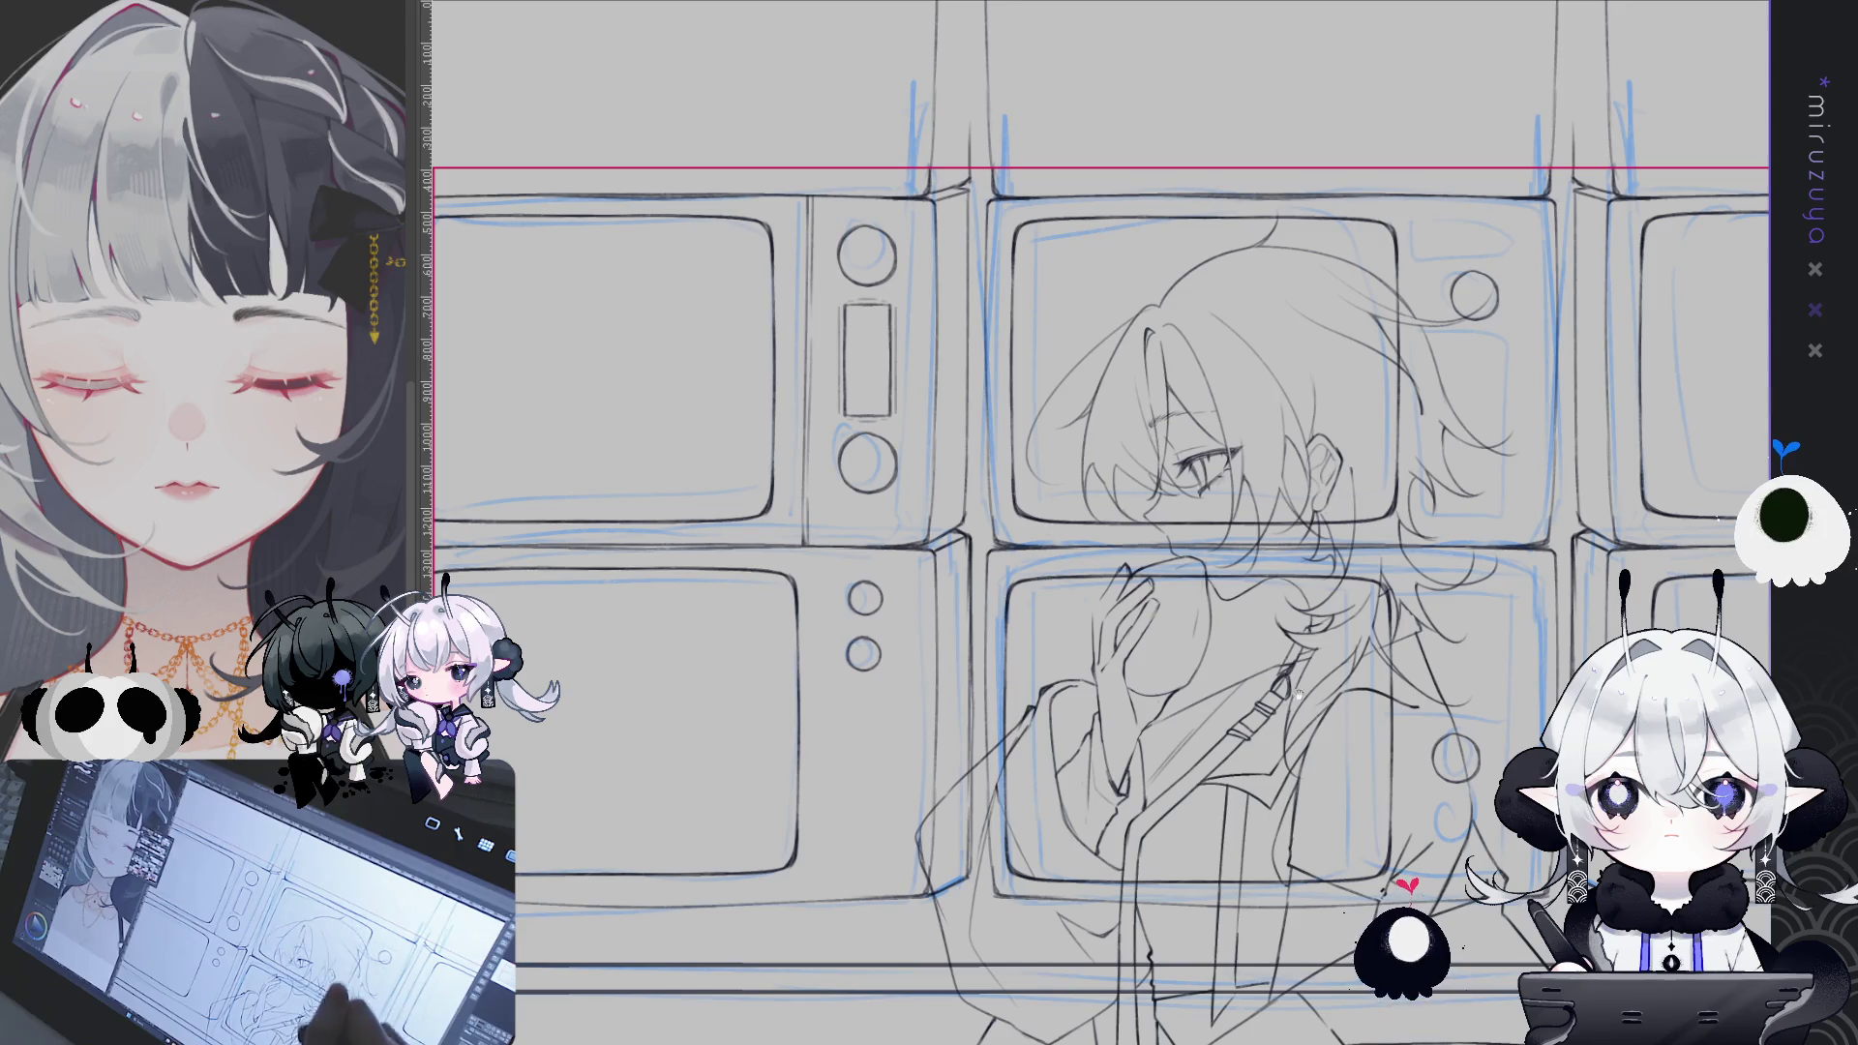
{"action": "scroll", "coordinate": [1352, 630], "scroll_direction": "down", "scroll_amount": 2}
{"action": "scroll", "coordinate": [1352, 630], "scroll_direction": "down", "scroll_amount": 3}
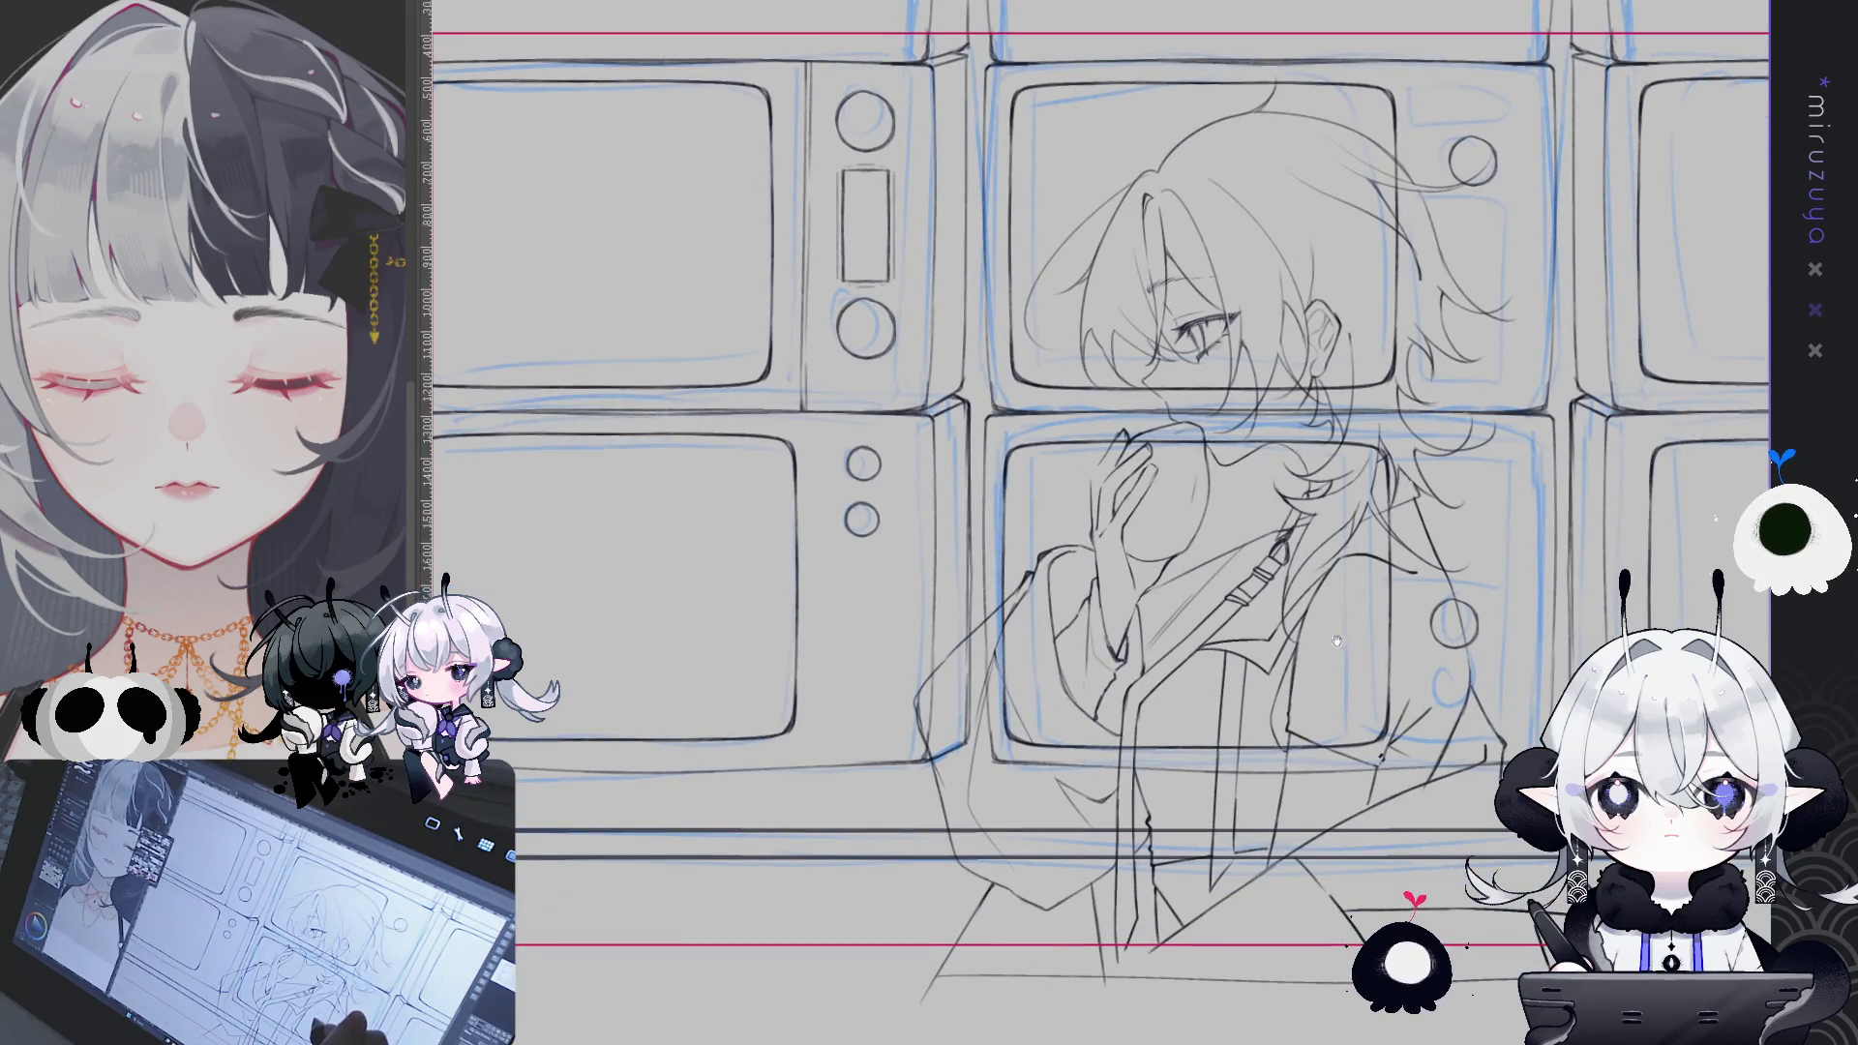
- Select and commit the small rectangle on the left TV, then reframe the TV wall
{"action": "scroll", "coordinate": [1326, 549], "scroll_direction": "down", "scroll_amount": 3}
{"action": "mouse_move", "coordinate": [1325, 548]}
{"action": "left_mouse_down"}
{"action": "mouse_move", "coordinate": [1365, 588]}
{"action": "mouse_move", "coordinate": [1529, 548]}
{"action": "mouse_move", "coordinate": [1248, 763]}
{"action": "mouse_move", "coordinate": [1246, 716]}
{"action": "left_mouse_up"}
{"action": "scroll", "coordinate": [1246, 717], "scroll_direction": "down", "scroll_amount": 2}
{"action": "scroll", "coordinate": [1246, 717], "scroll_direction": "up", "scroll_amount": 3}
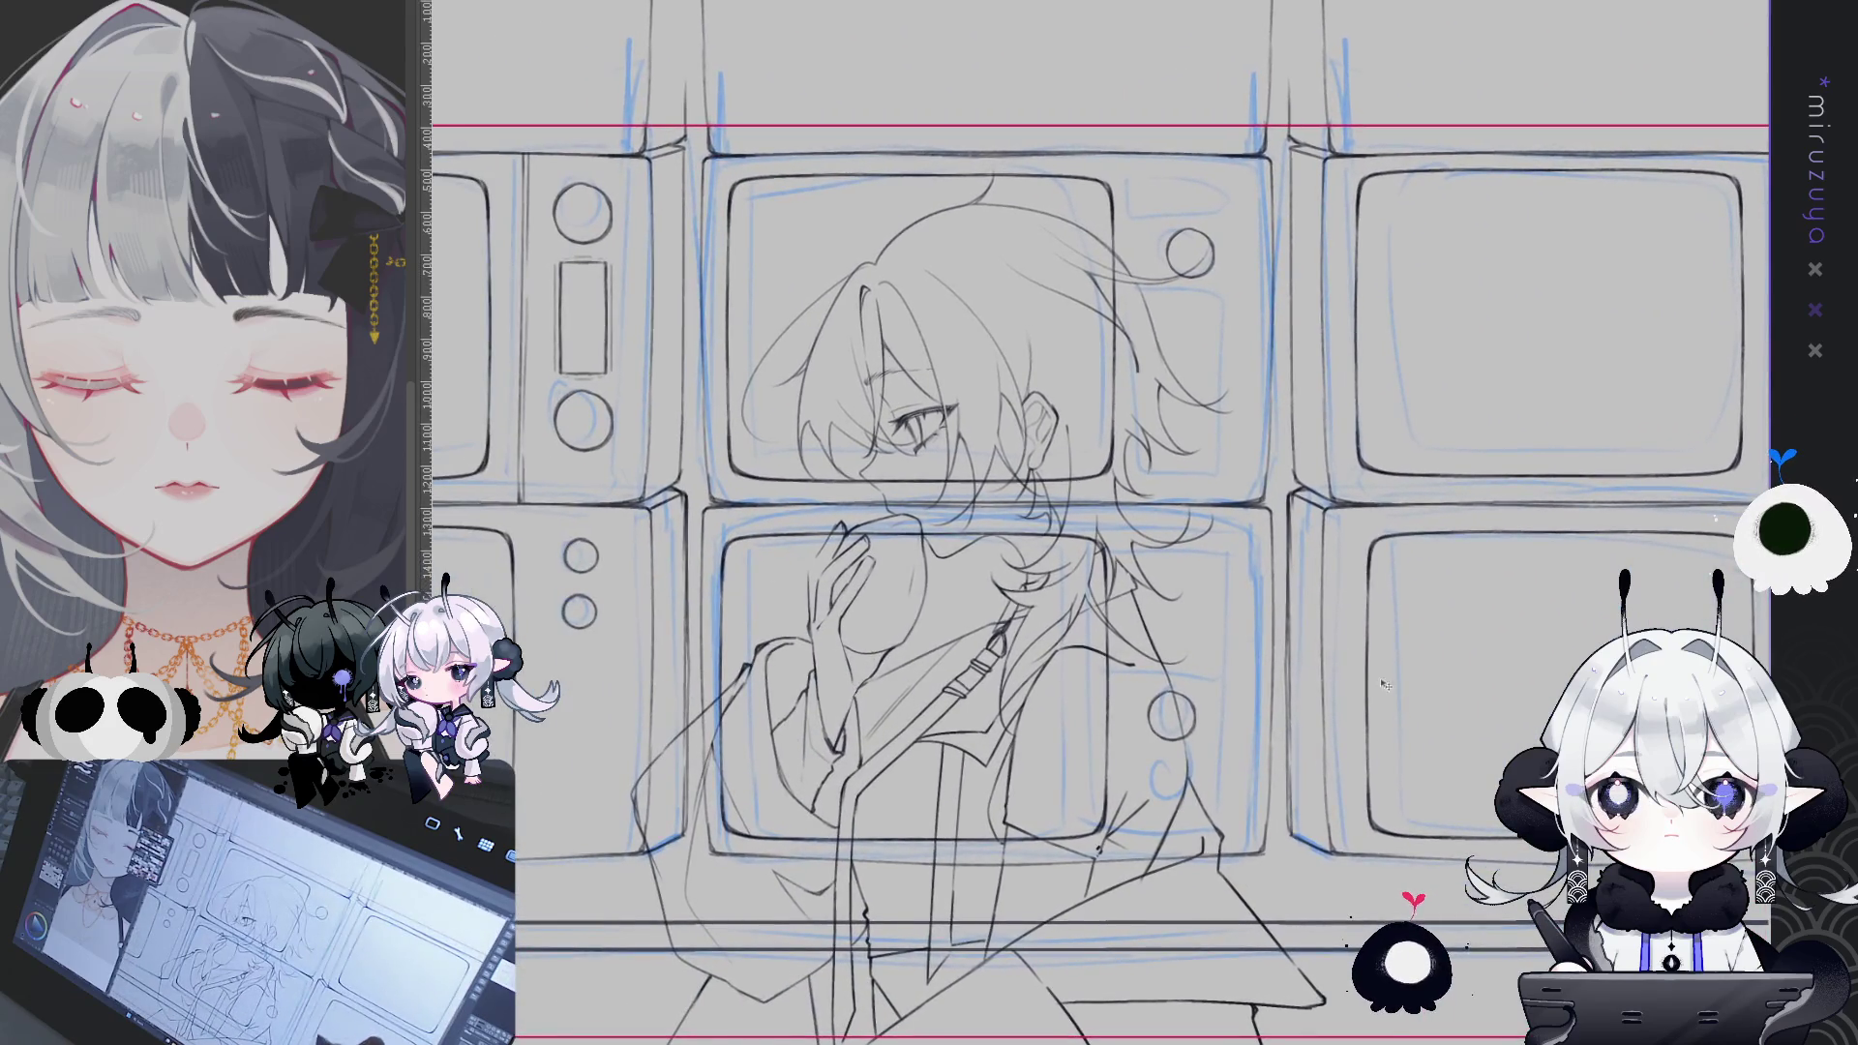
{"action": "left_click_drag", "start_coordinate": [545, 251], "coordinate": [625, 391]}
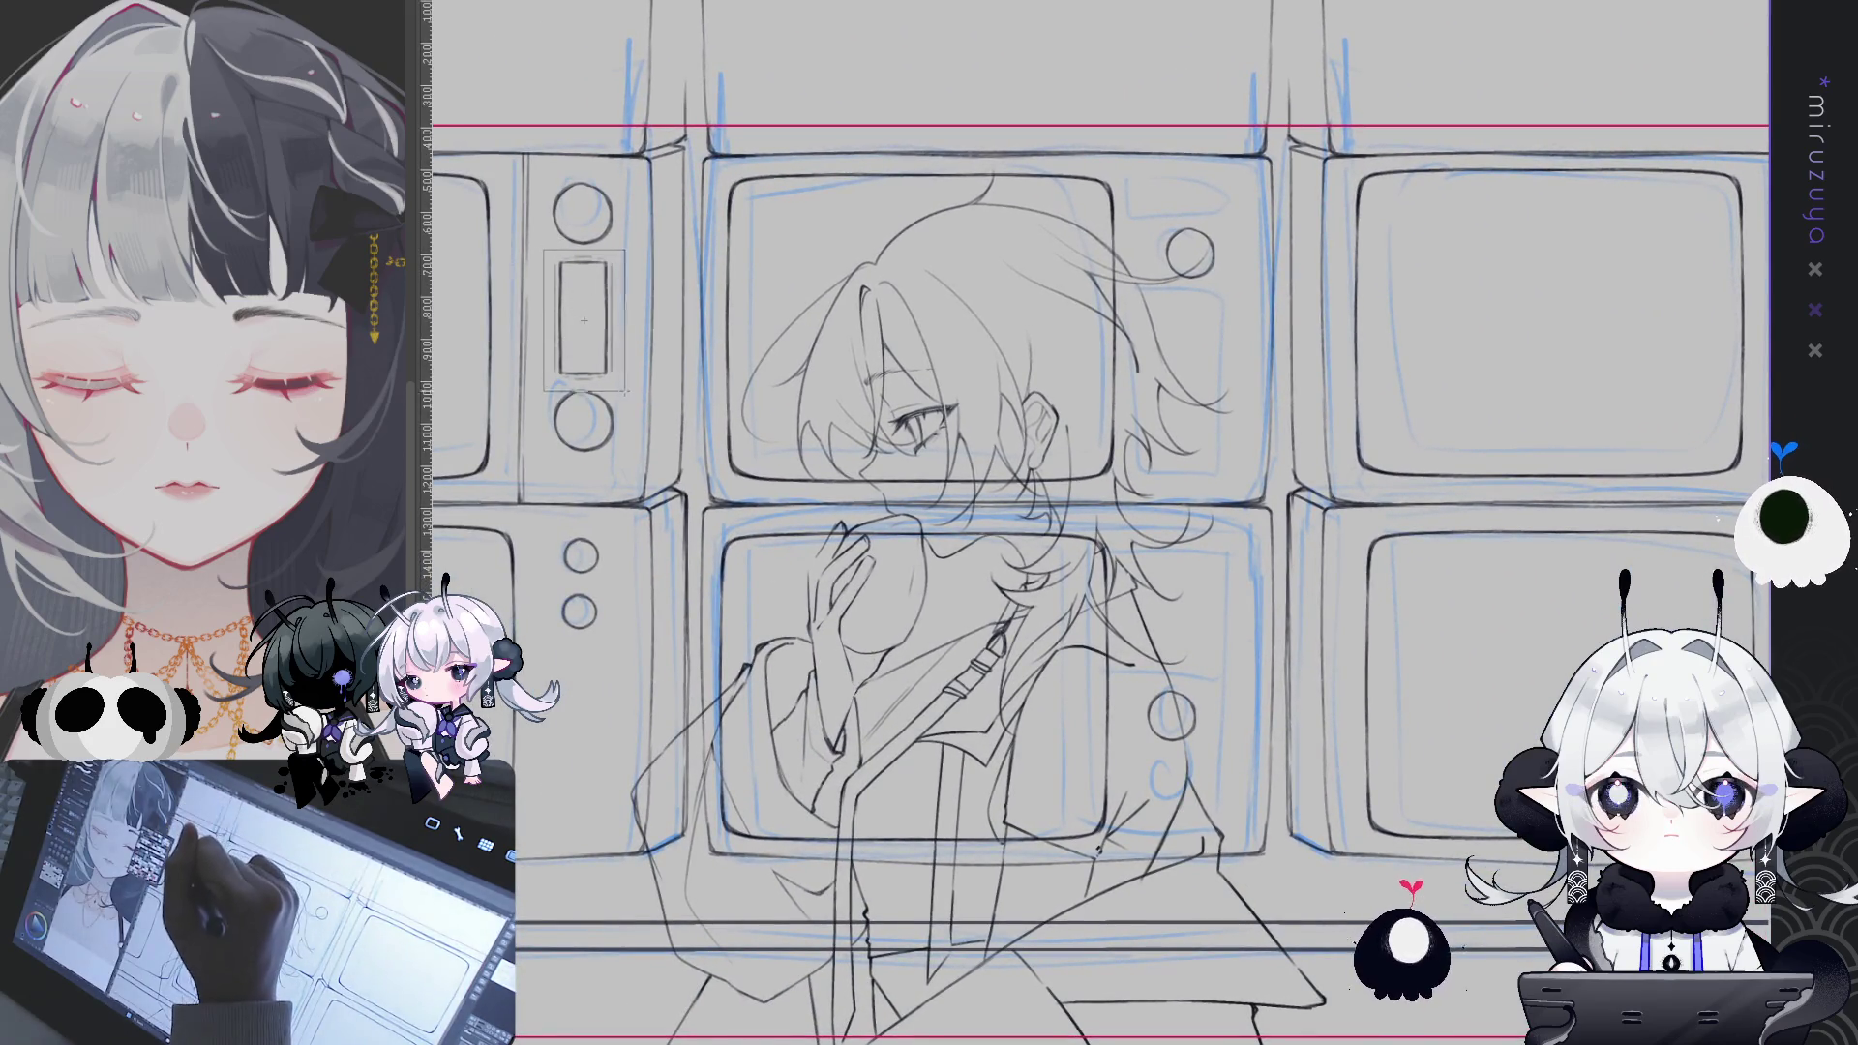
{"action": "key", "text": "Return"}
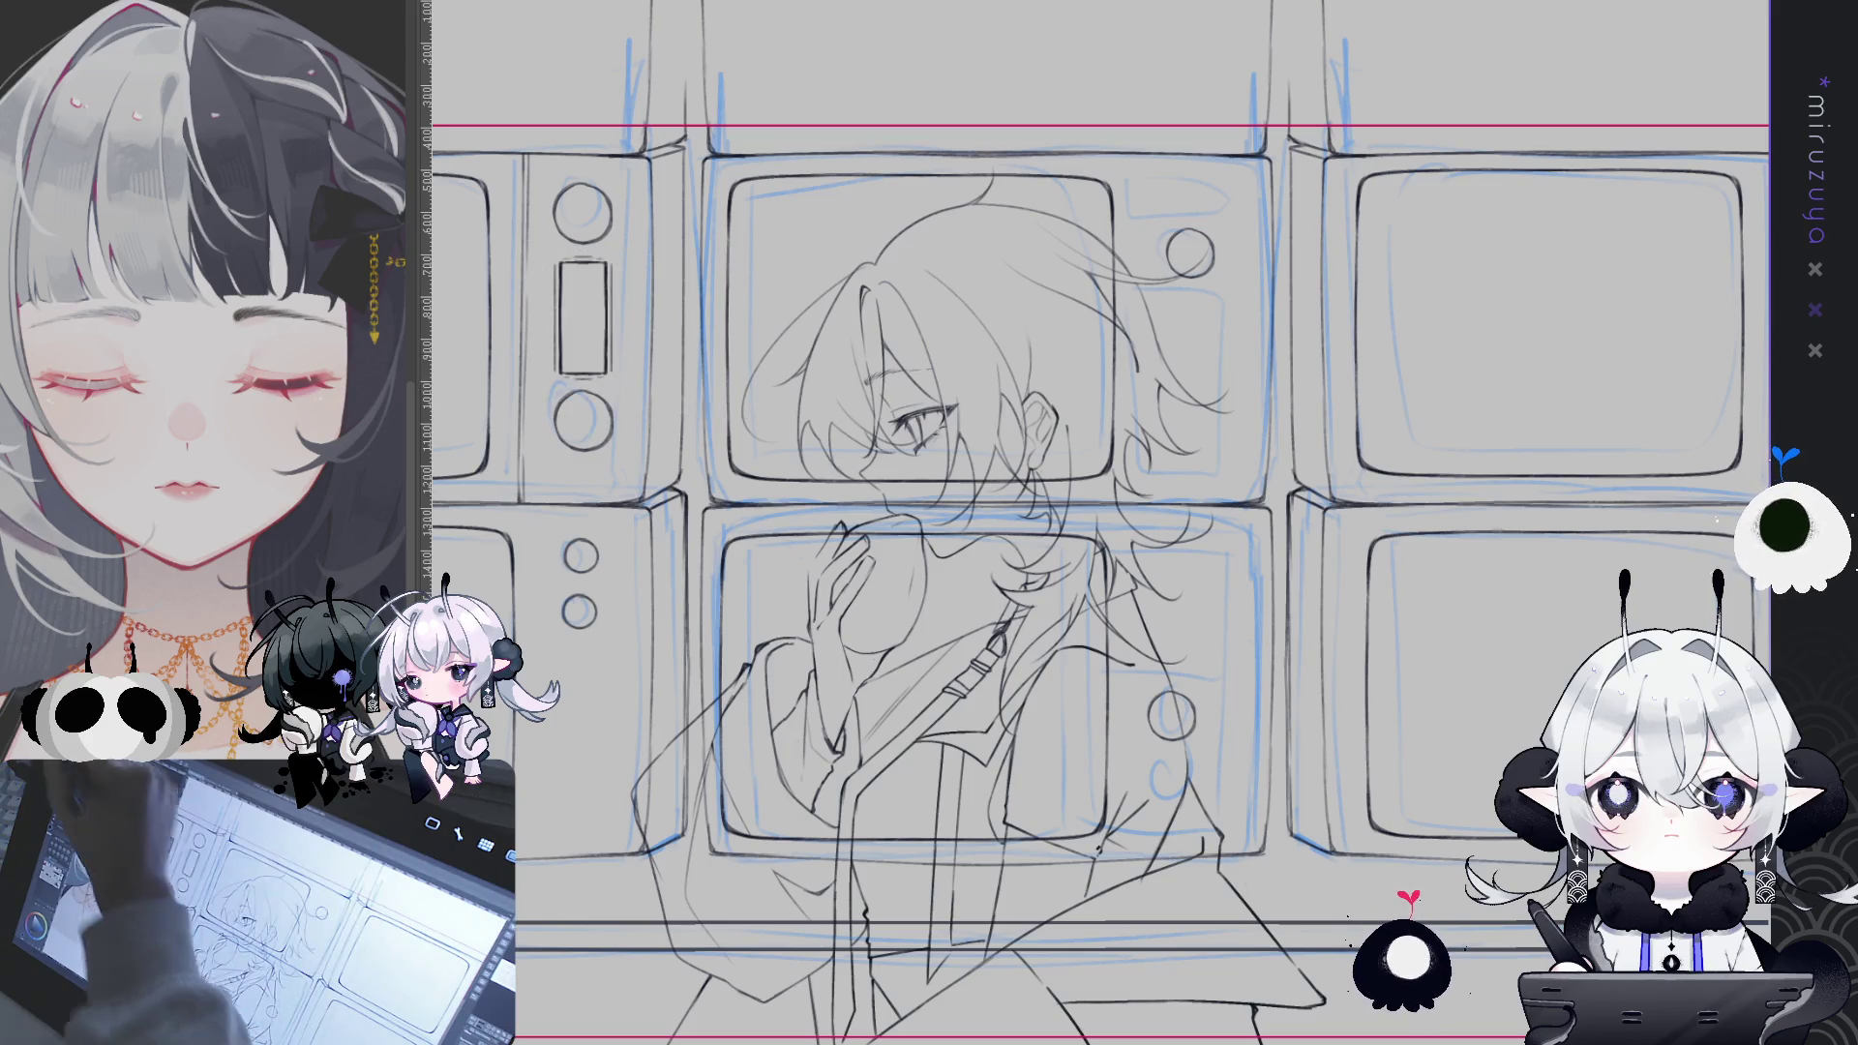
{"action": "left_click_drag", "start_coordinate": [1064, 522], "coordinate": [765, 542]}
{"action": "key", "text": "ctrl+z"}
{"action": "mouse_move", "coordinate": [941, 712]}
{"action": "left_mouse_down"}
{"action": "mouse_move", "coordinate": [1321, 712]}
{"action": "mouse_move", "coordinate": [875, 711]}
{"action": "left_mouse_up"}
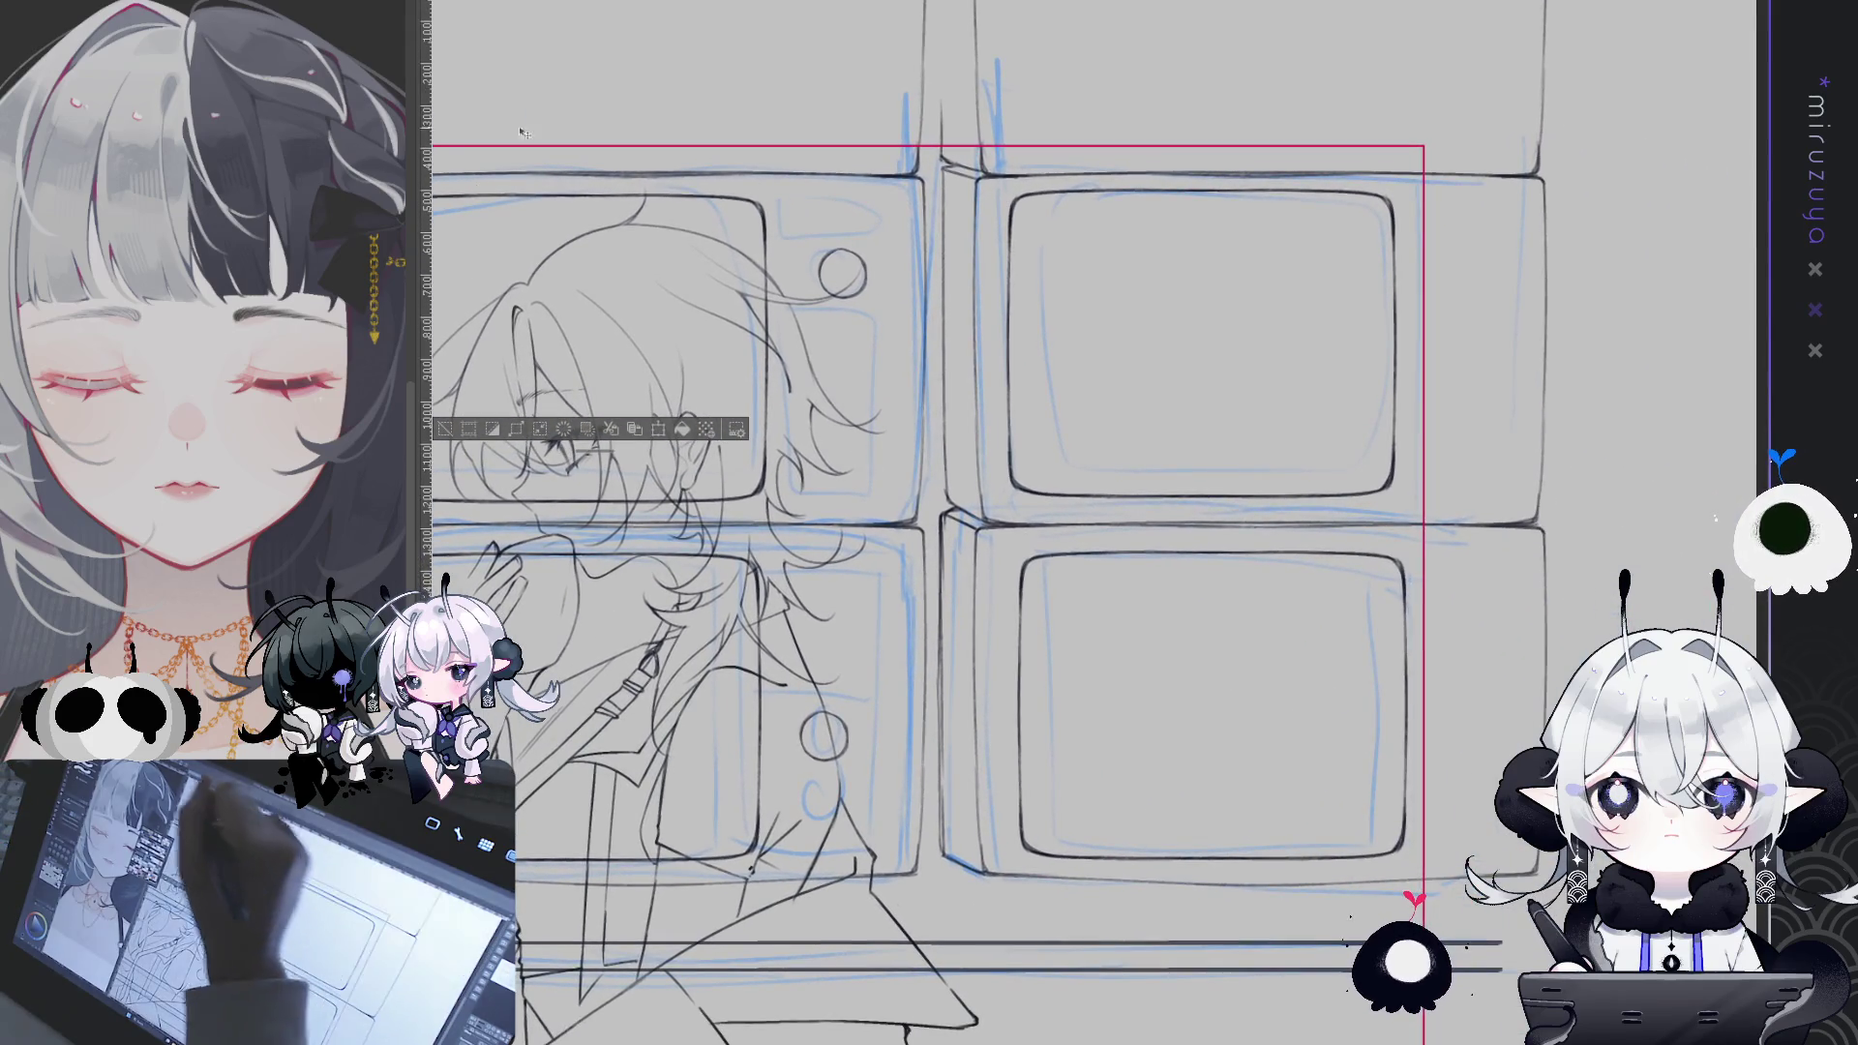
{"action": "scroll", "coordinate": [607, 330], "scroll_direction": "down", "scroll_amount": 3}
{"action": "scroll", "coordinate": [629, 291], "scroll_direction": "up", "scroll_amount": 1}
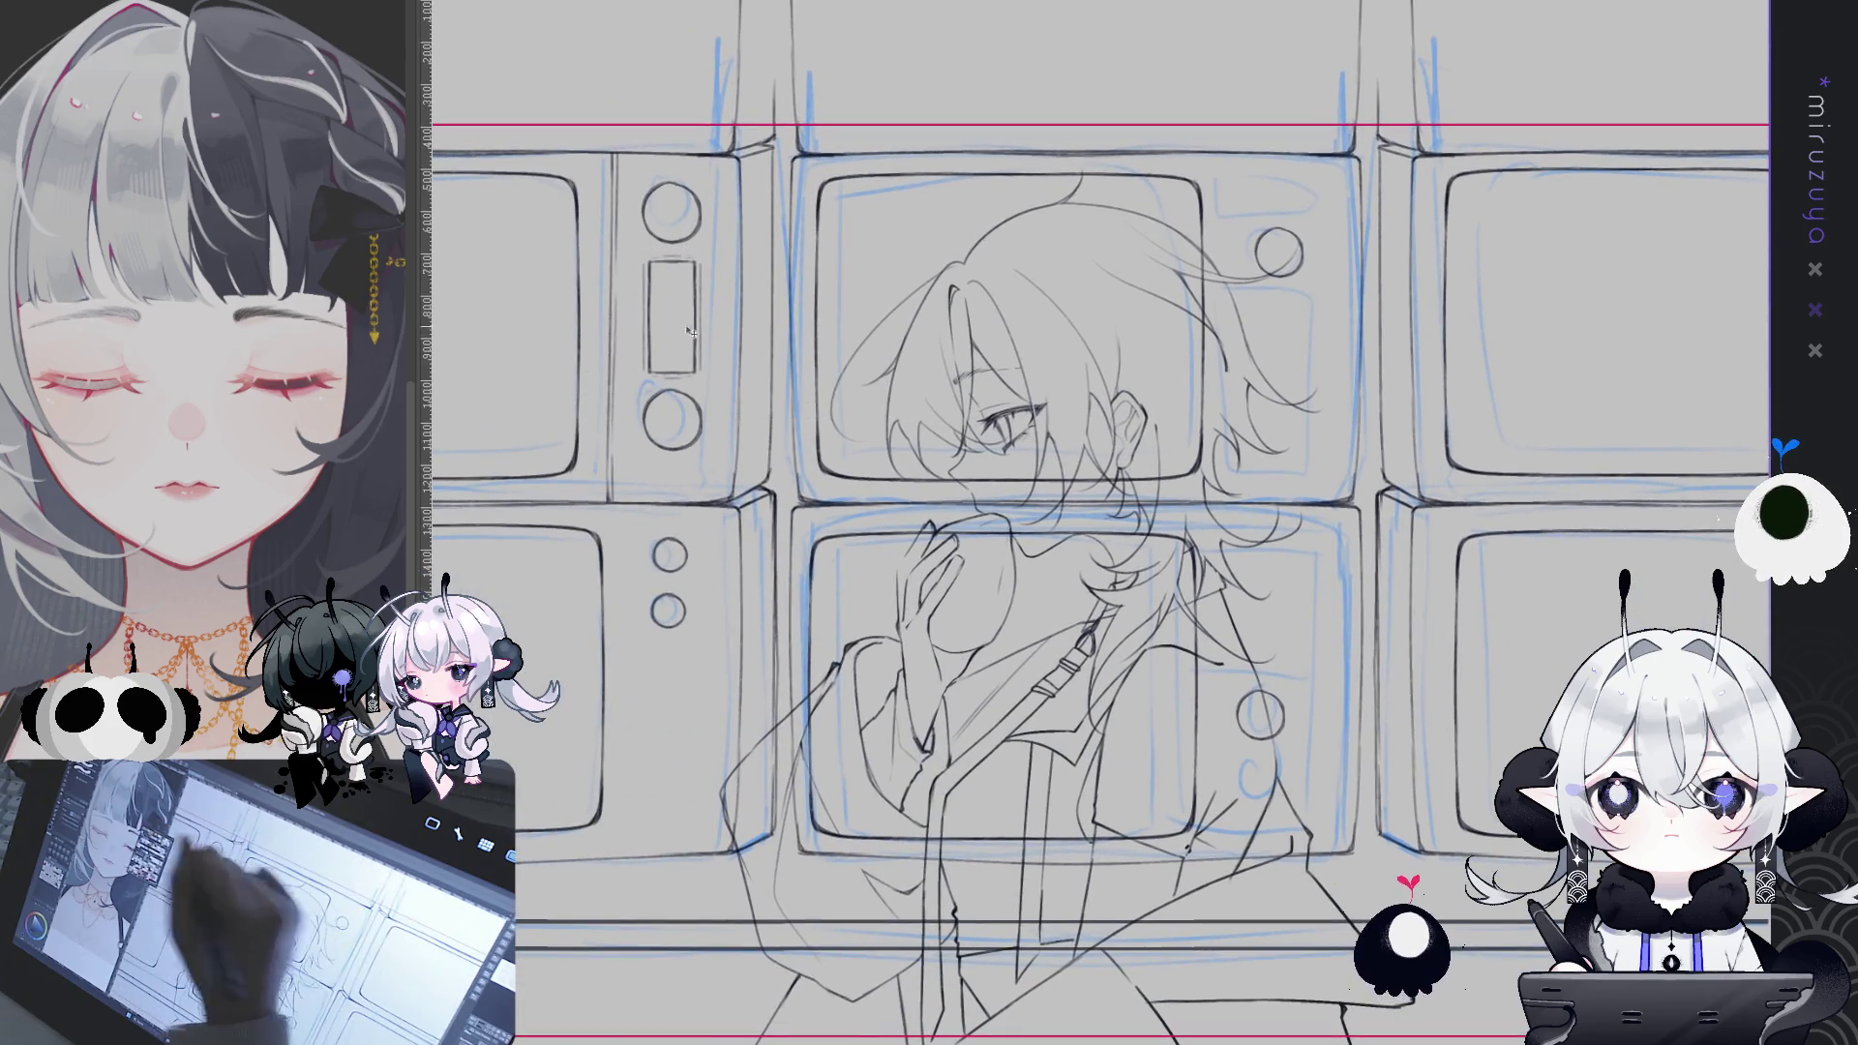
{"action": "scroll", "coordinate": [659, 246], "scroll_direction": "up", "scroll_amount": 2}
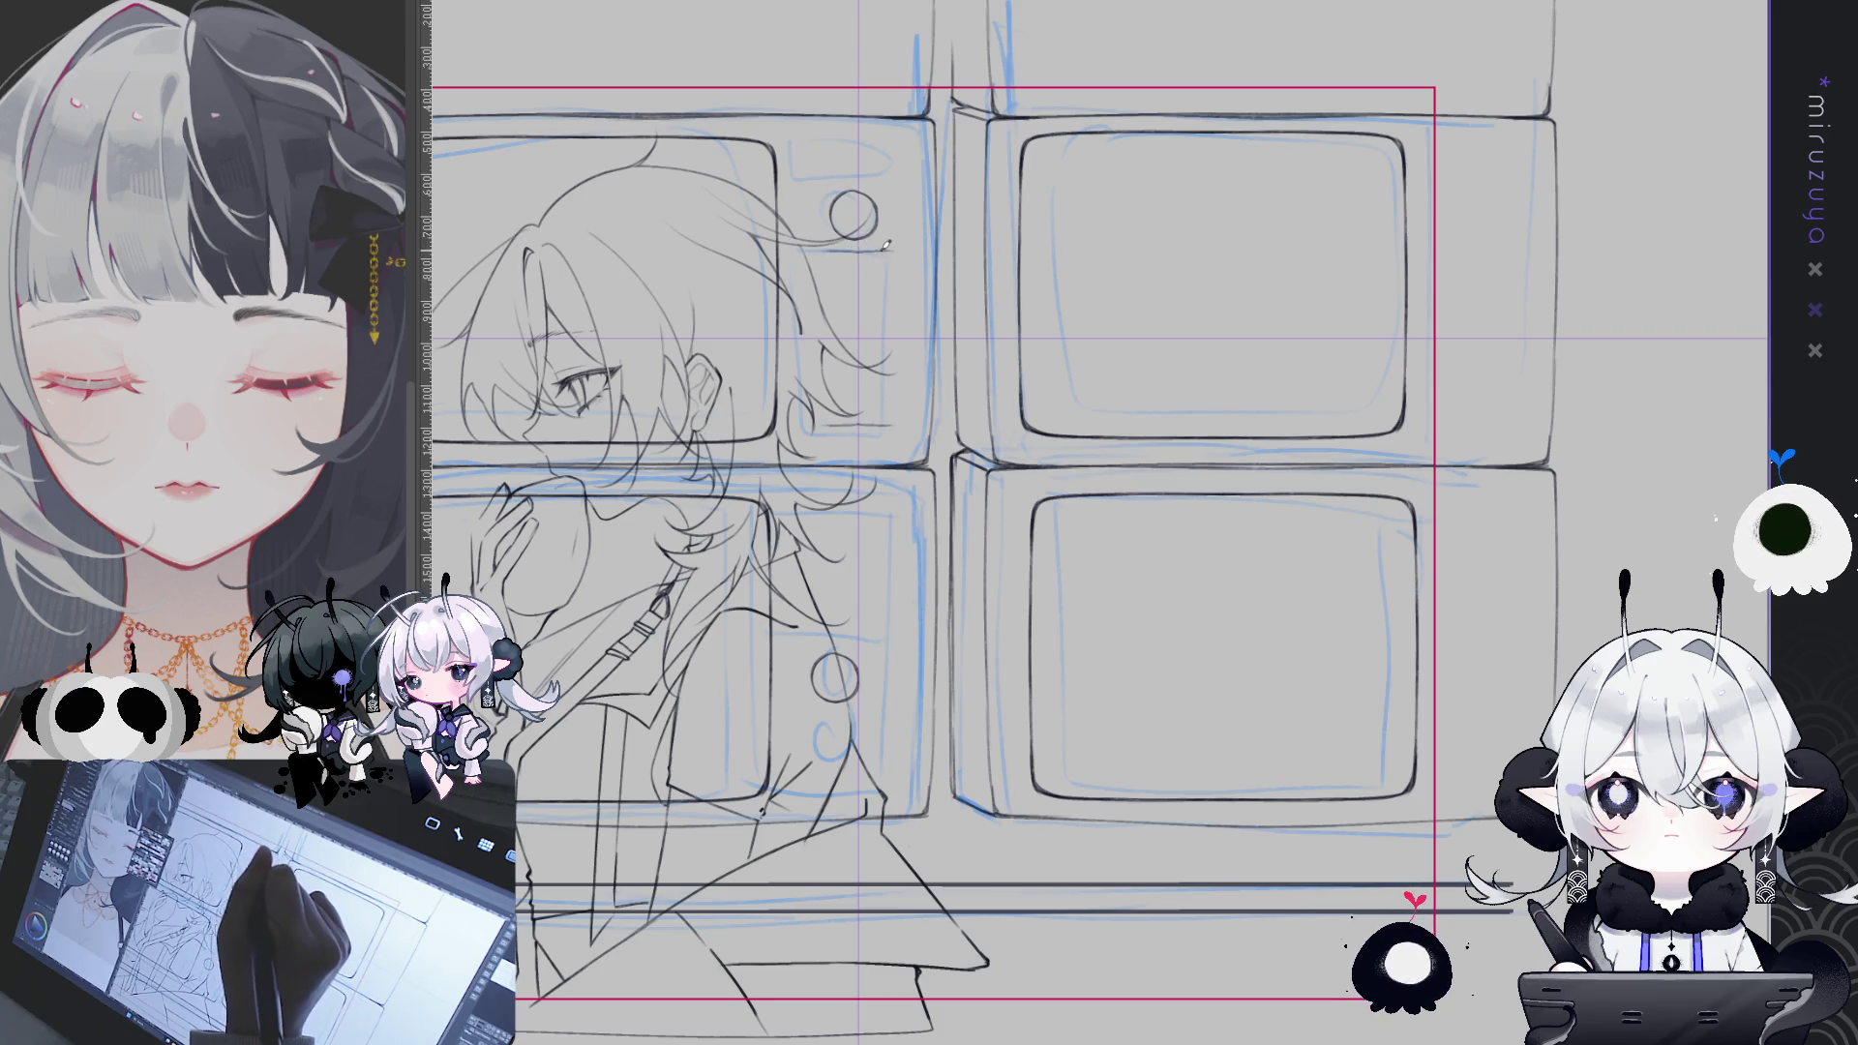
- Sketch a small vent box under the upper-middle TV's knob, redrawing its right edge
{"action": "mouse_move", "coordinate": [818, 249]}
{"action": "left_mouse_down"}
{"action": "mouse_move", "coordinate": [908, 245]}
{"action": "mouse_move", "coordinate": [908, 363]}
{"action": "left_mouse_up"}
{"action": "key", "text": "ctrl+z"}
{"action": "left_click_drag", "start_coordinate": [908, 242], "coordinate": [907, 383]}
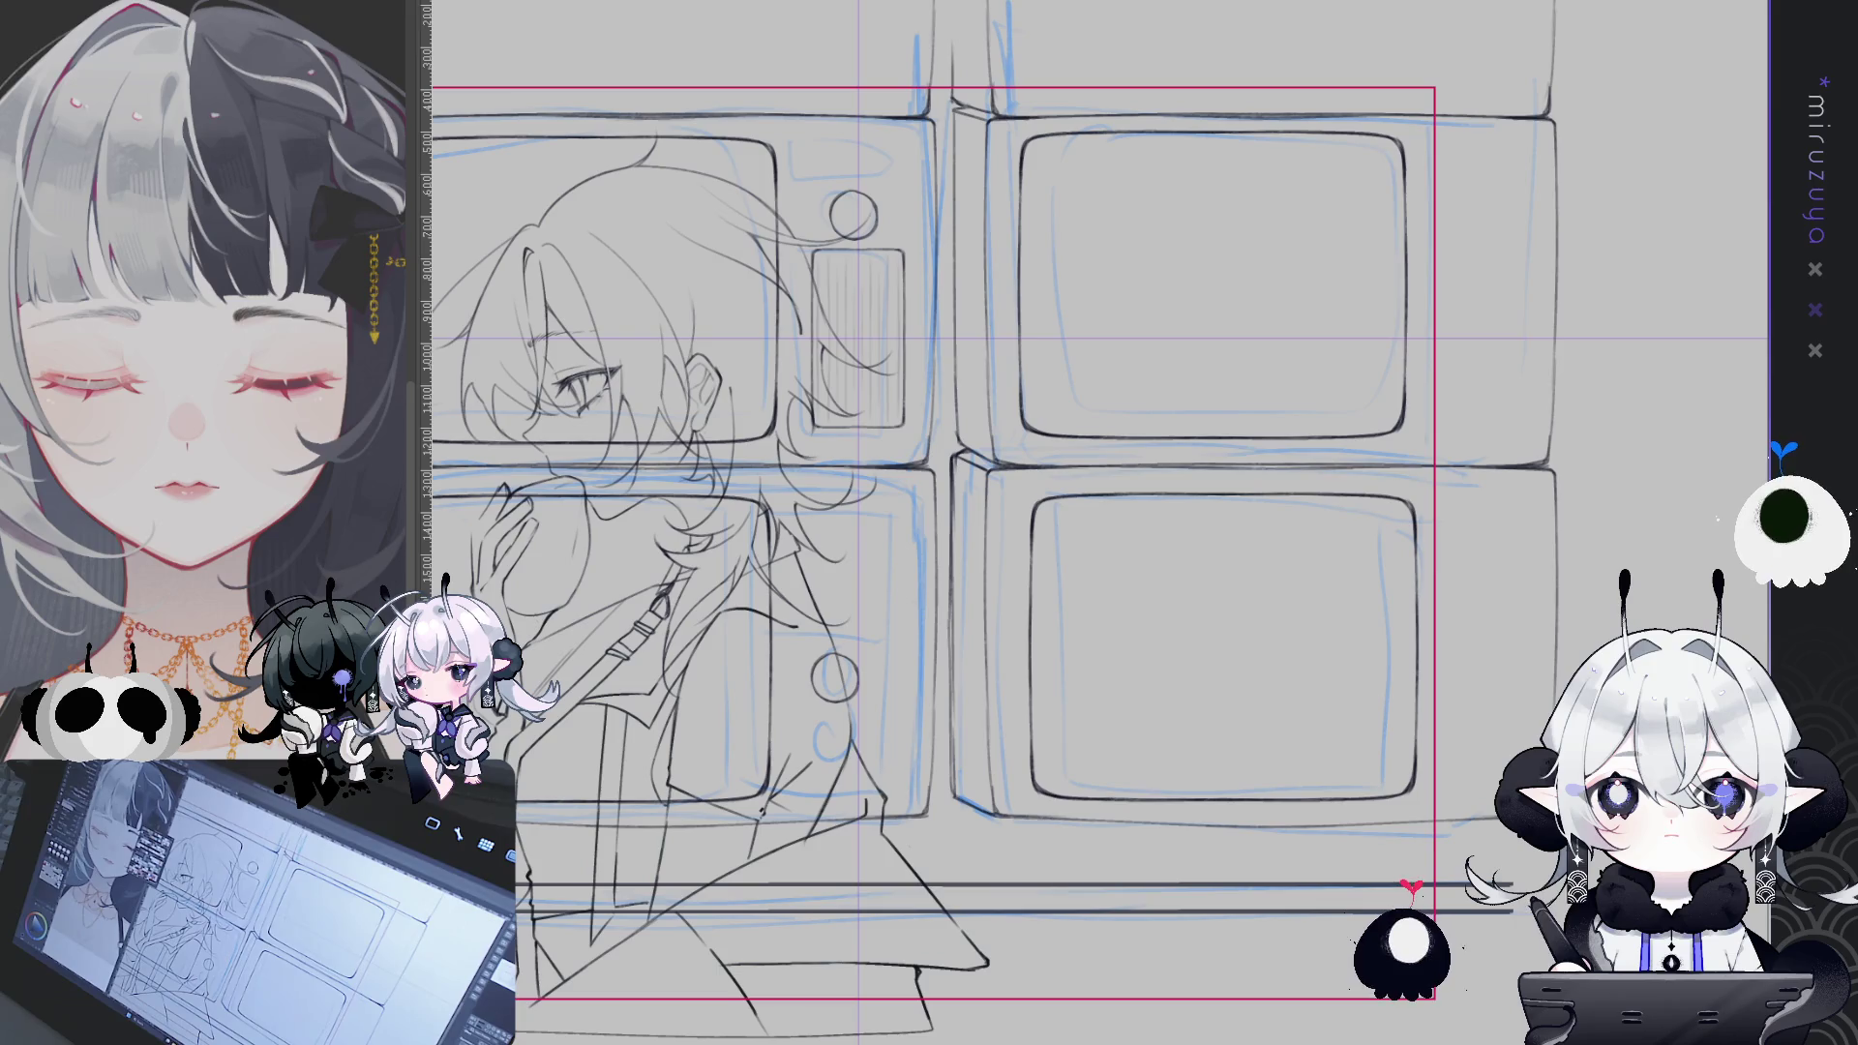
- Select the vent box, nudge it left and down into place, and deselect
{"action": "left_click_drag", "start_coordinate": [803, 243], "coordinate": [902, 354]}
{"action": "left_click_drag", "start_coordinate": [917, 426], "coordinate": [913, 435]}
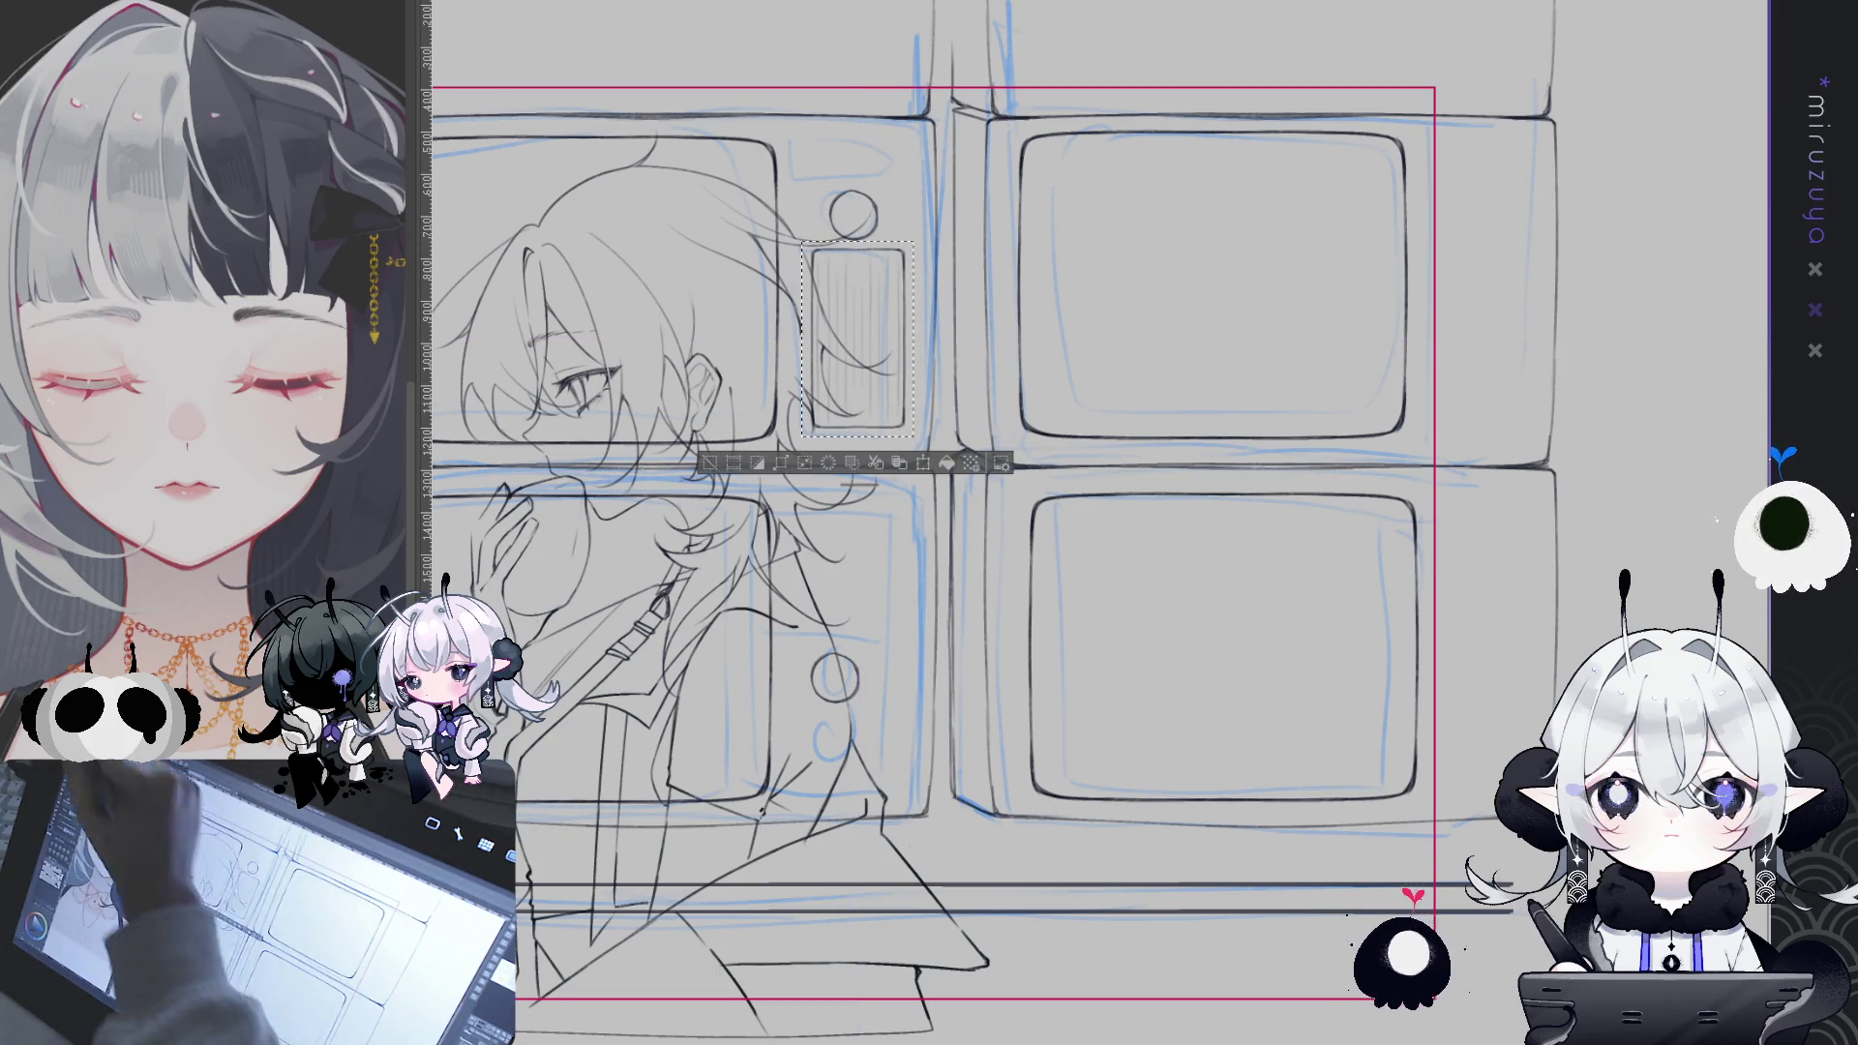
{"action": "left_click_drag", "start_coordinate": [888, 306], "coordinate": [884, 311]}
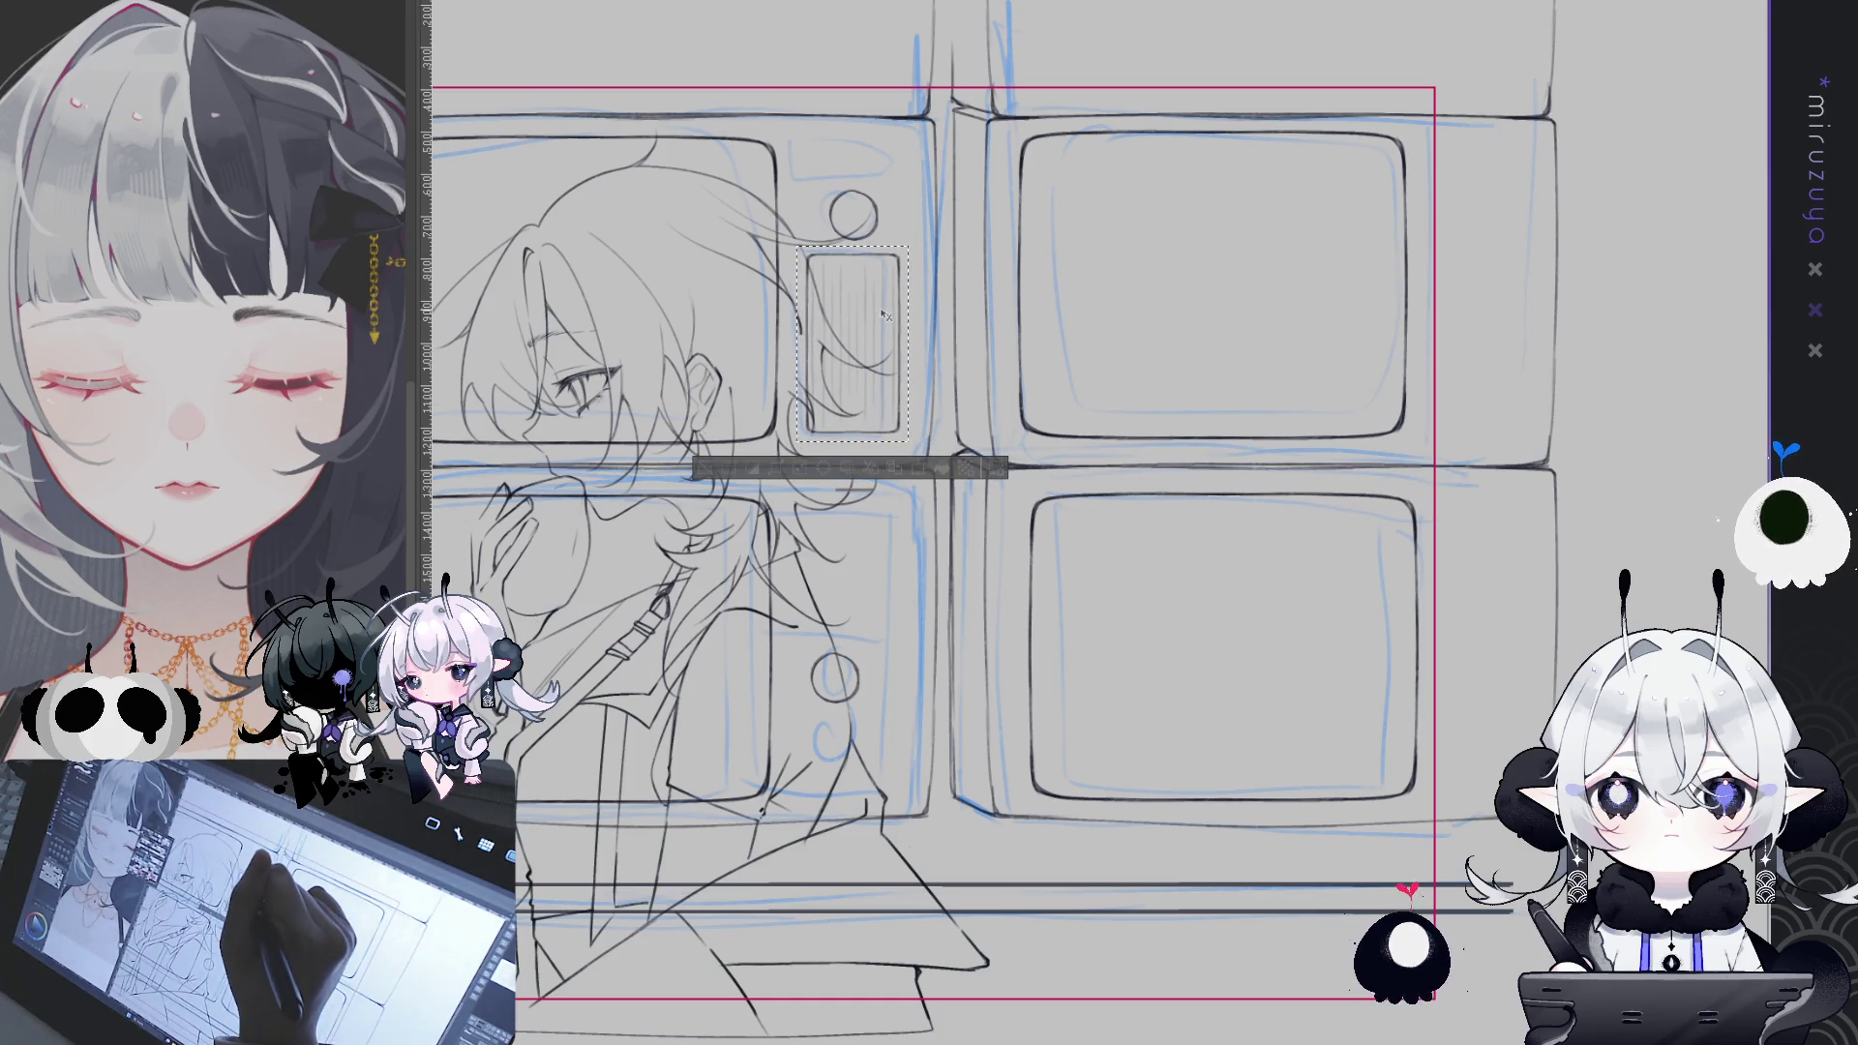
{"action": "left_click_drag", "start_coordinate": [859, 347], "coordinate": [861, 348]}
{"action": "key", "text": "ctrl+d"}
- Draw vertical grille lines inside the vent box, redoing the unsatisfactory ones
{"action": "mouse_move", "coordinate": [1234, 685]}
{"action": "left_mouse_down"}
{"action": "mouse_move", "coordinate": [1340, 562]}
{"action": "mouse_move", "coordinate": [1320, 578]}
{"action": "left_mouse_up"}
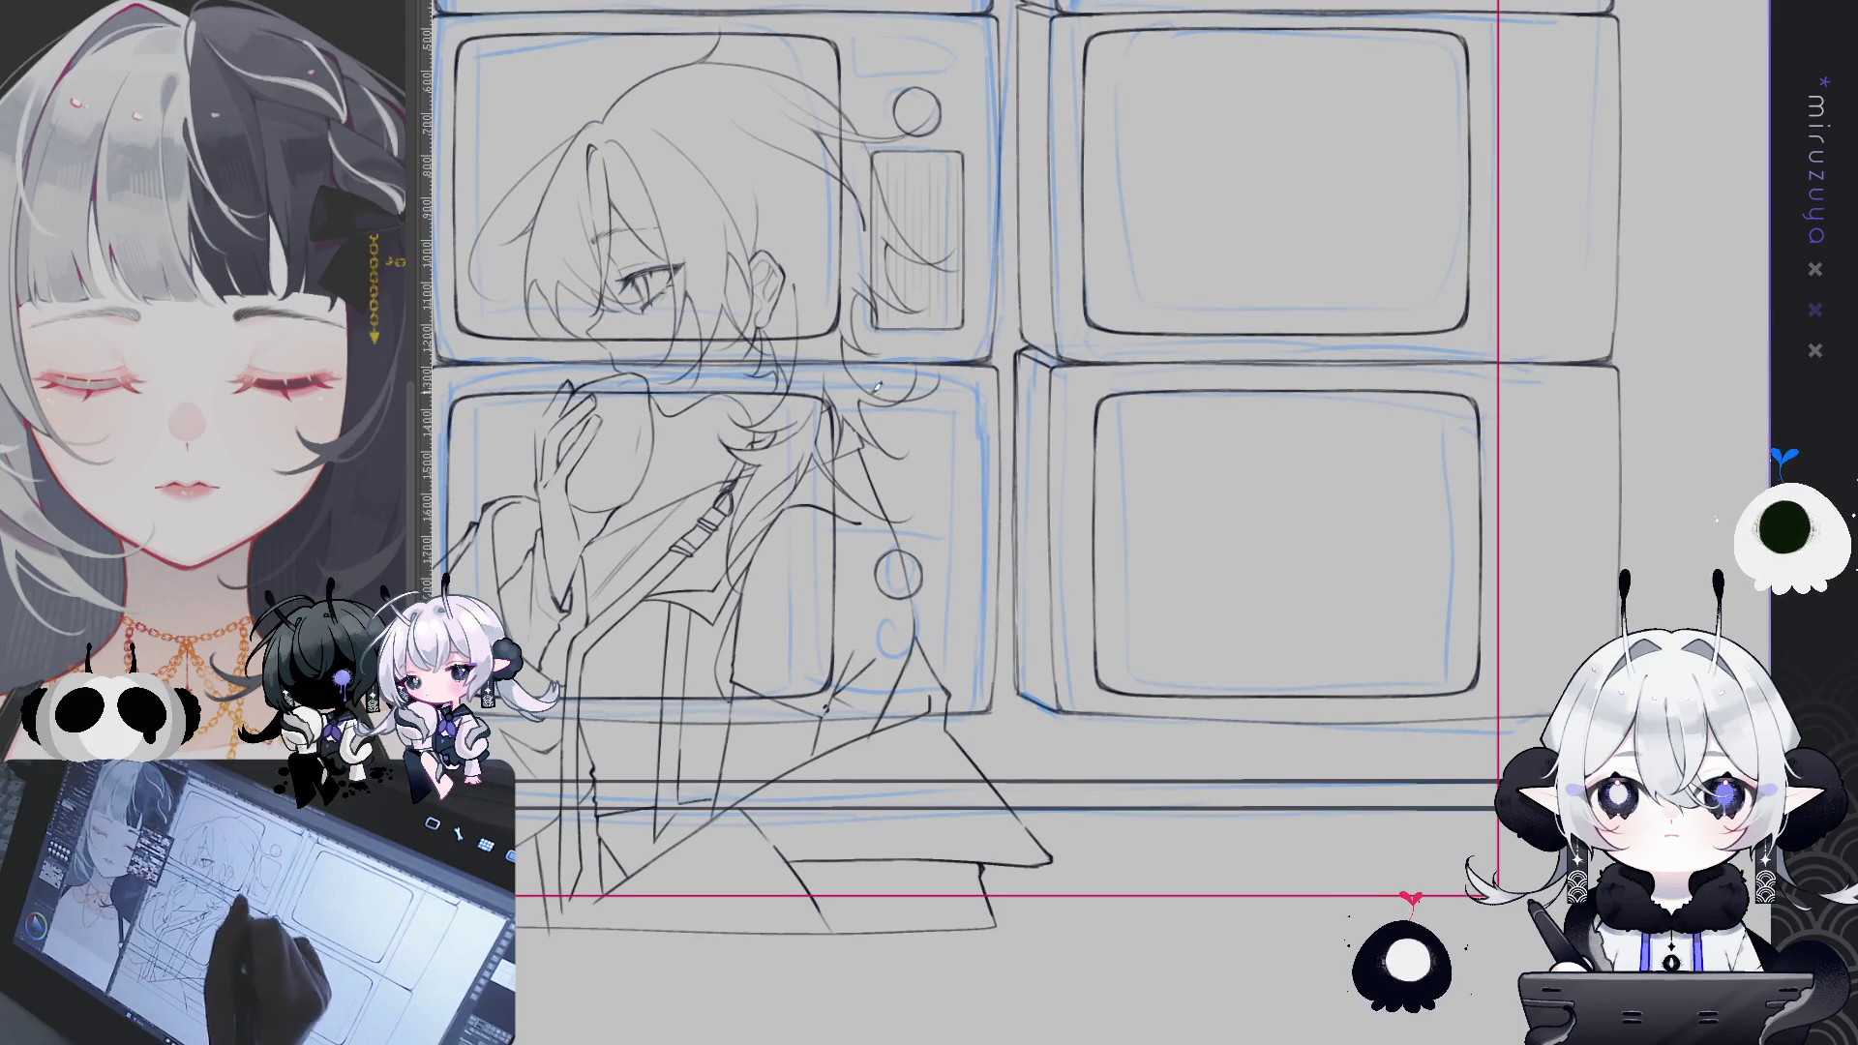
{"action": "left_click_drag", "start_coordinate": [841, 416], "coordinate": [846, 554]}
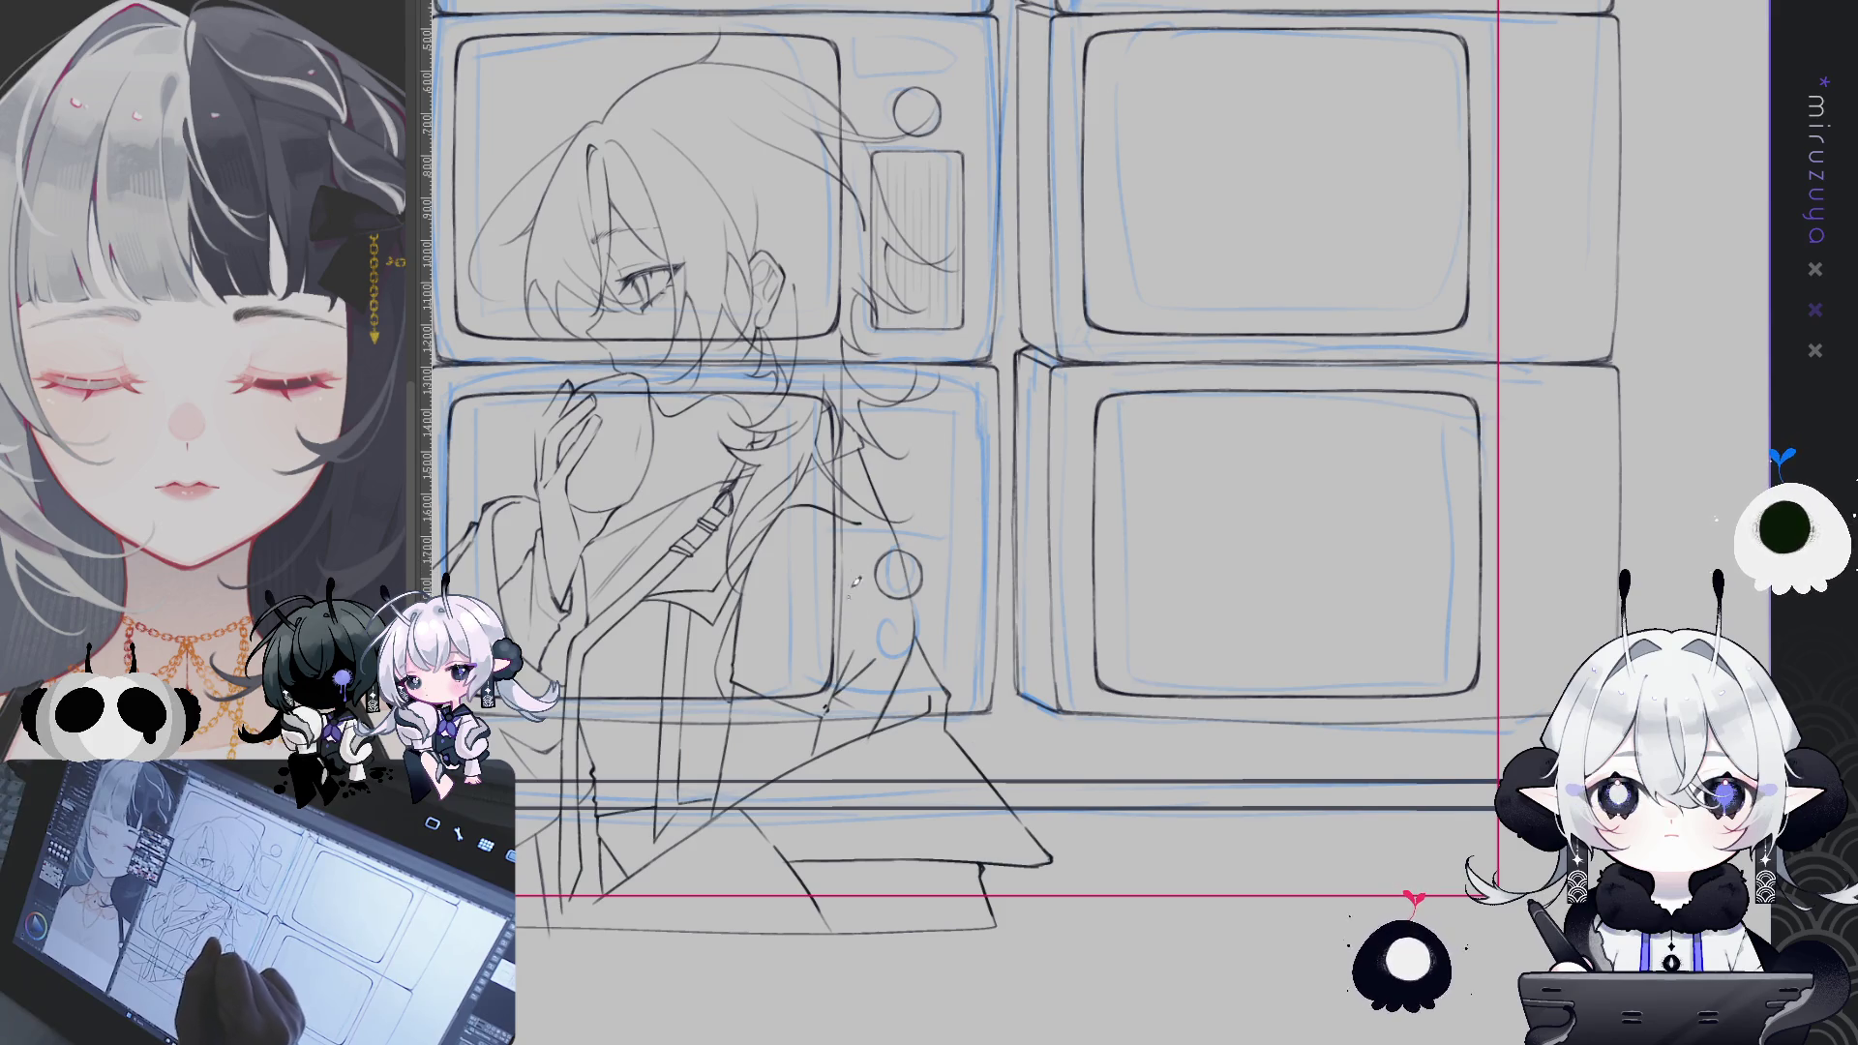
{"action": "key", "text": "ctrl+z"}
{"action": "key", "text": "ctrl+z"}
{"action": "mouse_move", "coordinate": [848, 377]}
{"action": "left_mouse_down"}
{"action": "mouse_move", "coordinate": [848, 453]}
{"action": "mouse_move", "coordinate": [1012, 520]}
{"action": "left_mouse_up"}
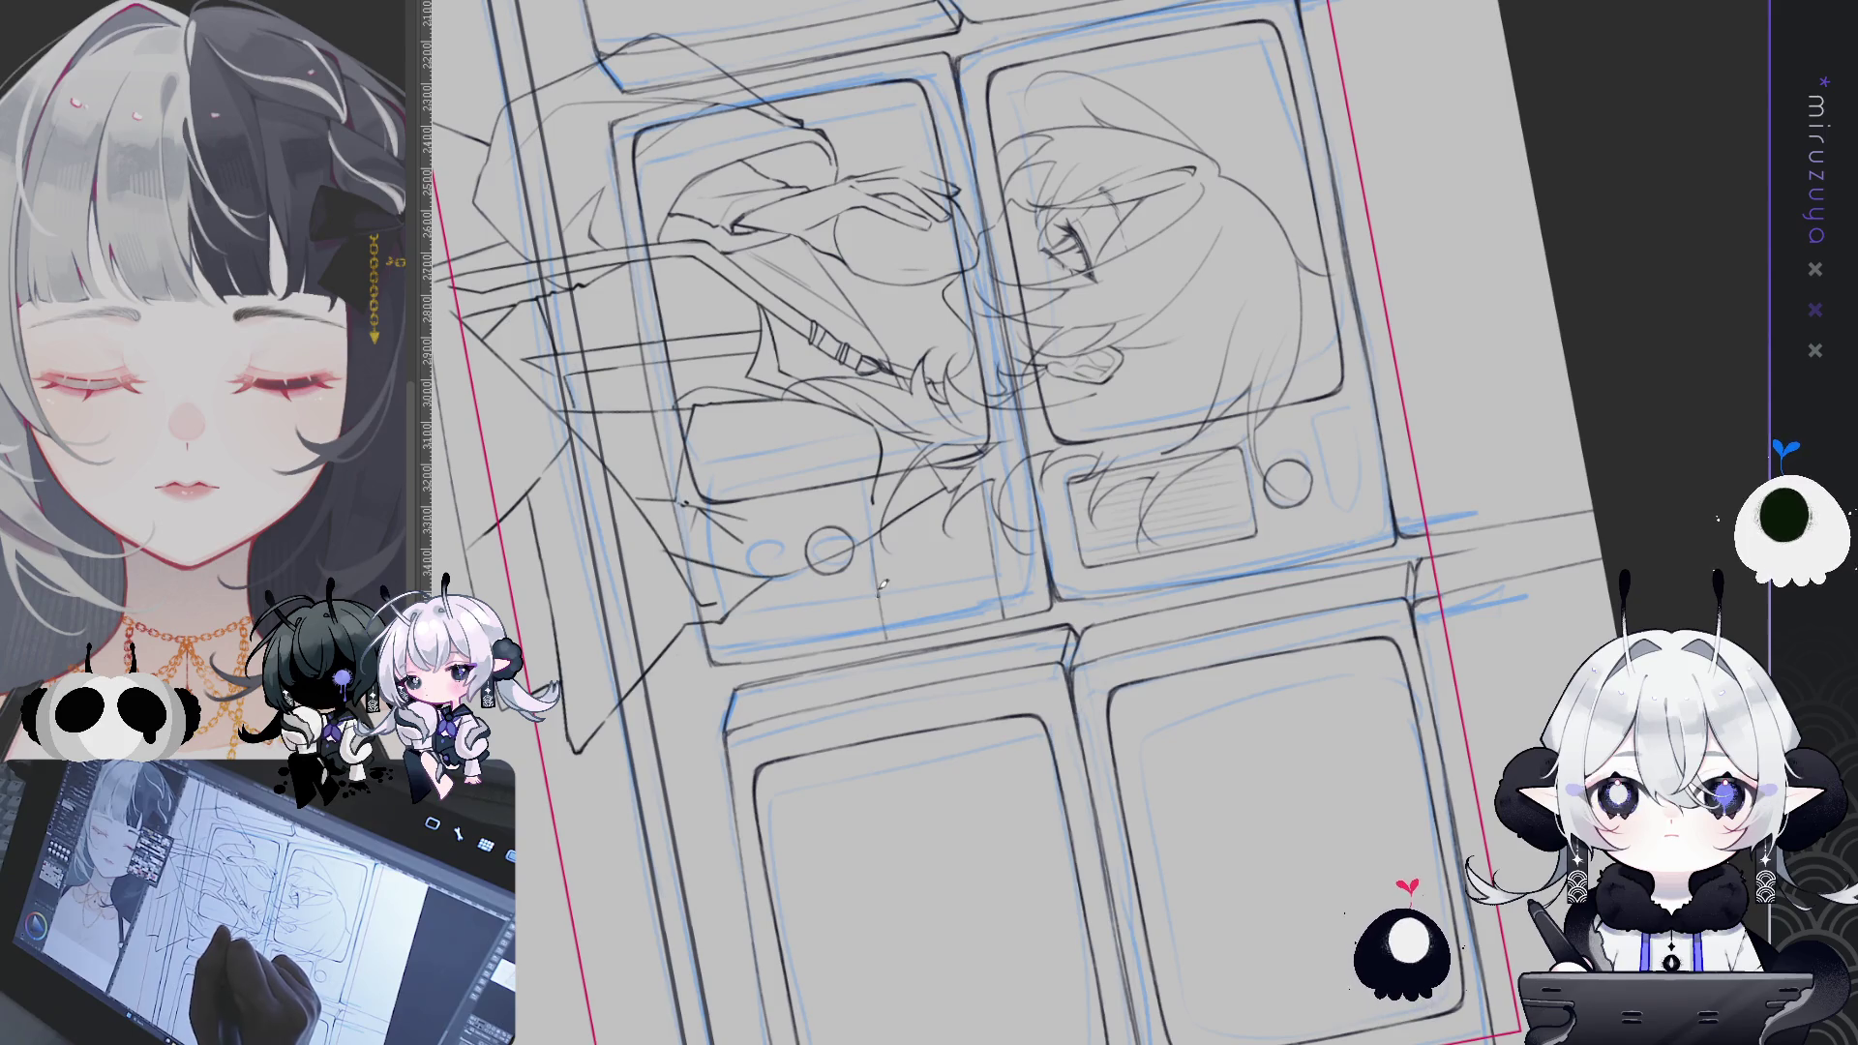
- Darken a vent line on the TV side panel and reframe the view upright
{"action": "left_click_drag", "start_coordinate": [874, 527], "coordinate": [886, 609]}
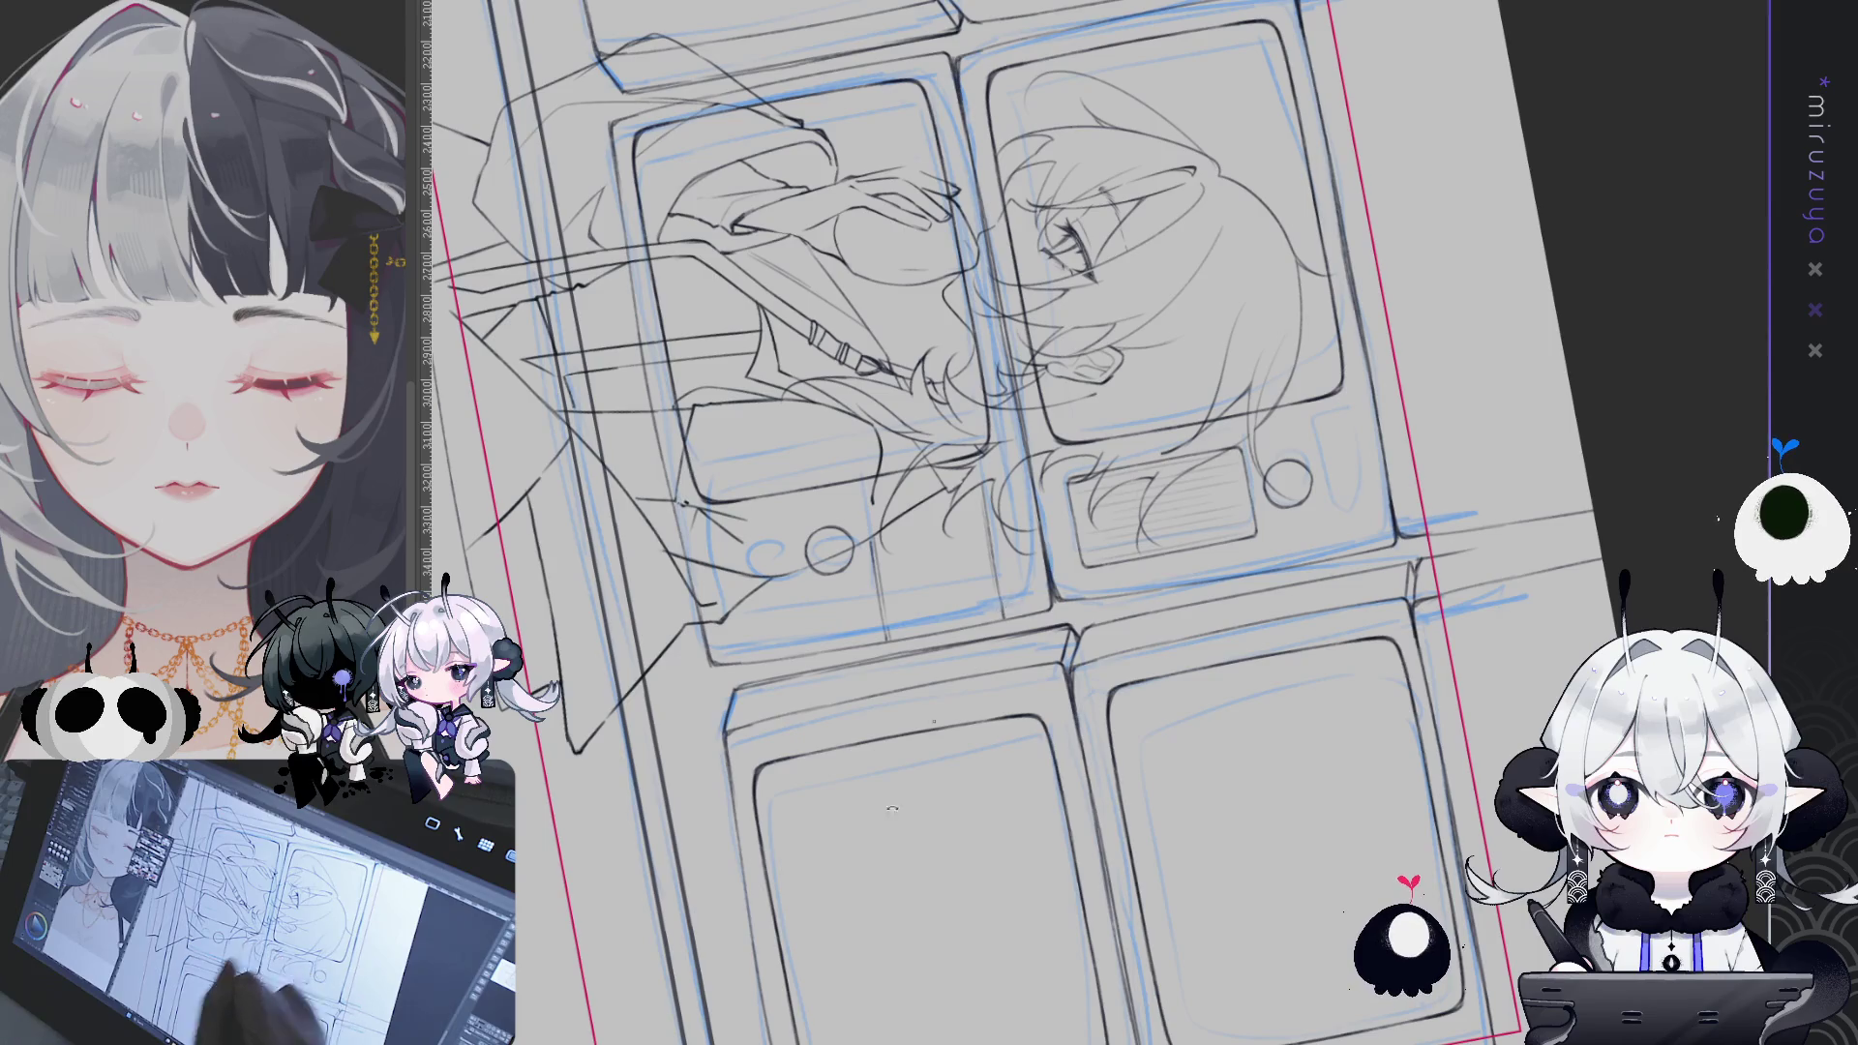
{"action": "key", "text": "ctrl+at"}
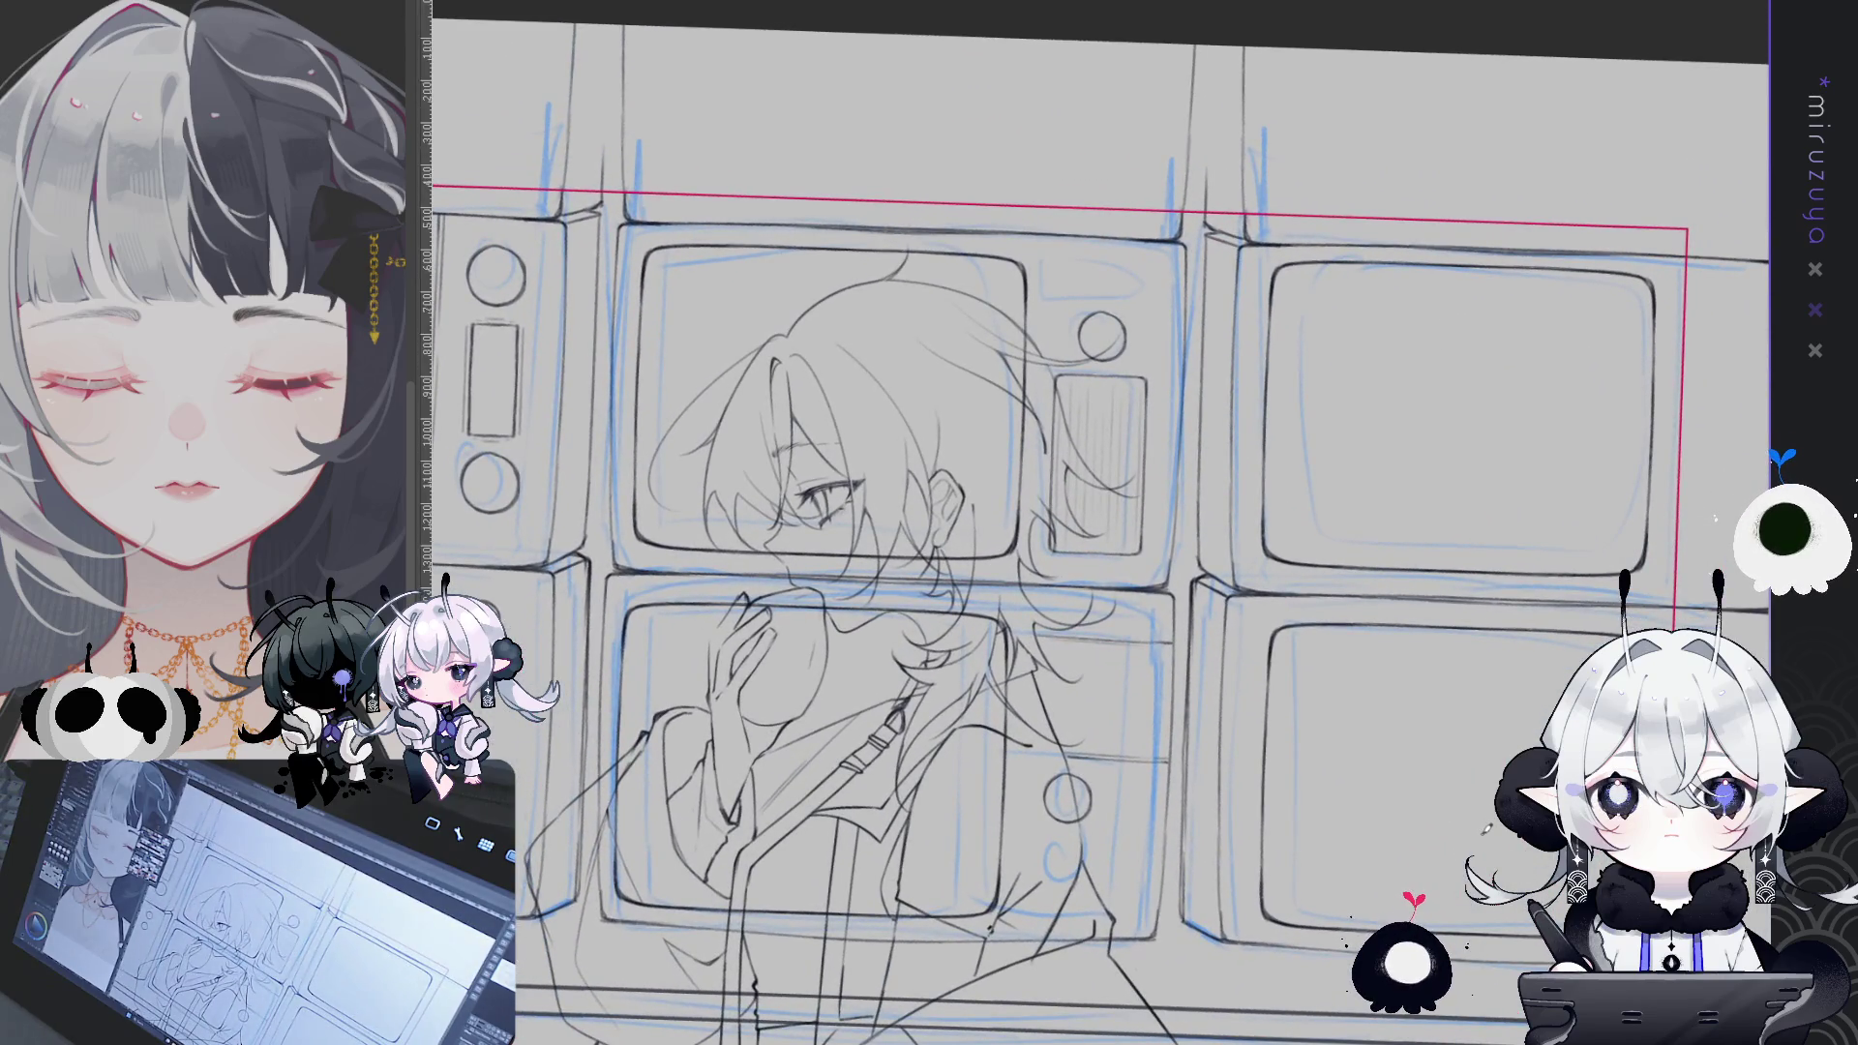
{"action": "key", "text": "ctrl+at"}
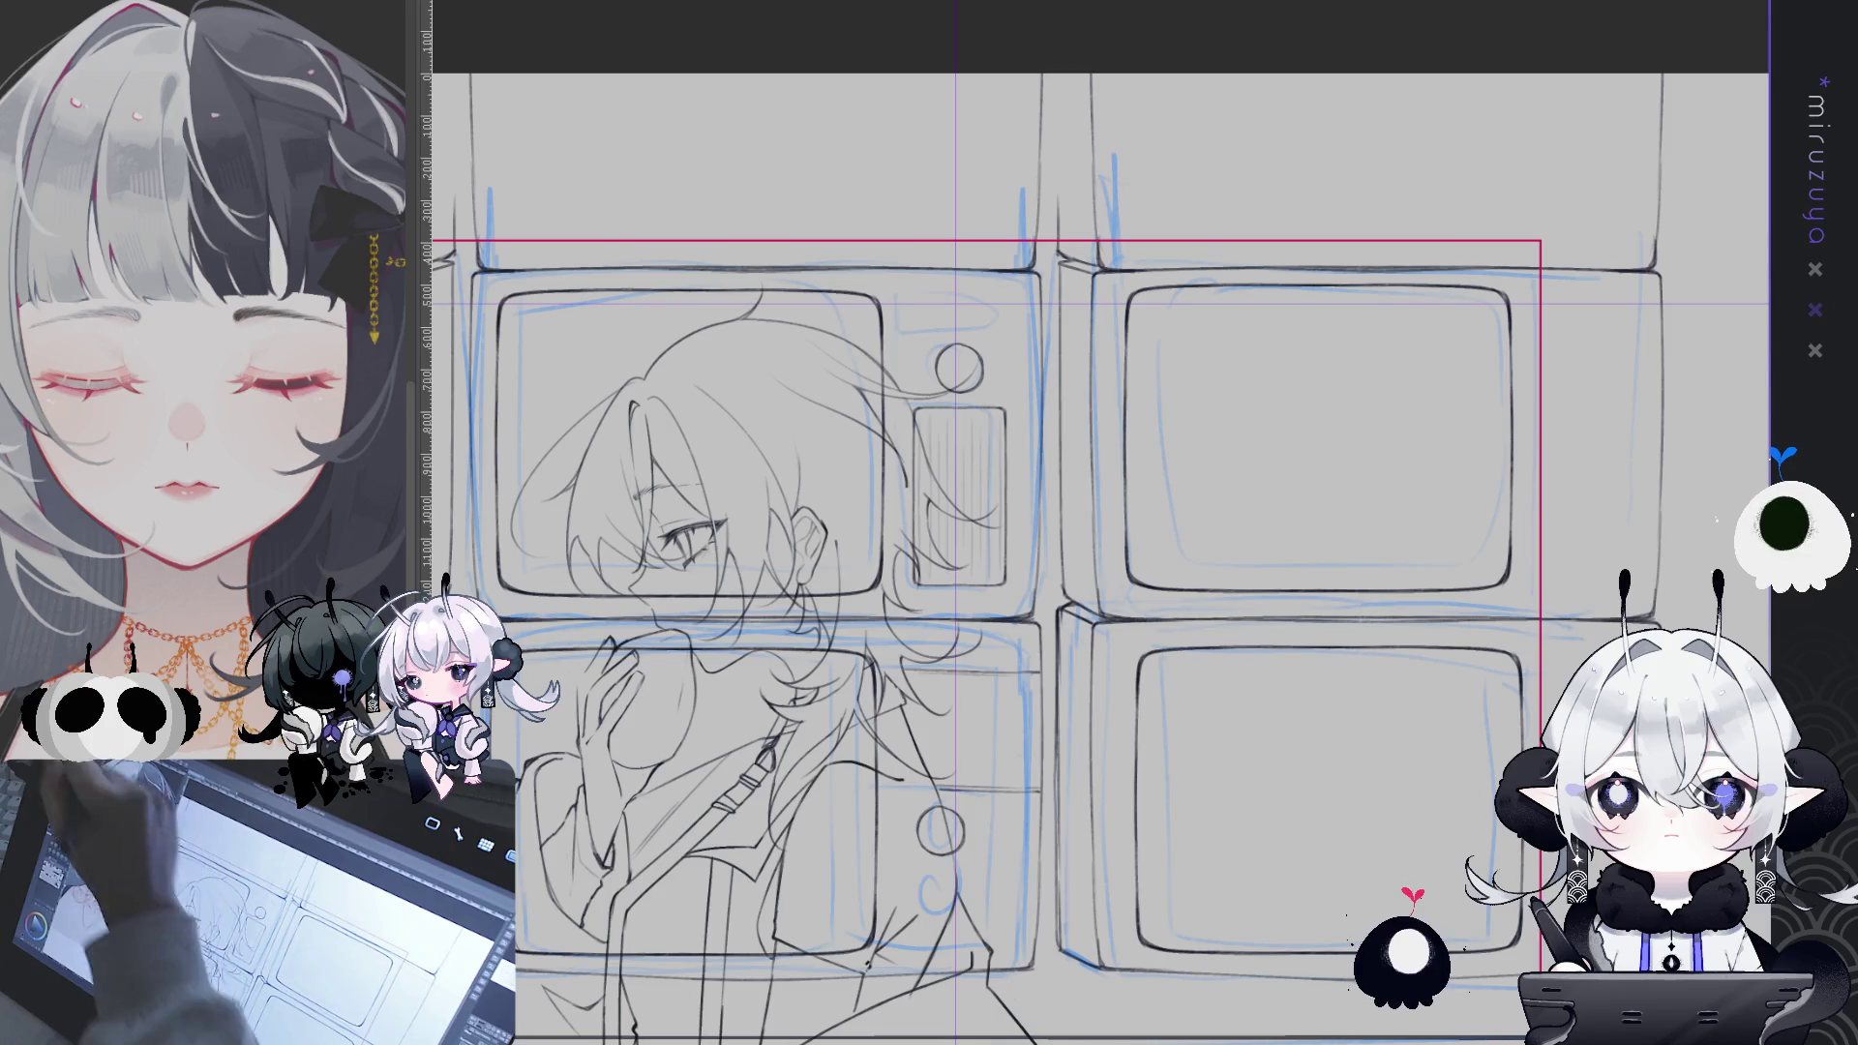
{"action": "left_click_drag", "start_coordinate": [957, 302], "coordinate": [1123, 426]}
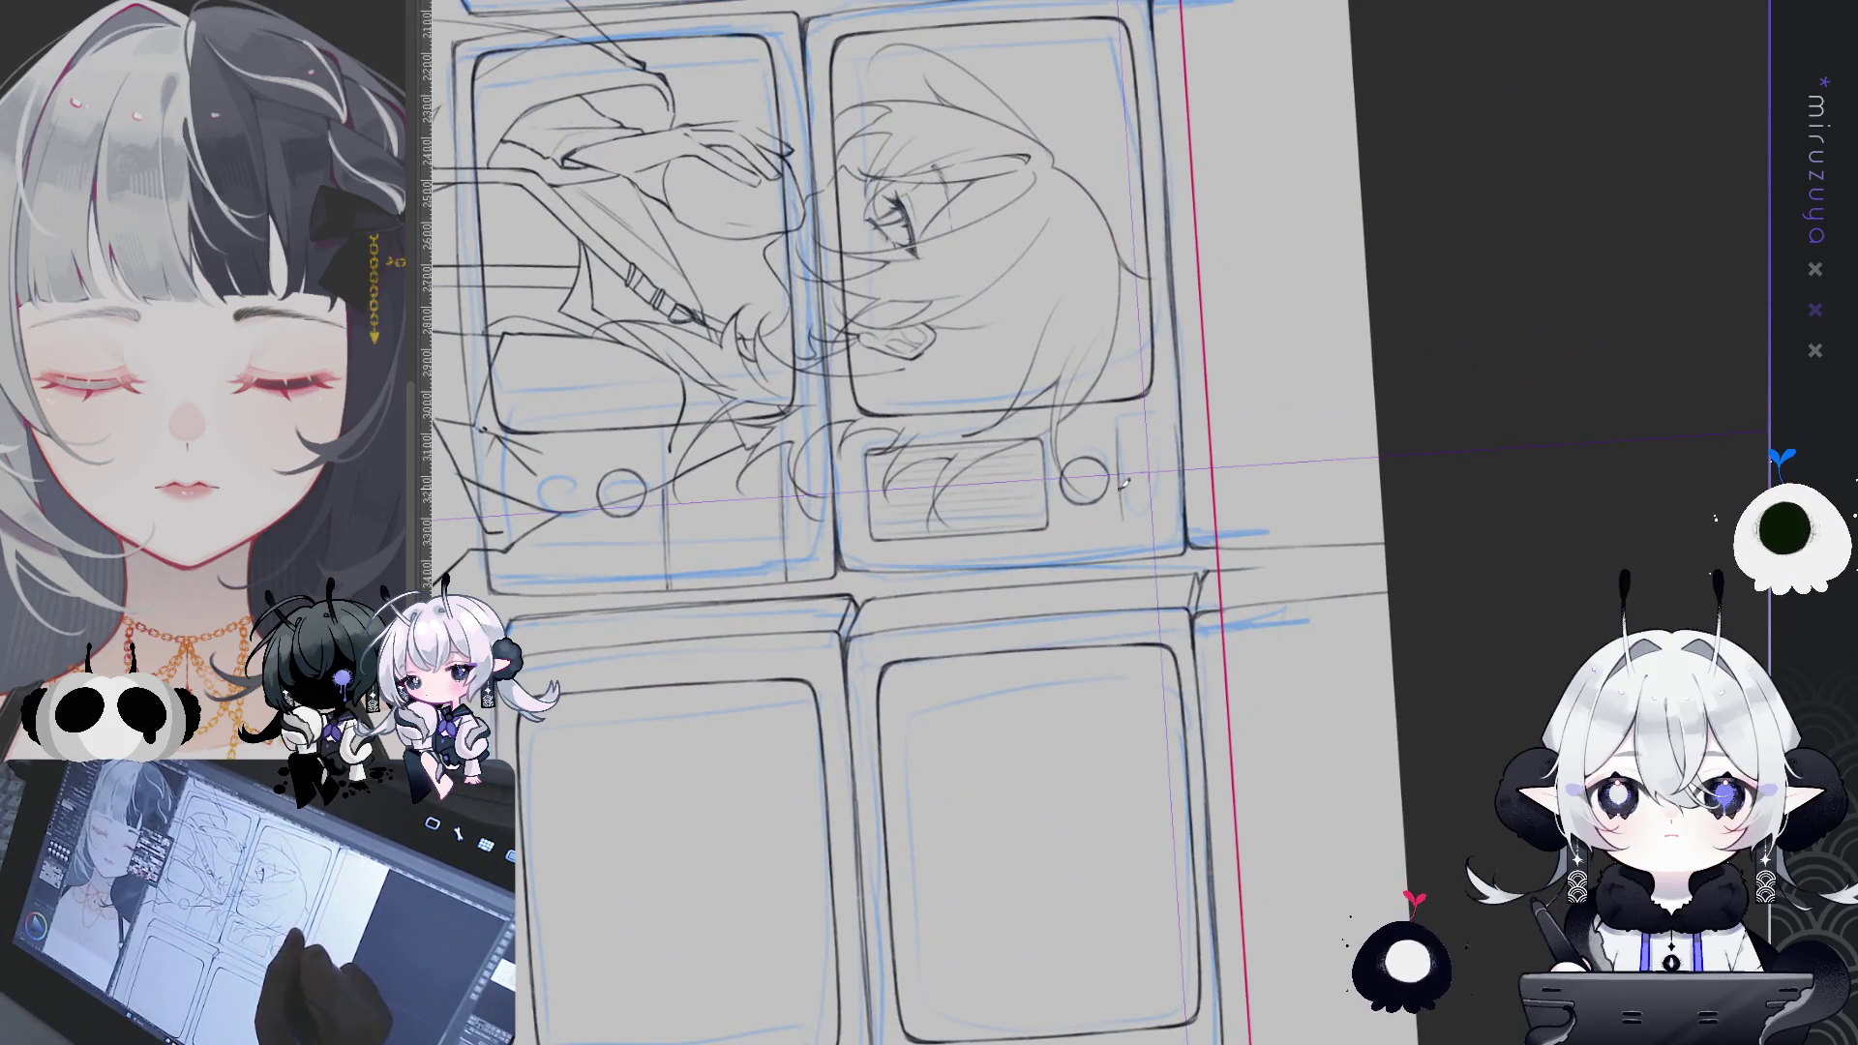
- Pencil the slot lines beside the knob, undoing and redrawing the strokes
{"action": "left_click_drag", "start_coordinate": [1118, 433], "coordinate": [1123, 517]}
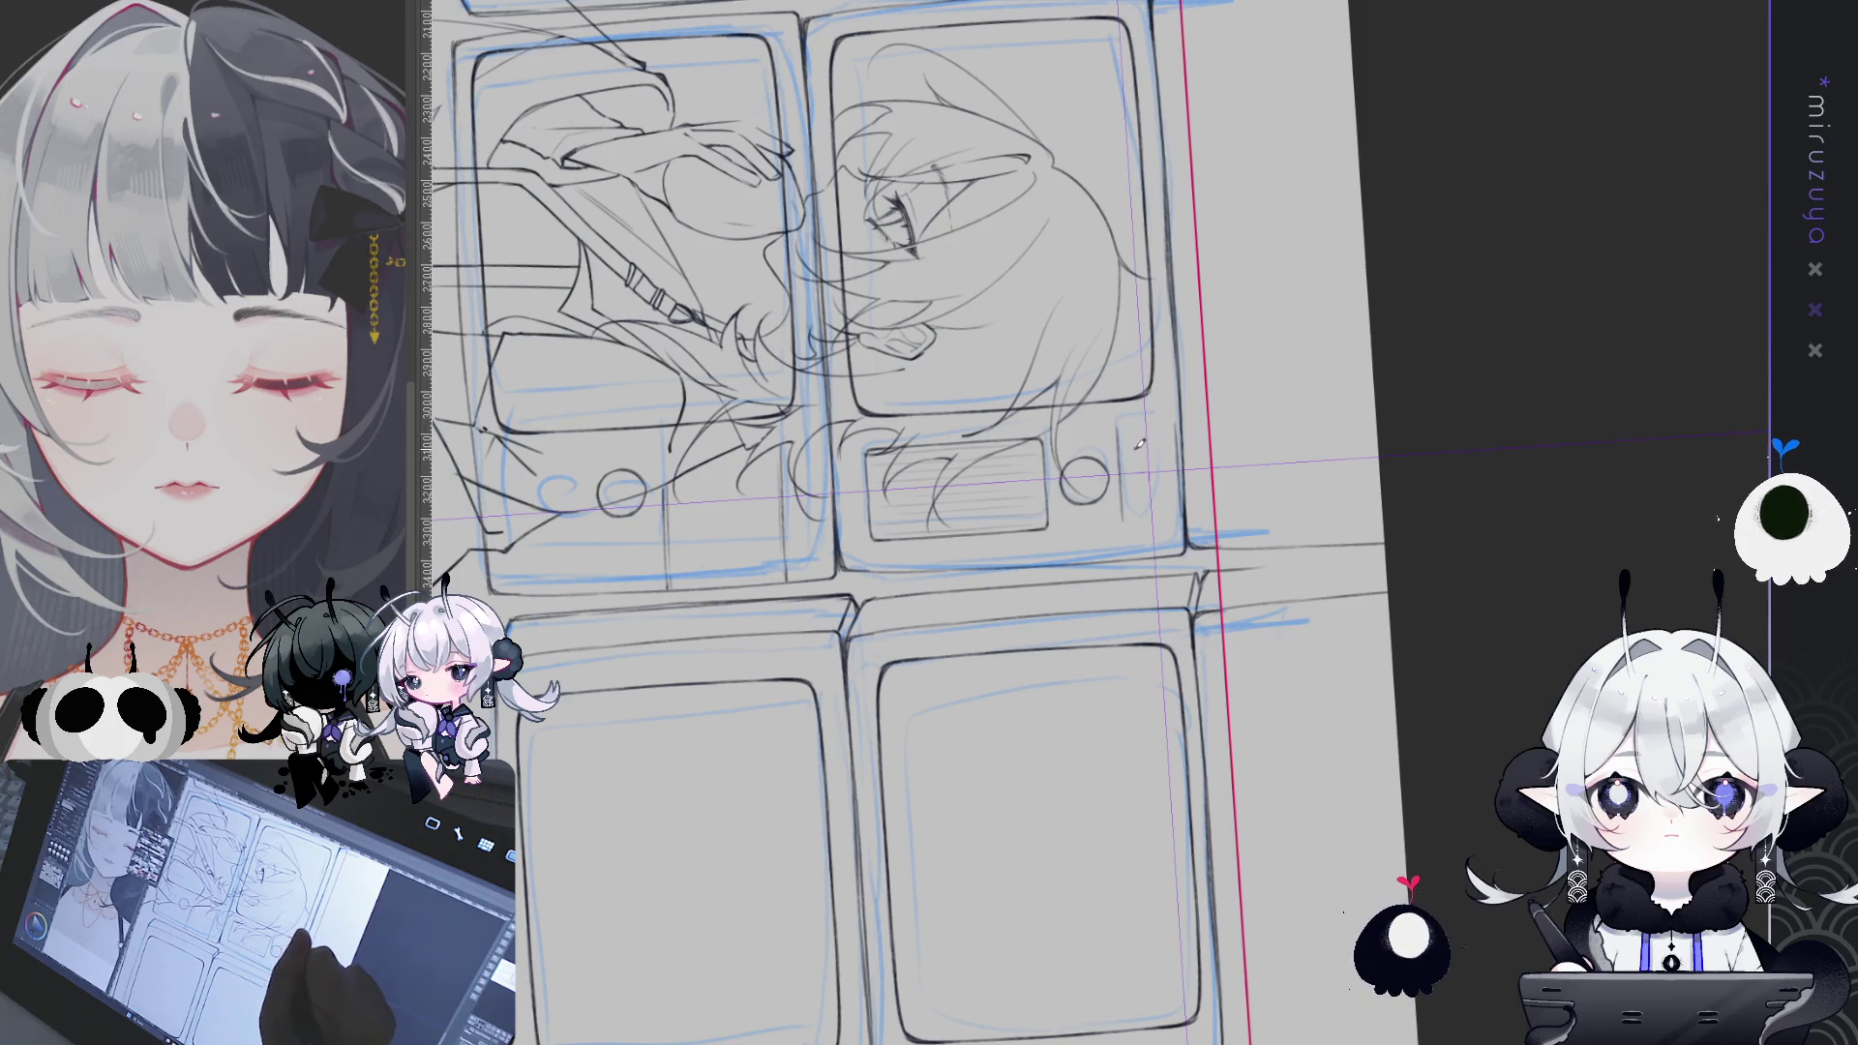
{"action": "key", "text": "ctrl+z"}
{"action": "key", "text": "ctrl+z"}
{"action": "left_click_drag", "start_coordinate": [1135, 427], "coordinate": [1135, 520]}
{"action": "key", "text": "ctrl+z"}
{"action": "mouse_move", "coordinate": [1161, 414]}
{"action": "left_mouse_down"}
{"action": "mouse_move", "coordinate": [1164, 518]}
{"action": "mouse_move", "coordinate": [1104, 453]}
{"action": "left_mouse_up"}
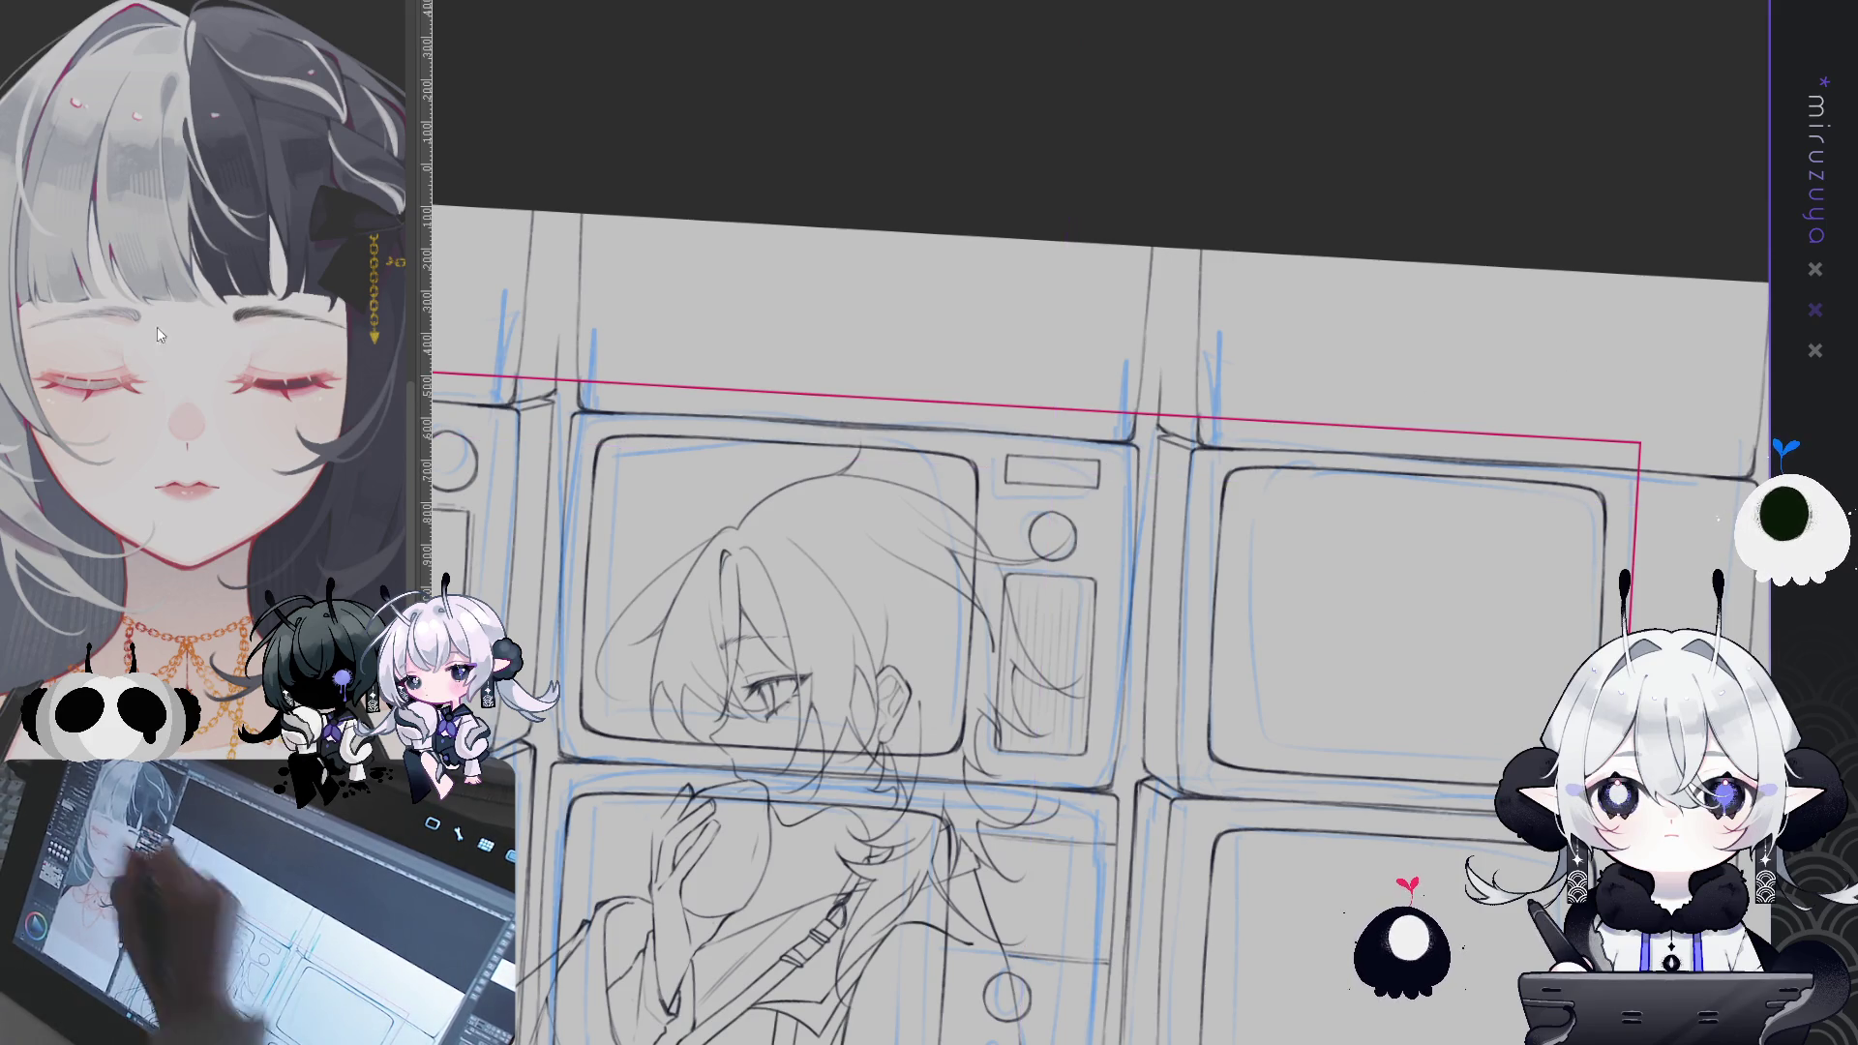
- Select the small slot box above the knob, transform it with Ctrl+T, and deselect
{"action": "left_click_drag", "start_coordinate": [994, 445], "coordinate": [1108, 502]}
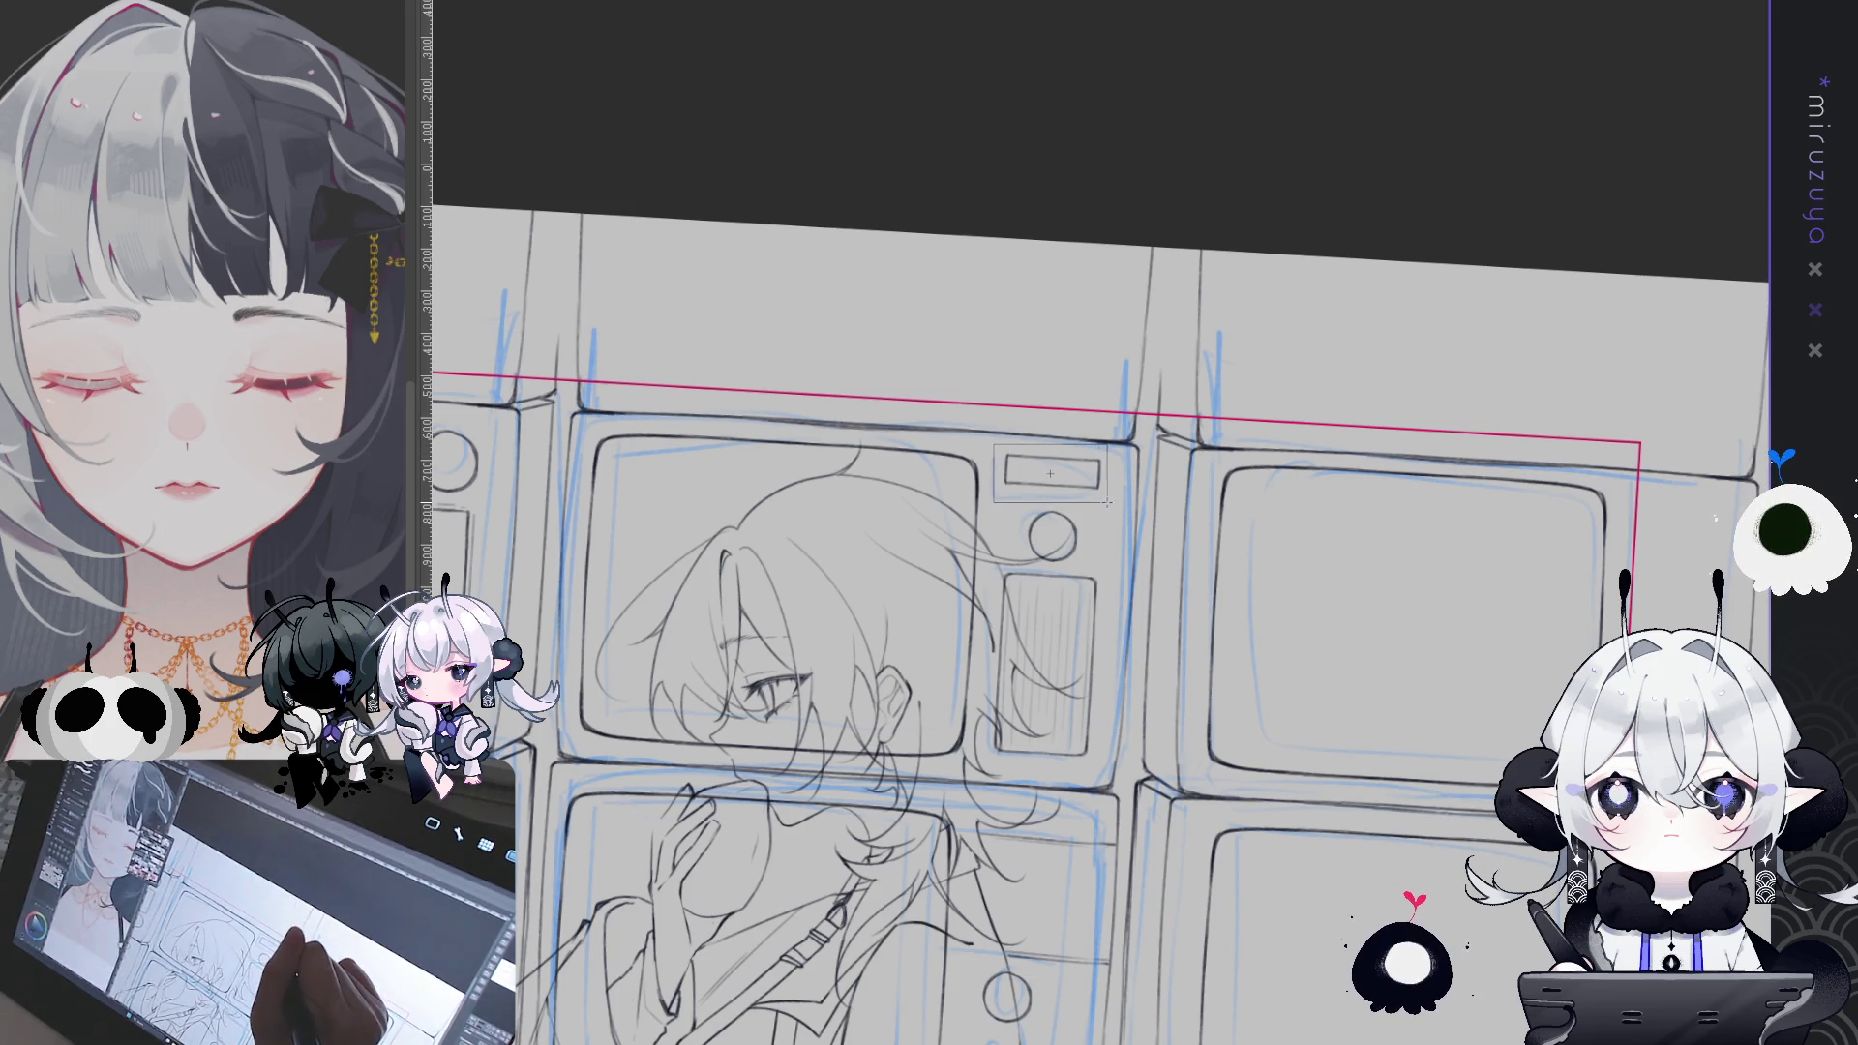
{"action": "key", "text": "ctrl+at"}
{"action": "key", "text": "ctrl+t"}
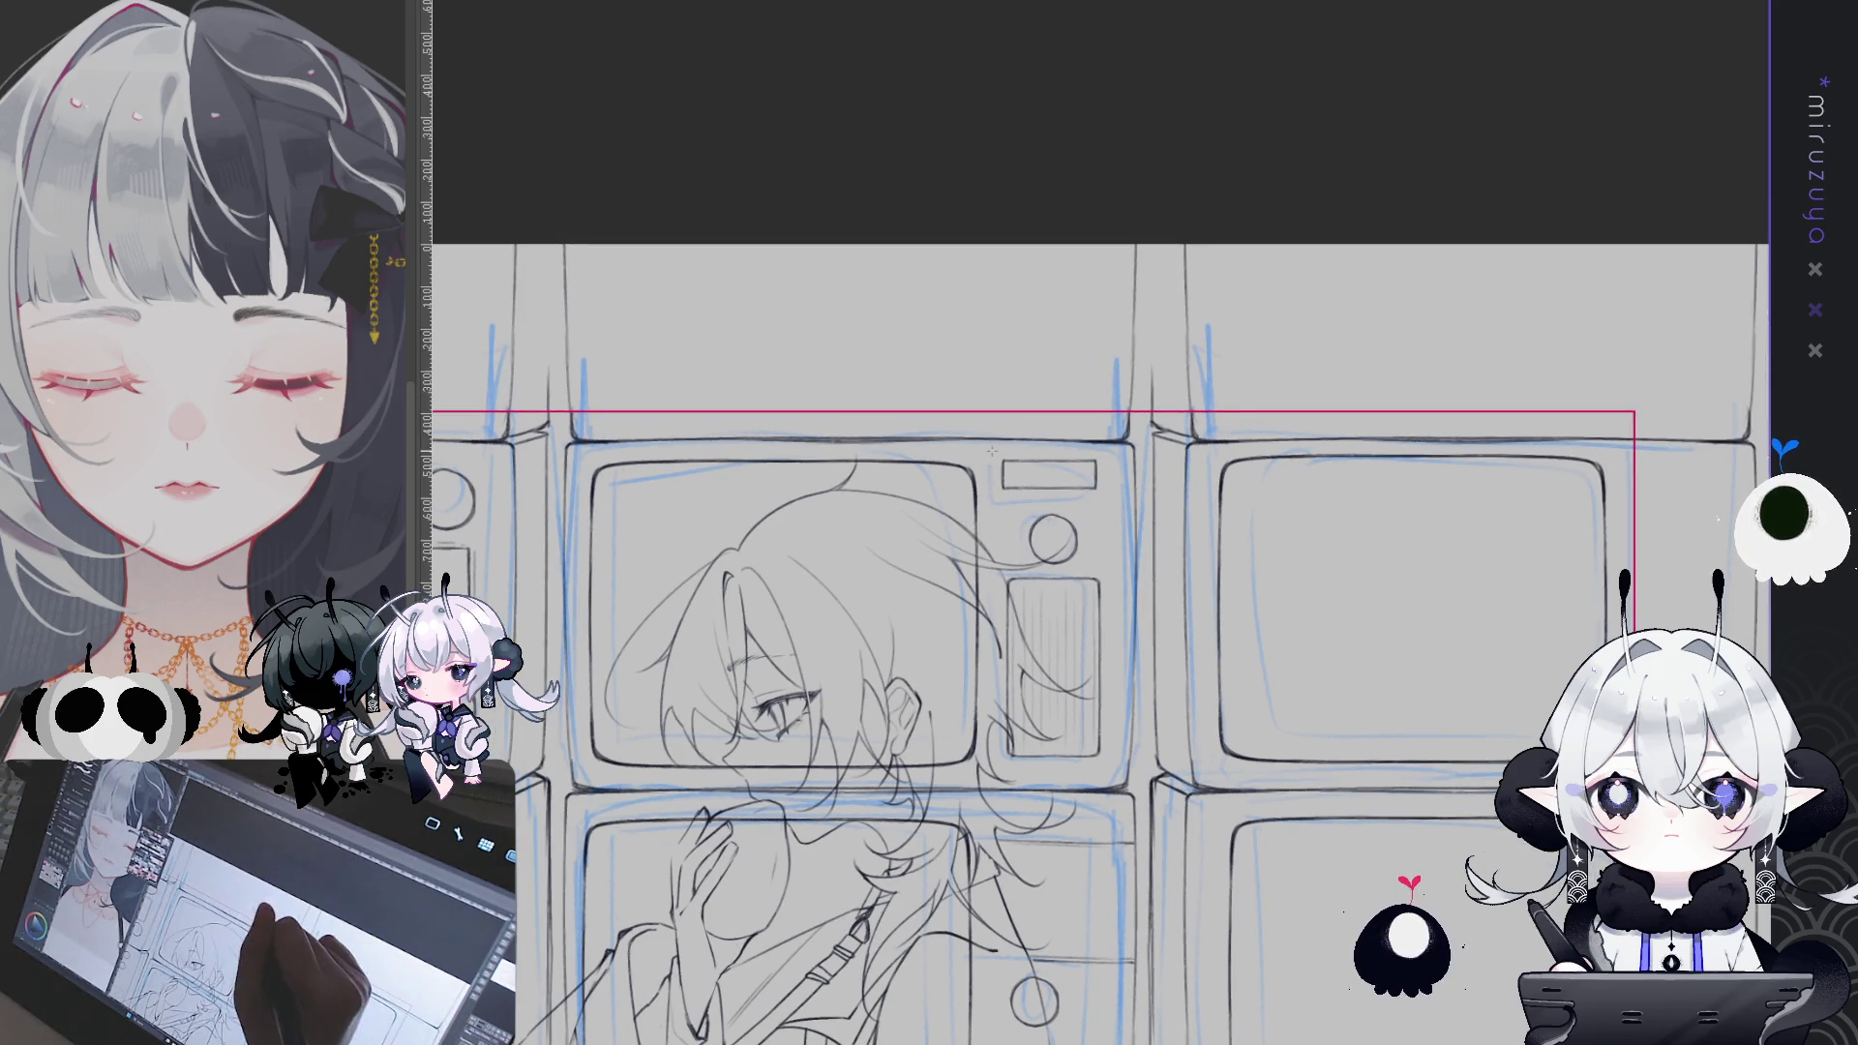
{"action": "key", "text": "Return"}
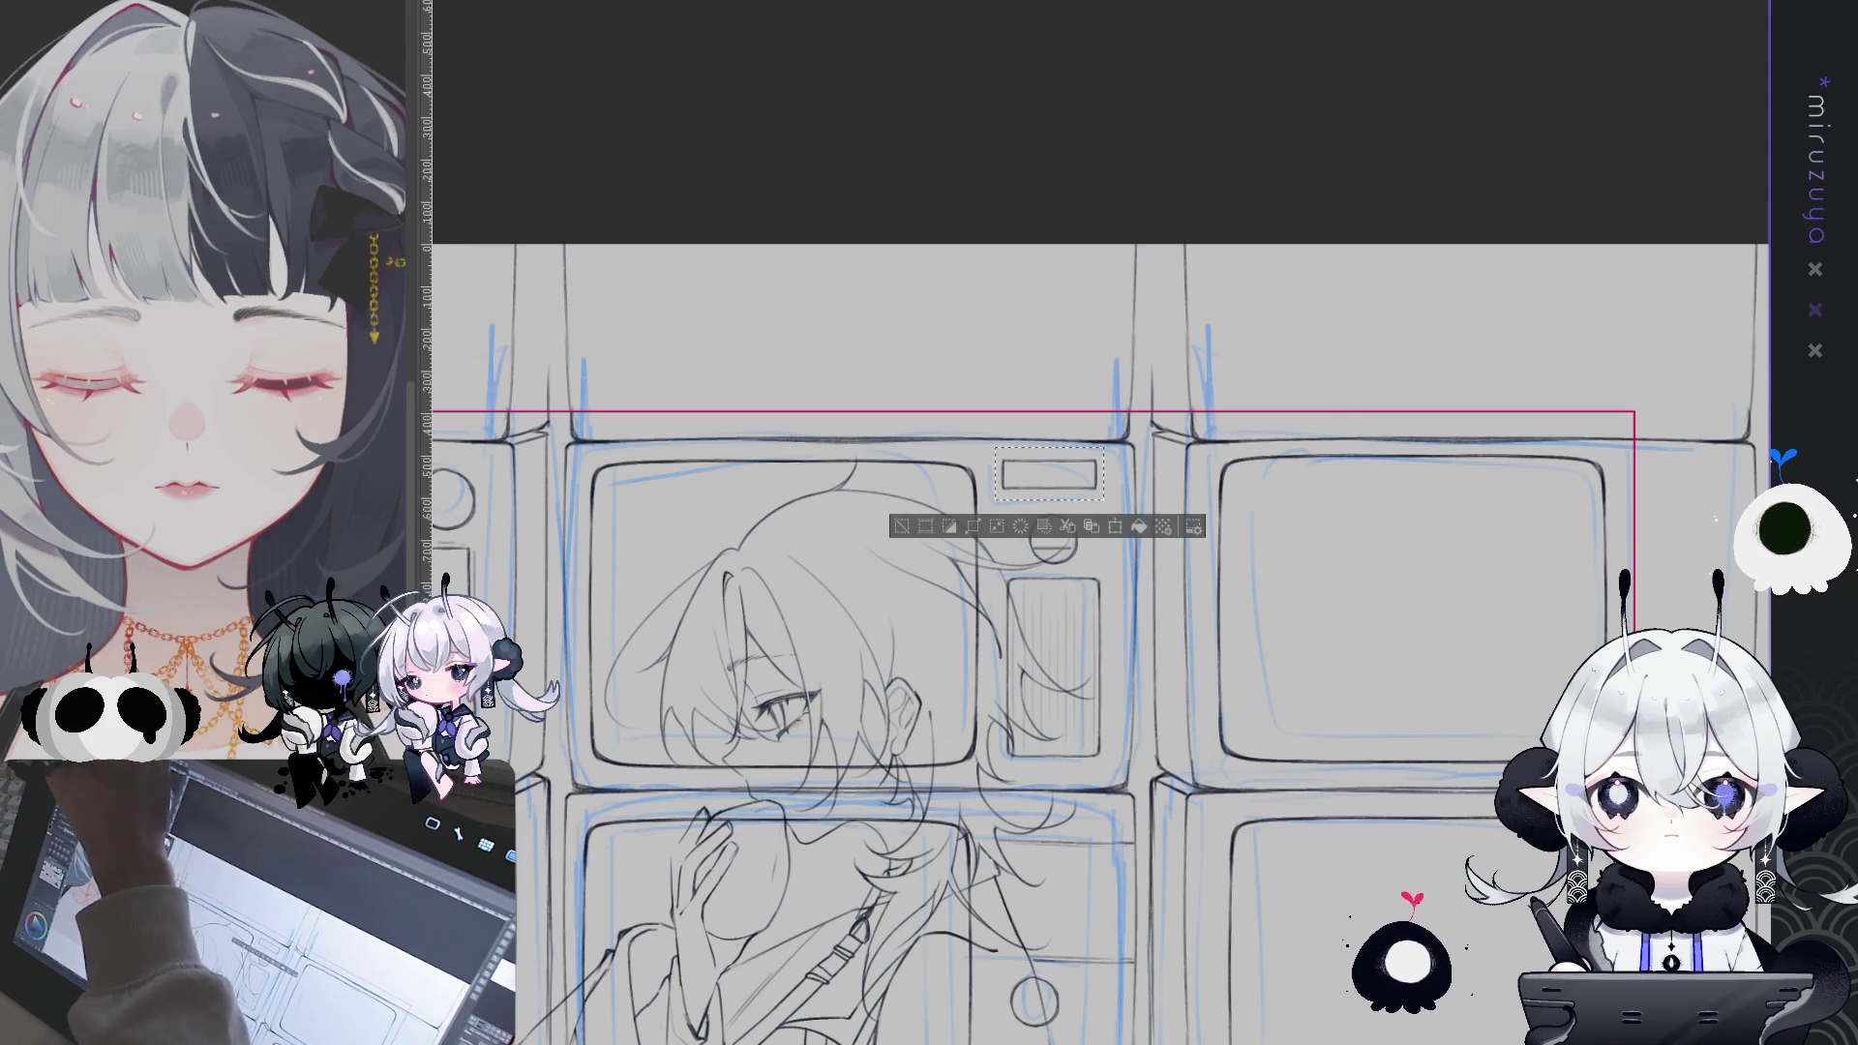
{"action": "key", "text": "ctrl+d"}
- Pan across the TV wall and zoom out to see the whole page
{"action": "left_click_drag", "start_coordinate": [1088, 478], "coordinate": [1591, 275]}
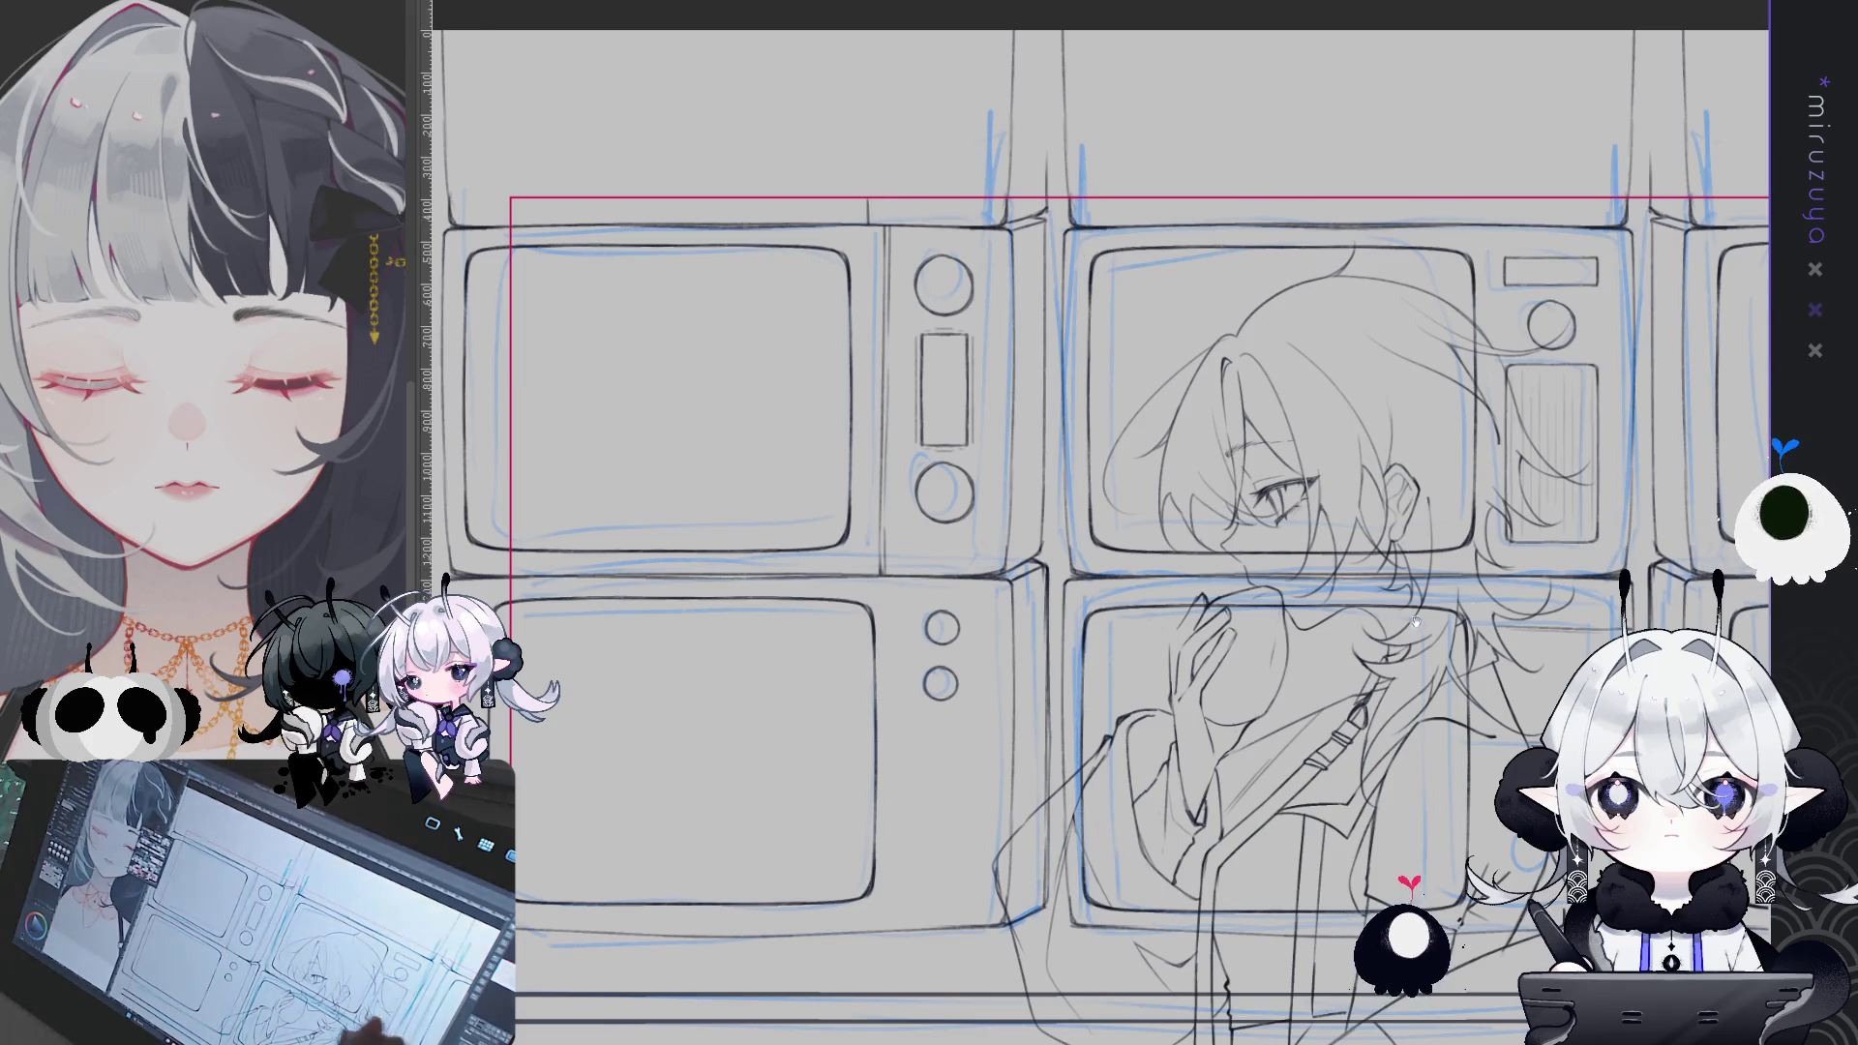
{"action": "left_click_drag", "start_coordinate": [1500, 192], "coordinate": [1249, 244]}
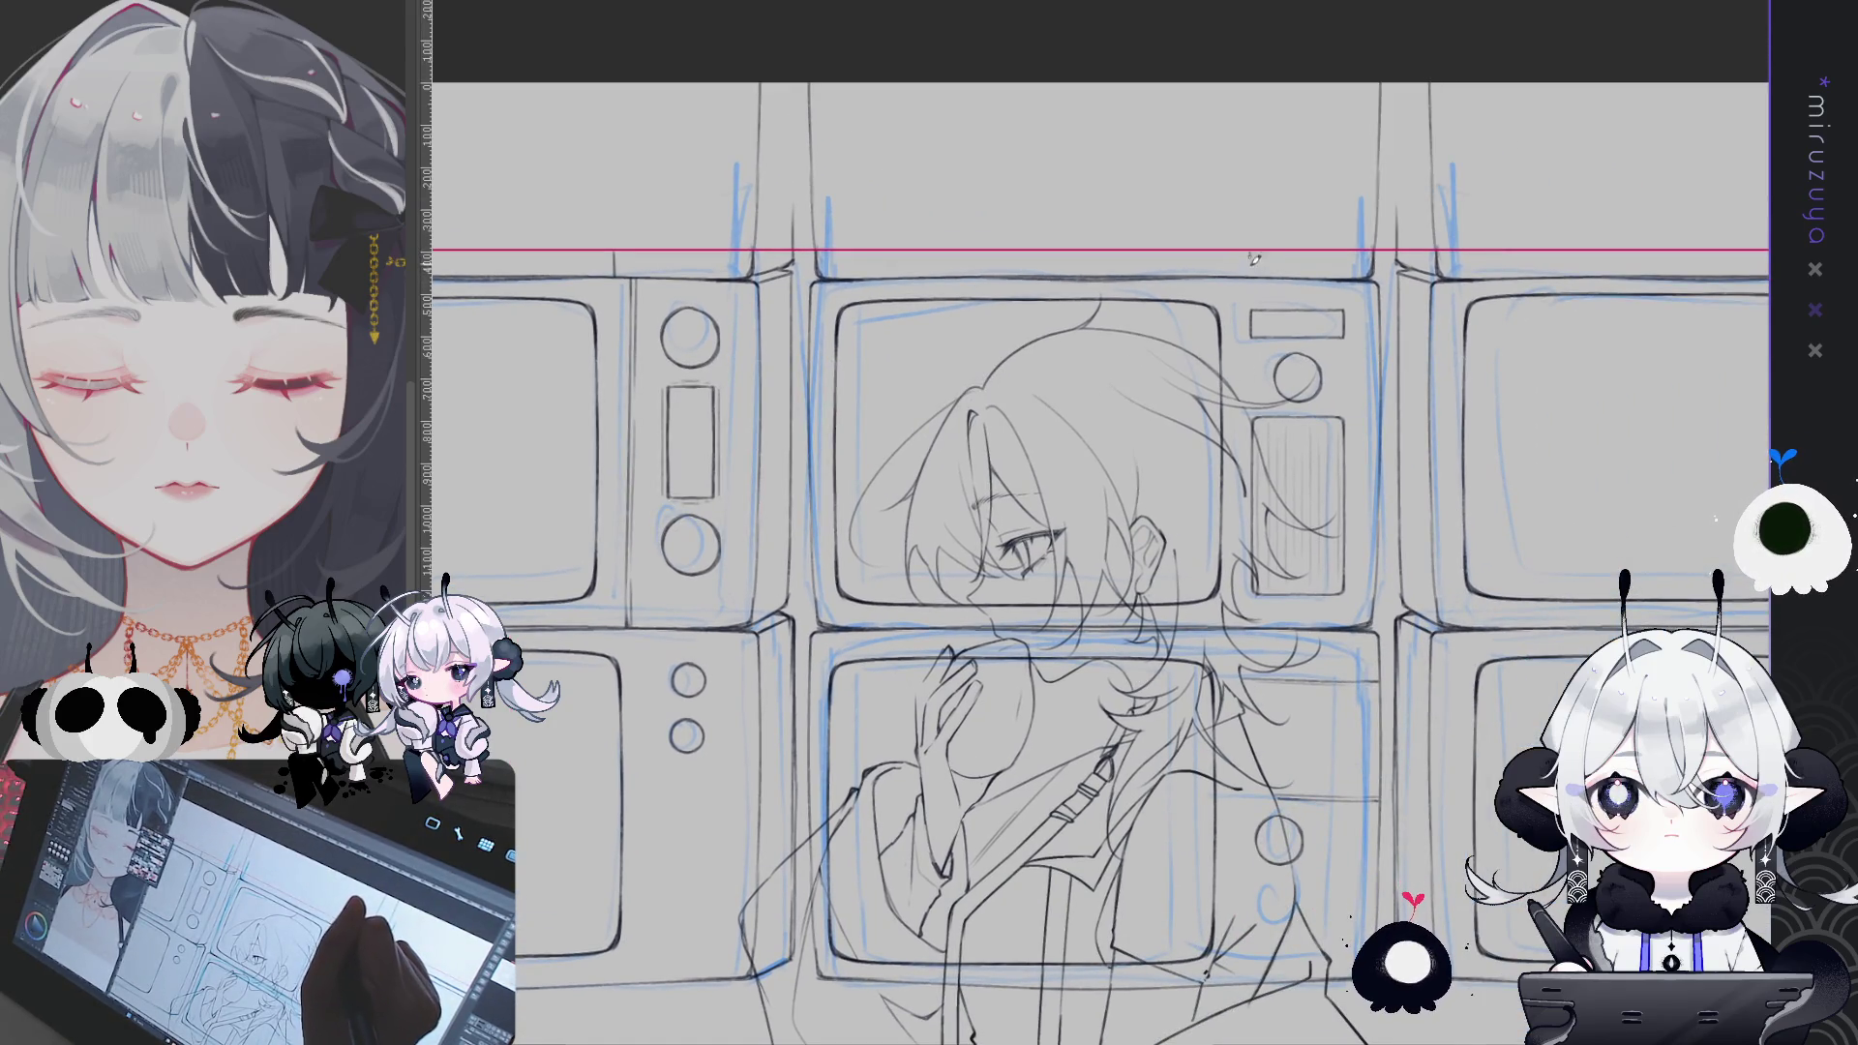
{"action": "left_click_drag", "start_coordinate": [1469, 662], "coordinate": [1080, 667]}
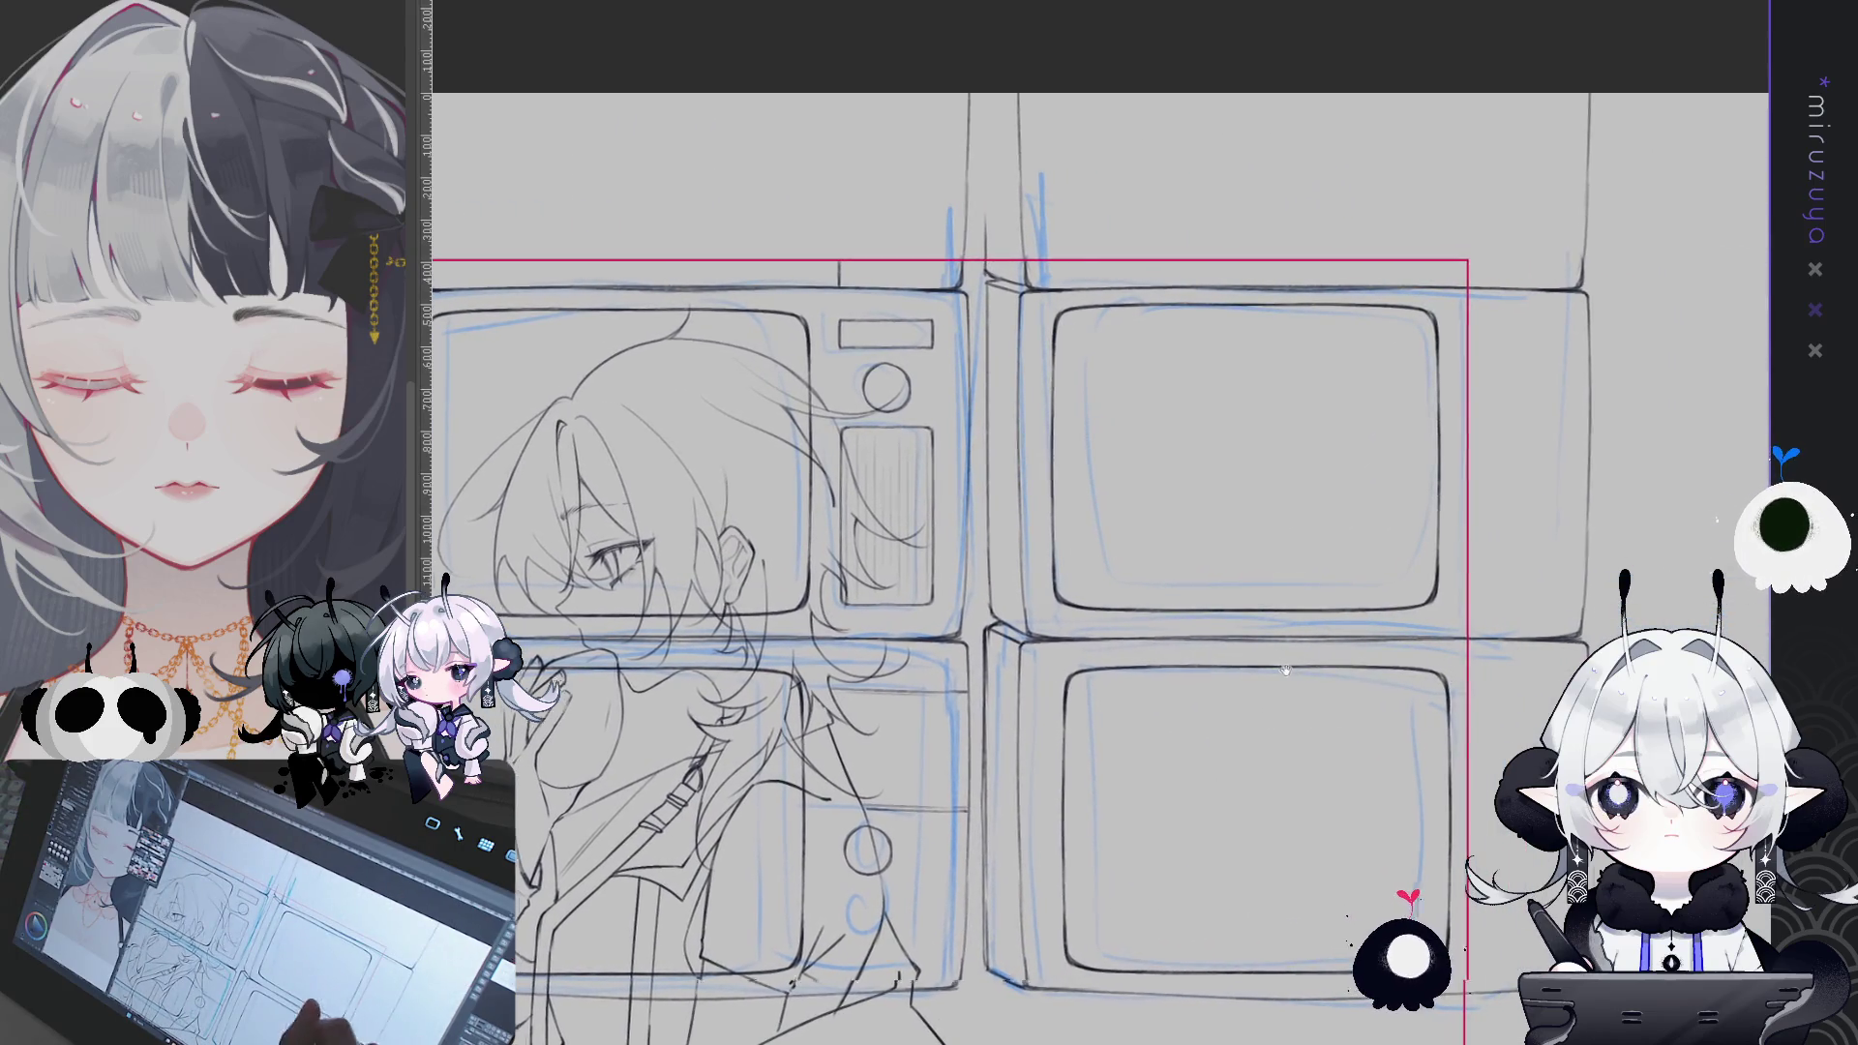
{"action": "left_click_drag", "start_coordinate": [1208, 726], "coordinate": [1556, 641]}
{"action": "key", "text": "ctrl+minus"}
{"action": "key", "text": "ctrl+minus"}
{"action": "key", "text": "ctrl+minus"}
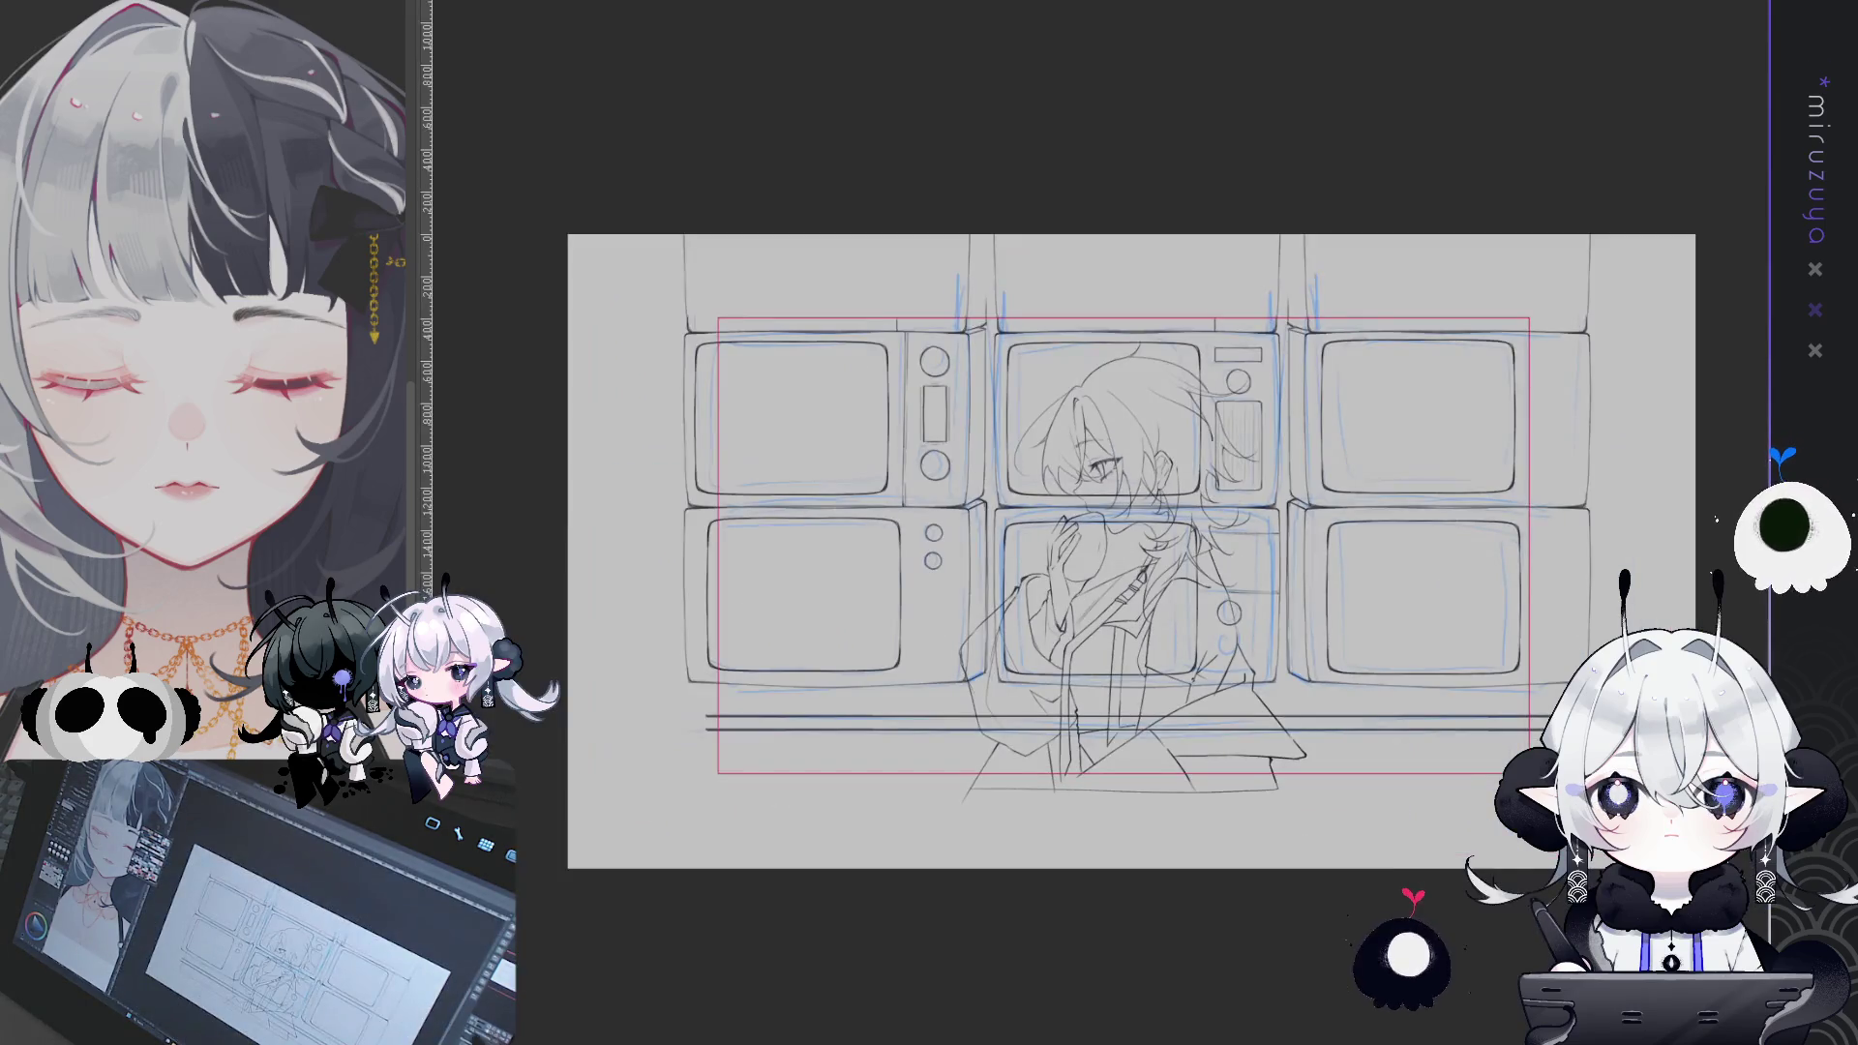
- Hide the blue rough sketch, then draw a long curving hair strand up to the head
{"action": "key", "text": "ctrl+z"}
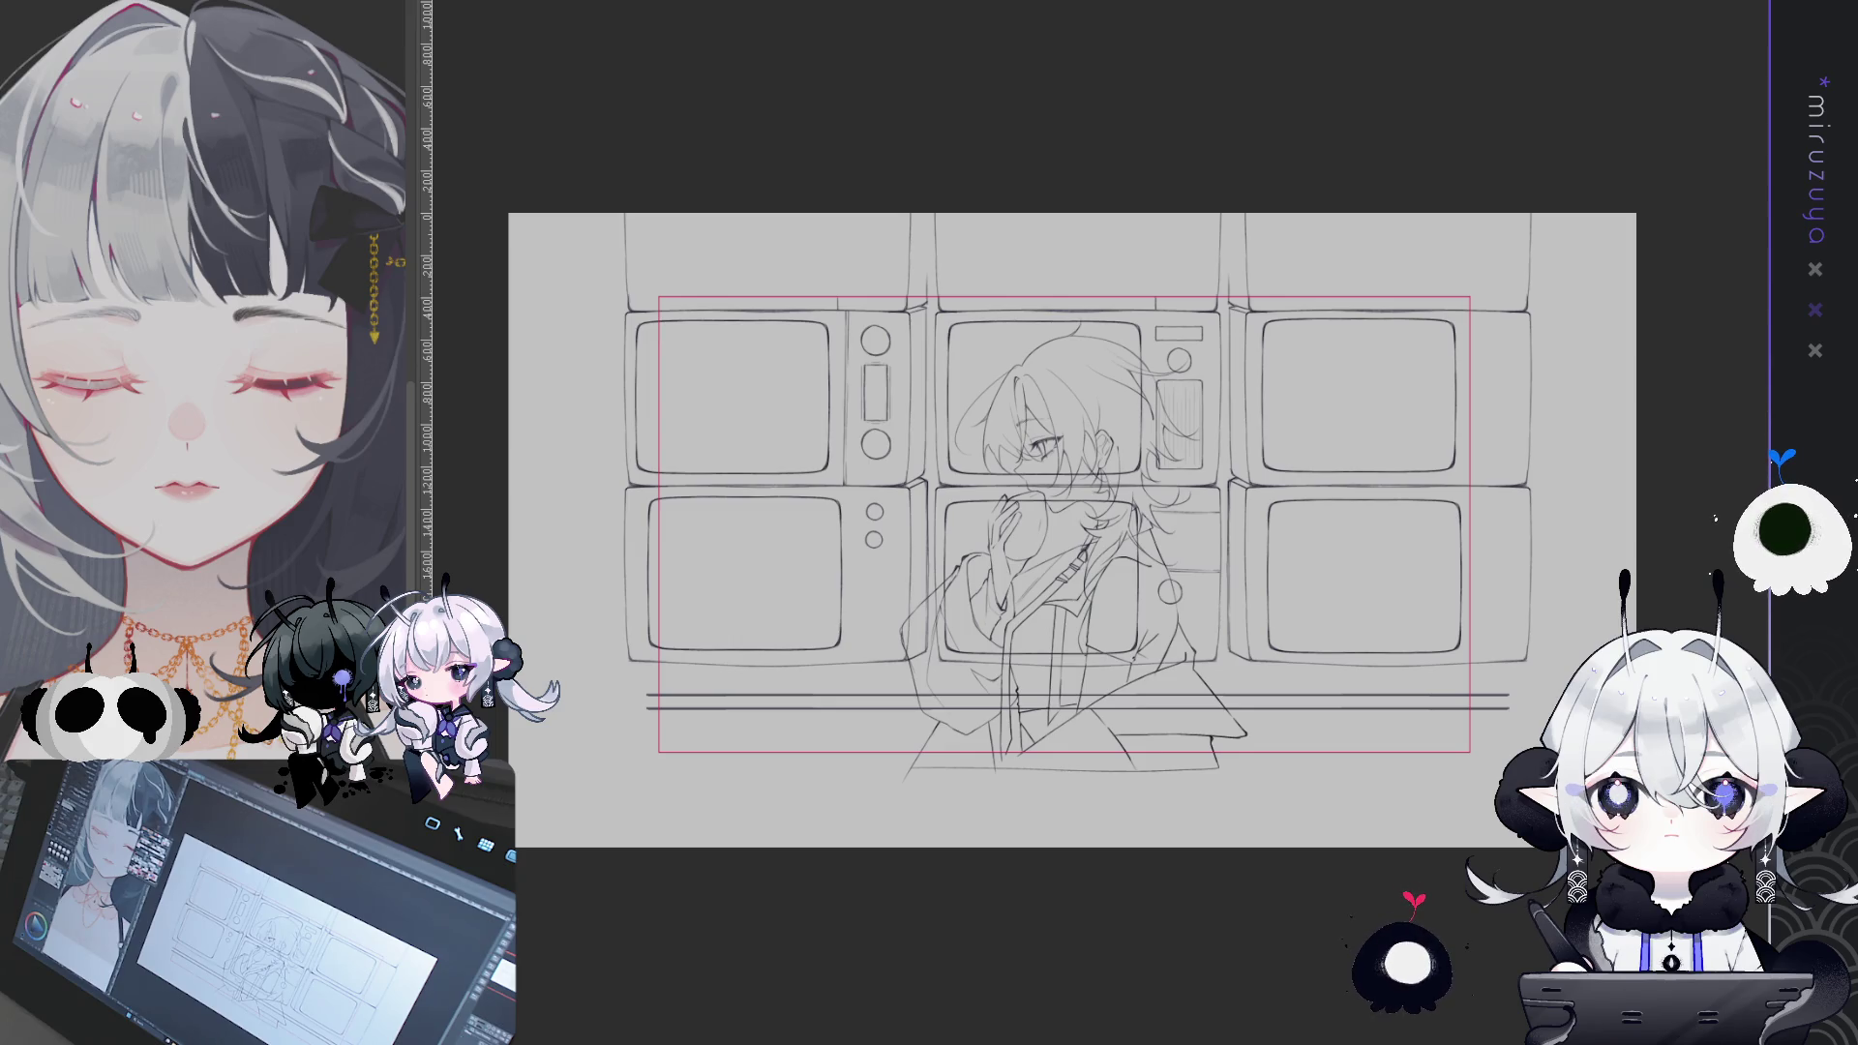
{"action": "left_click_drag", "start_coordinate": [1064, 532], "coordinate": [919, 469]}
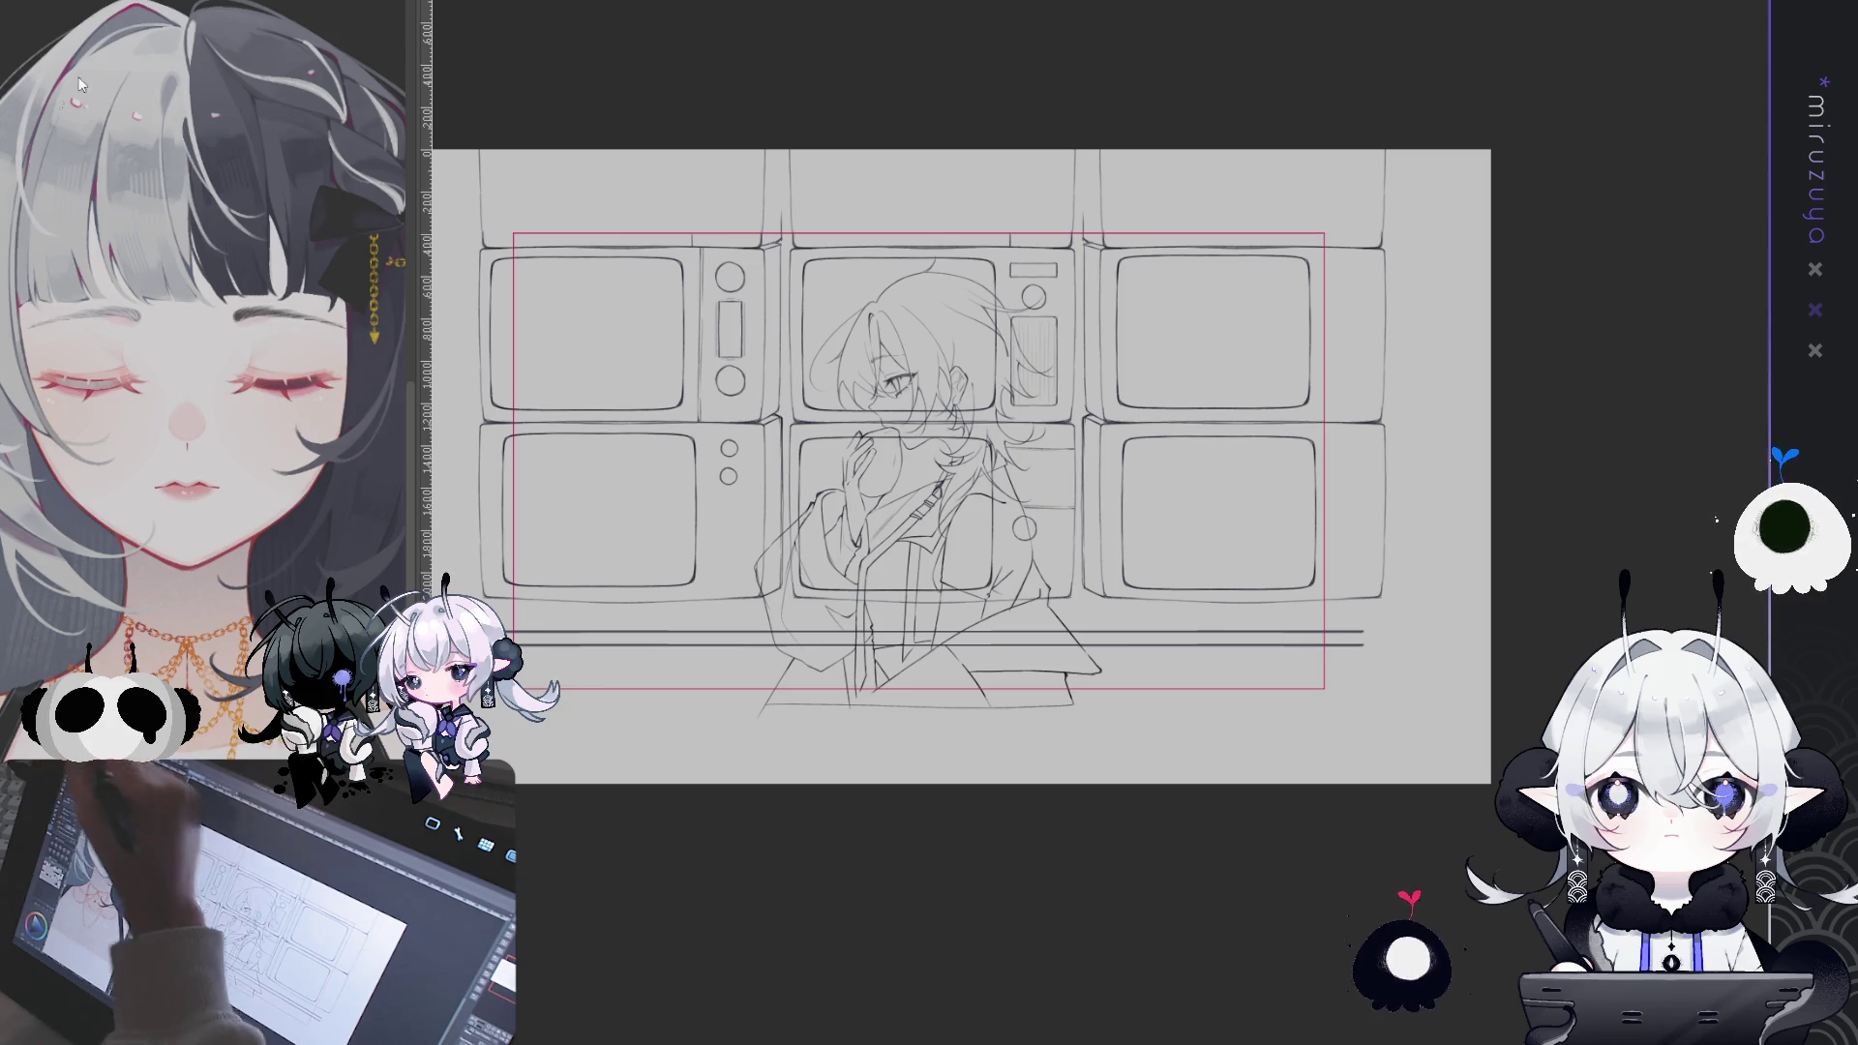
{"action": "scroll", "coordinate": [842, 407], "scroll_direction": "up", "scroll_amount": 5}
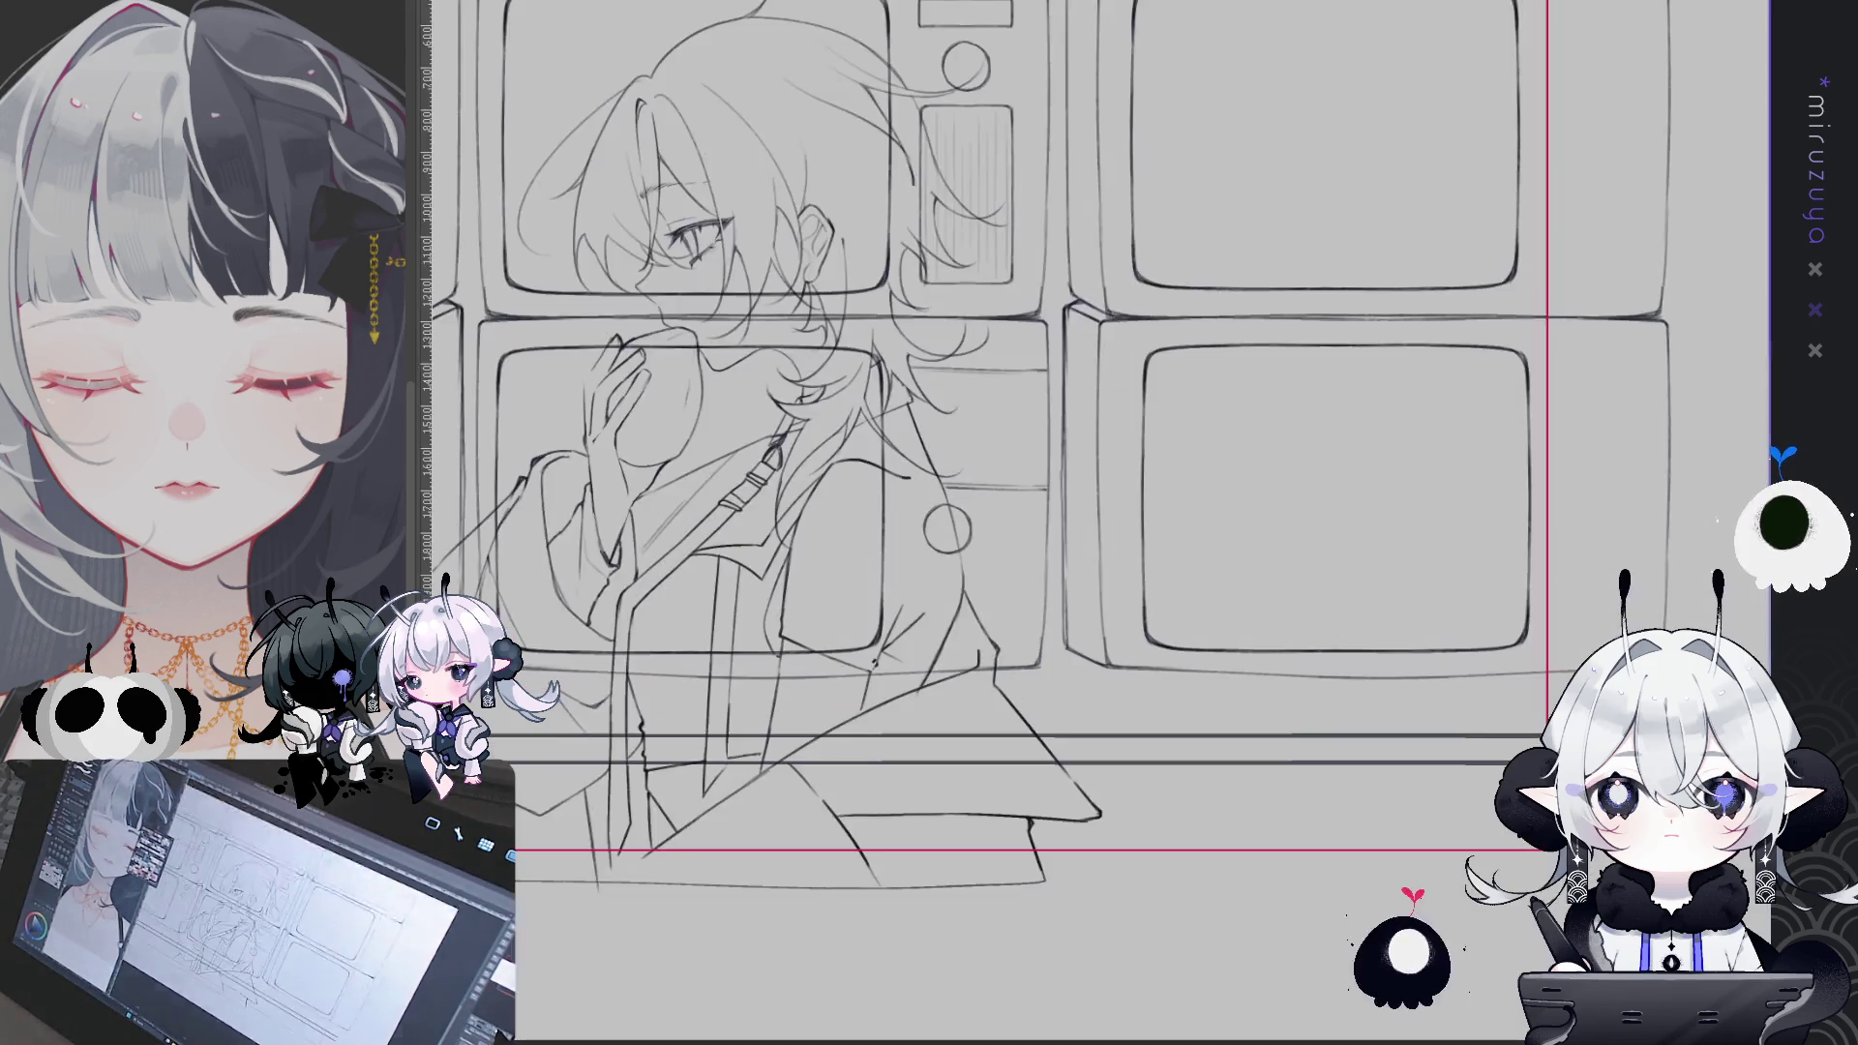
{"action": "left_click_drag", "start_coordinate": [1486, 641], "coordinate": [1495, 652]}
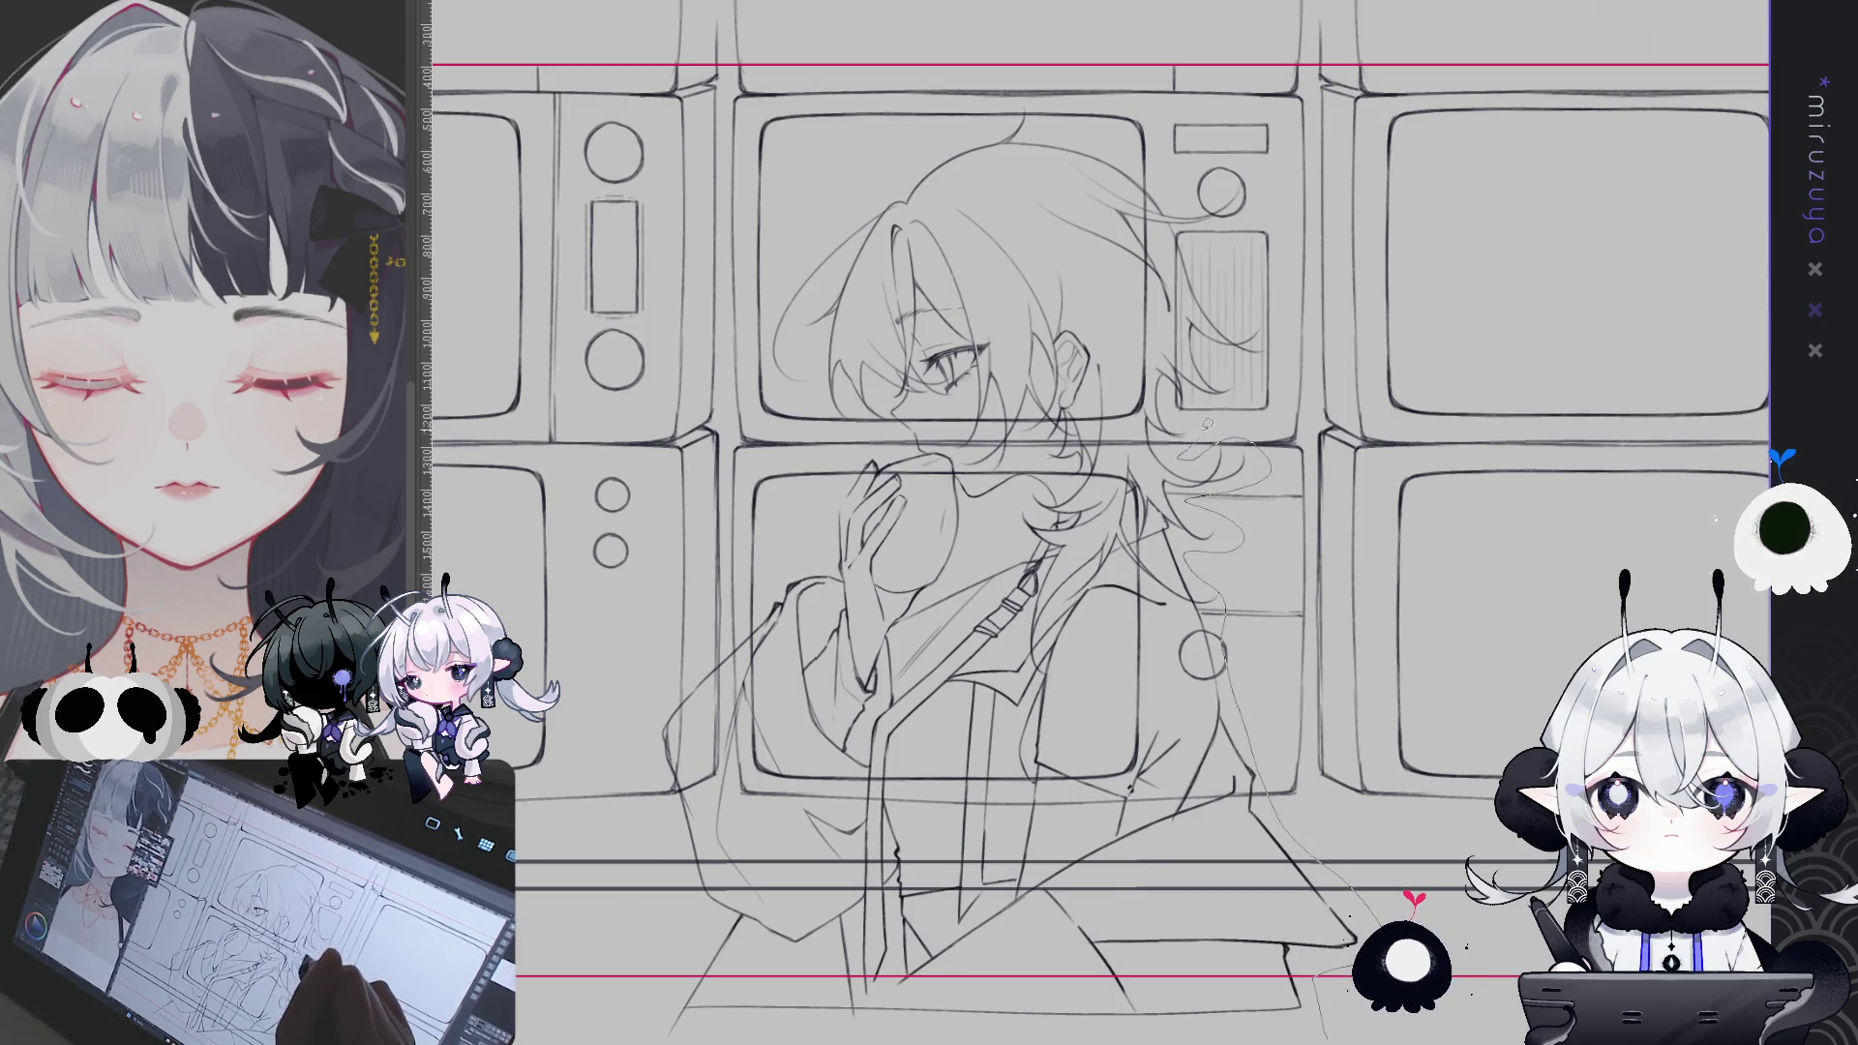
{"action": "mouse_move", "coordinate": [1249, 319]}
{"action": "left_mouse_down"}
{"action": "mouse_move", "coordinate": [1200, 233]}
{"action": "mouse_move", "coordinate": [1045, 125]}
{"action": "mouse_move", "coordinate": [973, 133]}
{"action": "mouse_move", "coordinate": [881, 184]}
{"action": "left_mouse_up"}
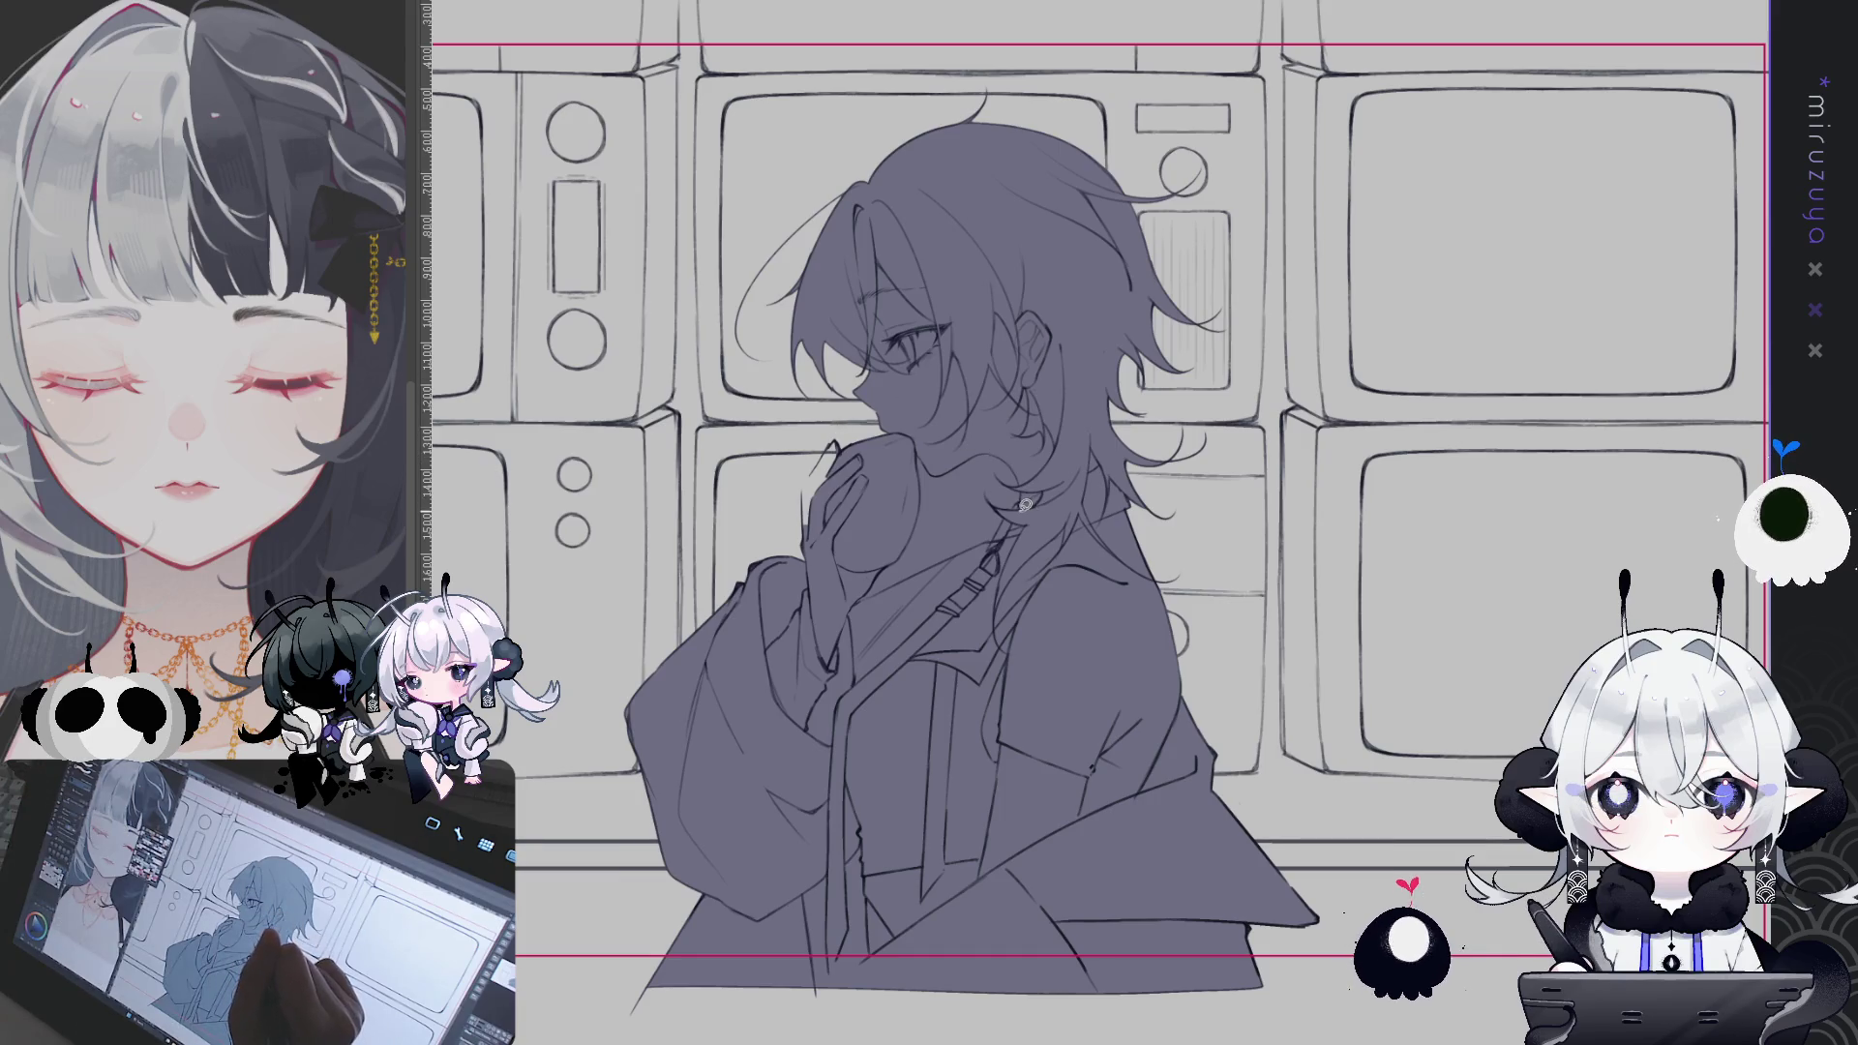
- Lasso-fill the chin, neck, hand and mouth gaps with the grey-violet base colour
{"action": "mouse_move", "coordinate": [948, 447]}
{"action": "left_mouse_down"}
{"action": "mouse_move", "coordinate": [870, 555]}
{"action": "mouse_move", "coordinate": [1011, 532]}
{"action": "left_mouse_up"}
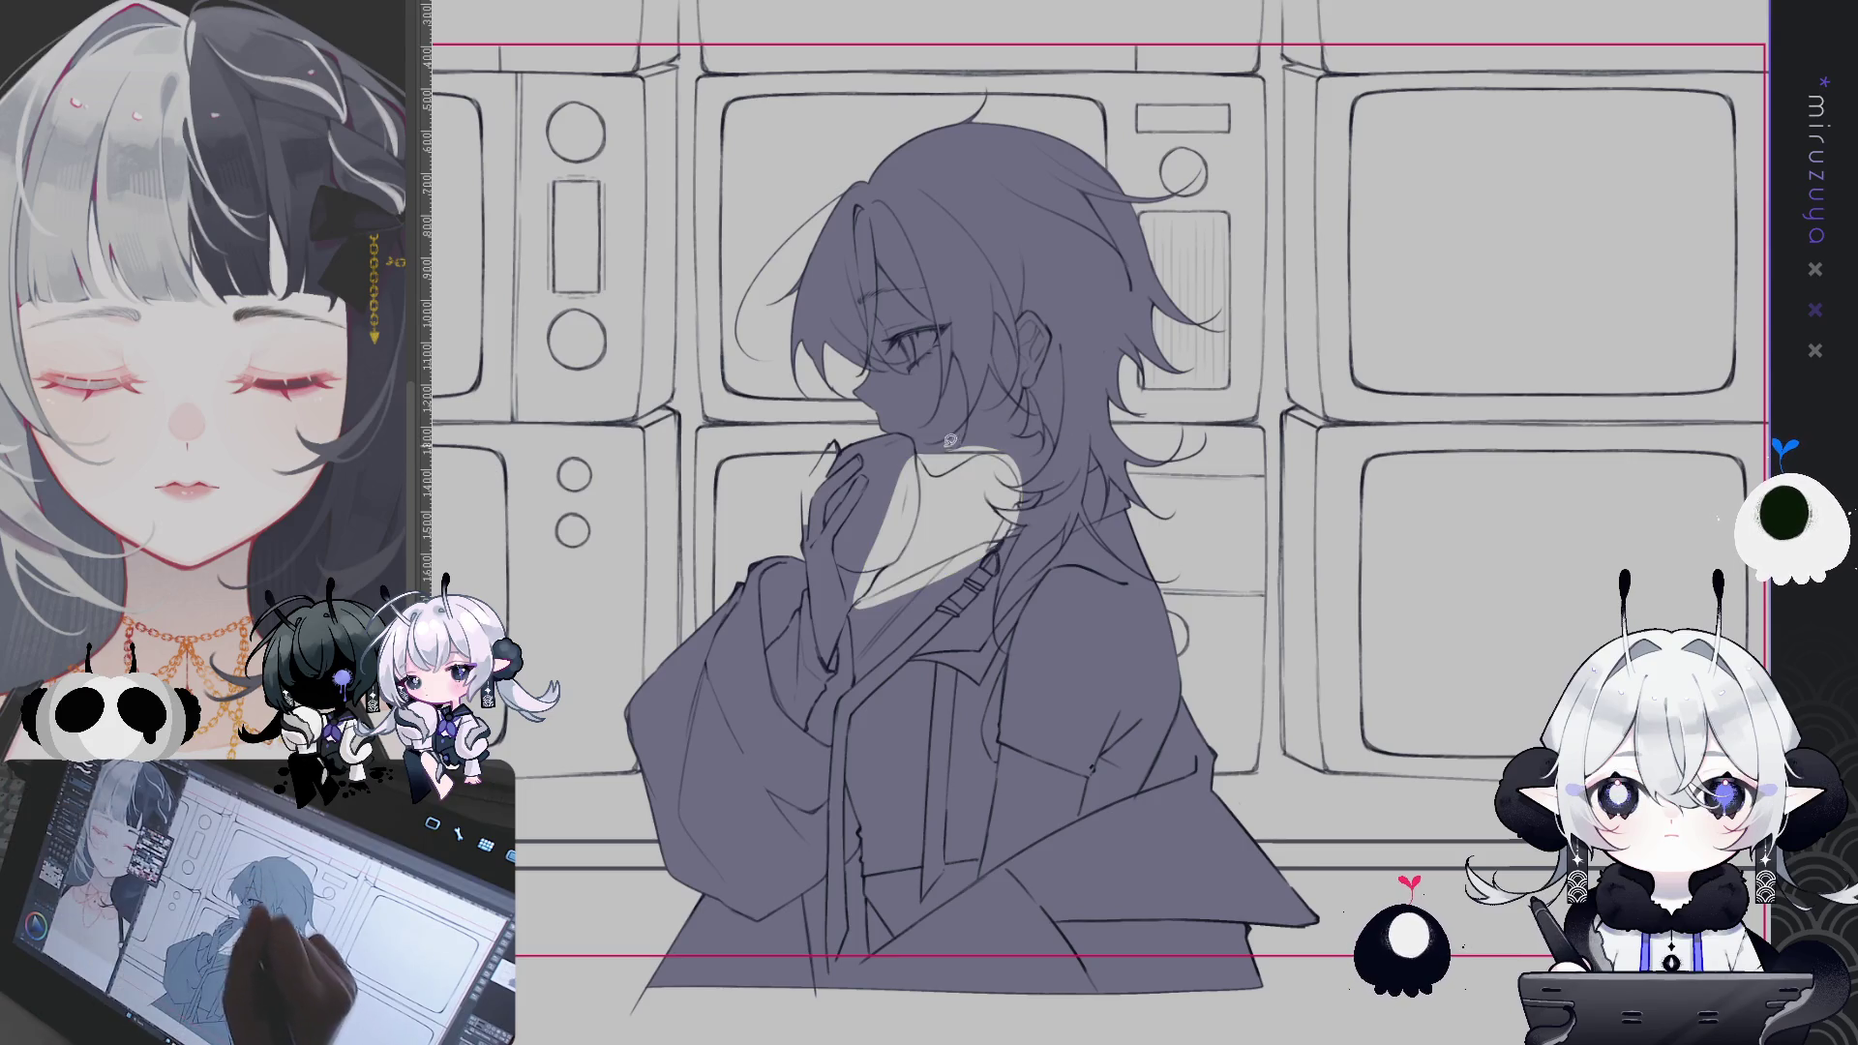
{"action": "mouse_move", "coordinate": [892, 514]}
{"action": "left_mouse_down"}
{"action": "mouse_move", "coordinate": [929, 455]}
{"action": "mouse_move", "coordinate": [987, 552]}
{"action": "left_mouse_up"}
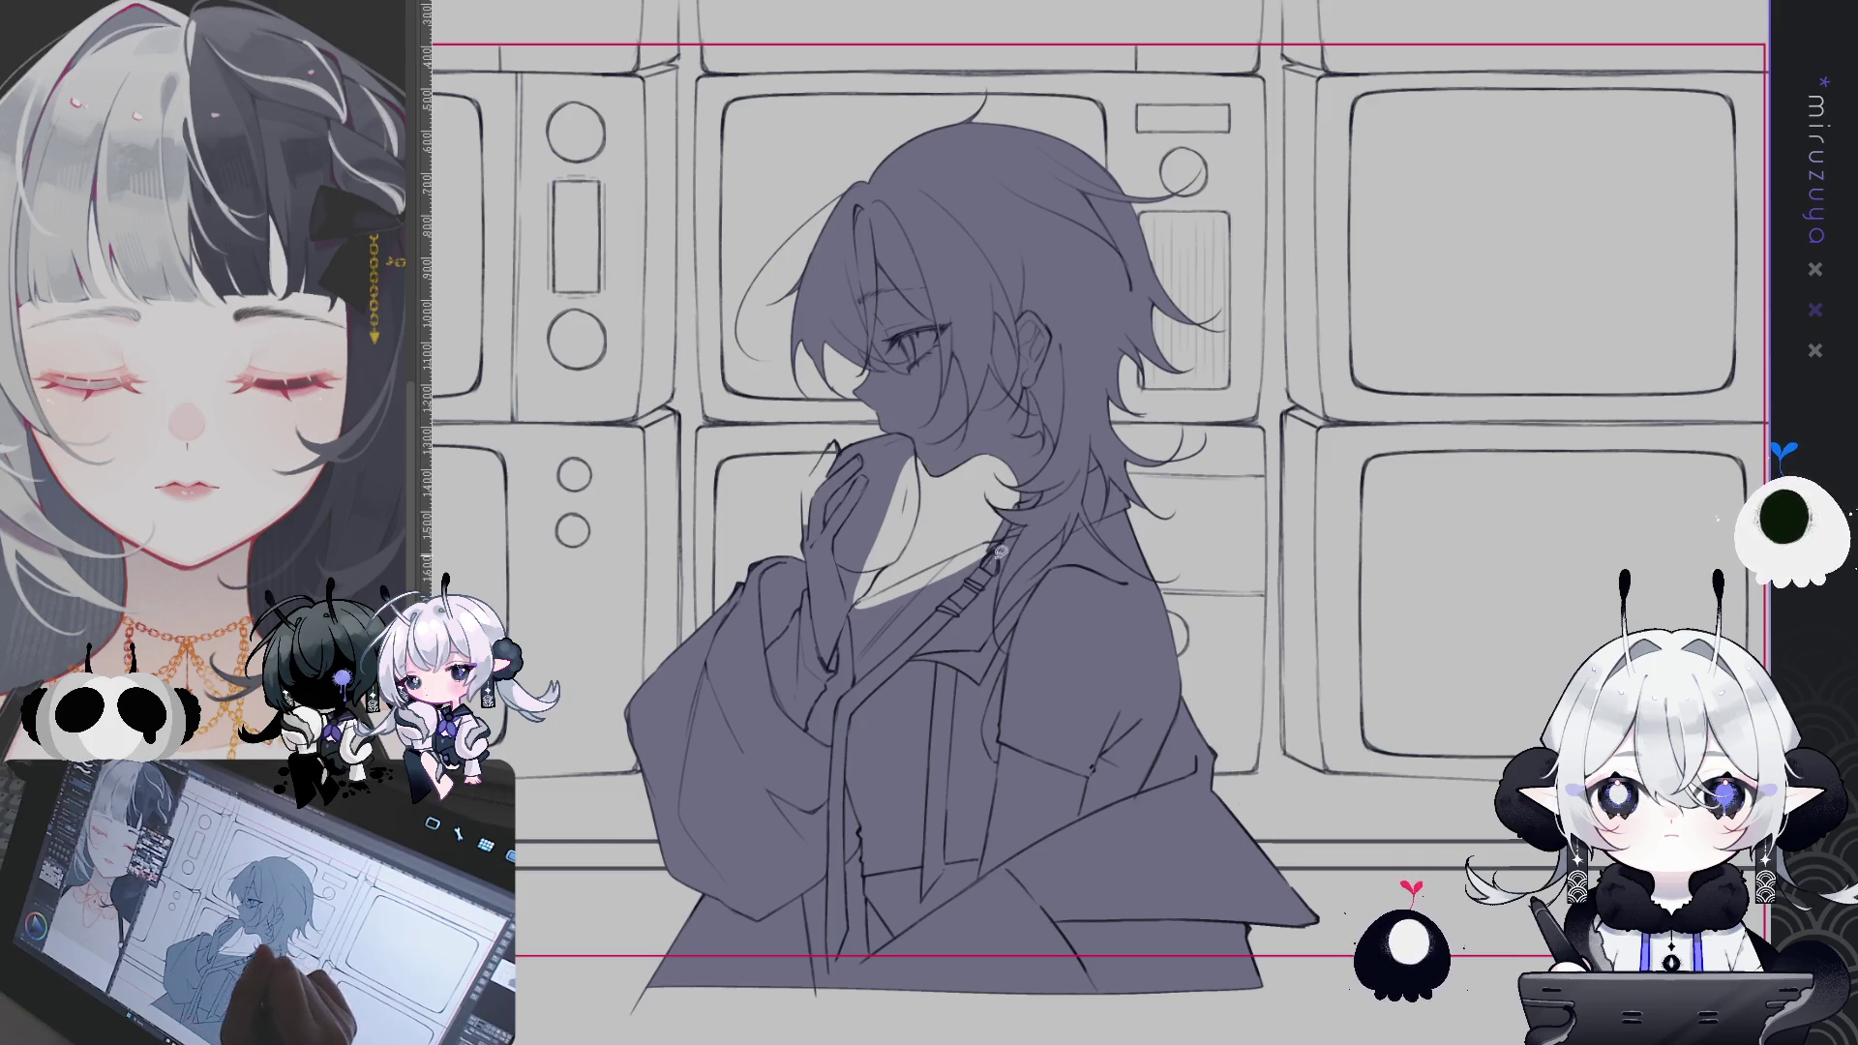
{"action": "left_click_drag", "start_coordinate": [831, 590], "coordinate": [967, 444]}
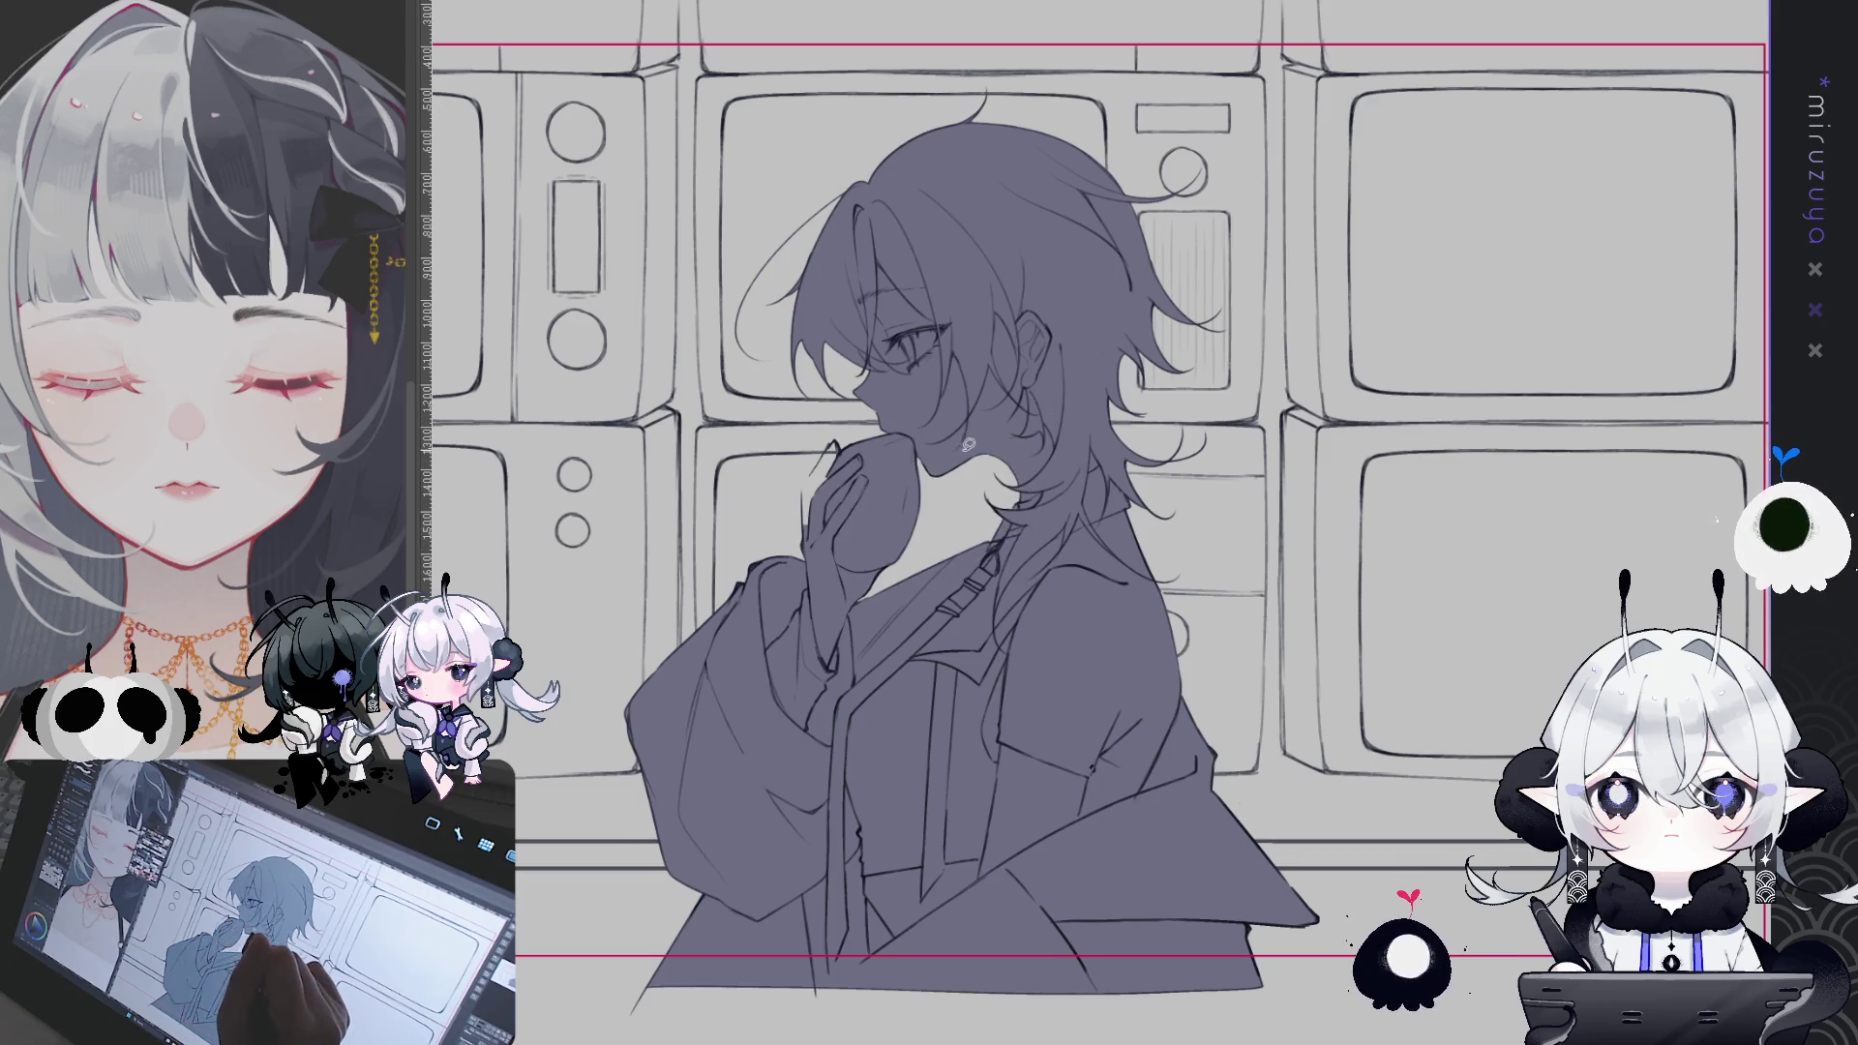
- Touch up the grey-violet fill along the hand and fingers, then reset the view
{"action": "key", "text": "ctrl+plus"}
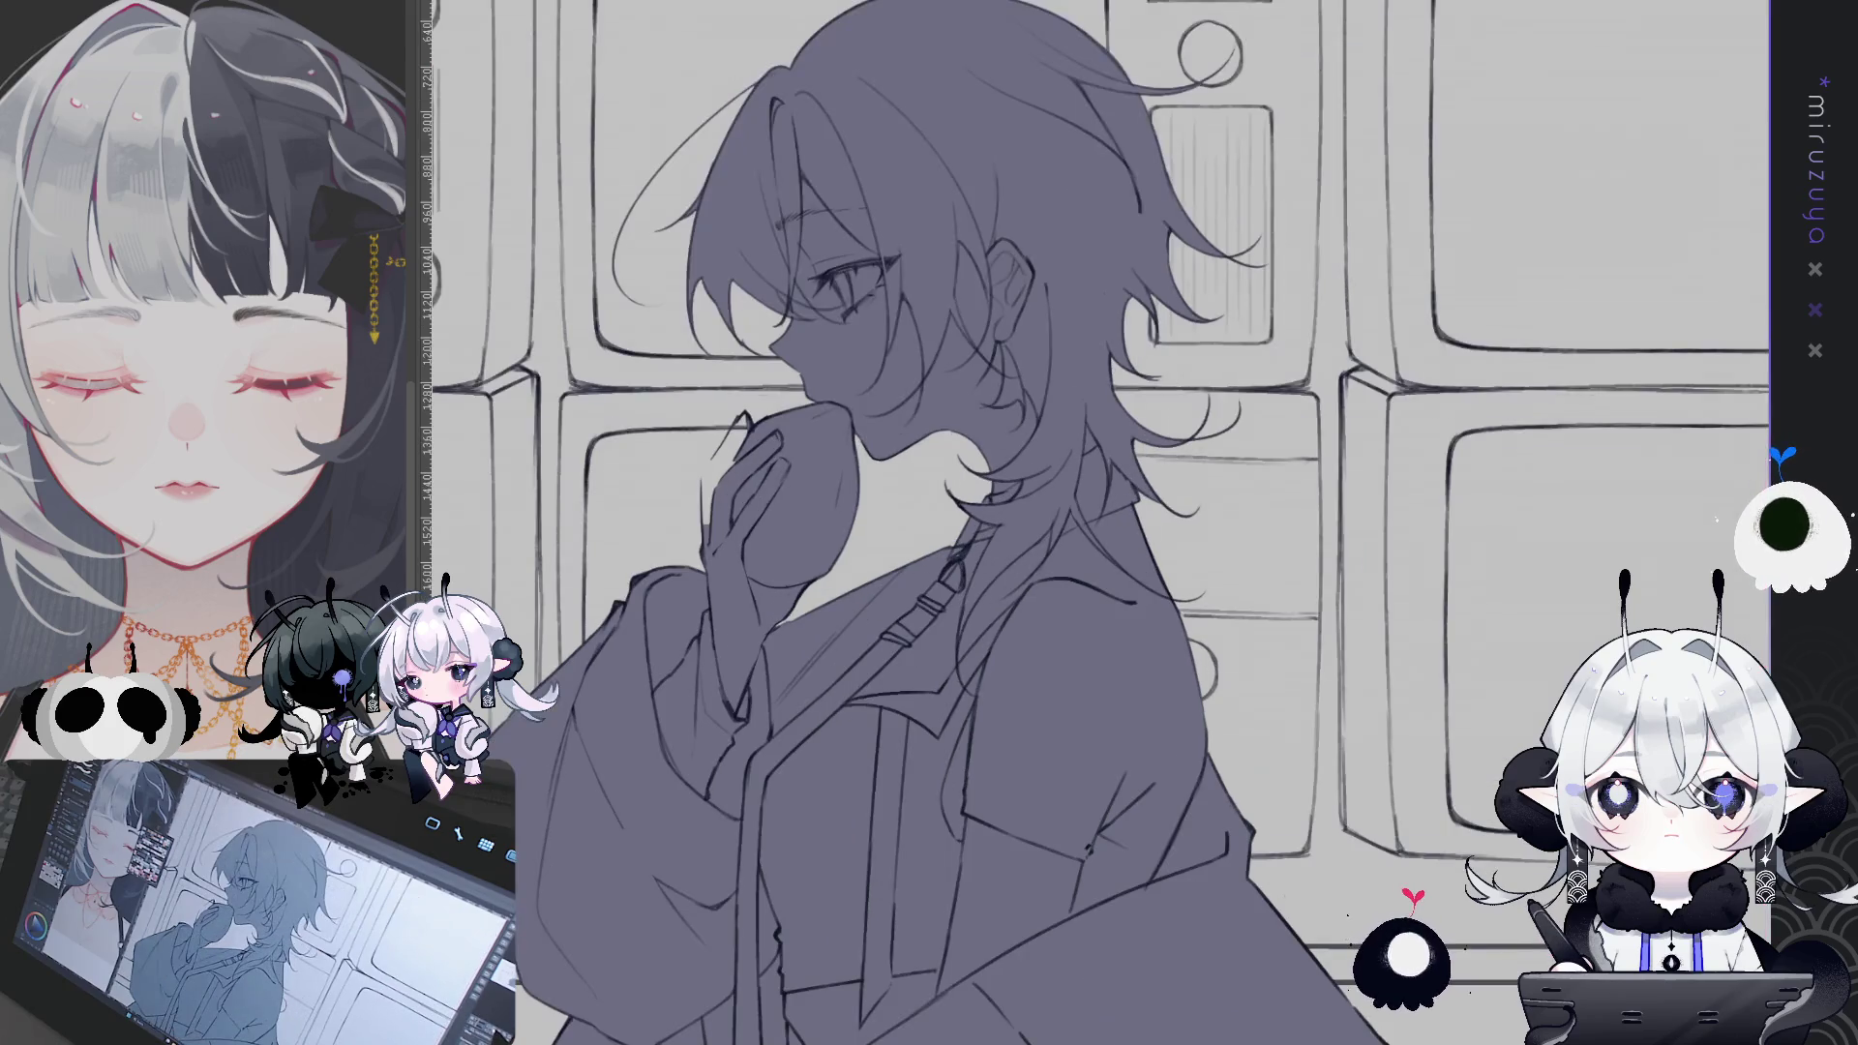
{"action": "key", "text": "ctrl+plus"}
{"action": "key", "text": "minus"}
{"action": "key", "text": "minus"}
{"action": "key", "text": "minus"}
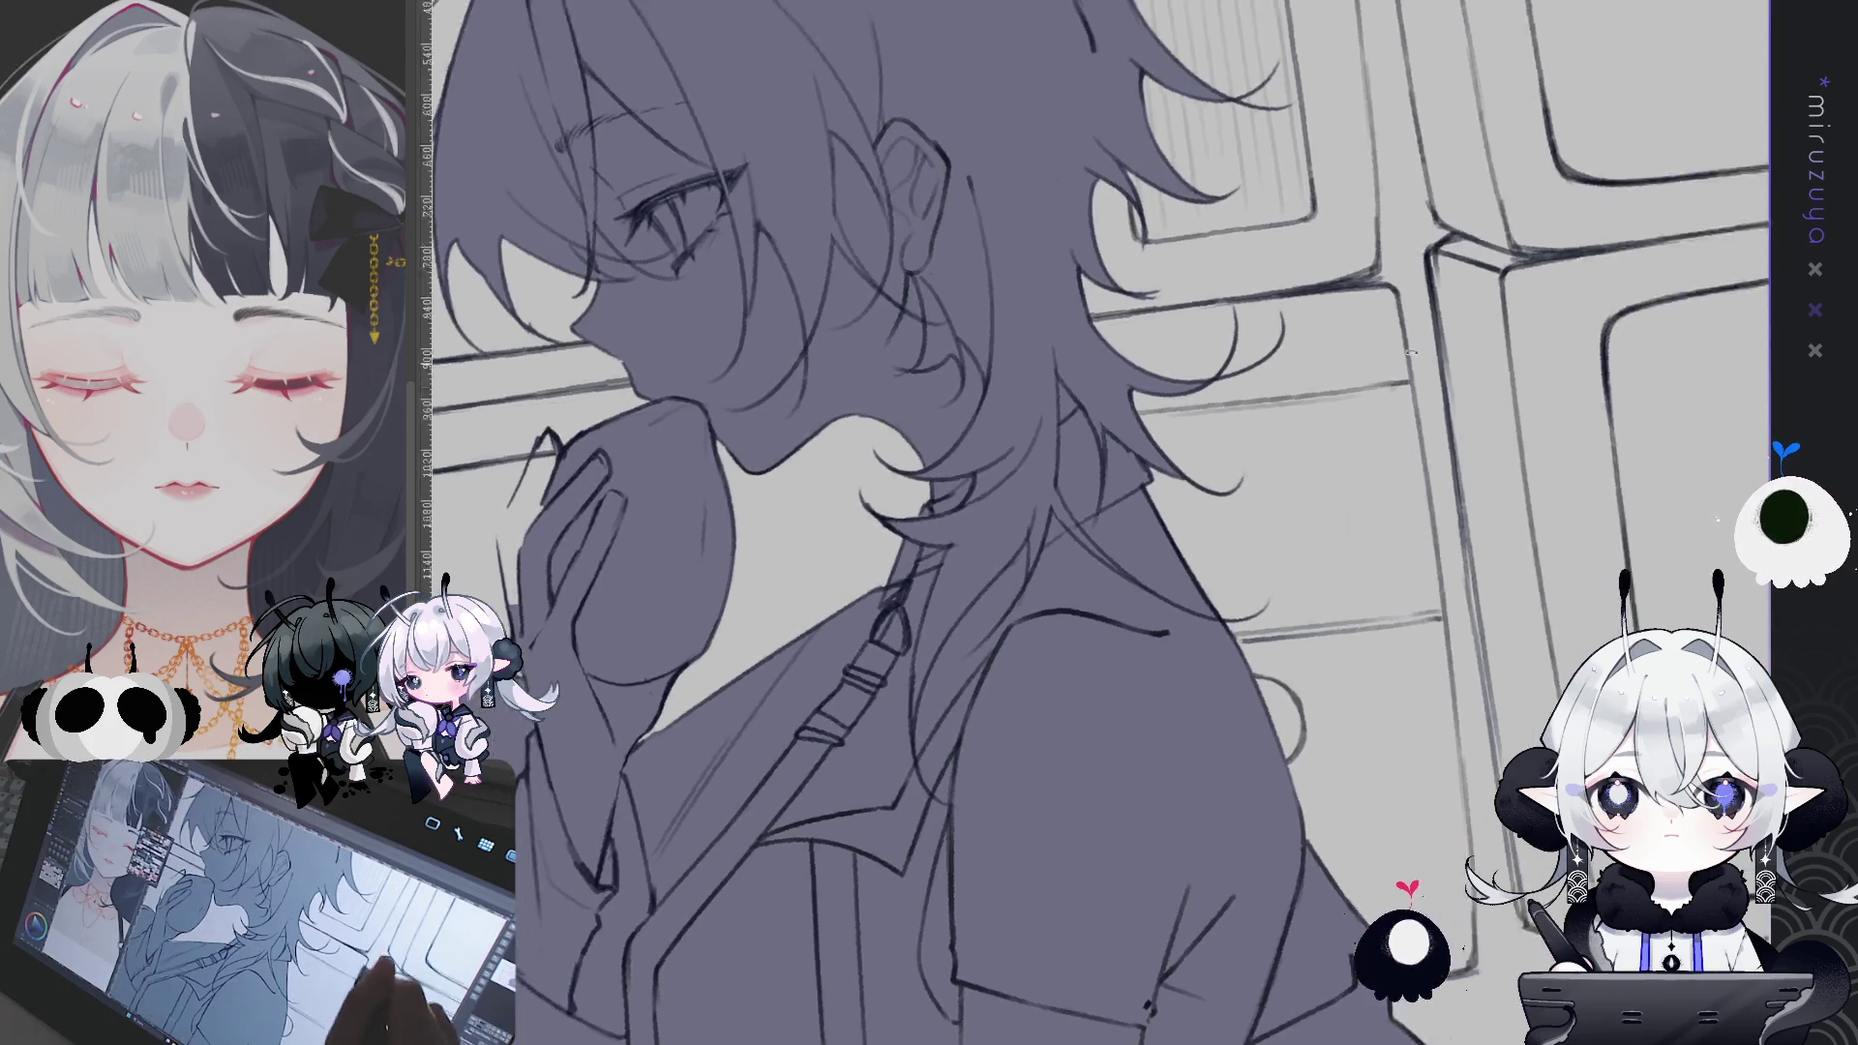
{"action": "scroll", "coordinate": [1260, 239], "scroll_direction": "down", "scroll_amount": 5}
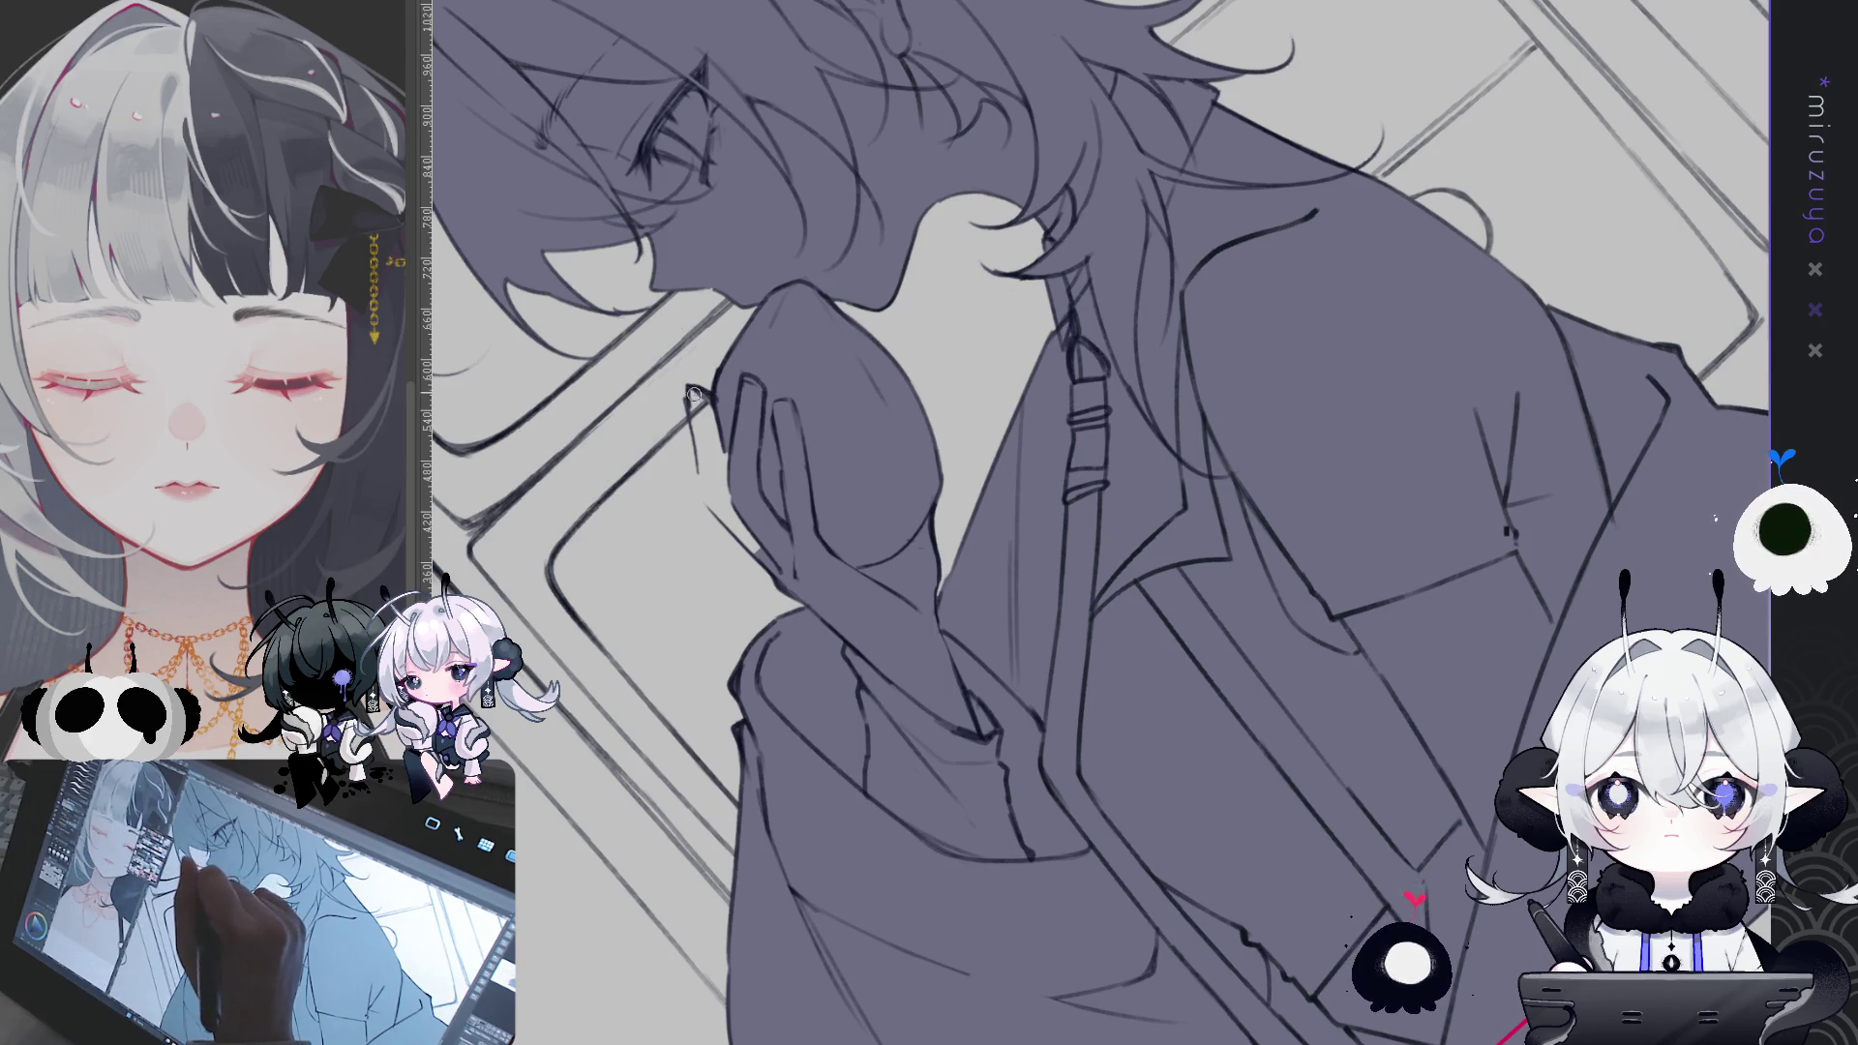
{"action": "left_click_drag", "start_coordinate": [705, 399], "coordinate": [701, 472]}
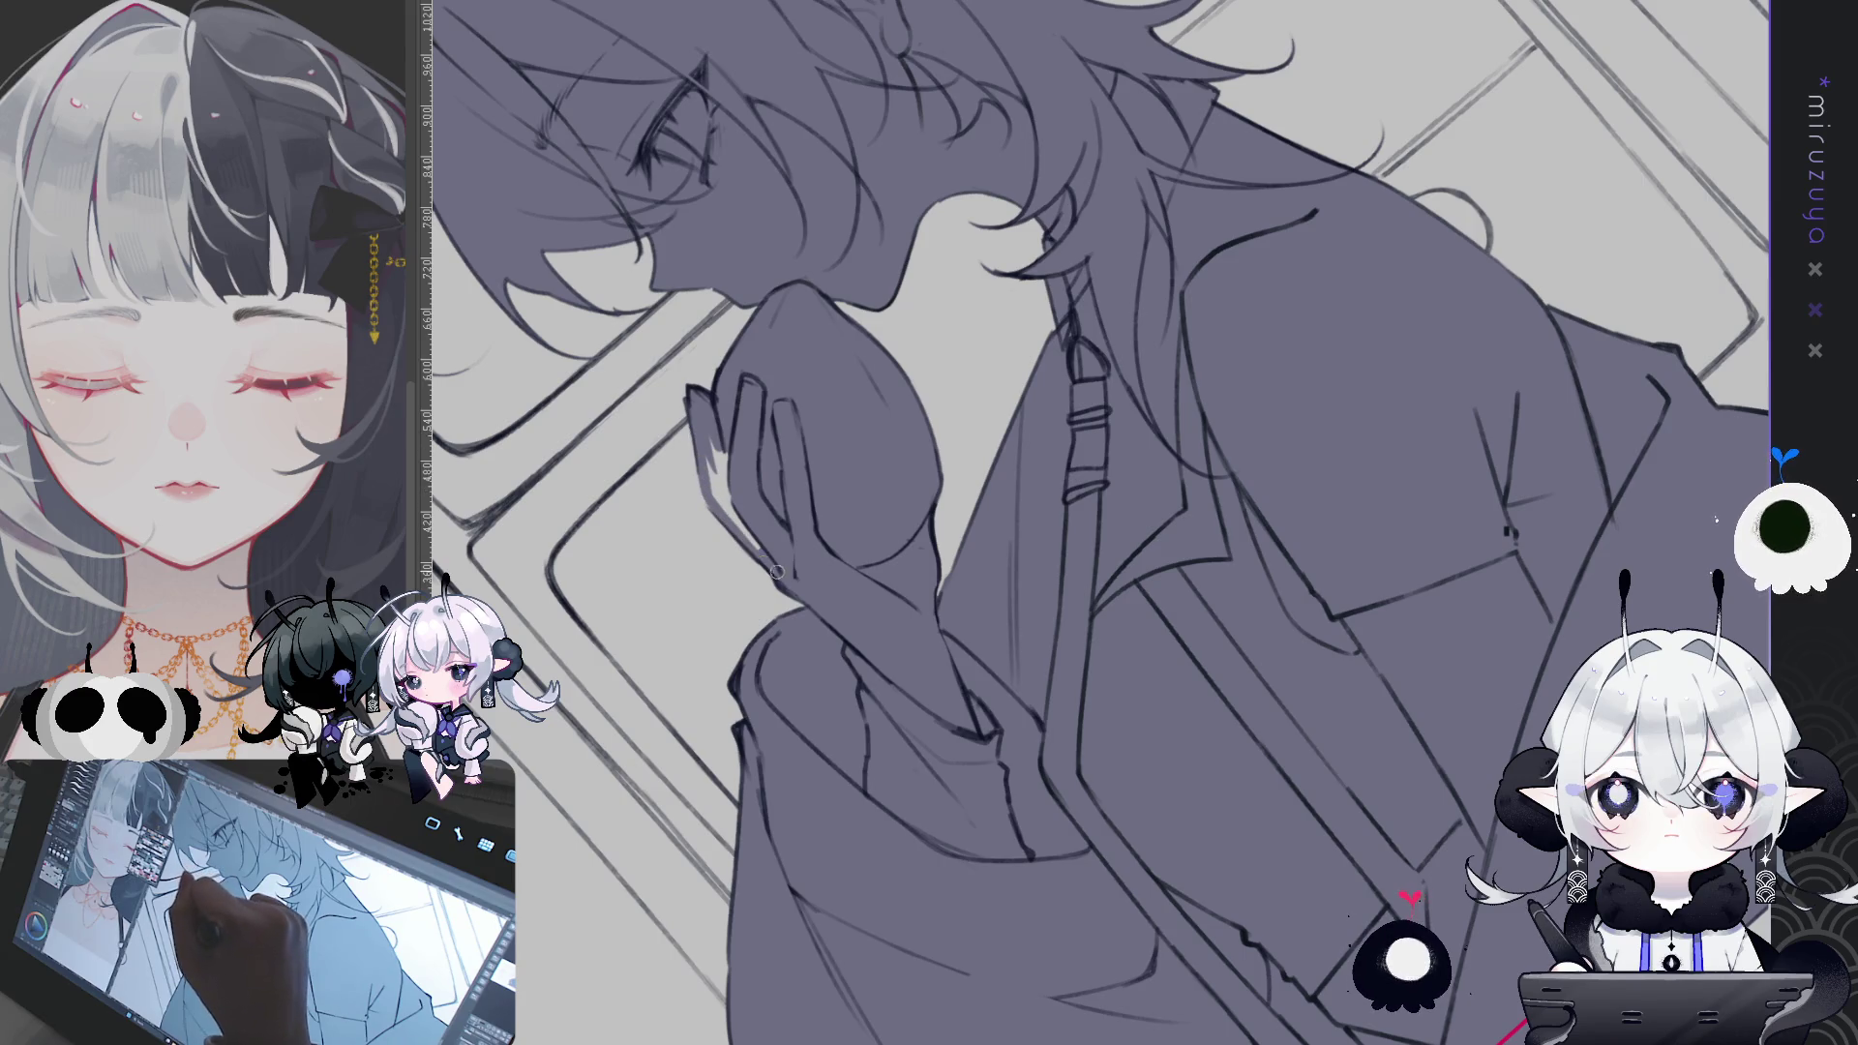
{"action": "left_click_drag", "start_coordinate": [759, 547], "coordinate": [702, 476]}
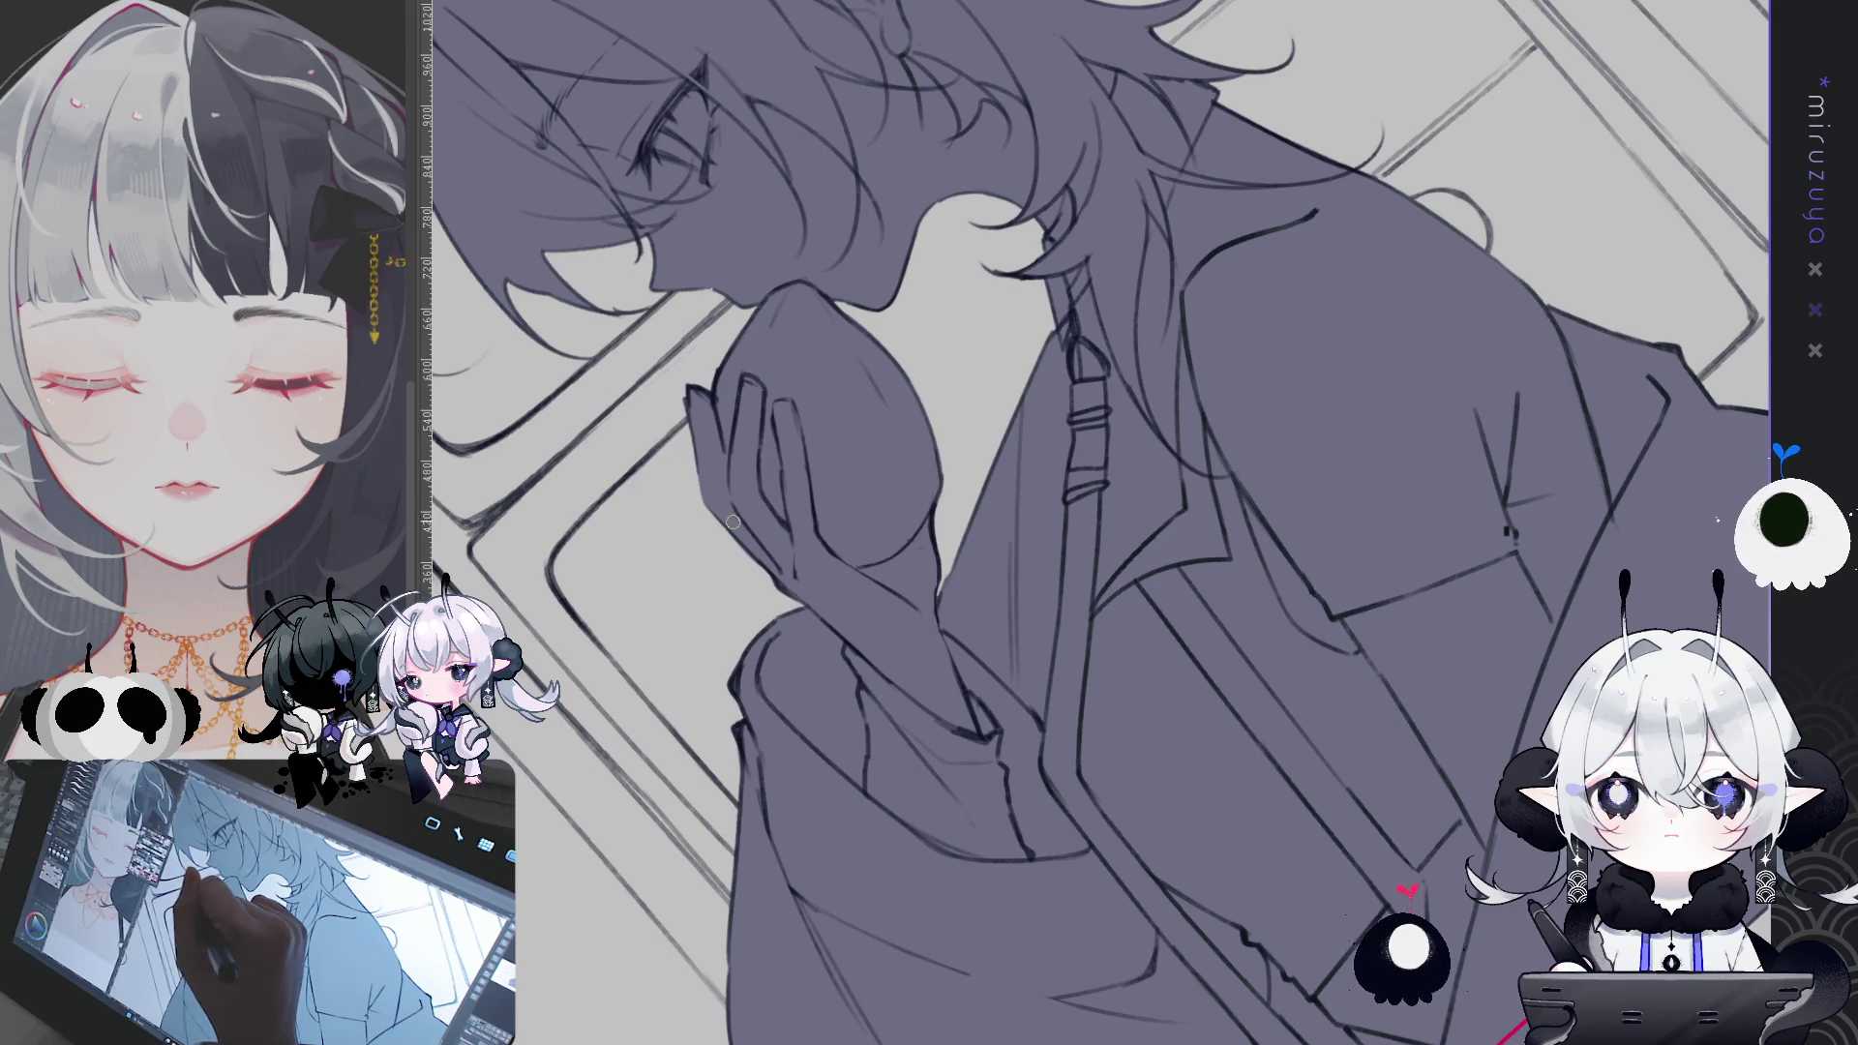
{"action": "key", "text": "ctrl+@"}
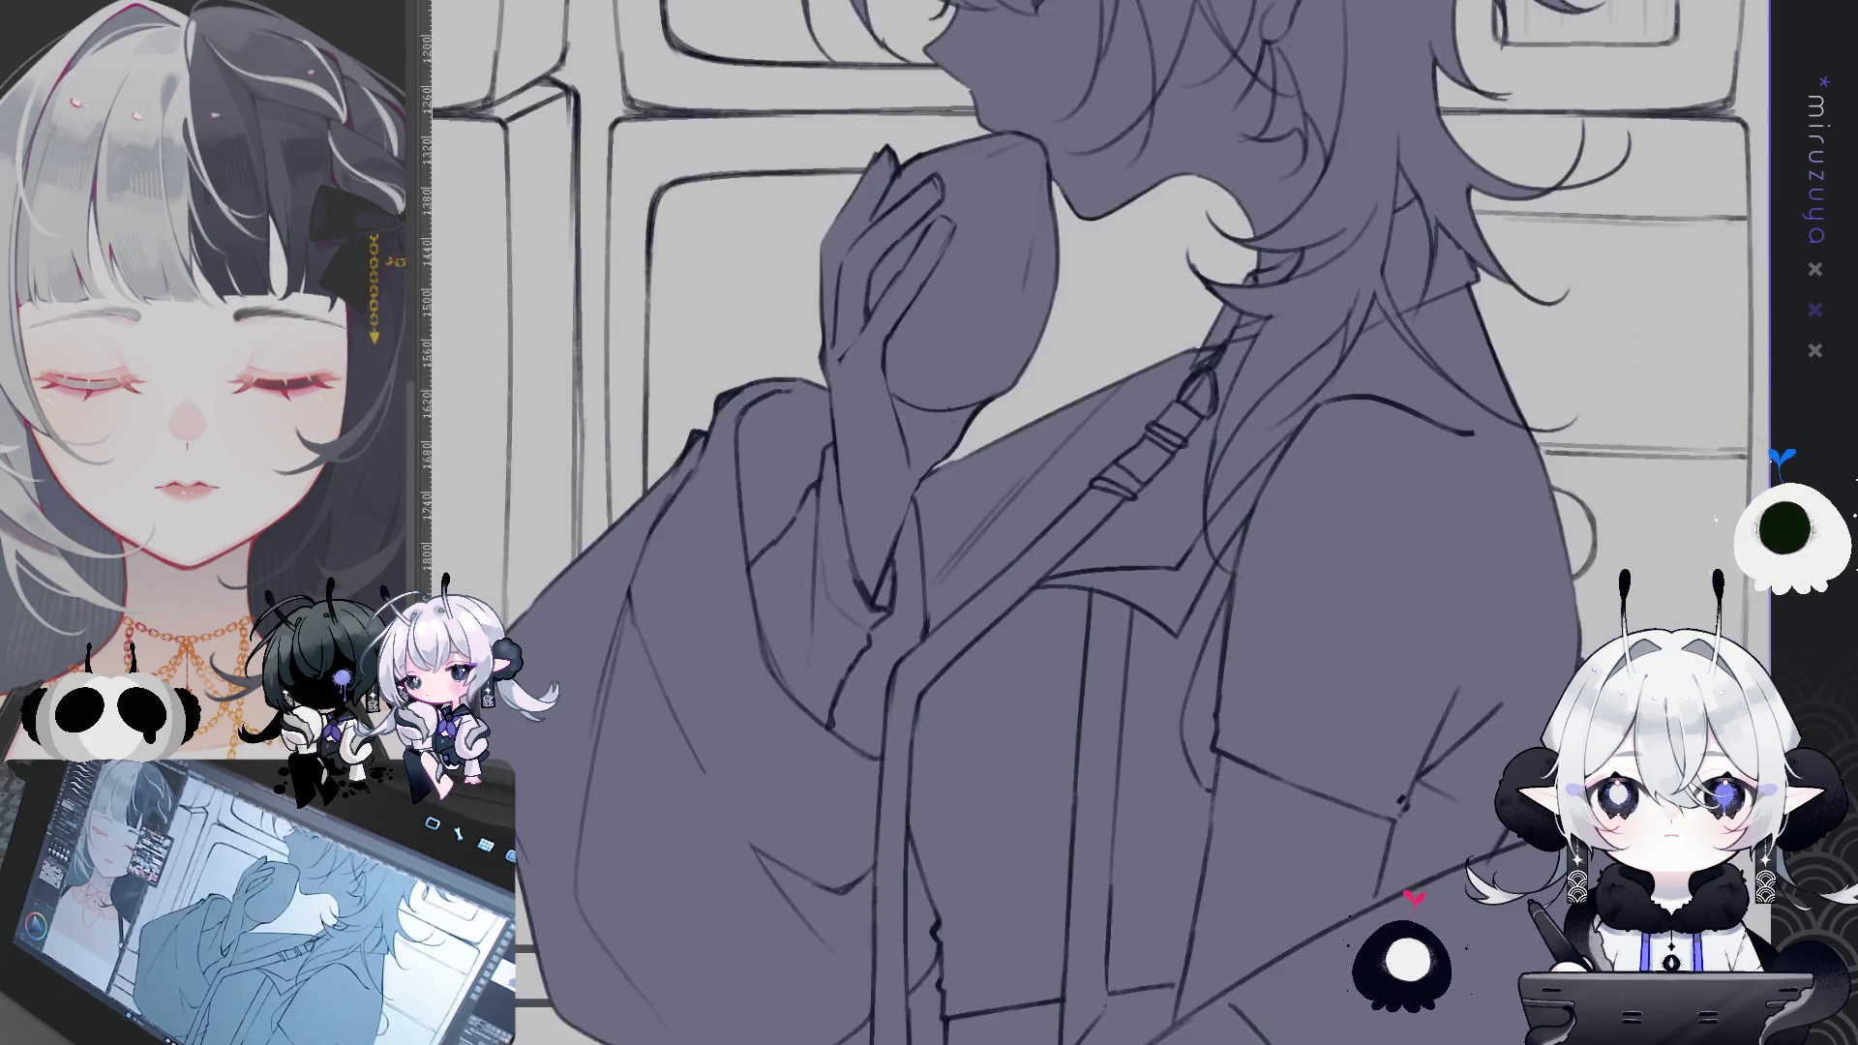
{"action": "key", "text": "ctrl+0"}
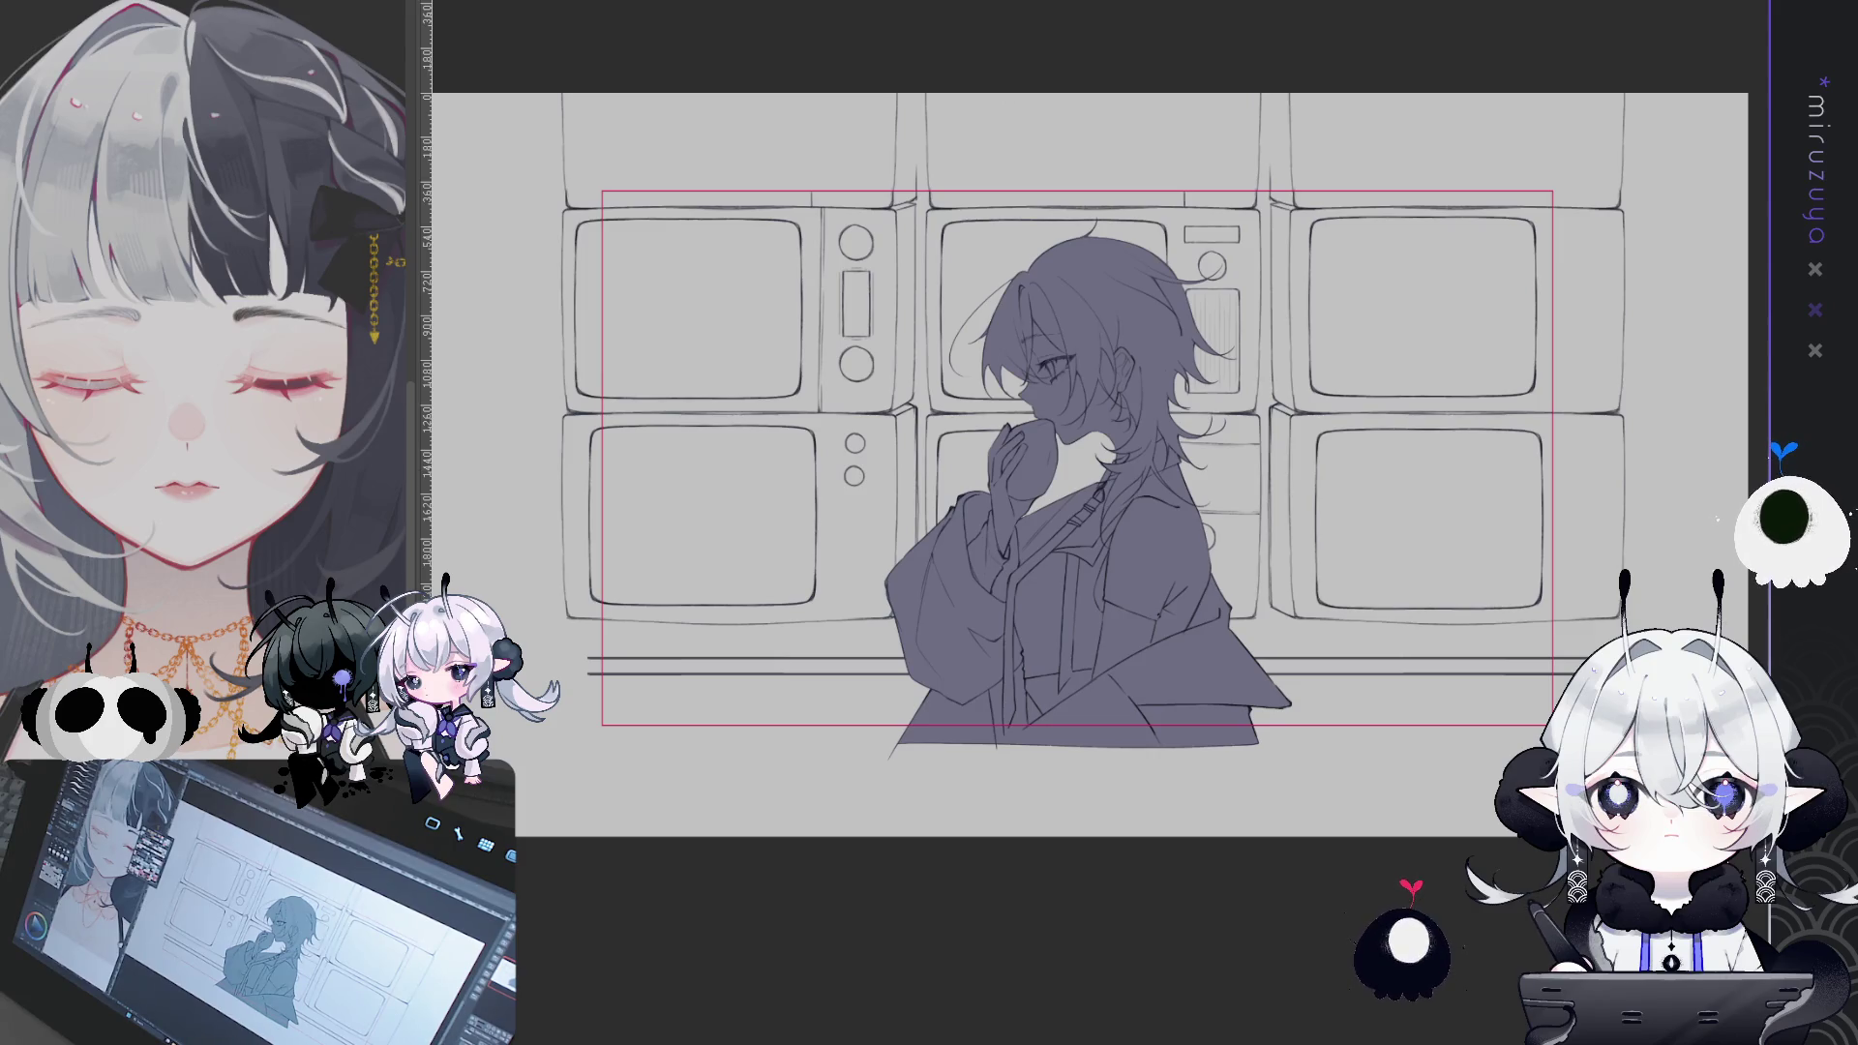
- Refill the figure's base layer with white using Alt+Backspace
{"action": "left_click_drag", "start_coordinate": [1089, 465], "coordinate": [1063, 476]}
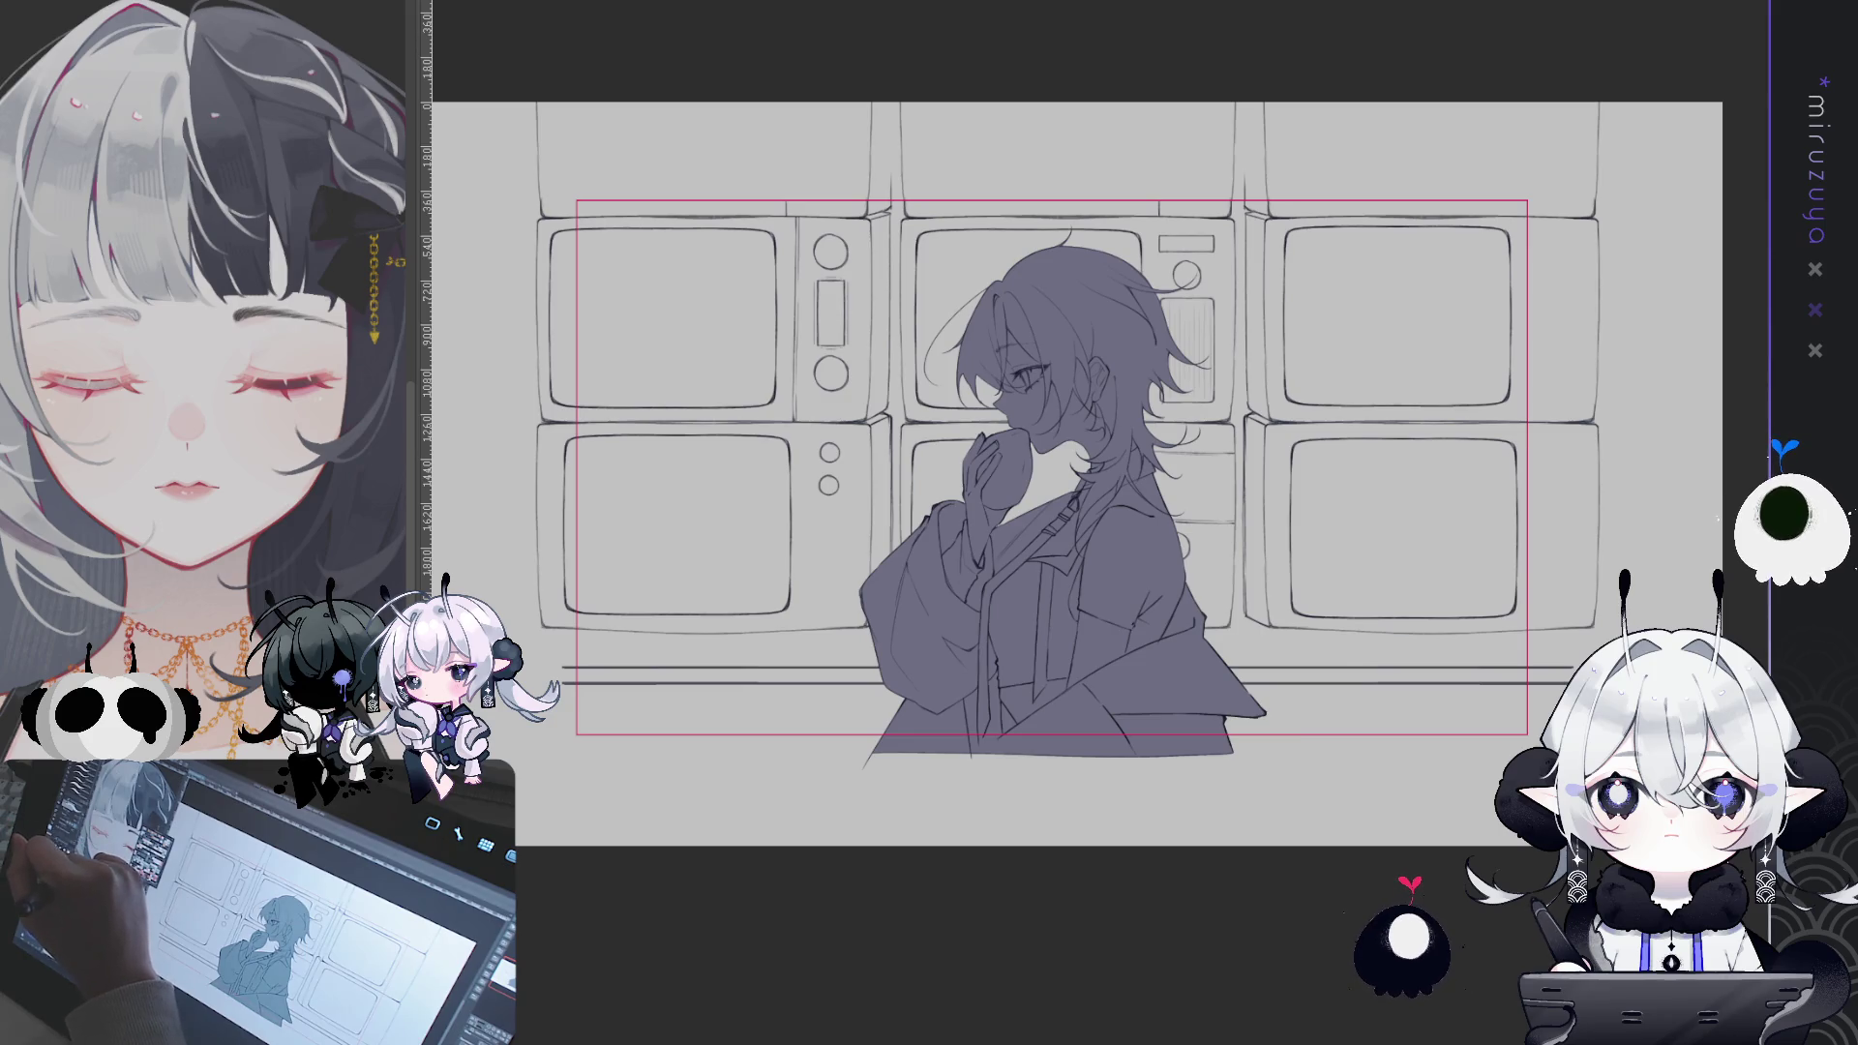
{"action": "key", "text": "alt+BackSpace"}
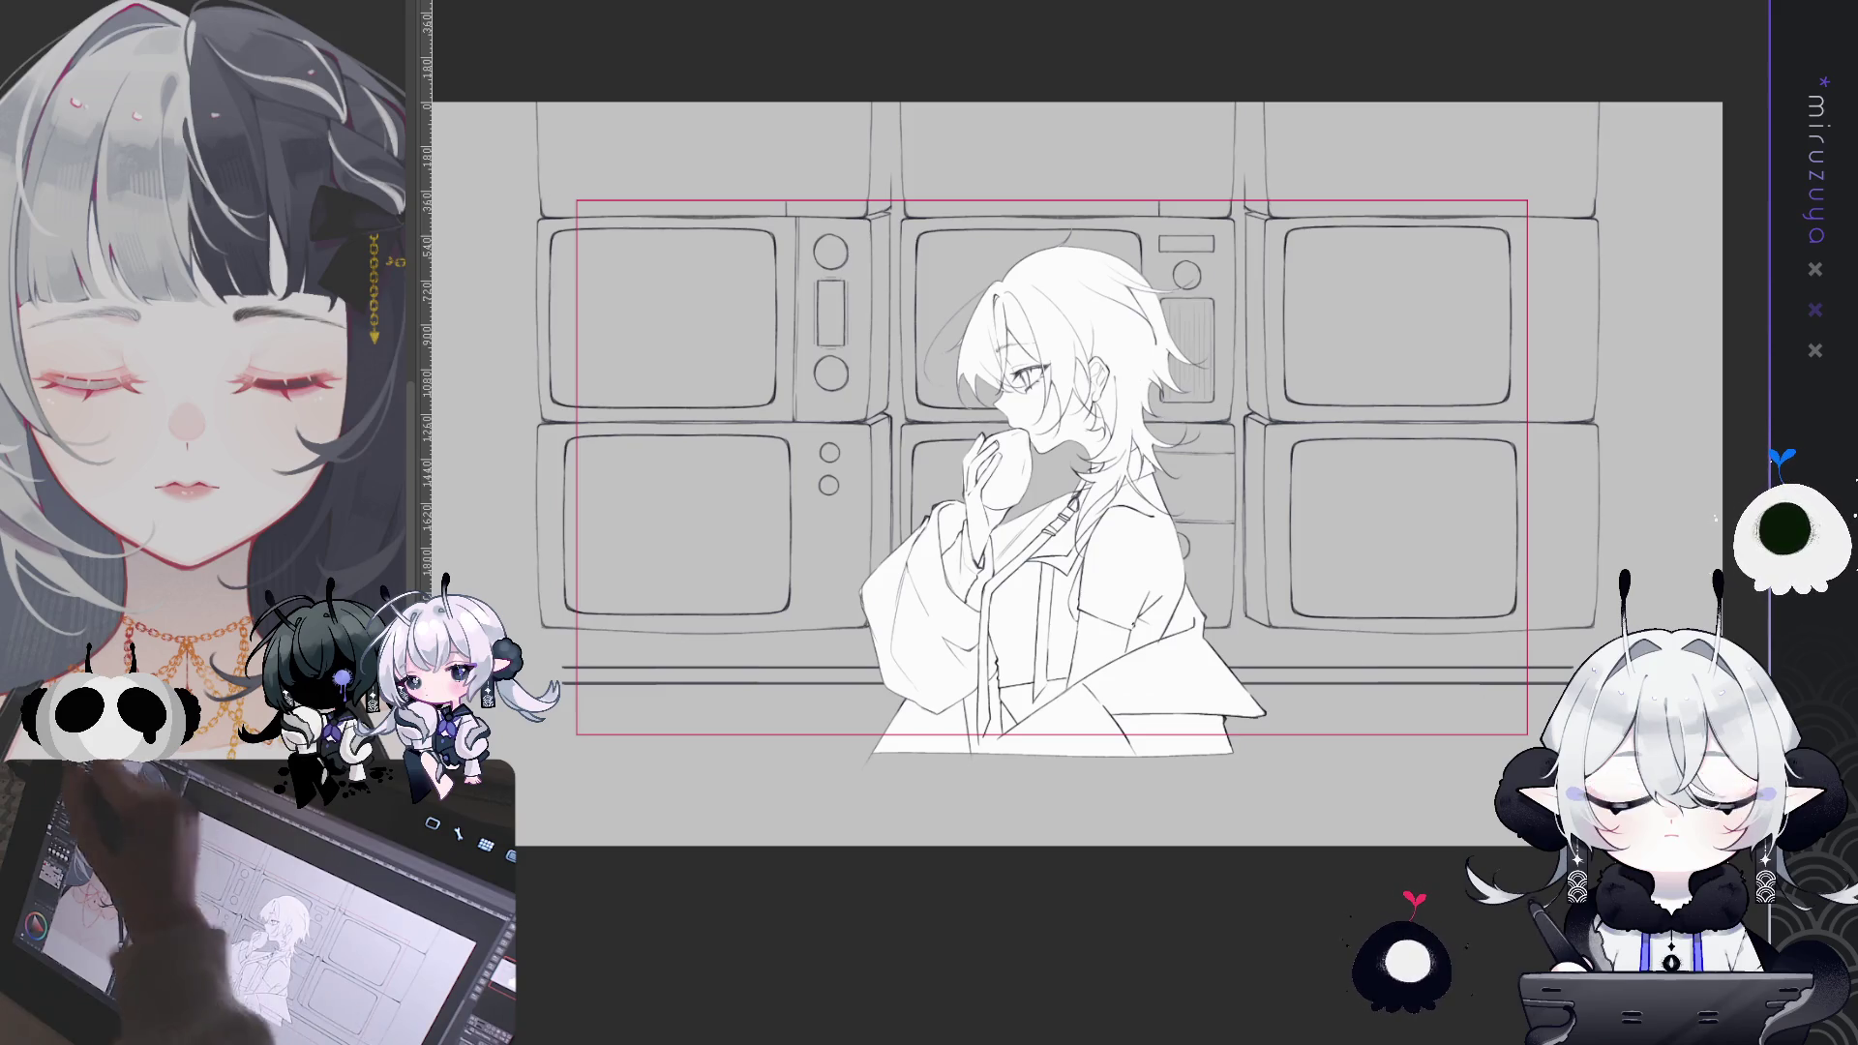
- Fill a rectangle covering the whole background with teal-grey
{"action": "mouse_move", "coordinate": [523, 139]}
{"action": "left_mouse_down"}
{"action": "mouse_move", "coordinate": [705, 311]}
{"action": "mouse_move", "coordinate": [1498, 760]}
{"action": "mouse_move", "coordinate": [1614, 760]}
{"action": "mouse_move", "coordinate": [1599, 774]}
{"action": "left_mouse_up"}
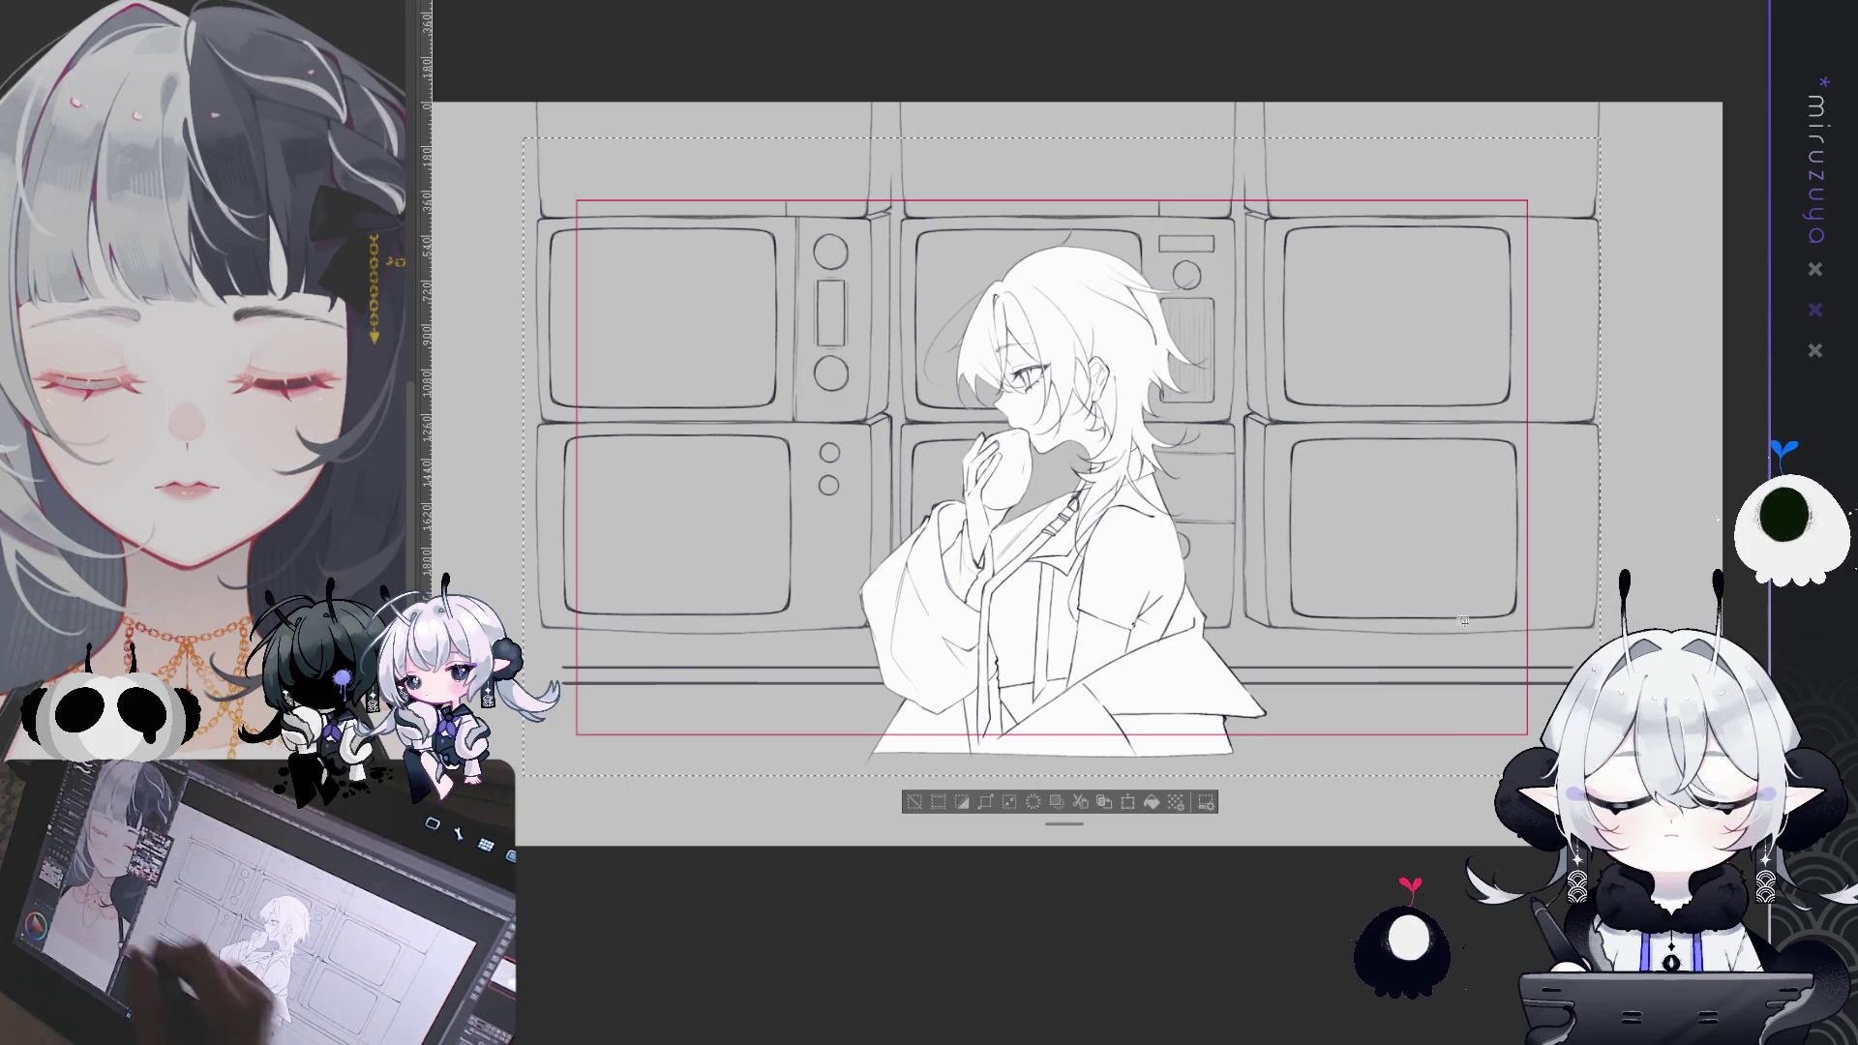
{"action": "left_click", "coordinate": [1152, 802]}
{"action": "key", "text": "ctrl+d"}
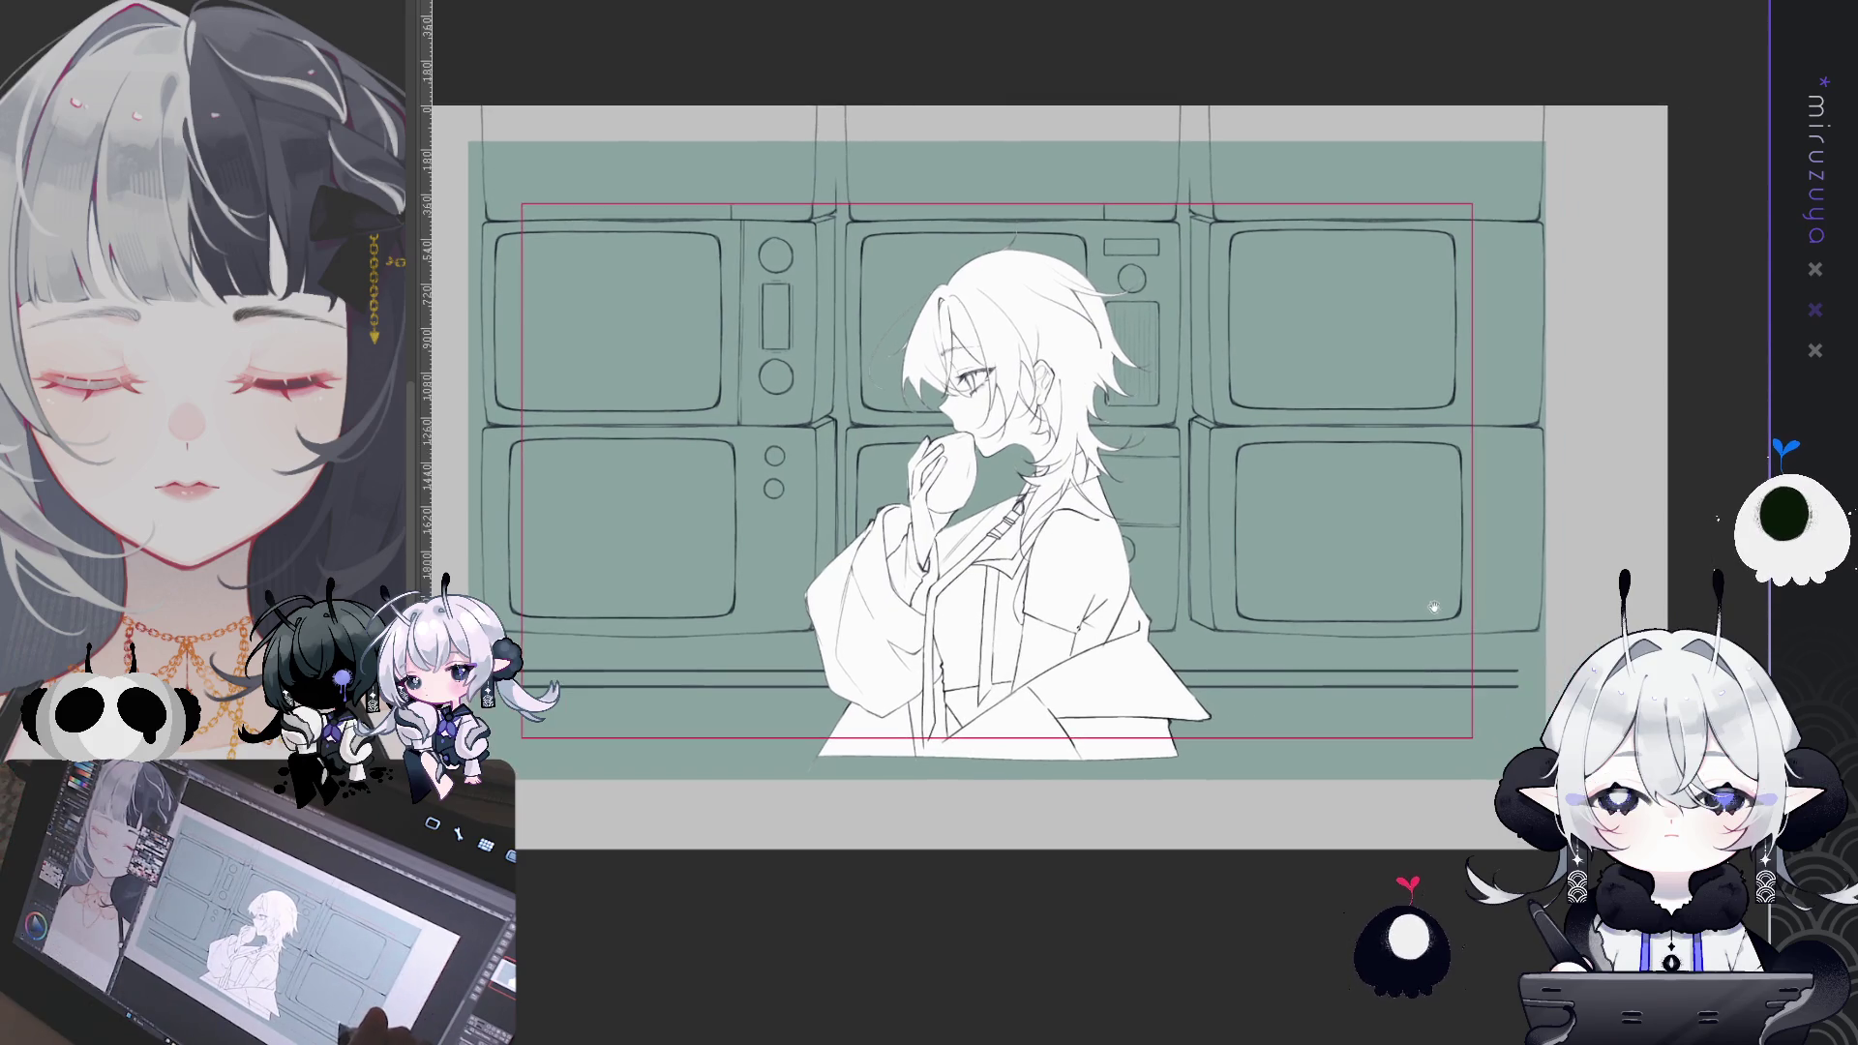
- Lay a dark gradient across the background, comparing and undoing attempts
{"action": "left_click_drag", "start_coordinate": [1446, 647], "coordinate": [1423, 667]}
{"action": "left_click_drag", "start_coordinate": [803, 261], "coordinate": [1483, 442]}
{"action": "key", "text": "ctrl+z"}
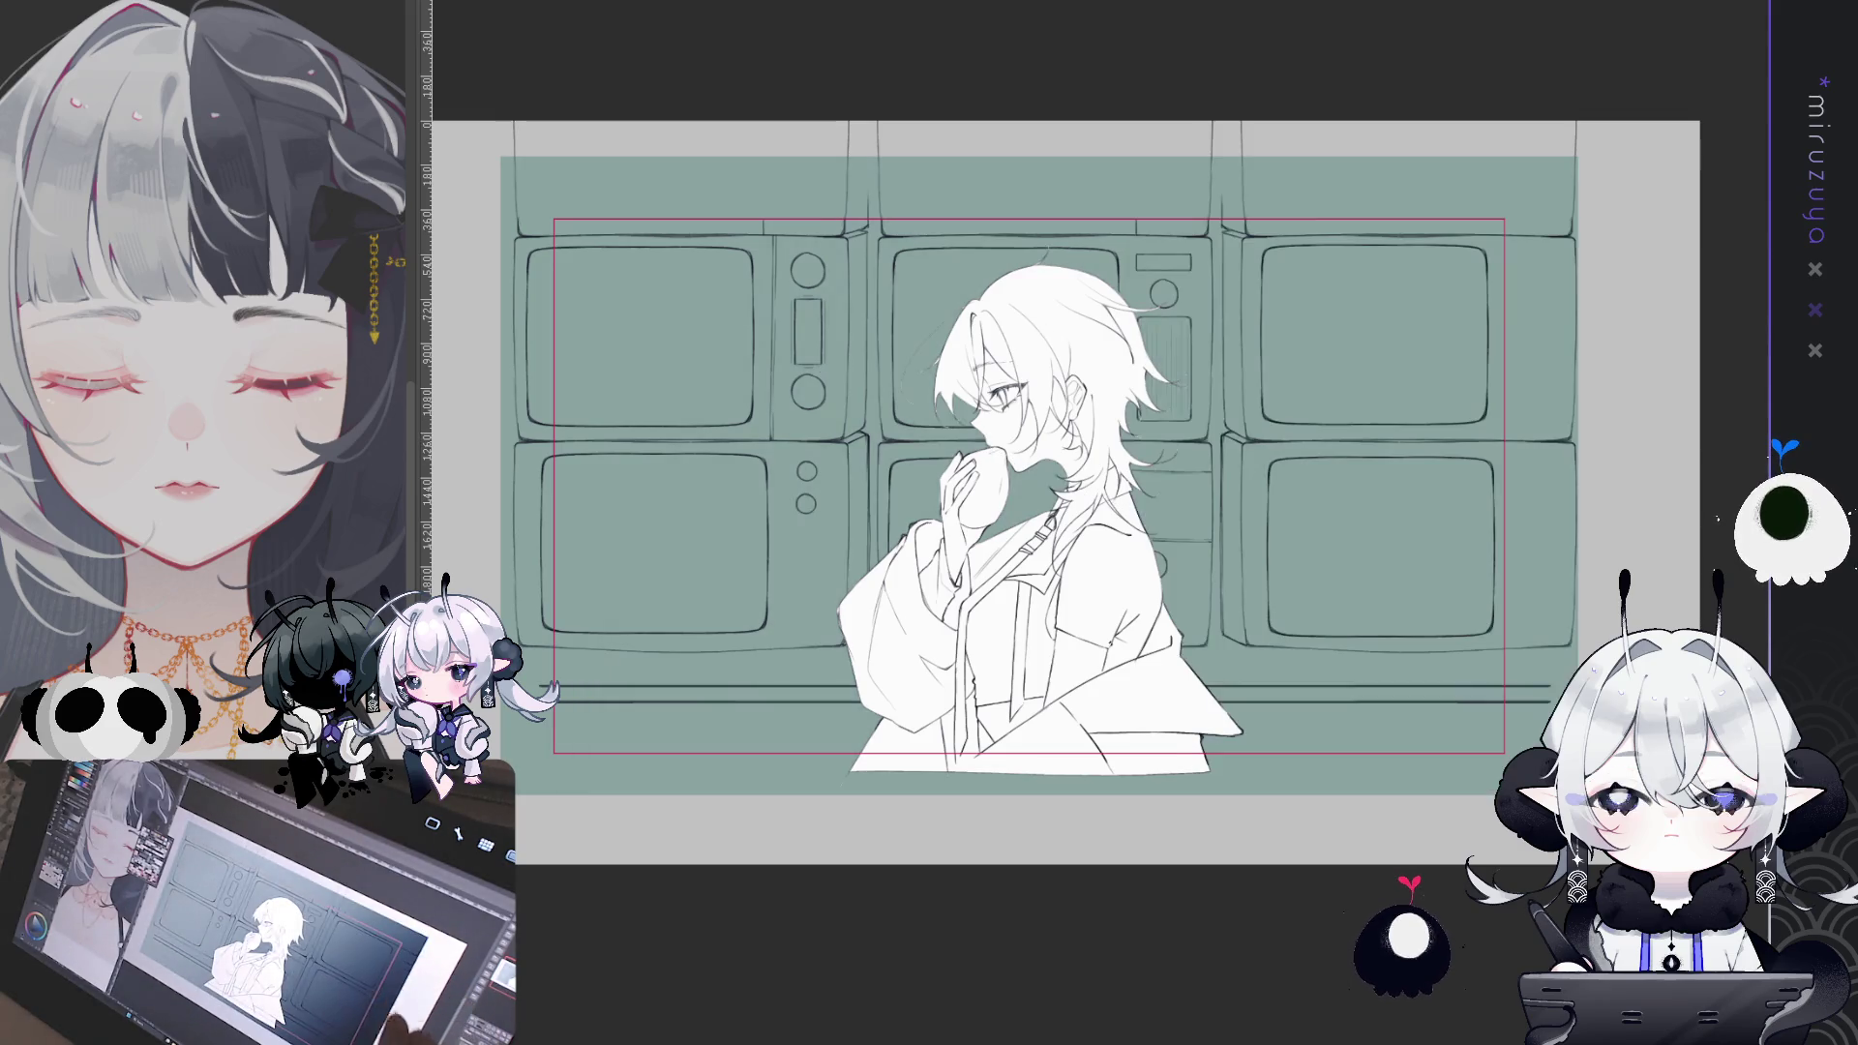
{"action": "key", "text": "ctrl+y"}
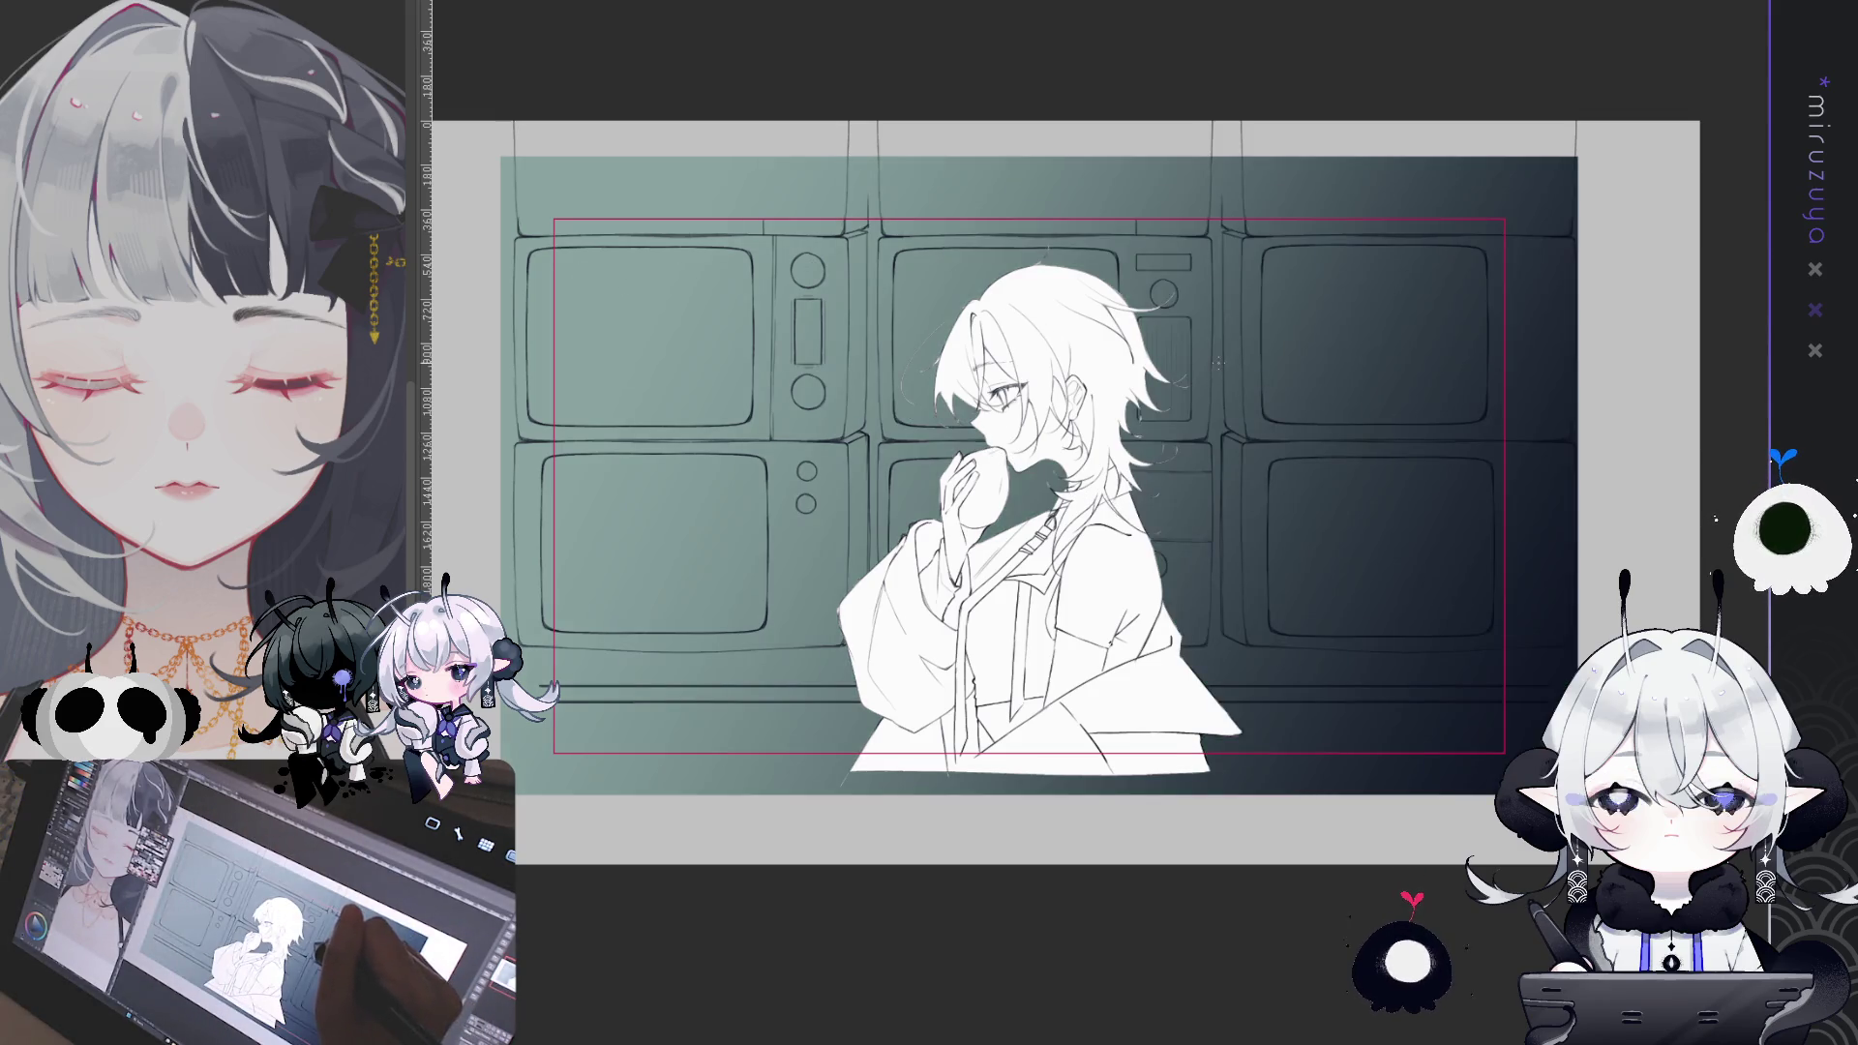
{"action": "left_click_drag", "start_coordinate": [1046, 430], "coordinate": [1548, 750]}
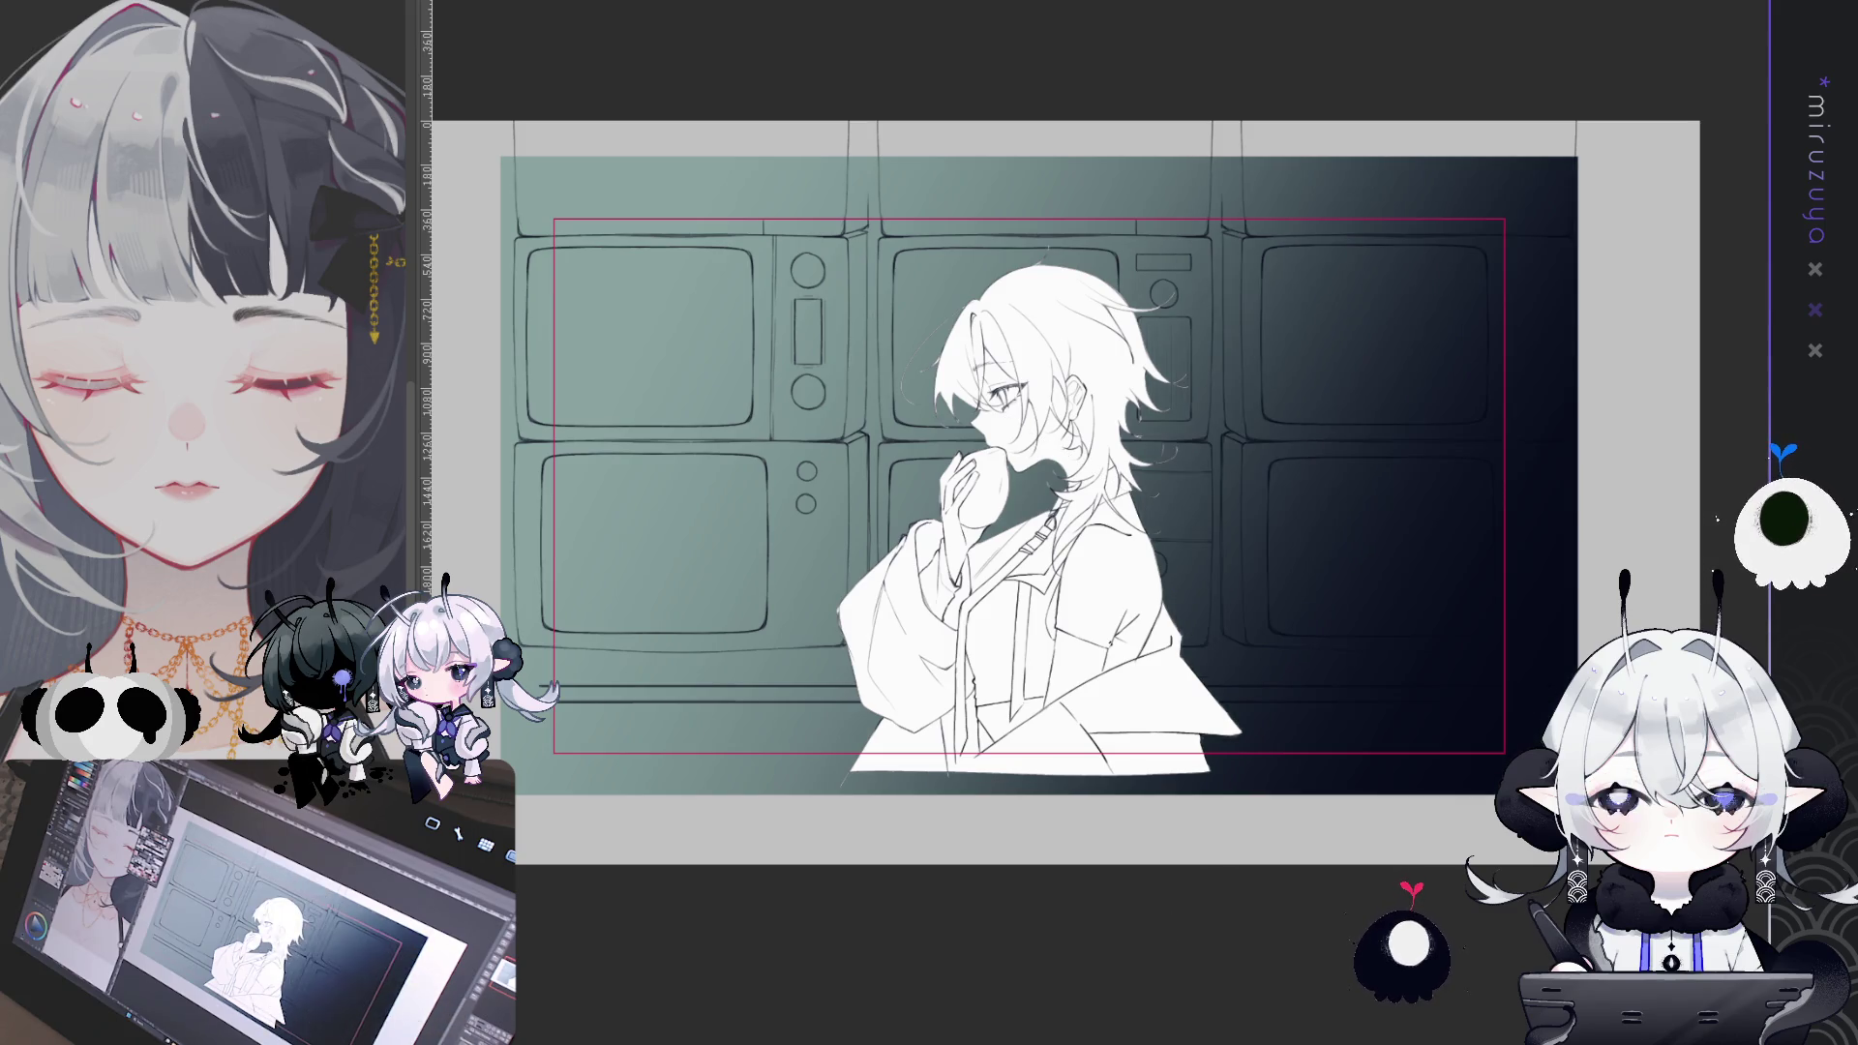
{"action": "key", "text": "ctrl+z"}
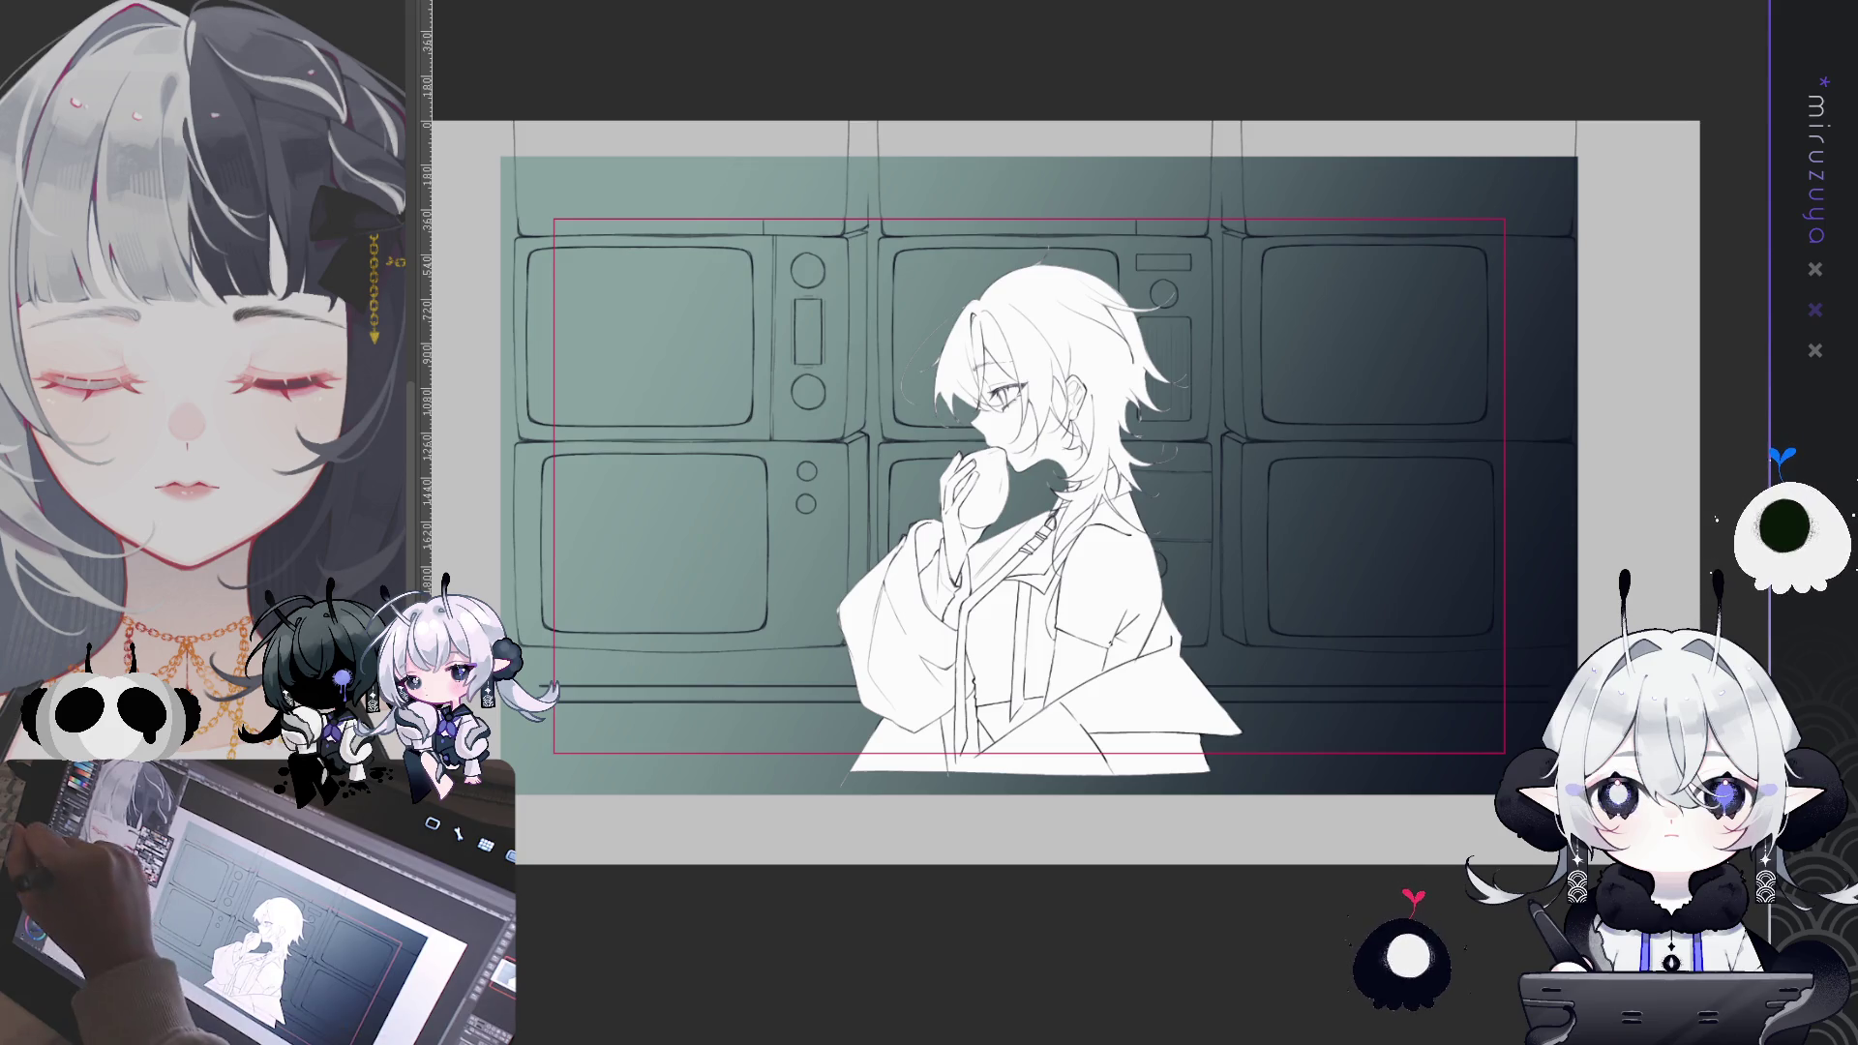
{"action": "key", "text": "ctrl+z"}
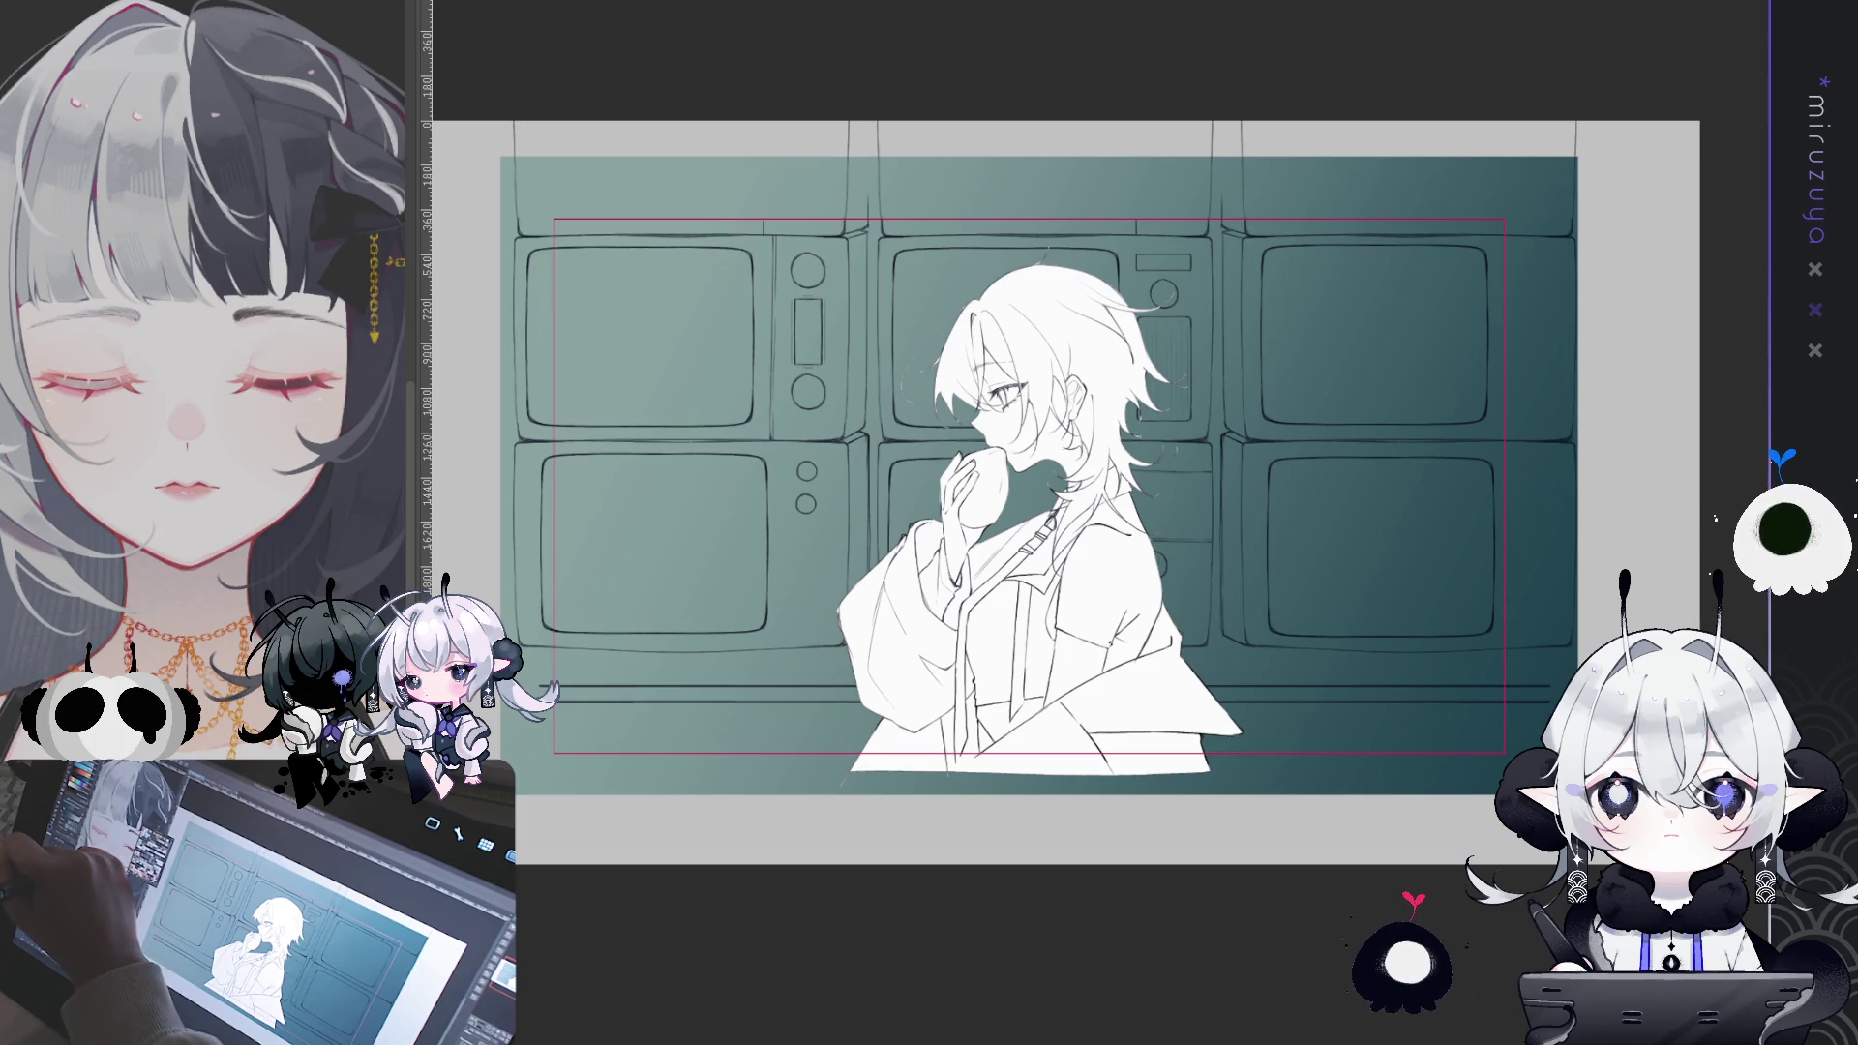
- Add a pink gradient glow at the upper left, then hide the teal and pink colouring
{"action": "left_click_drag", "start_coordinate": [434, 181], "coordinate": [530, 236]}
{"action": "mouse_move", "coordinate": [490, 152]}
{"action": "left_mouse_down"}
{"action": "mouse_move", "coordinate": [1348, 601]}
{"action": "mouse_move", "coordinate": [535, 178]}
{"action": "mouse_move", "coordinate": [775, 310]}
{"action": "left_mouse_up"}
{"action": "left_click_drag", "start_coordinate": [1344, 557], "coordinate": [1104, 486]}
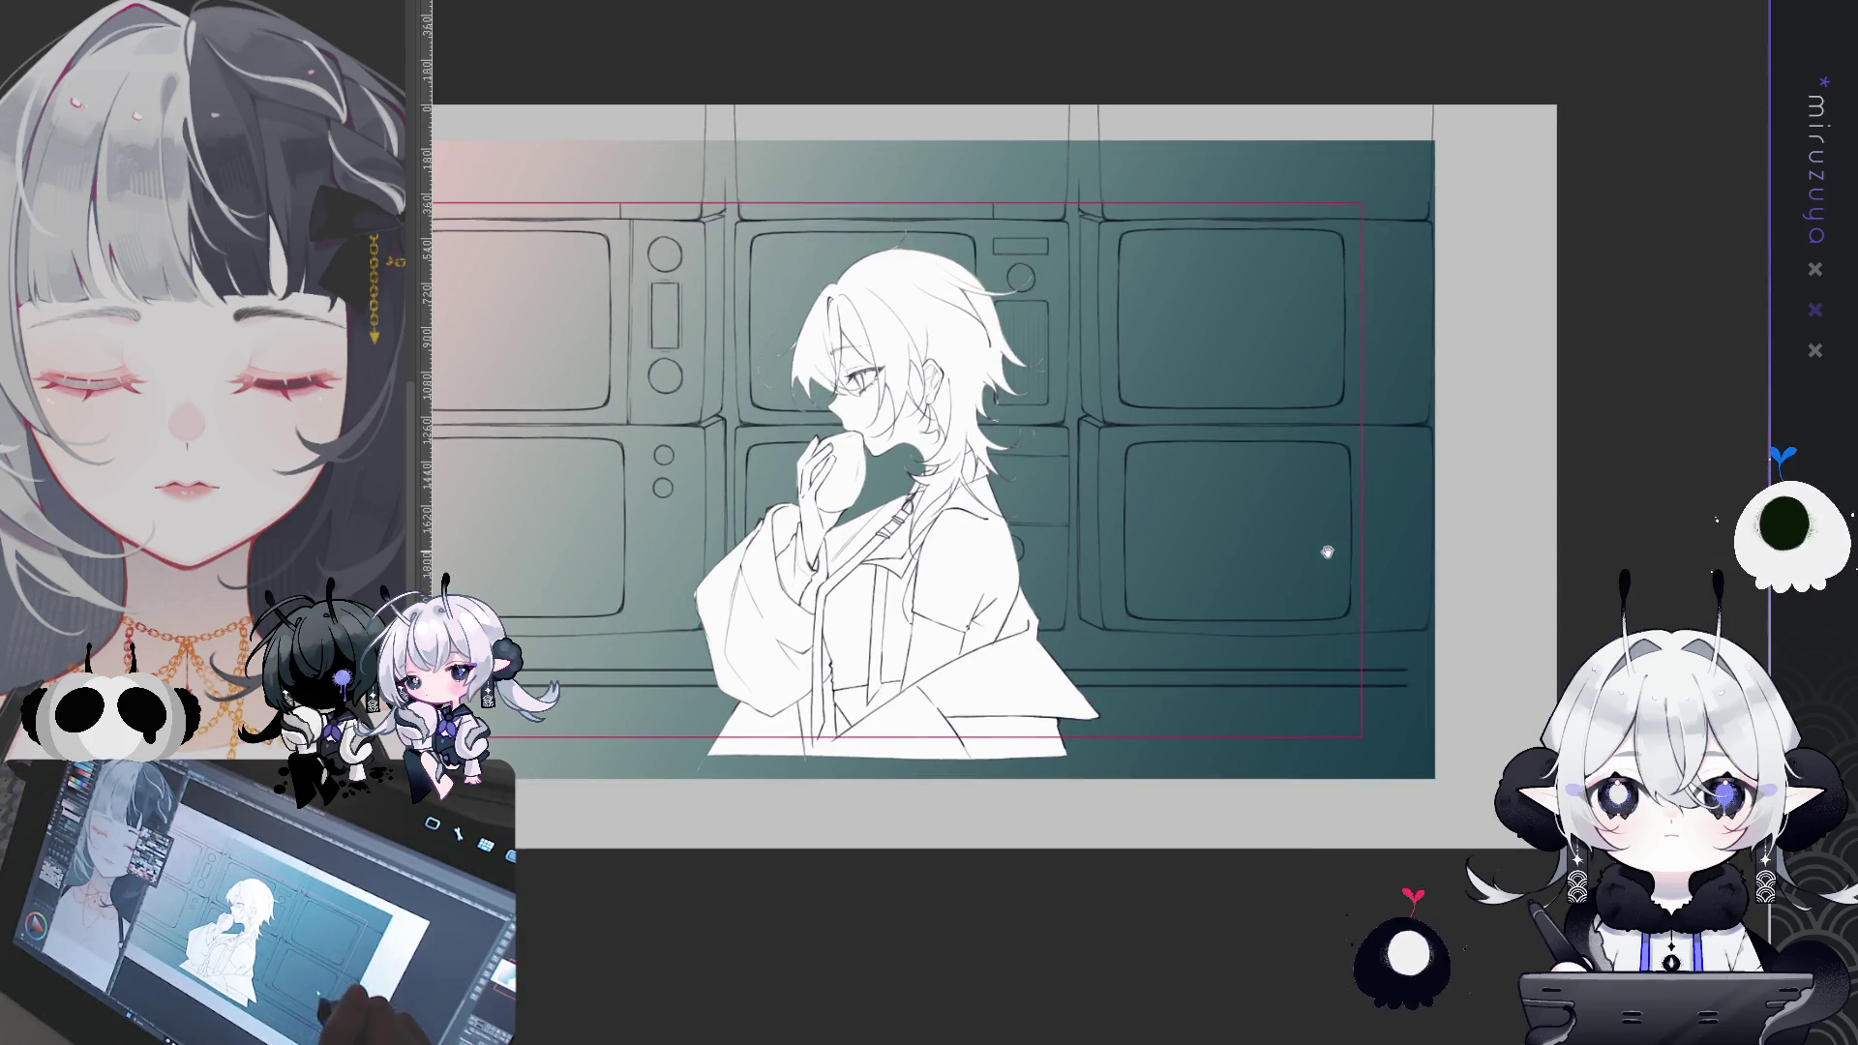
{"action": "left_click_drag", "start_coordinate": [1327, 539], "coordinate": [1452, 531]}
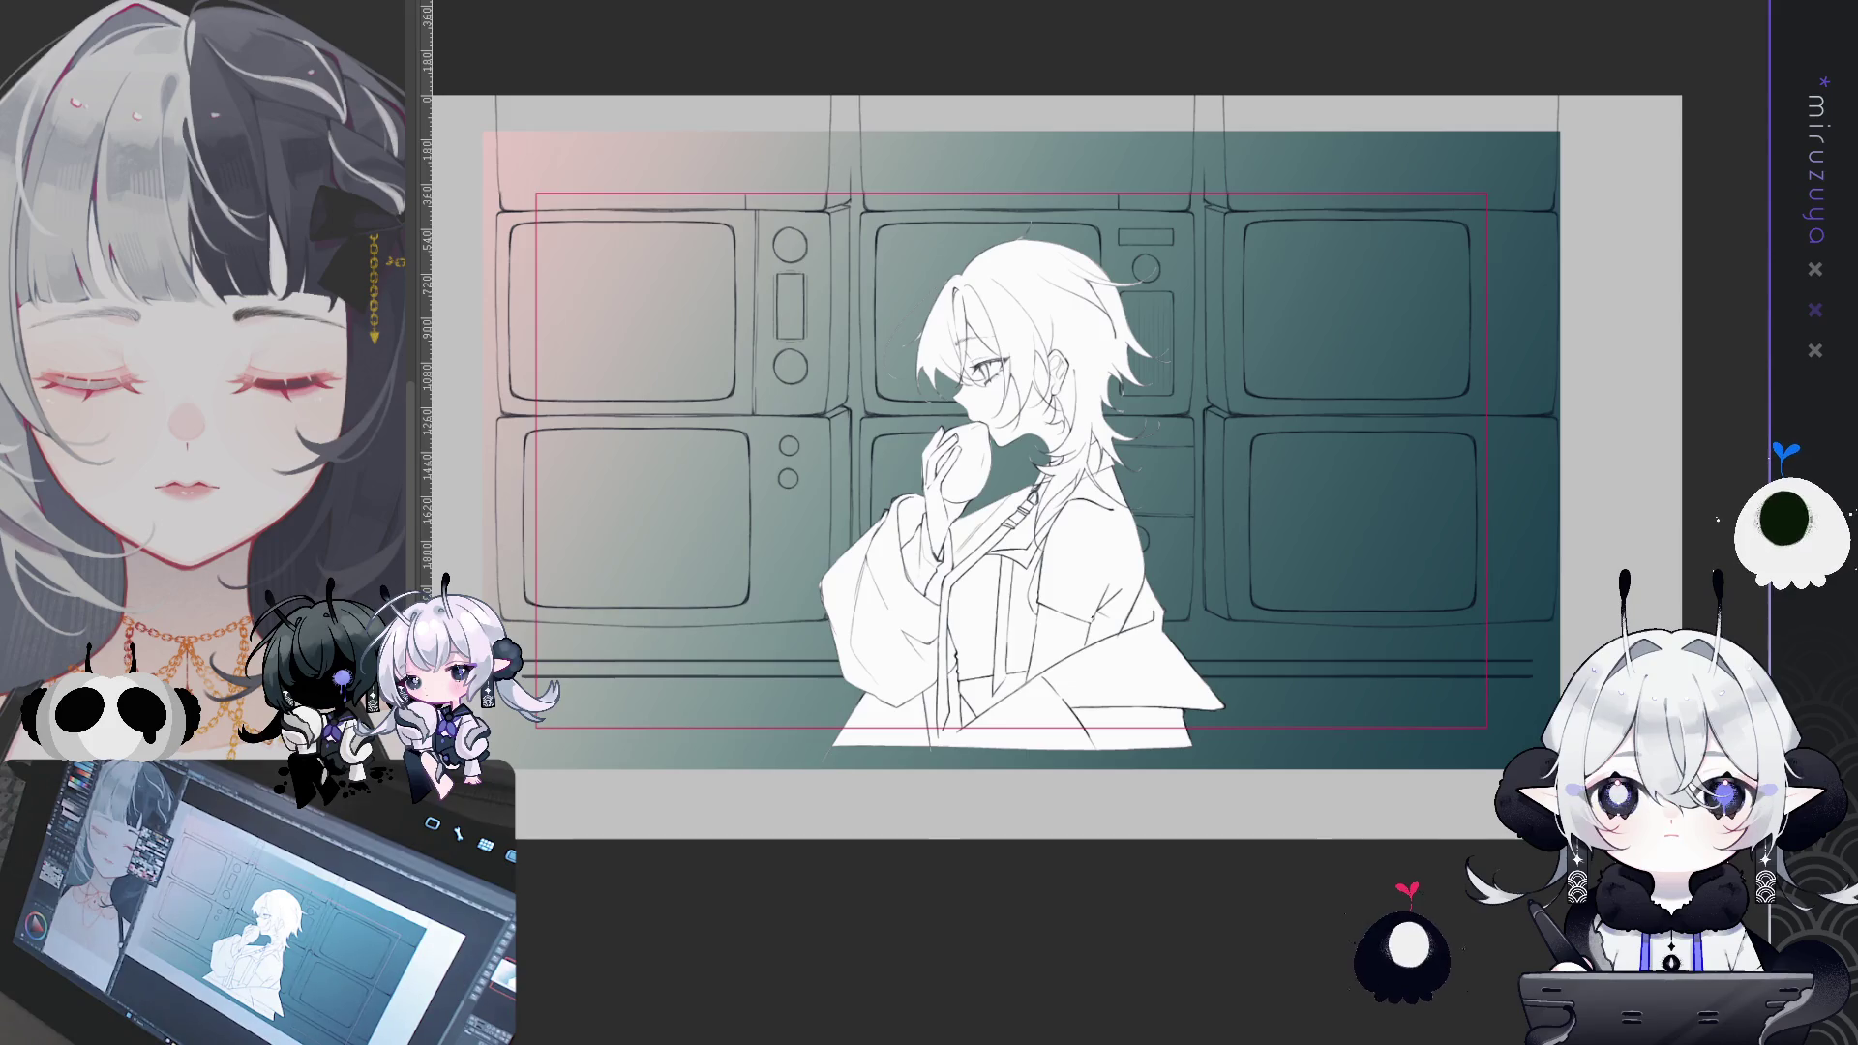
{"action": "scroll", "coordinate": [1006, 465], "scroll_direction": "up", "scroll_amount": 3}
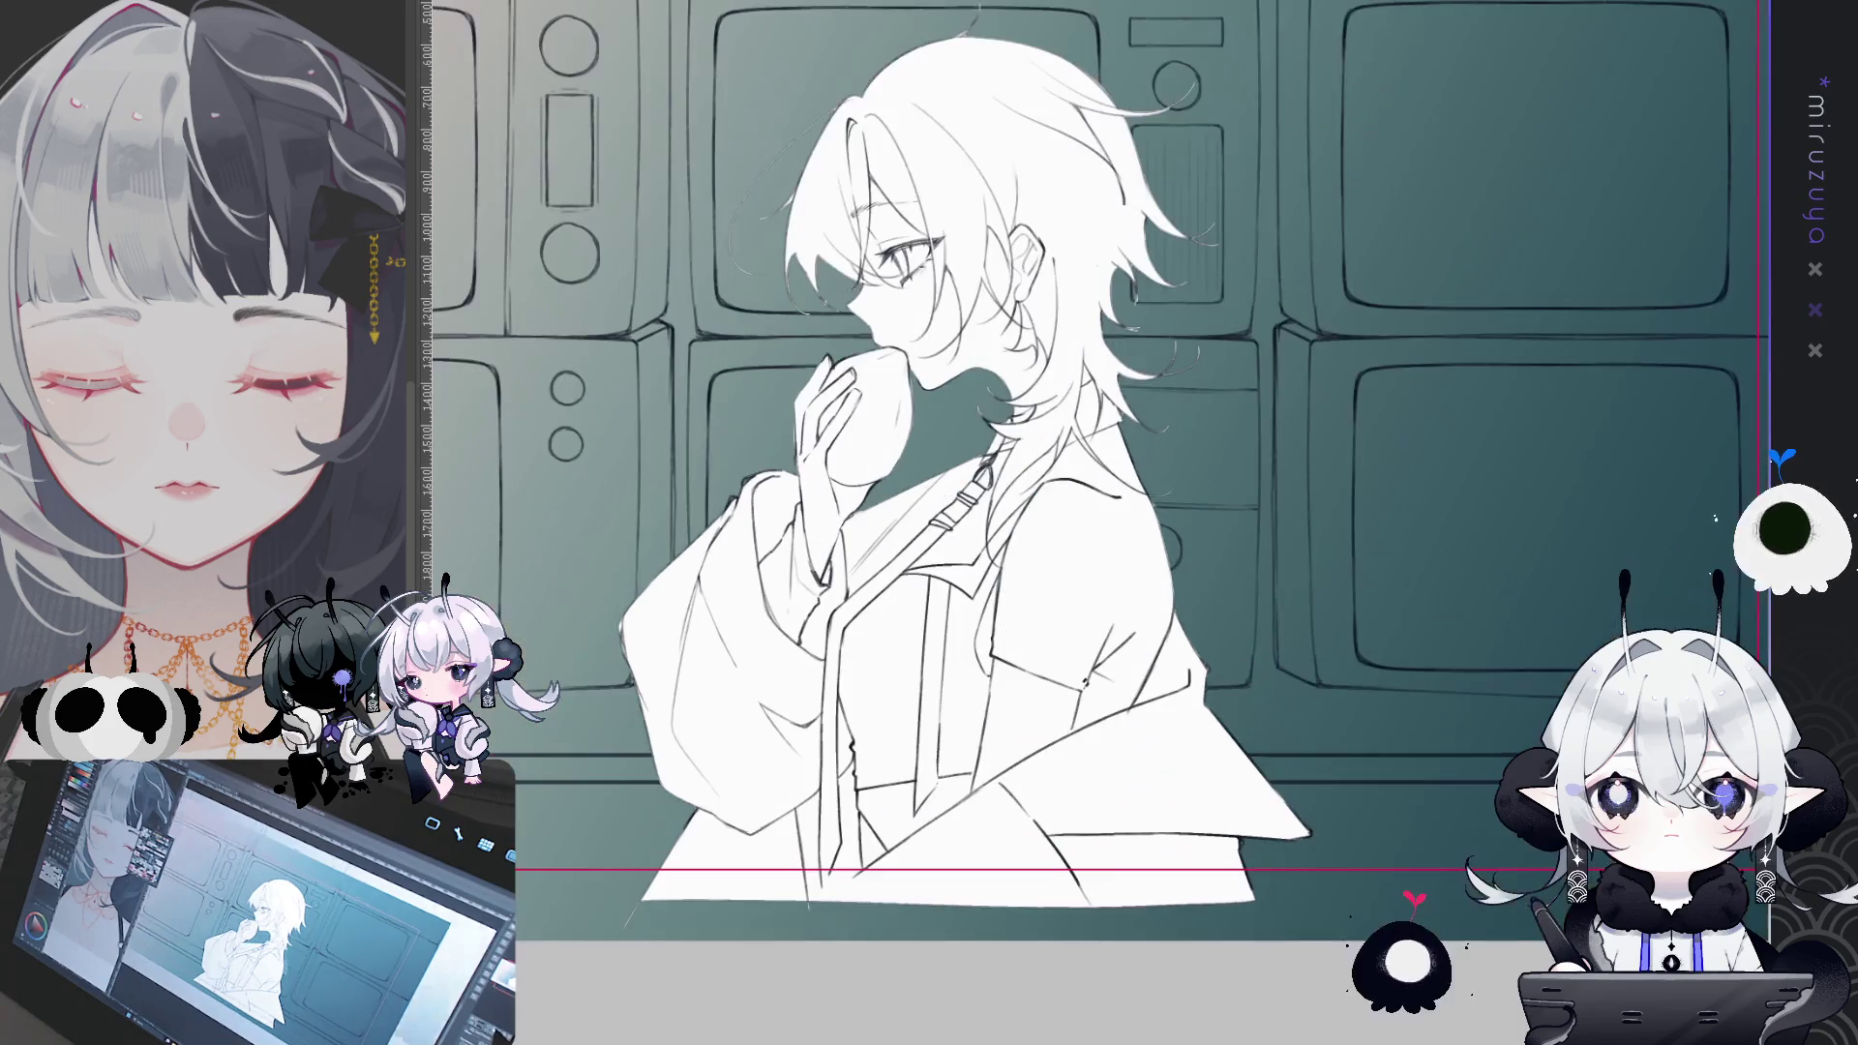
{"action": "scroll", "coordinate": [1007, 464], "scroll_direction": "down", "scroll_amount": 4}
{"action": "left_click_drag", "start_coordinate": [1006, 465], "coordinate": [951, 434]}
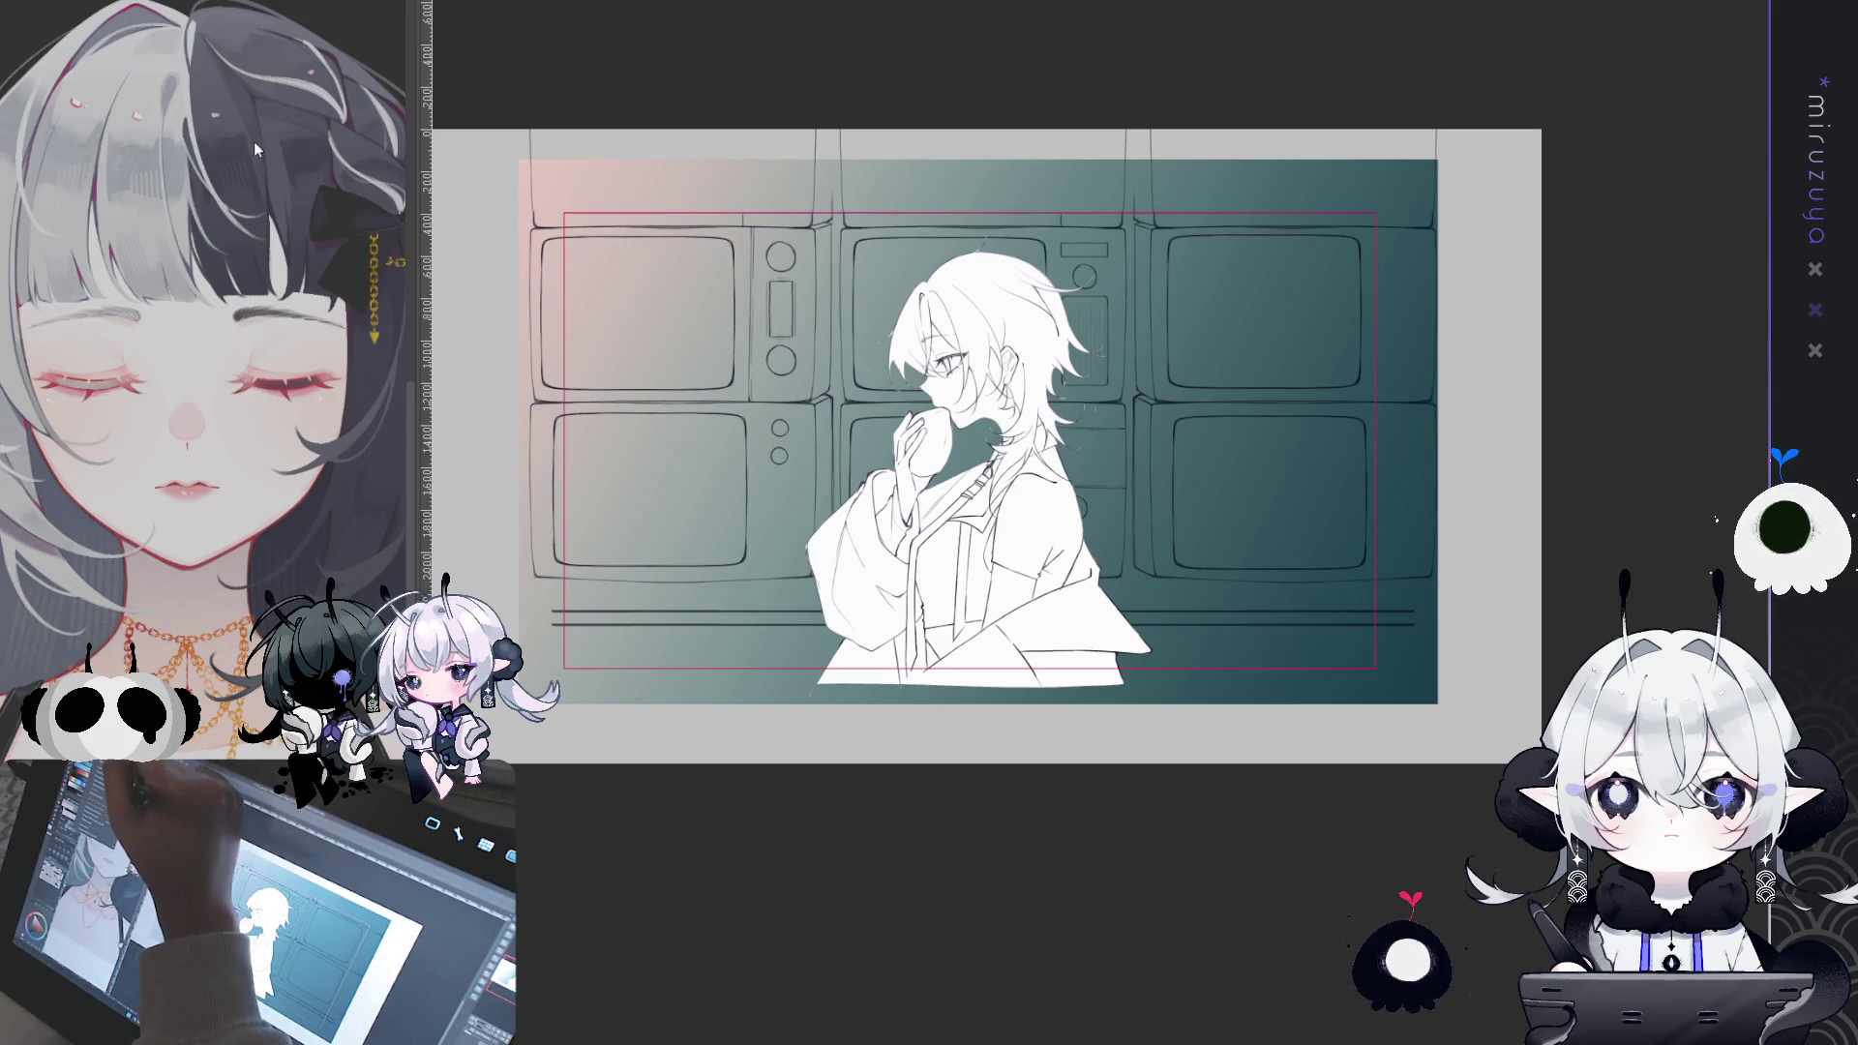
{"action": "left_click", "coordinate": [1324, 225]}
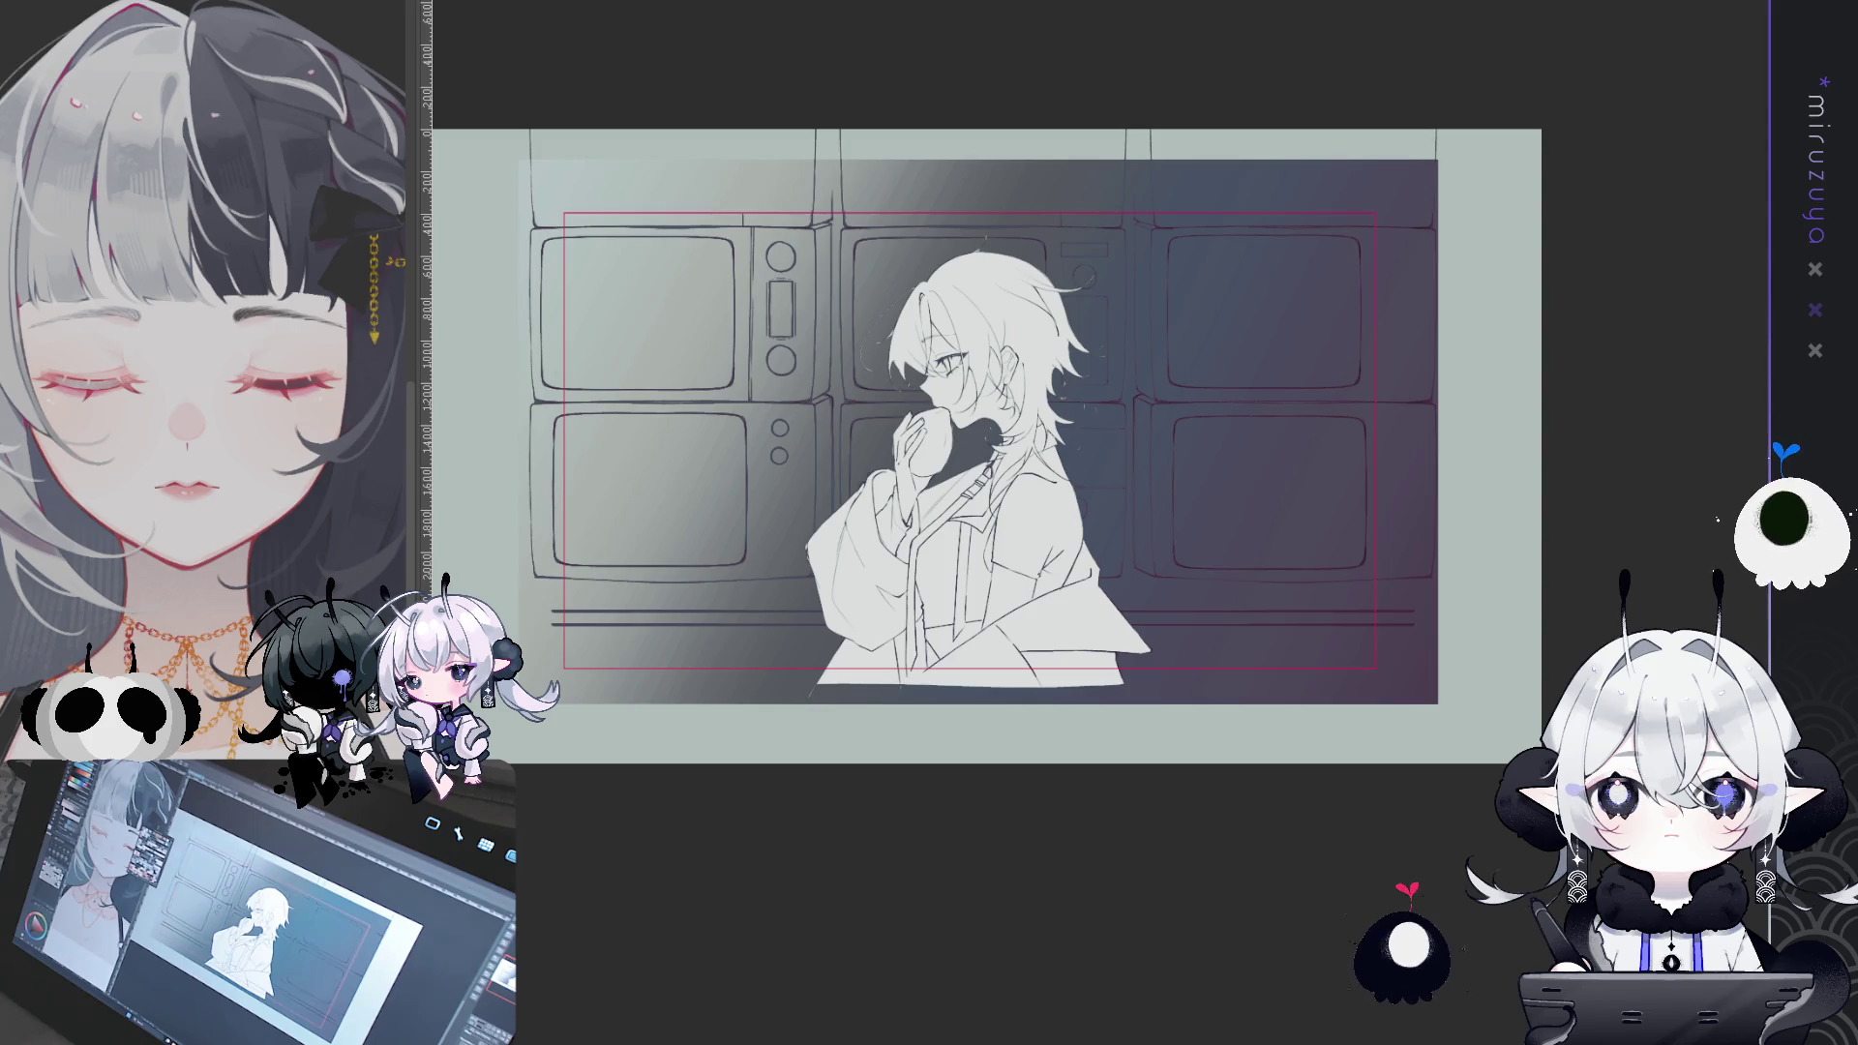
- Compare the background with and without the darkened left half, keeping it darkened
{"action": "key", "text": "ctrl+z"}
{"action": "key", "text": "ctrl+y"}
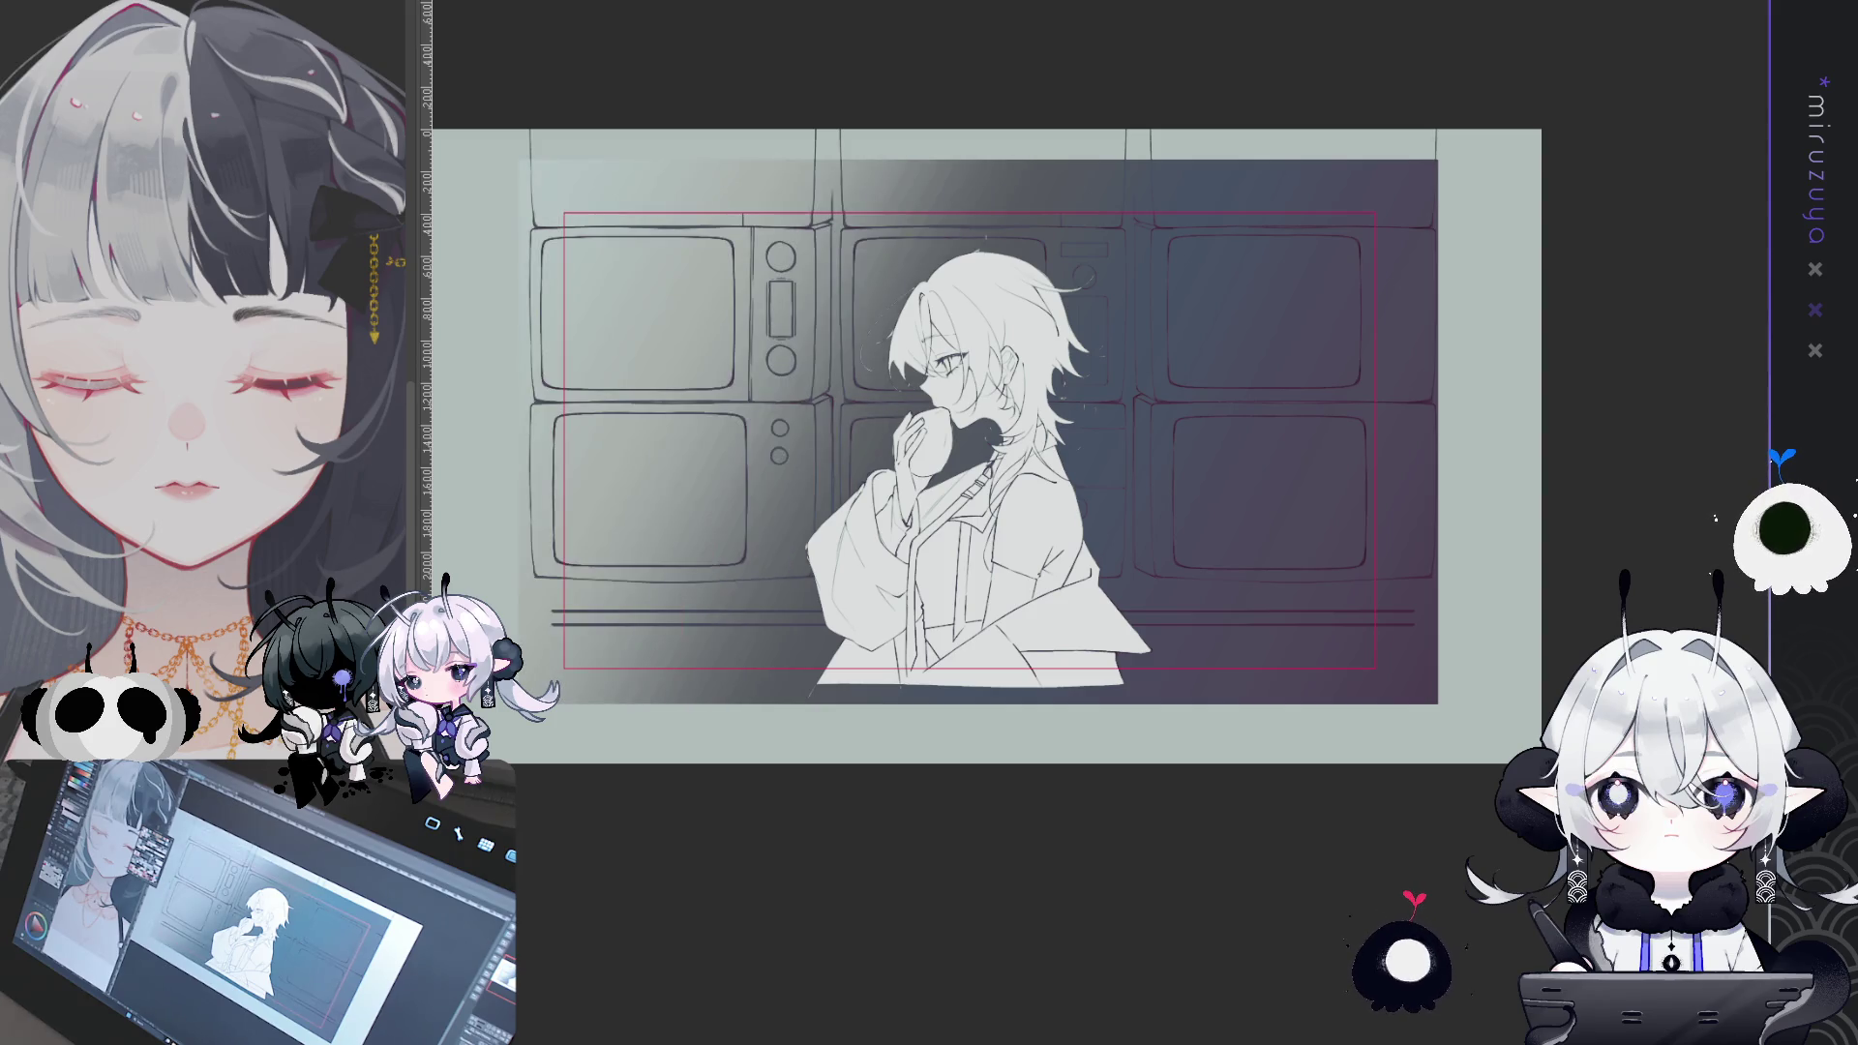
{"action": "key", "text": "ctrl+z"}
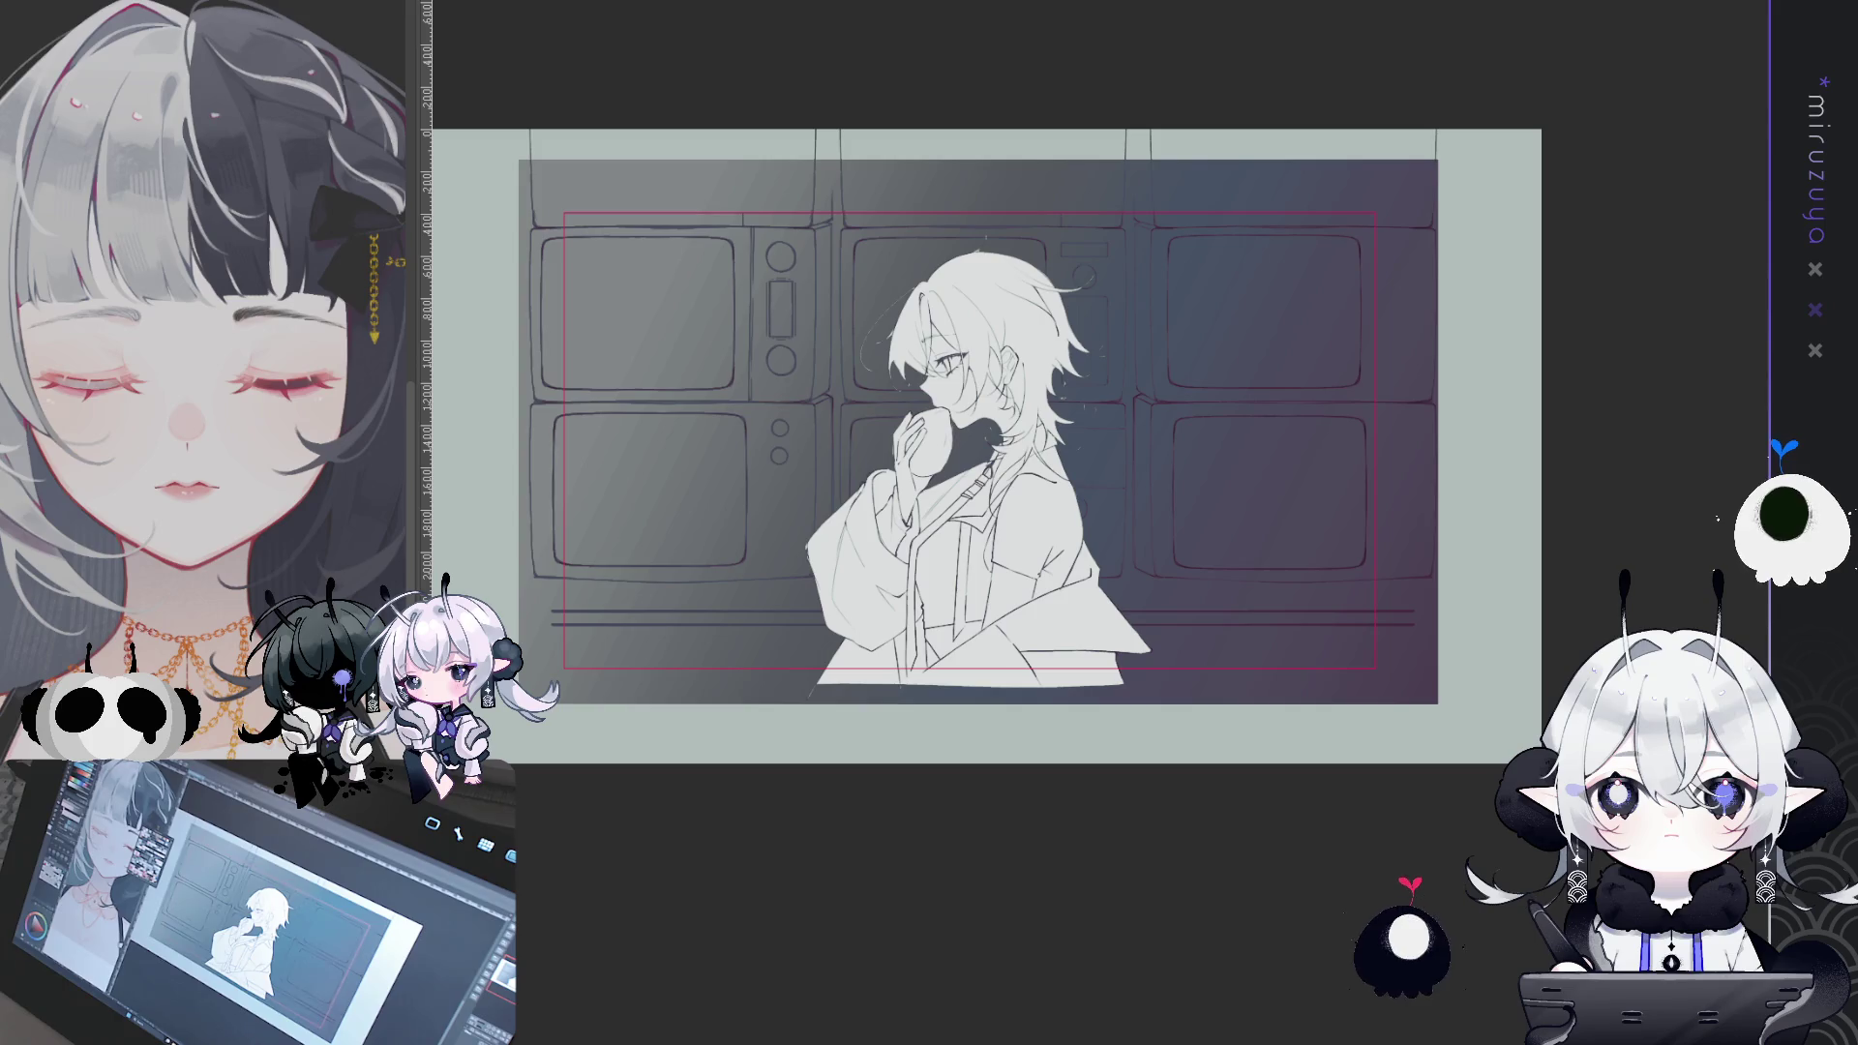
{"action": "scroll", "coordinate": [985, 446], "scroll_direction": "down", "scroll_amount": 10}
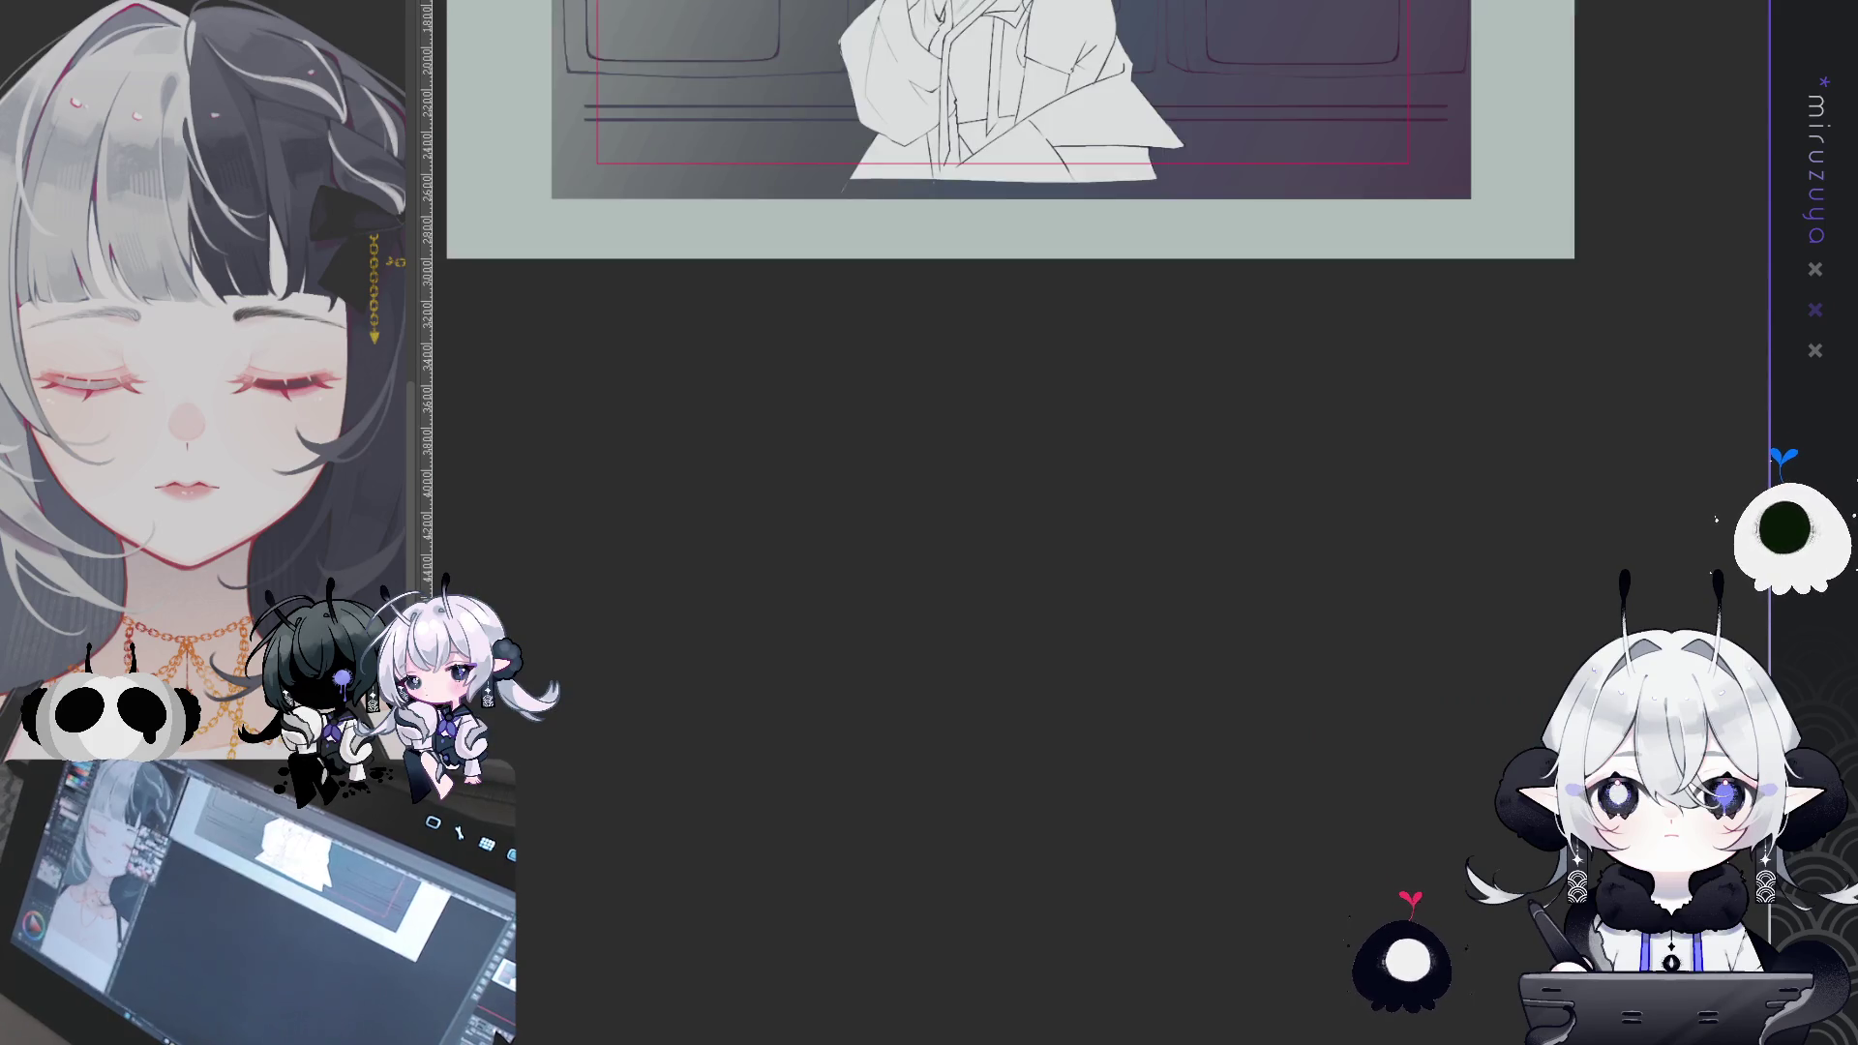
- Draw a stray hair strand beside the hair and a small dark mark near the eye
{"action": "key", "text": "ctrl+0"}
{"action": "scroll", "coordinate": [1191, 511], "scroll_direction": "up", "scroll_amount": 3}
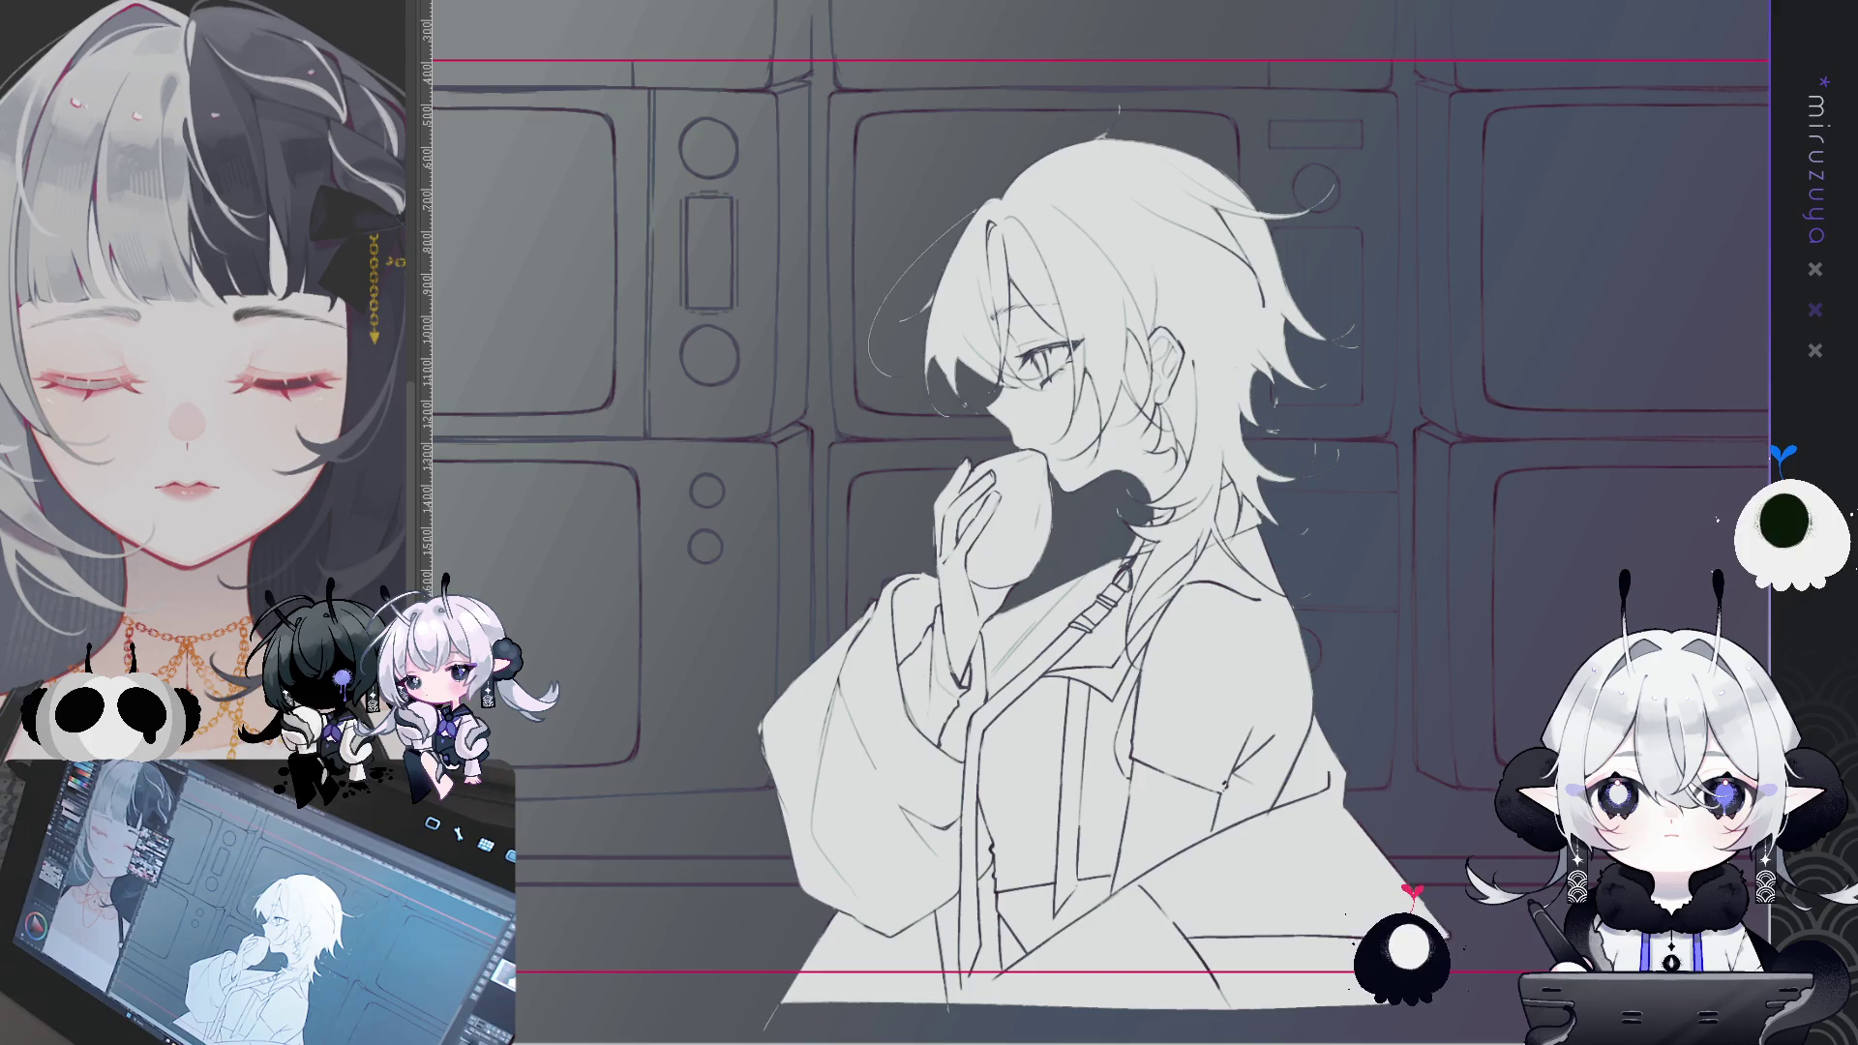
{"action": "scroll", "coordinate": [1192, 511], "scroll_direction": "up", "scroll_amount": 1}
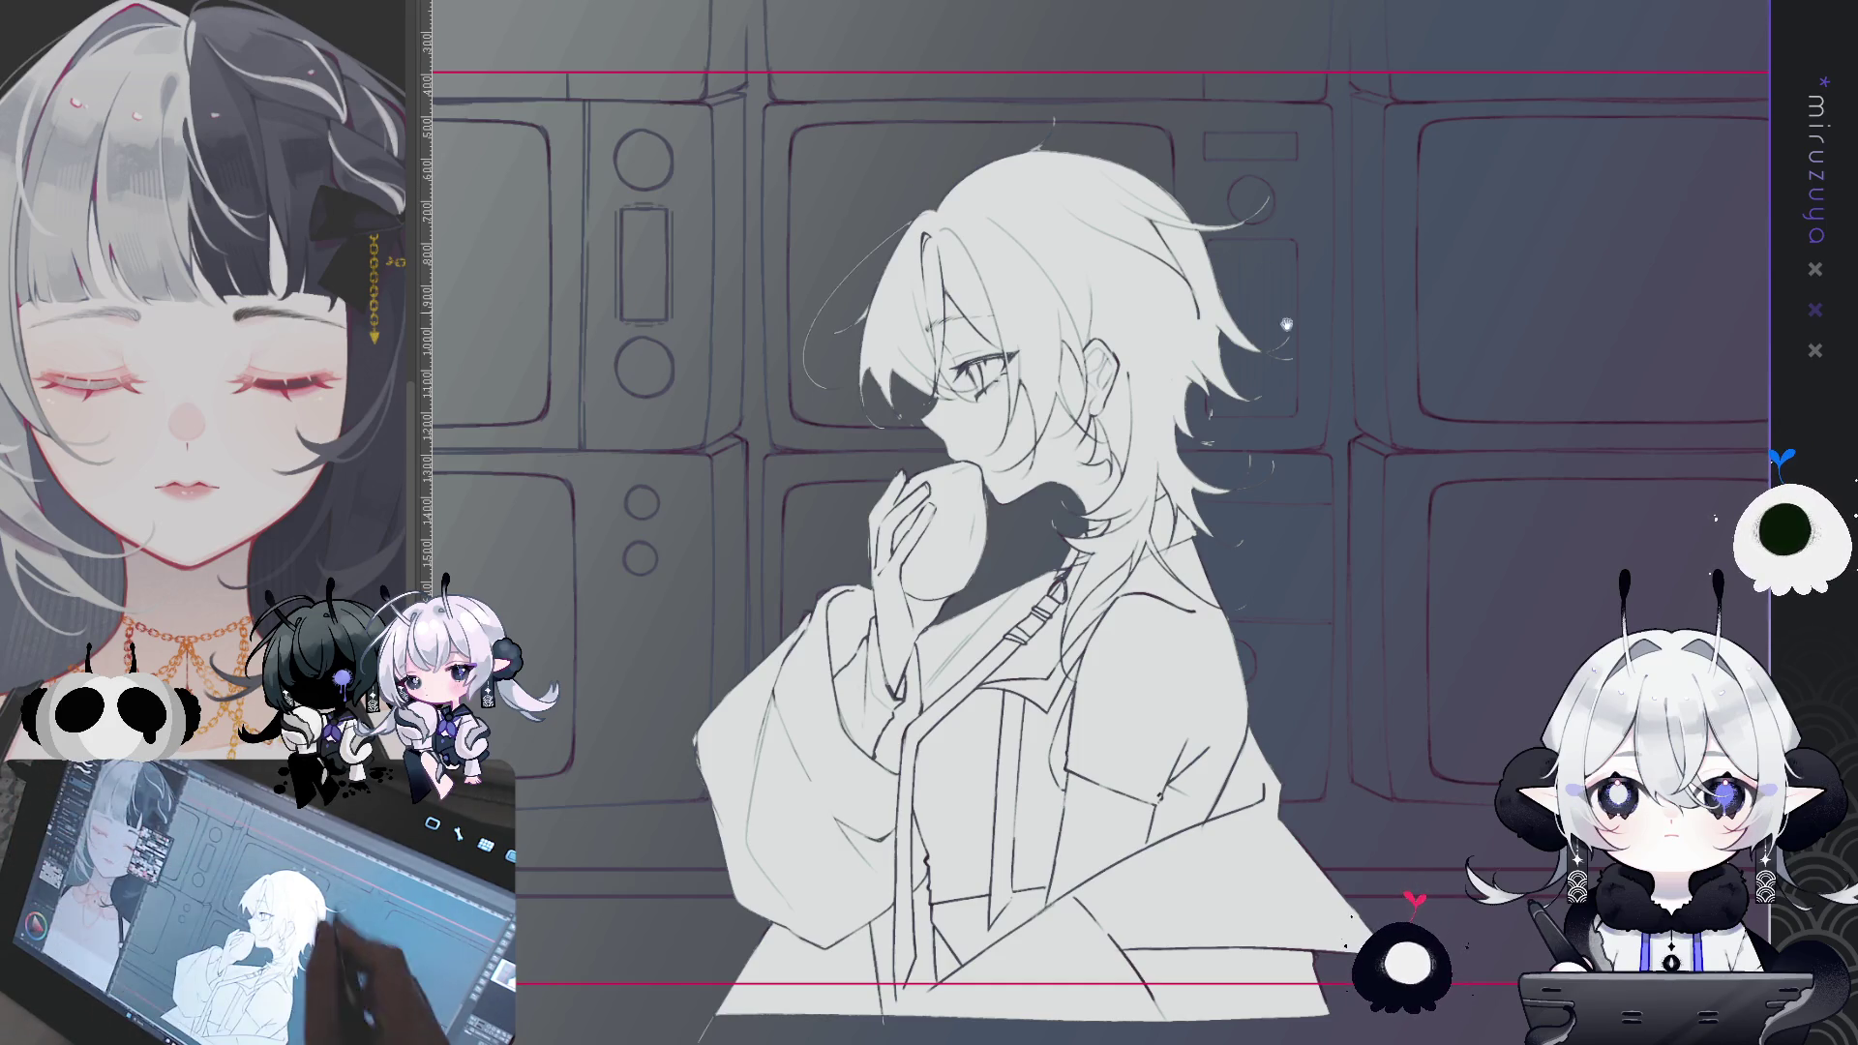
{"action": "left_click_drag", "start_coordinate": [1234, 485], "coordinate": [1103, 563]}
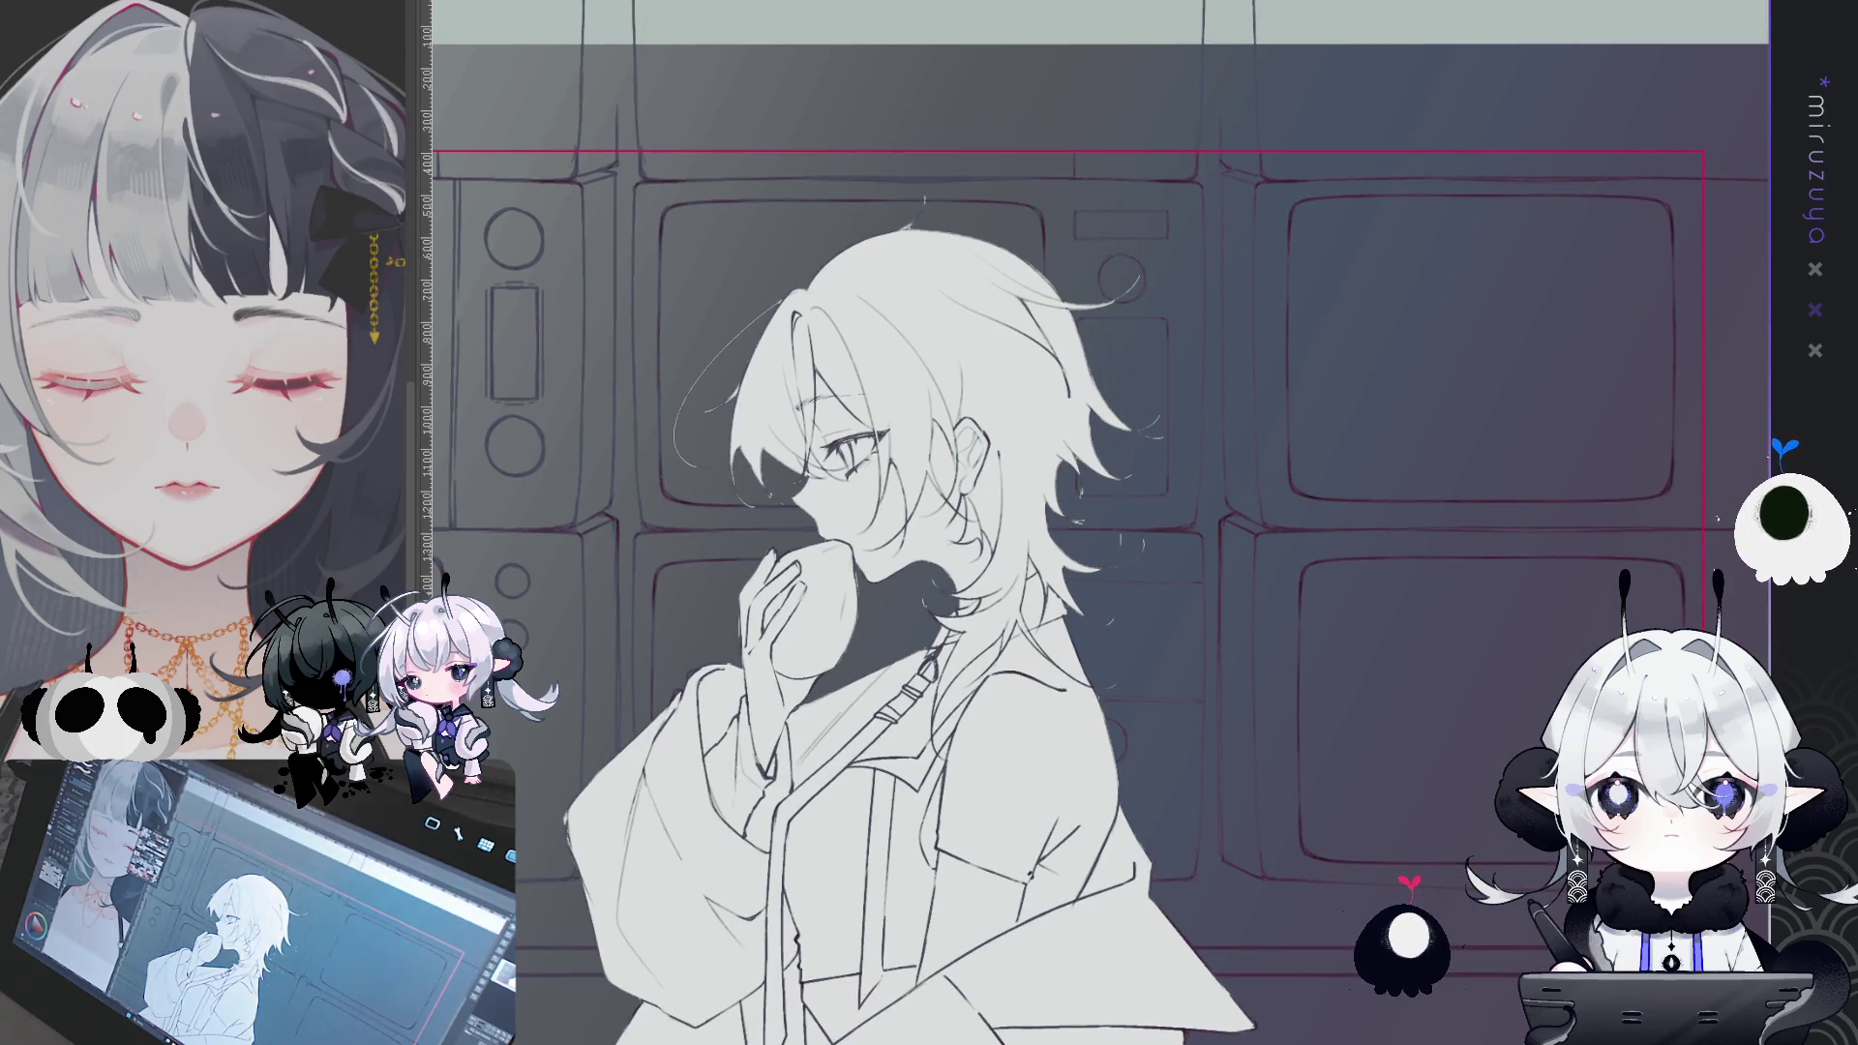
{"action": "mouse_move", "coordinate": [1162, 527]}
{"action": "left_mouse_down"}
{"action": "mouse_move", "coordinate": [1159, 576]}
{"action": "mouse_move", "coordinate": [1113, 656]}
{"action": "left_mouse_up"}
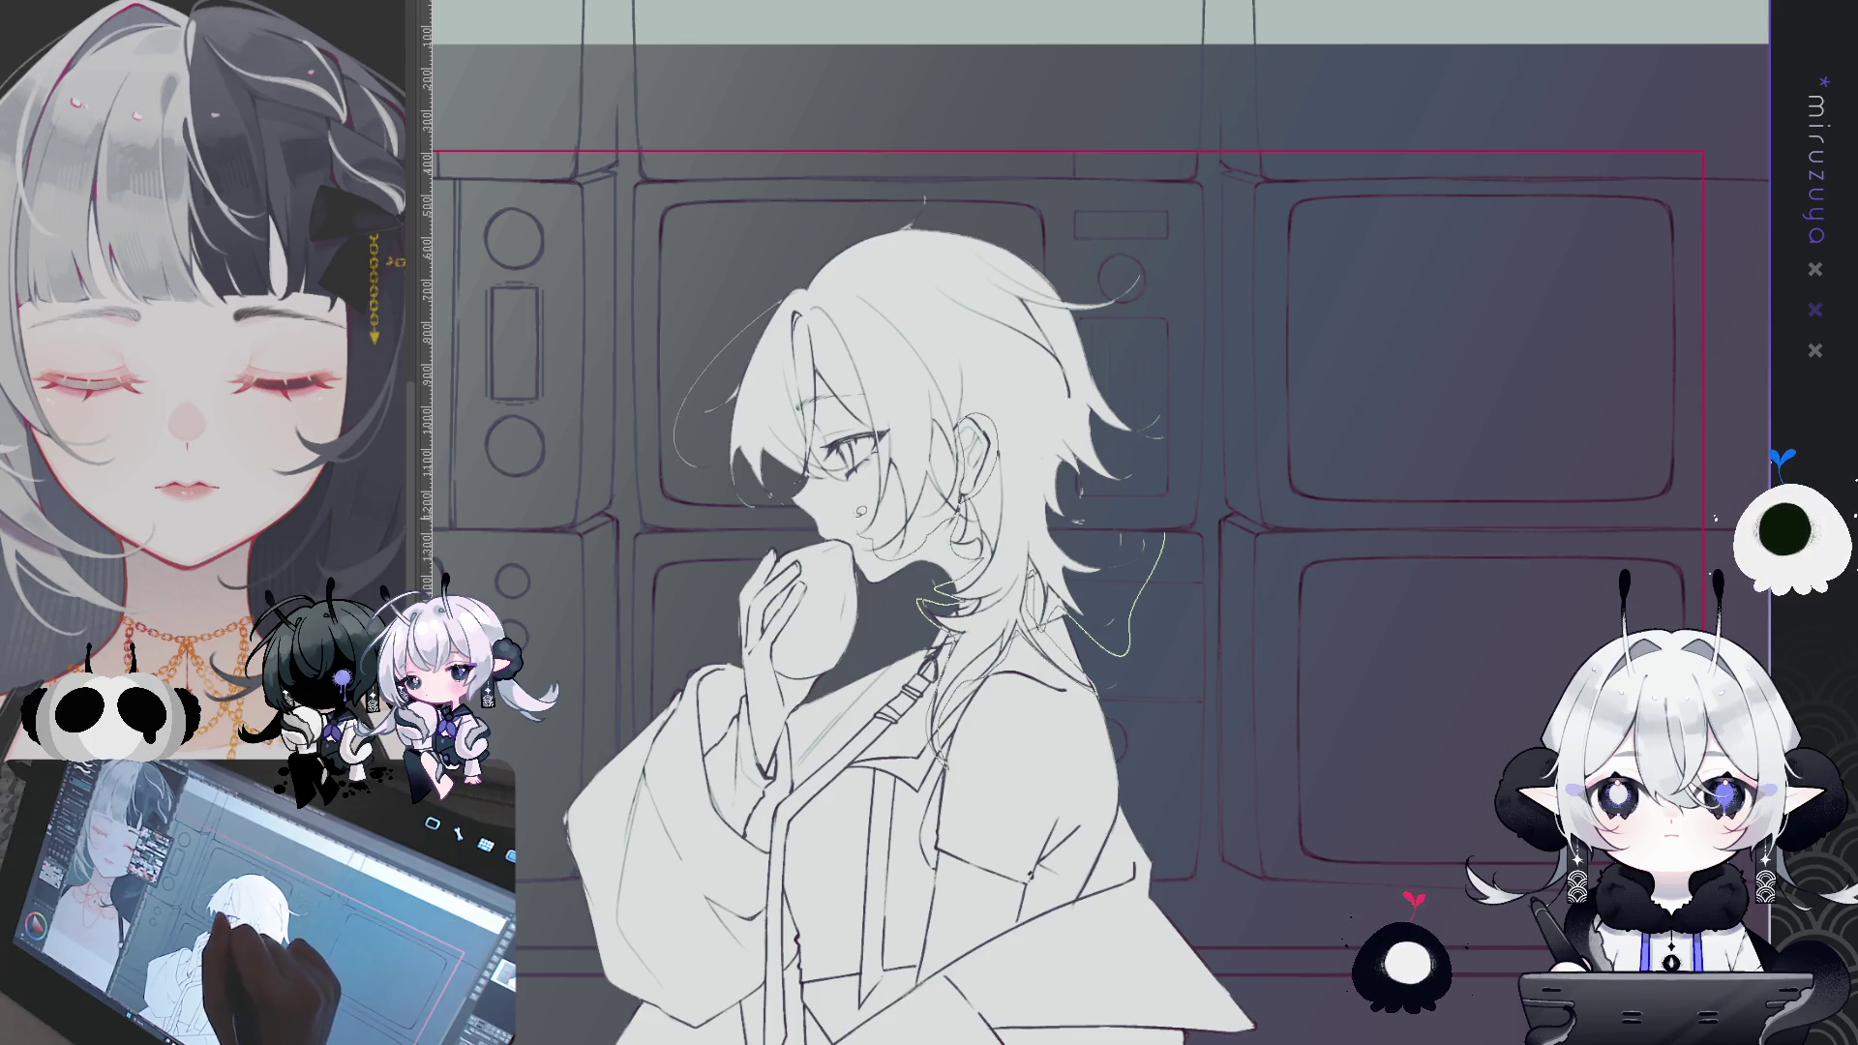
{"action": "left_click_drag", "start_coordinate": [844, 396], "coordinate": [828, 416]}
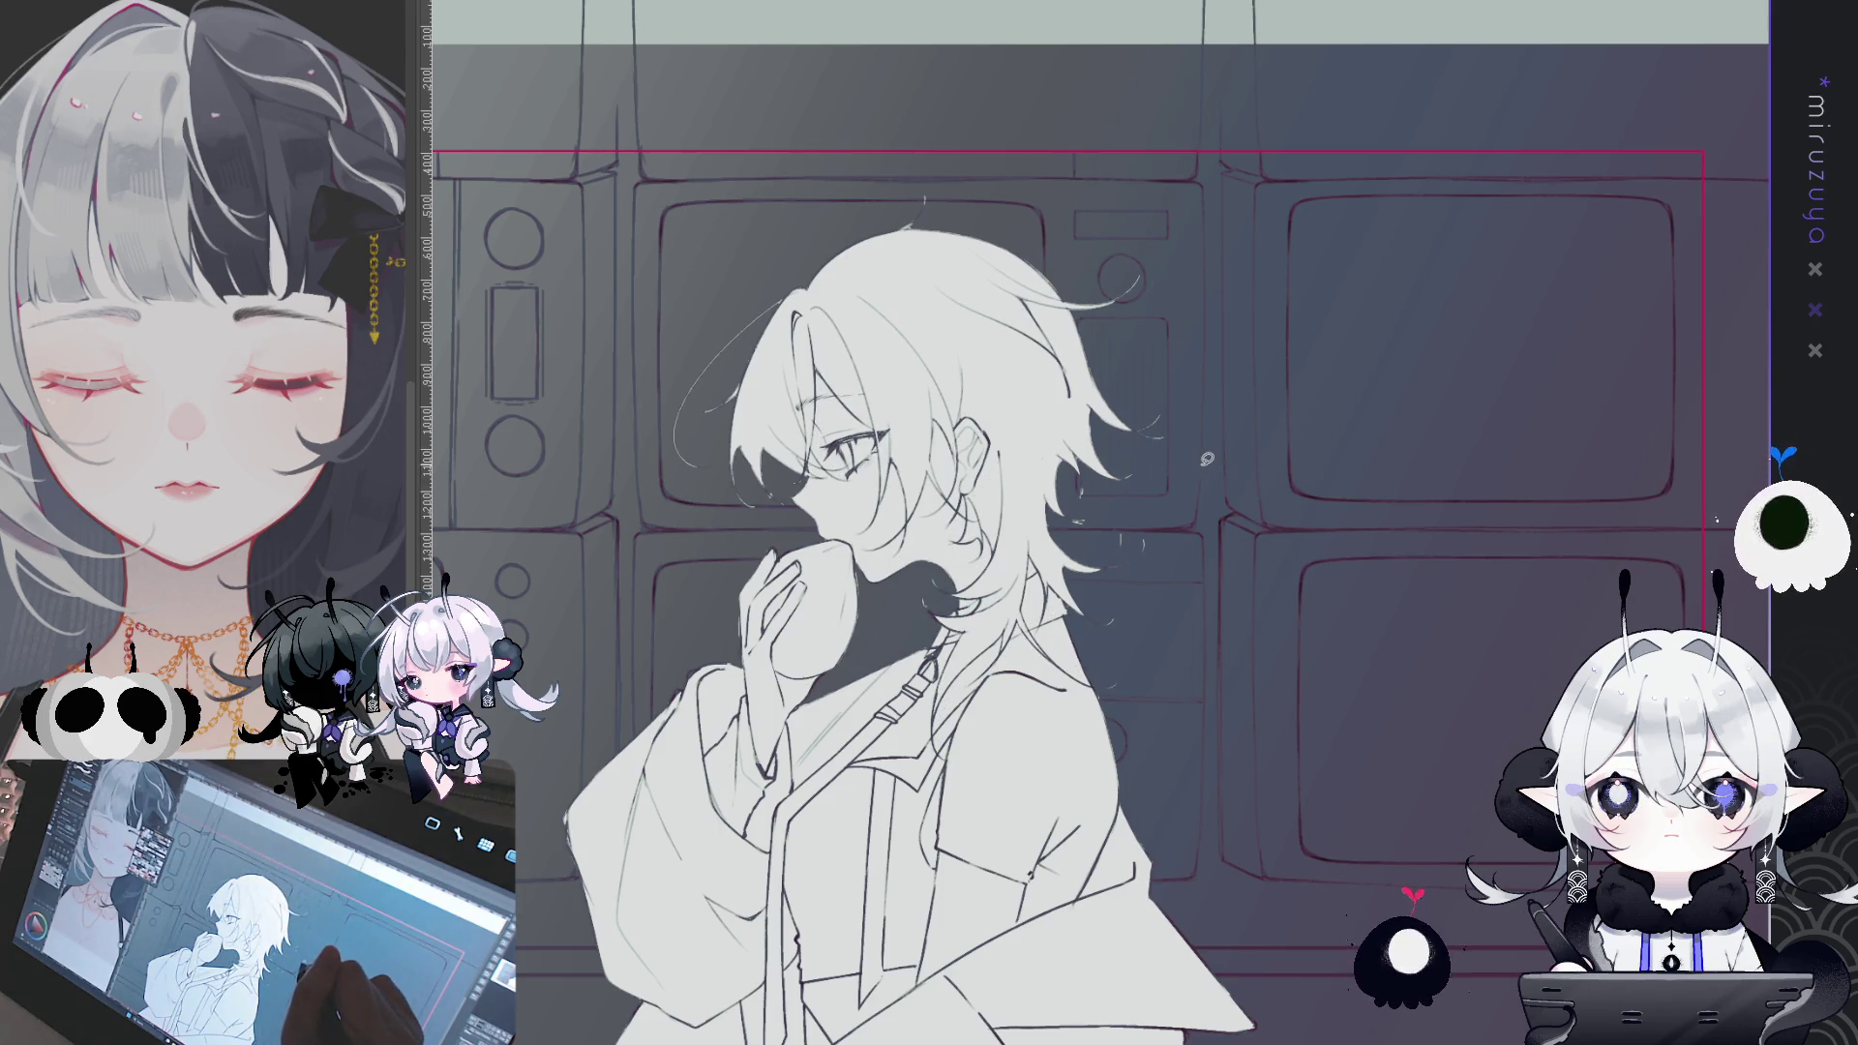
- Trace a loop around the head and auto-select the hair area inside it
{"action": "mouse_move", "coordinate": [949, 180]}
{"action": "left_mouse_down"}
{"action": "mouse_move", "coordinate": [656, 479]}
{"action": "mouse_move", "coordinate": [1143, 232]}
{"action": "left_mouse_up"}
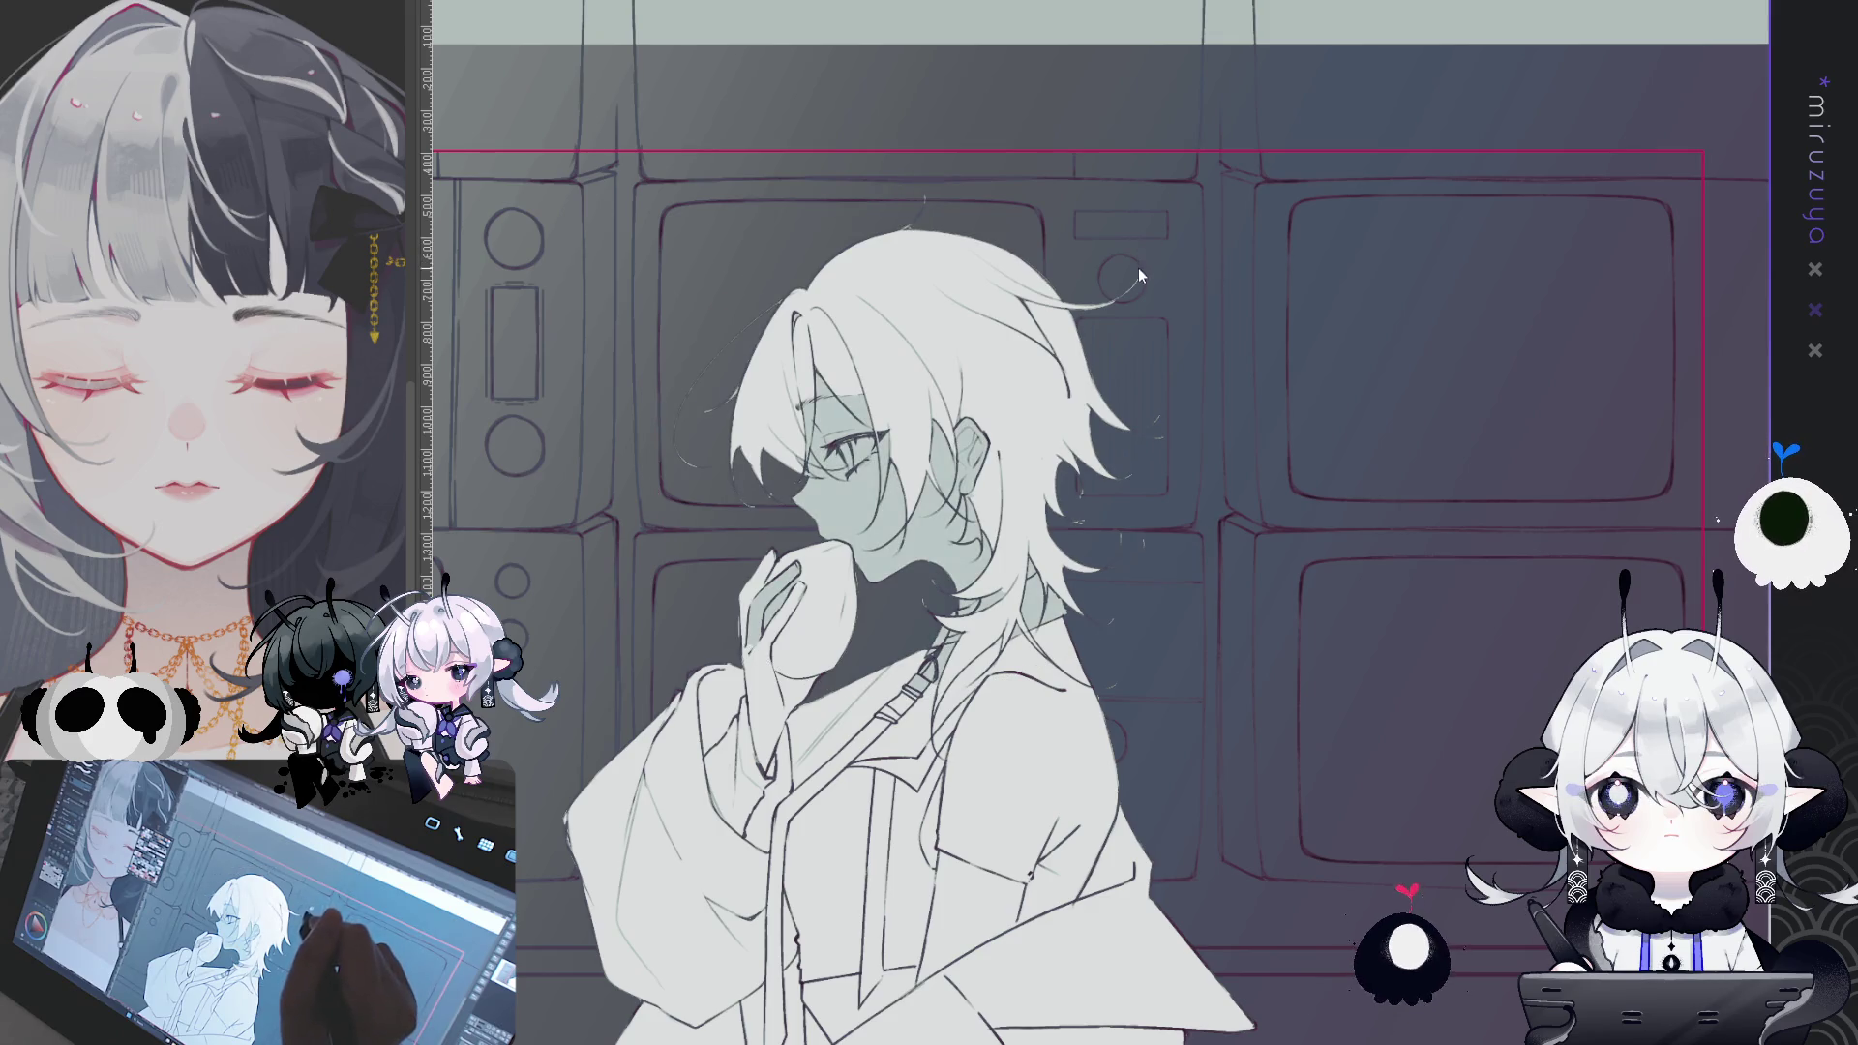
{"action": "key", "text": "ctrl+z"}
{"action": "scroll", "coordinate": [1100, 522], "scroll_direction": "up", "scroll_amount": 2}
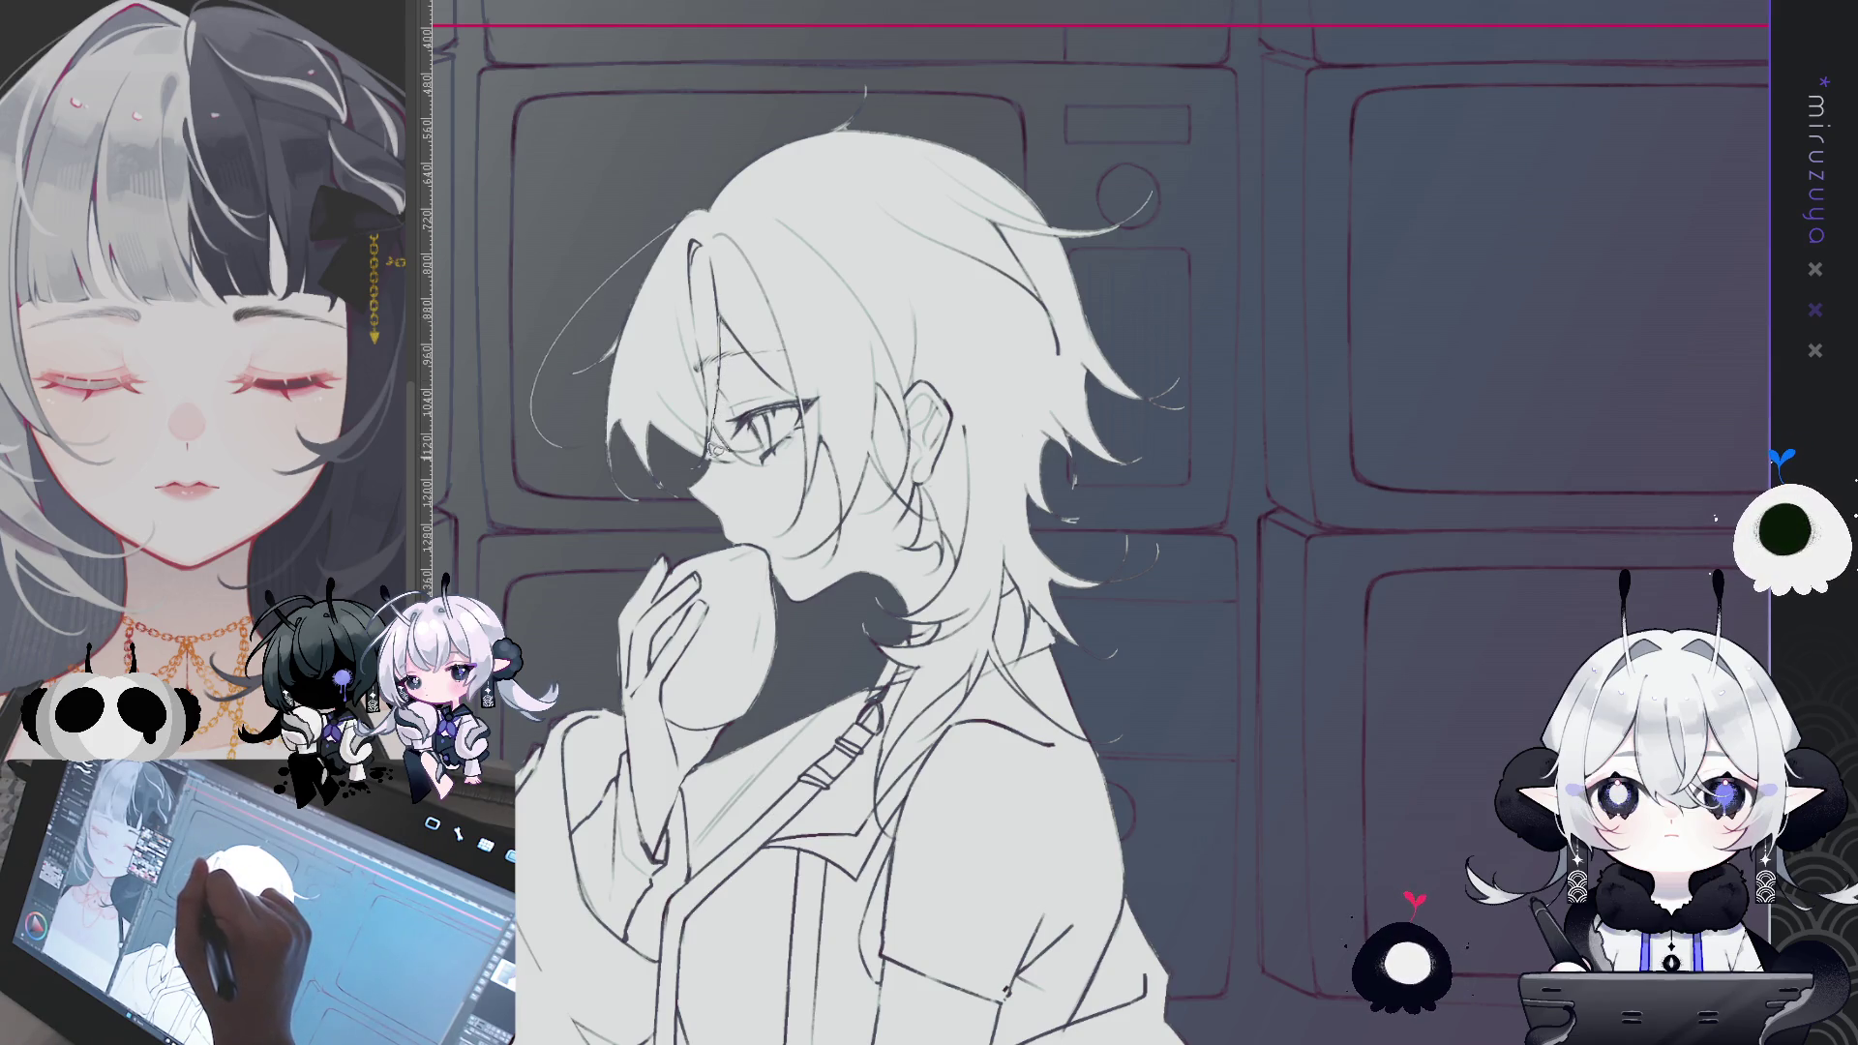
{"action": "mouse_move", "coordinate": [672, 528]}
{"action": "left_mouse_down"}
{"action": "mouse_move", "coordinate": [542, 319]}
{"action": "mouse_move", "coordinate": [1161, 136]}
{"action": "mouse_move", "coordinate": [1127, 662]}
{"action": "mouse_move", "coordinate": [1064, 629]}
{"action": "left_mouse_up"}
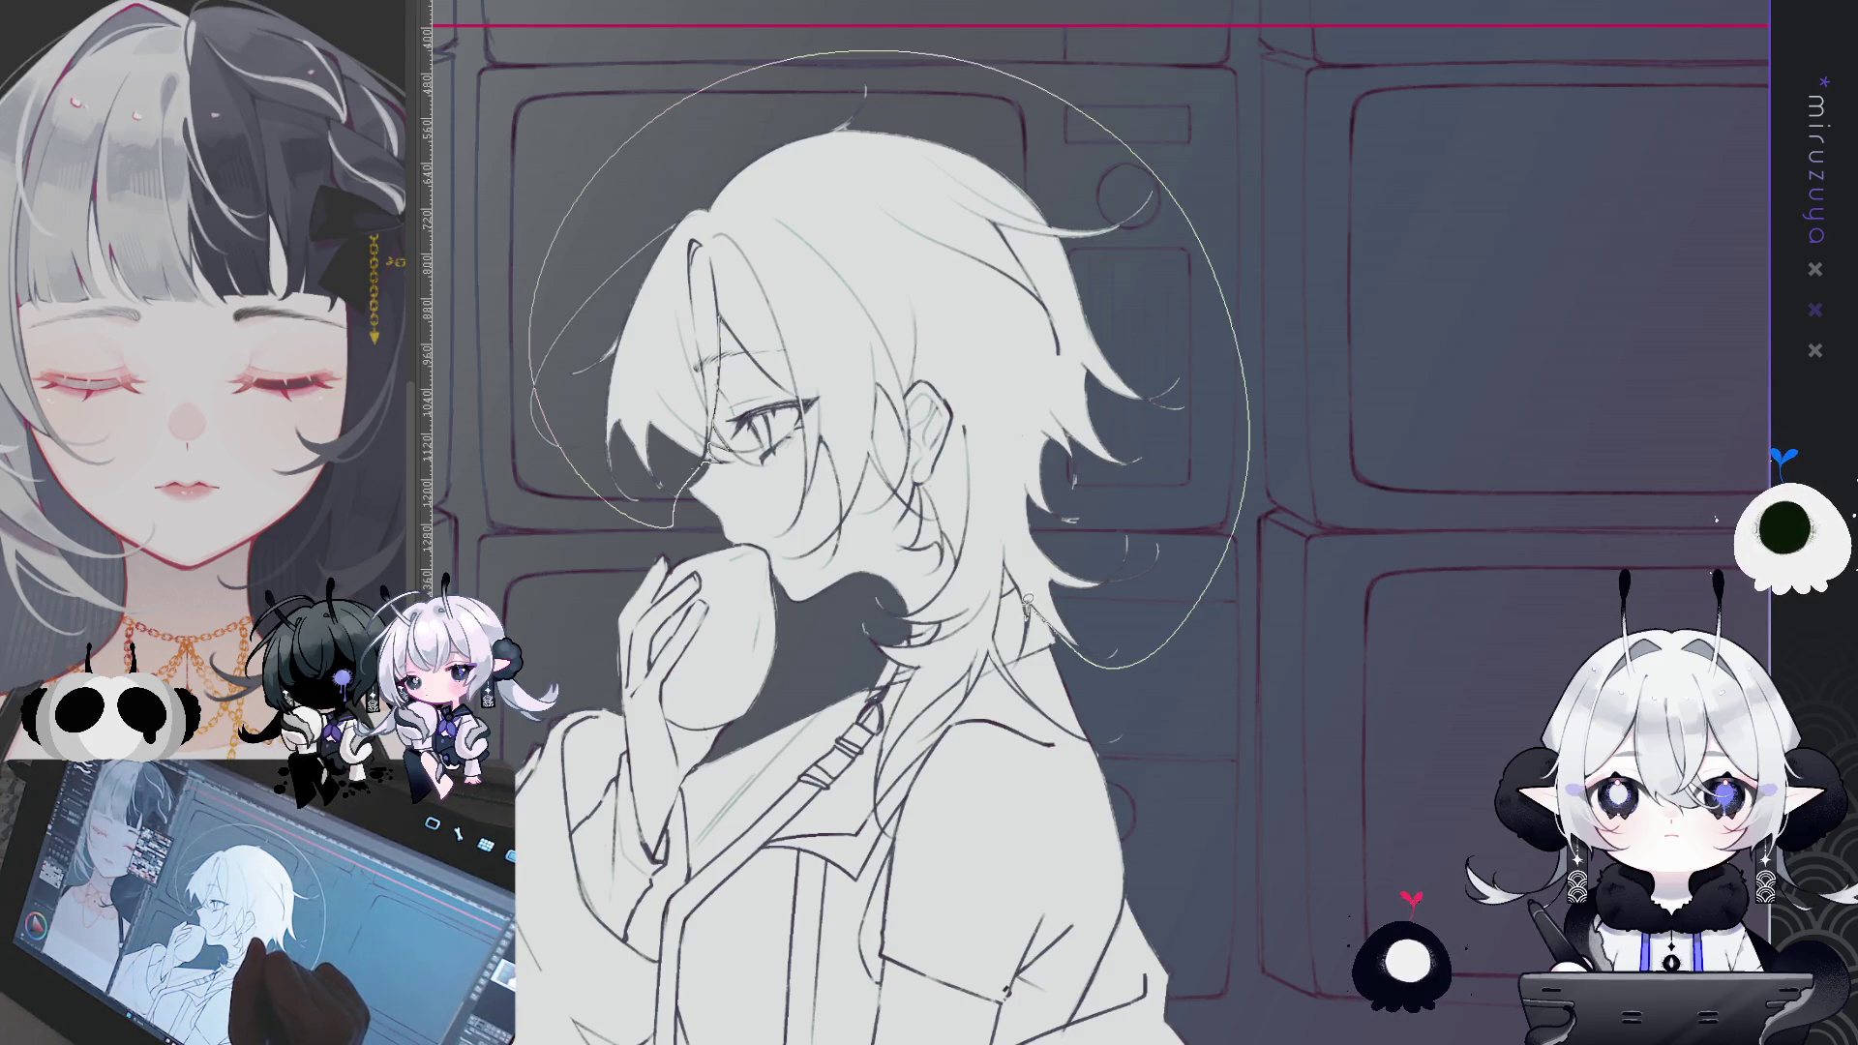
{"action": "left_click_drag", "start_coordinate": [1018, 677], "coordinate": [1033, 698]}
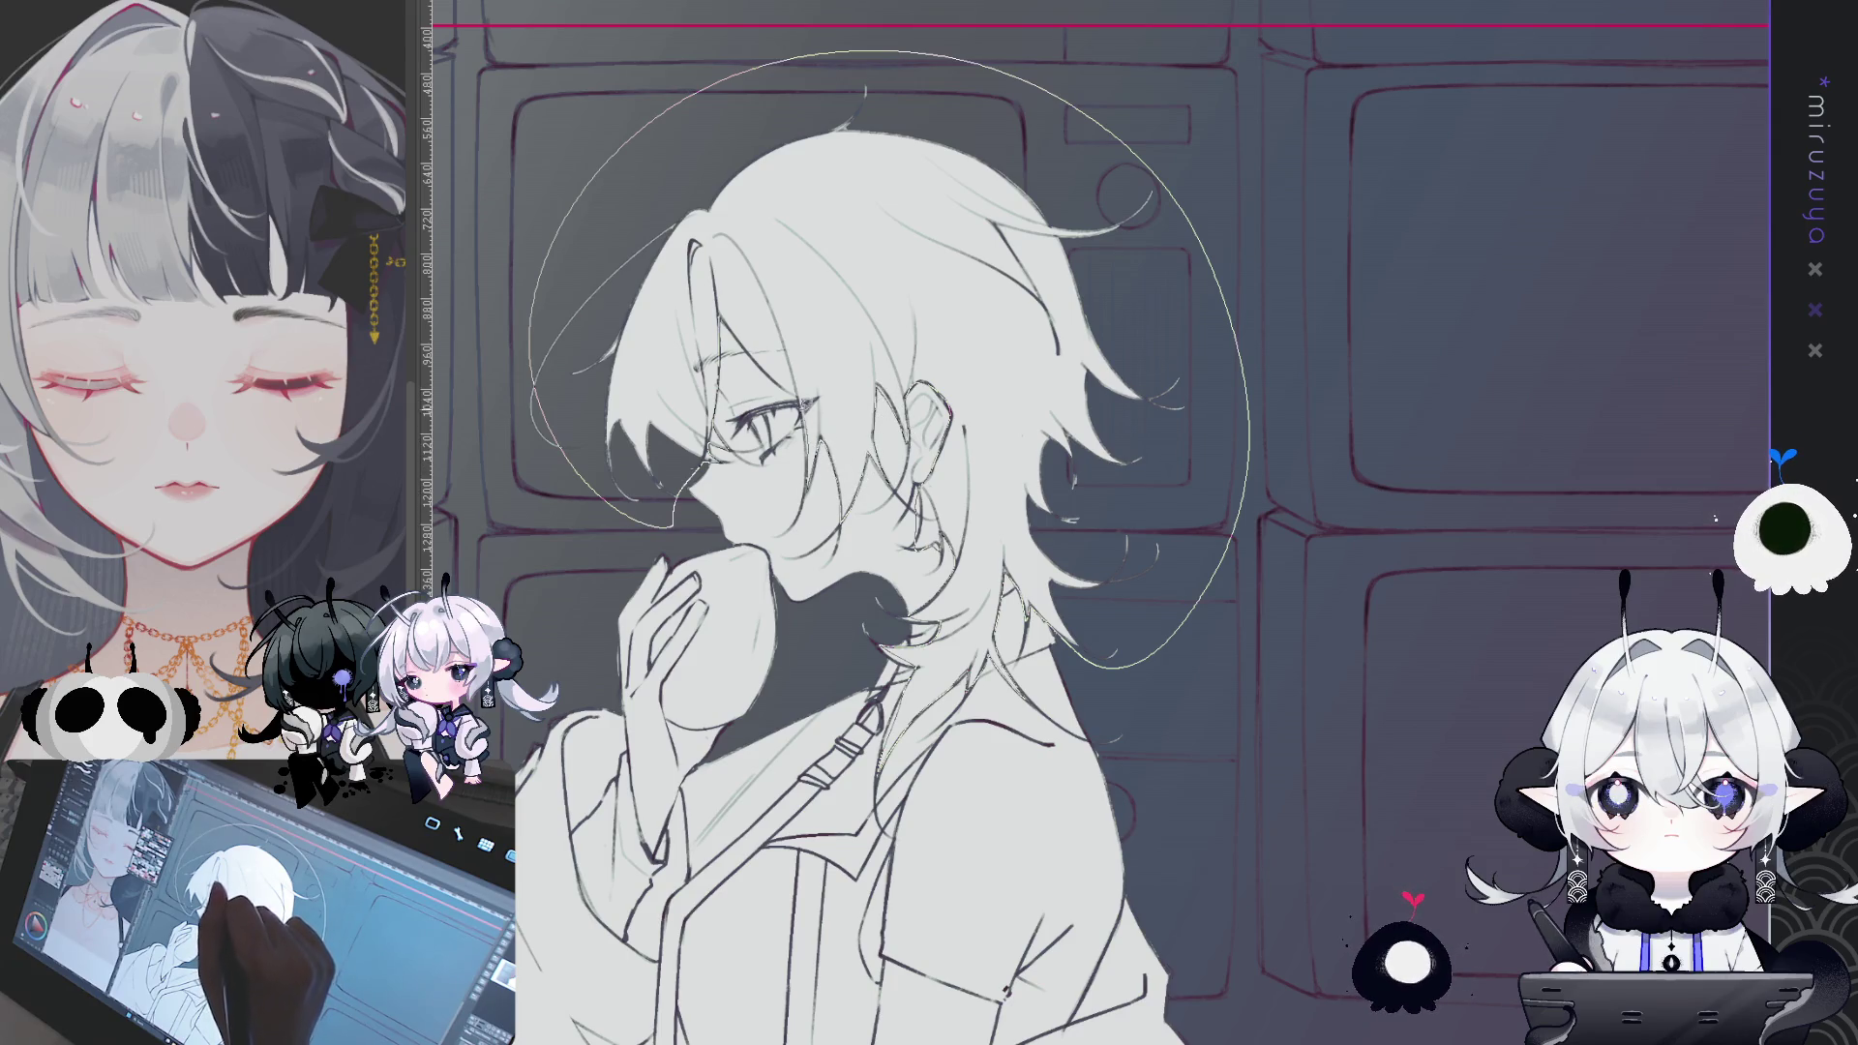
{"action": "left_click", "coordinate": [948, 225]}
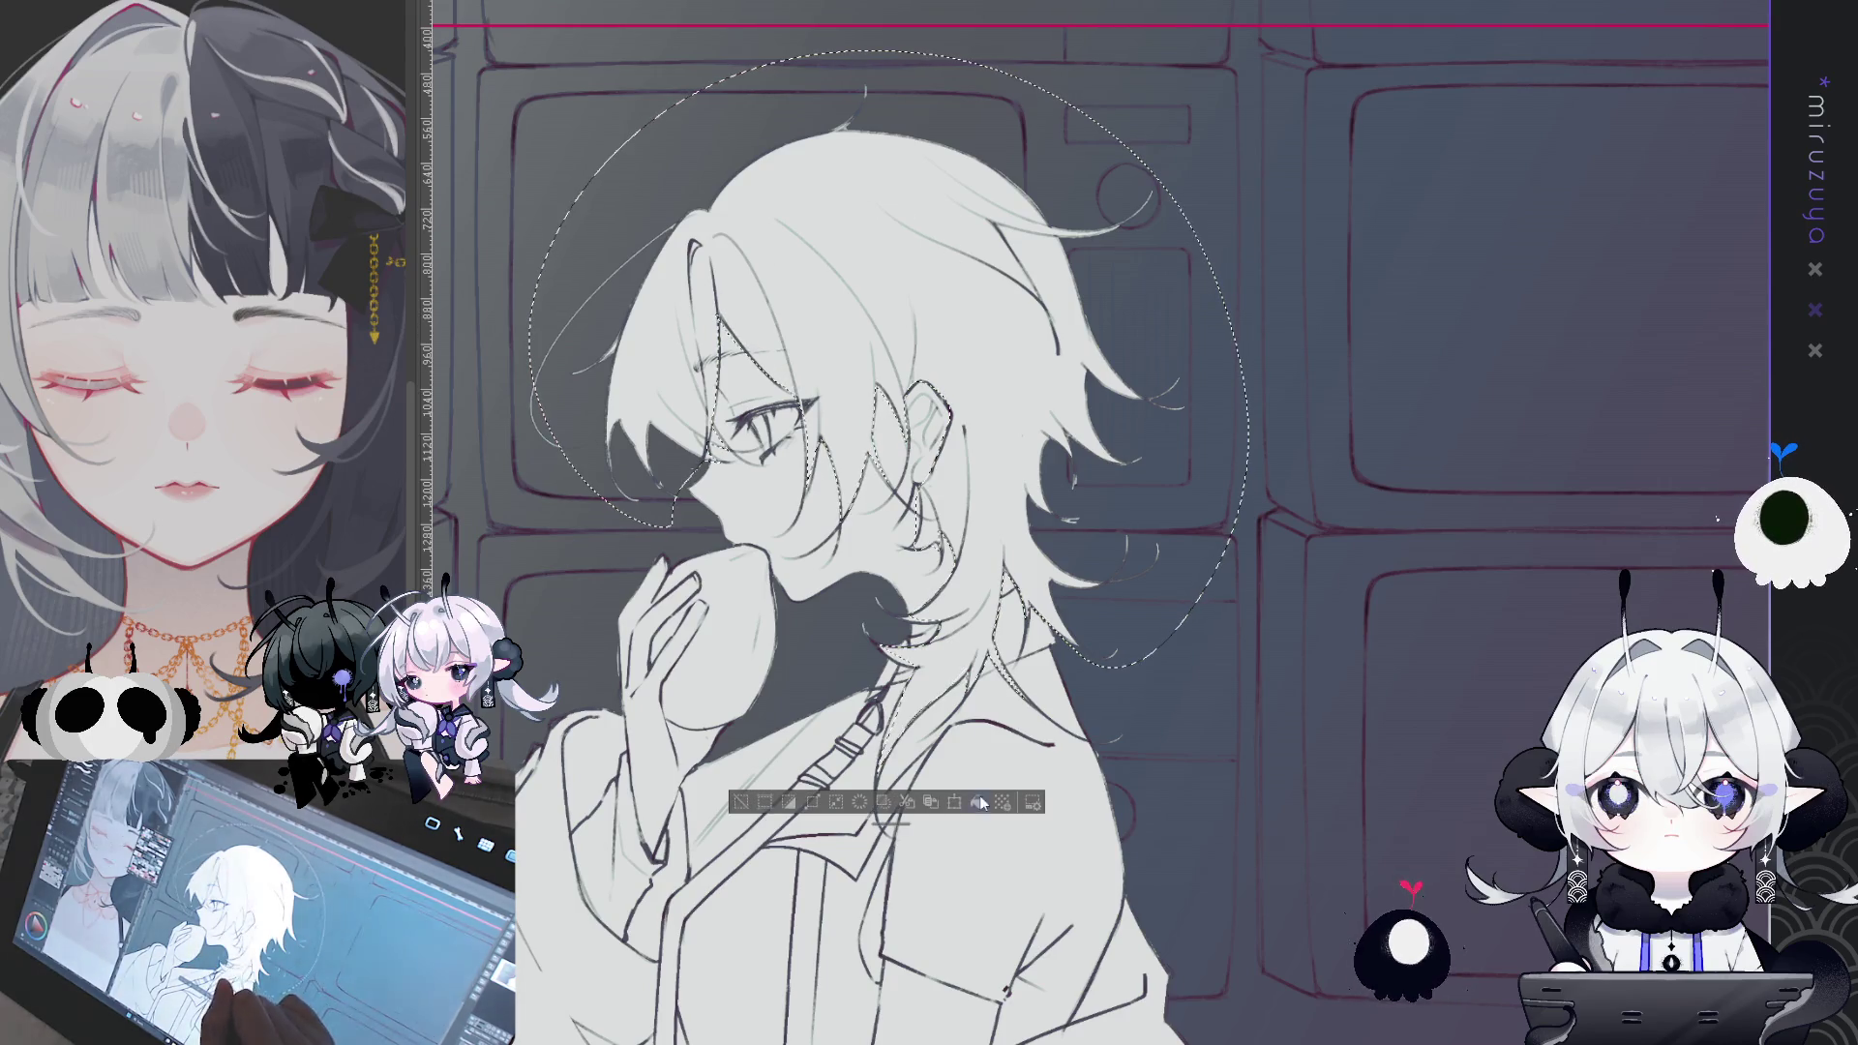
- Fill the selected hair with flat colour, deselect, and recolour the fill teal
{"action": "key", "text": "alt+Delete"}
{"action": "key", "text": "ctrl+d"}
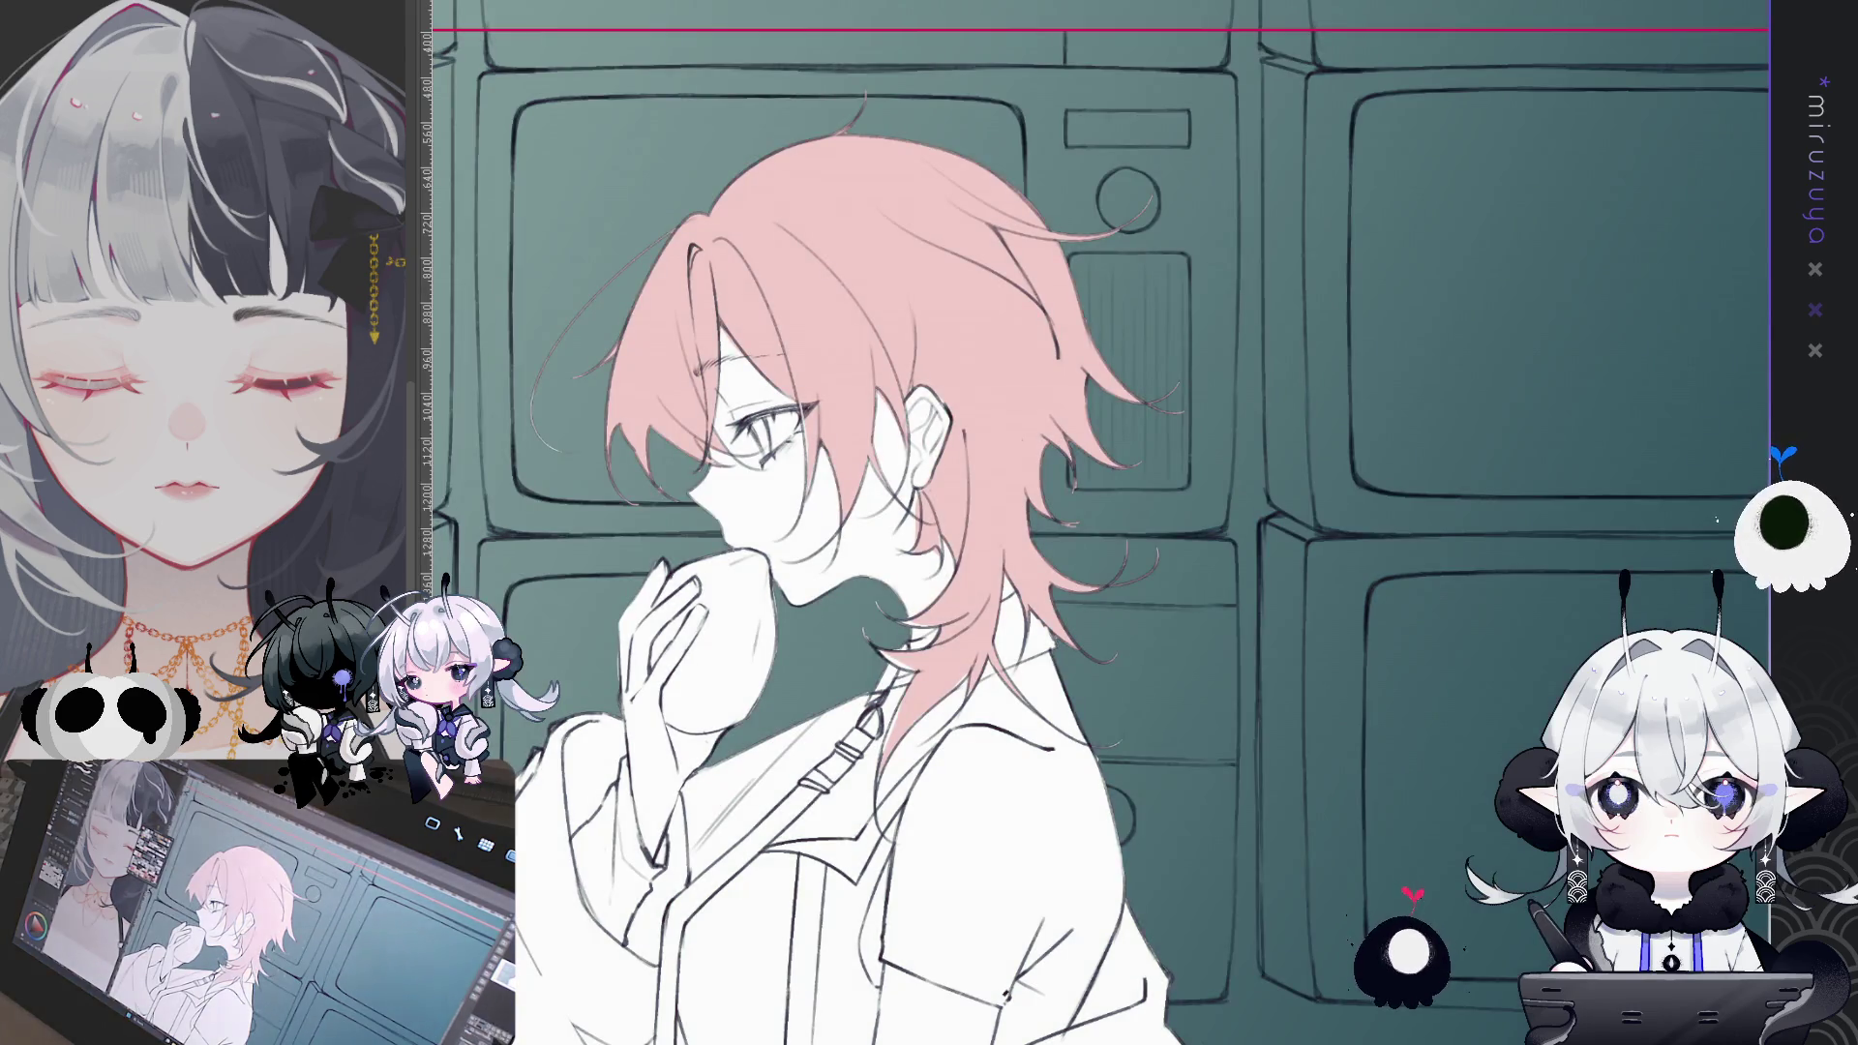
{"action": "scroll", "coordinate": [803, 425], "scroll_direction": "up", "scroll_amount": 5}
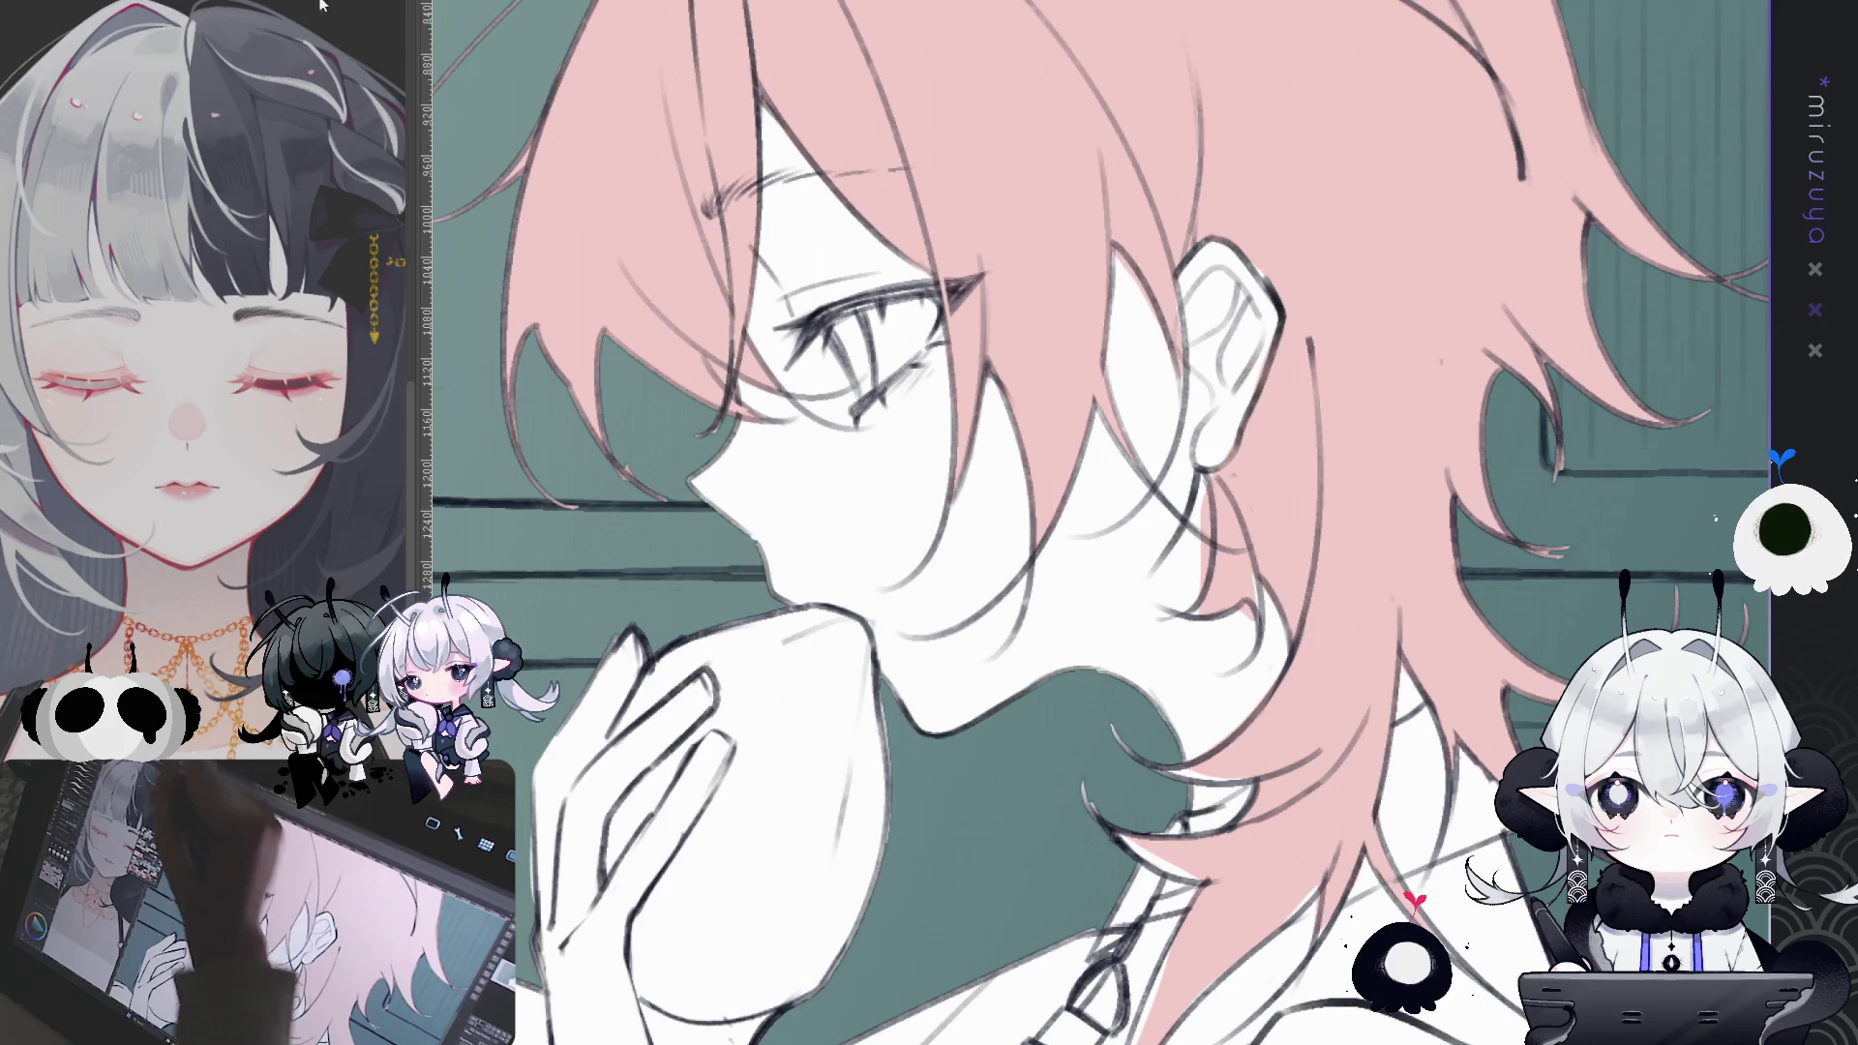
{"action": "key", "text": "alt+BackSpace"}
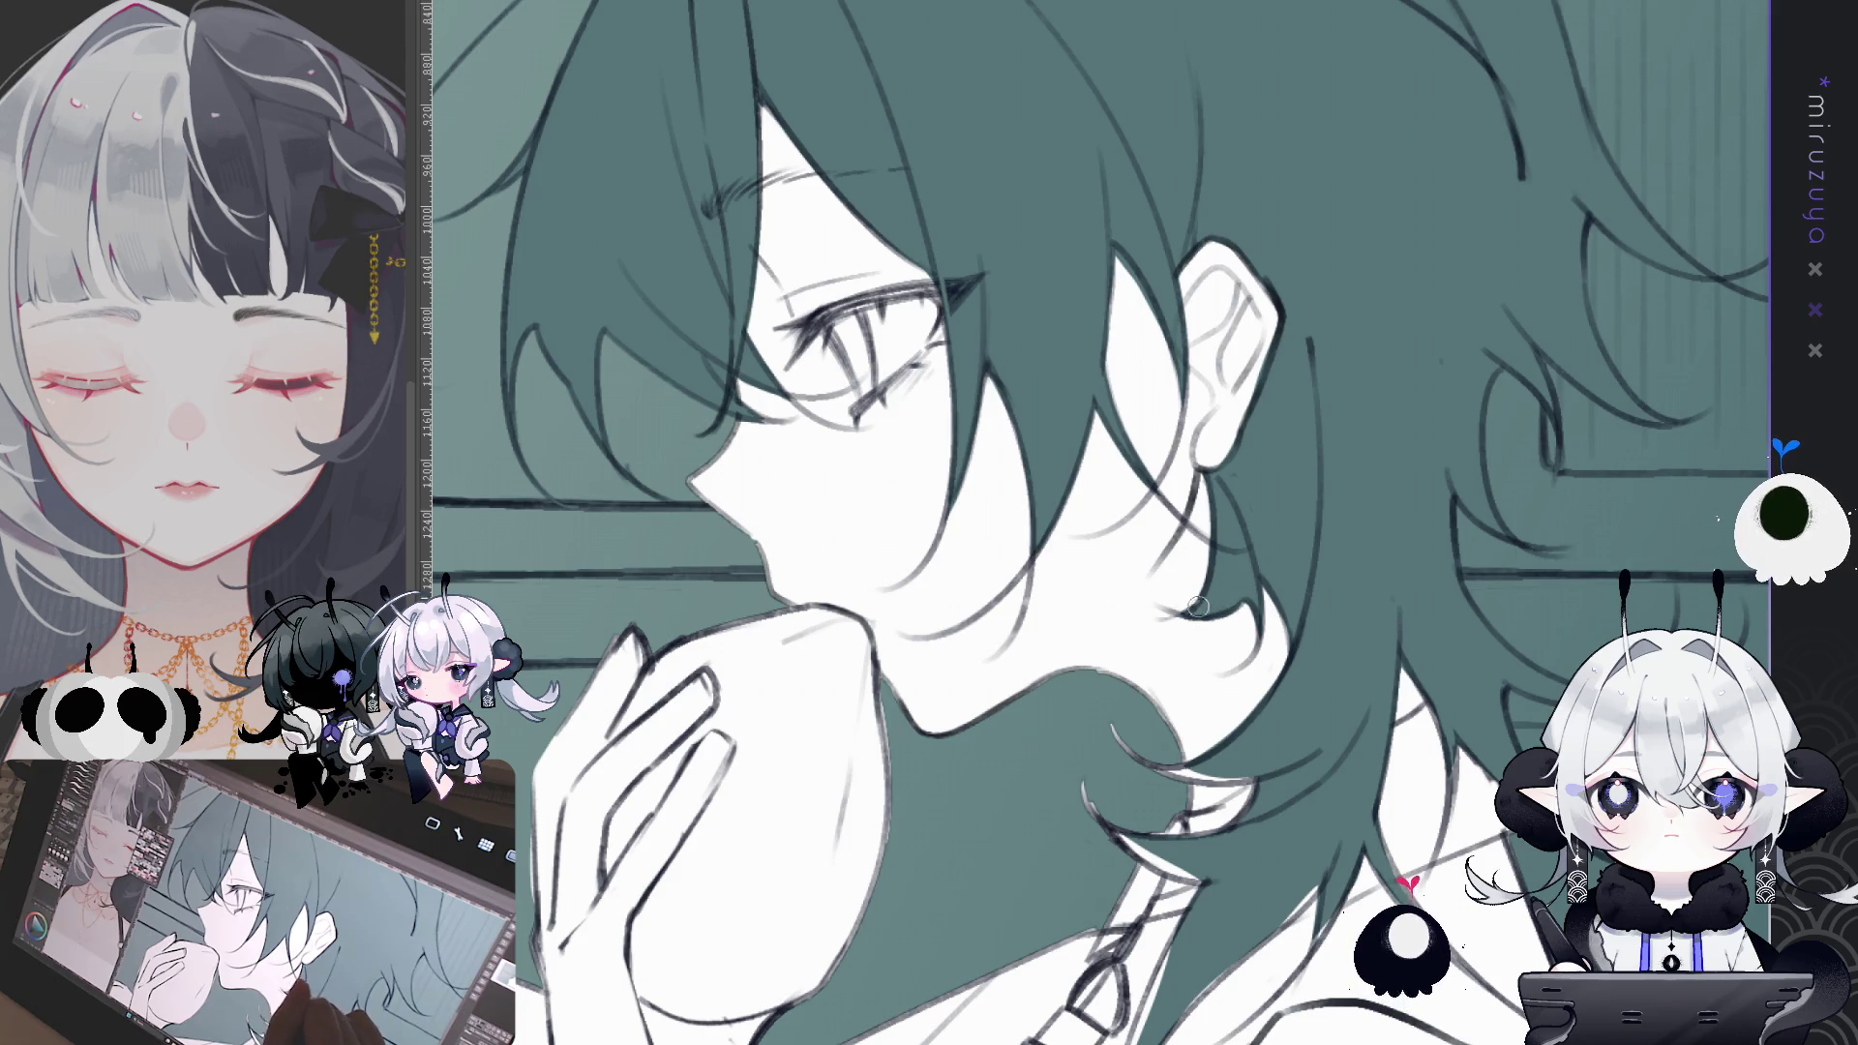
- Ink dark lines along the hair strand near the neck and shoulder
{"action": "left_click_drag", "start_coordinate": [1191, 606], "coordinate": [1180, 436]}
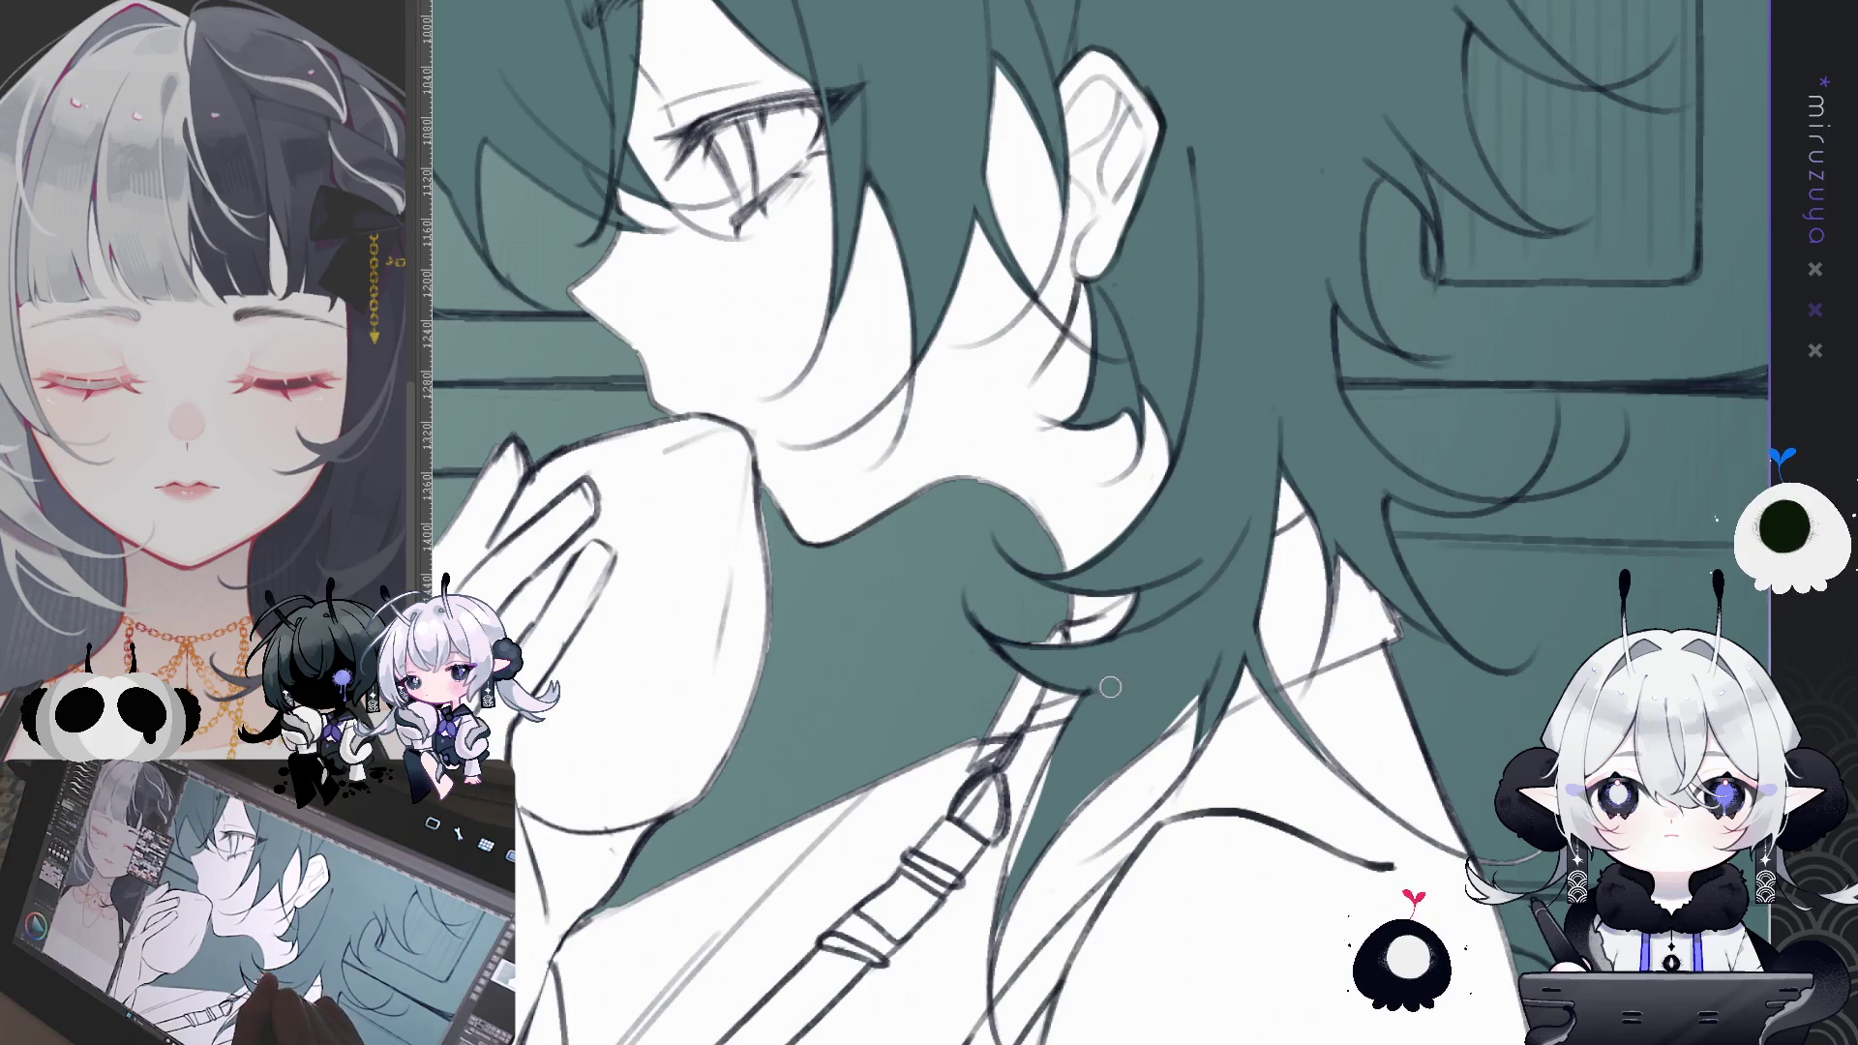
{"action": "left_click_drag", "start_coordinate": [1065, 484], "coordinate": [1176, 423]}
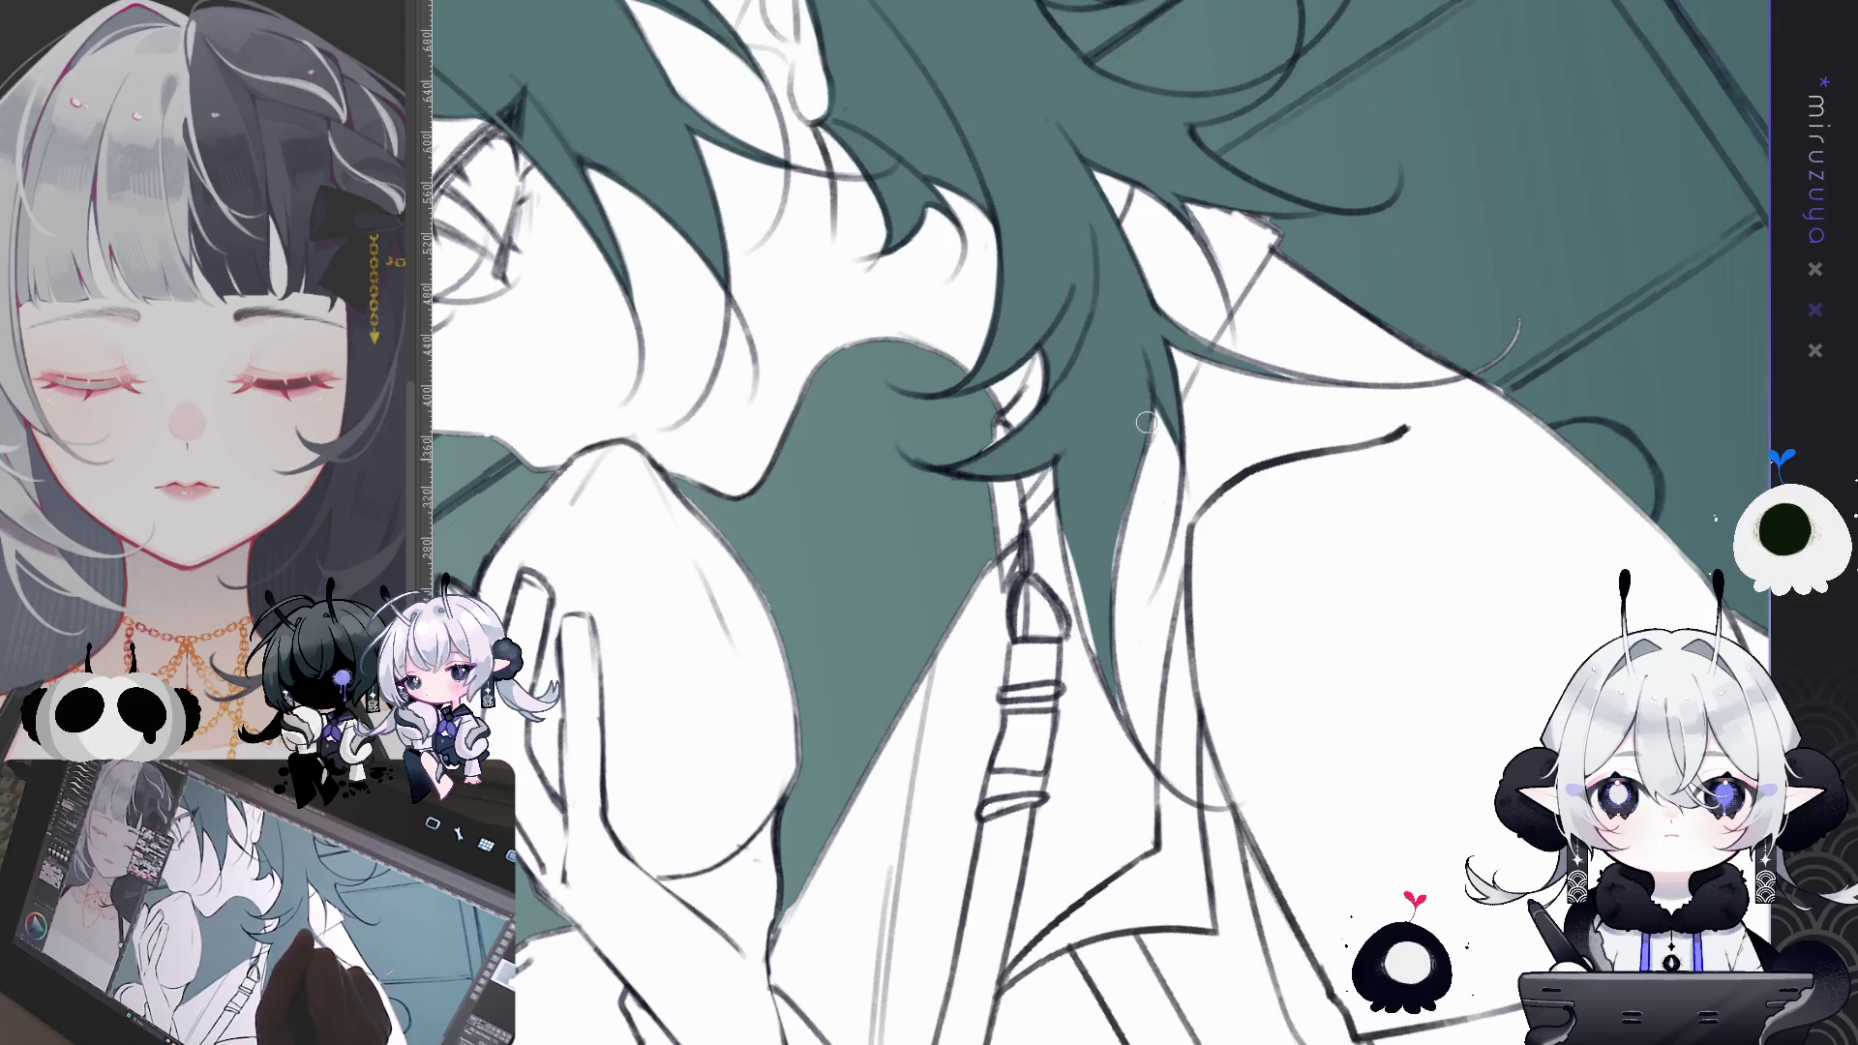
{"action": "left_click_drag", "start_coordinate": [1121, 534], "coordinate": [1126, 720]}
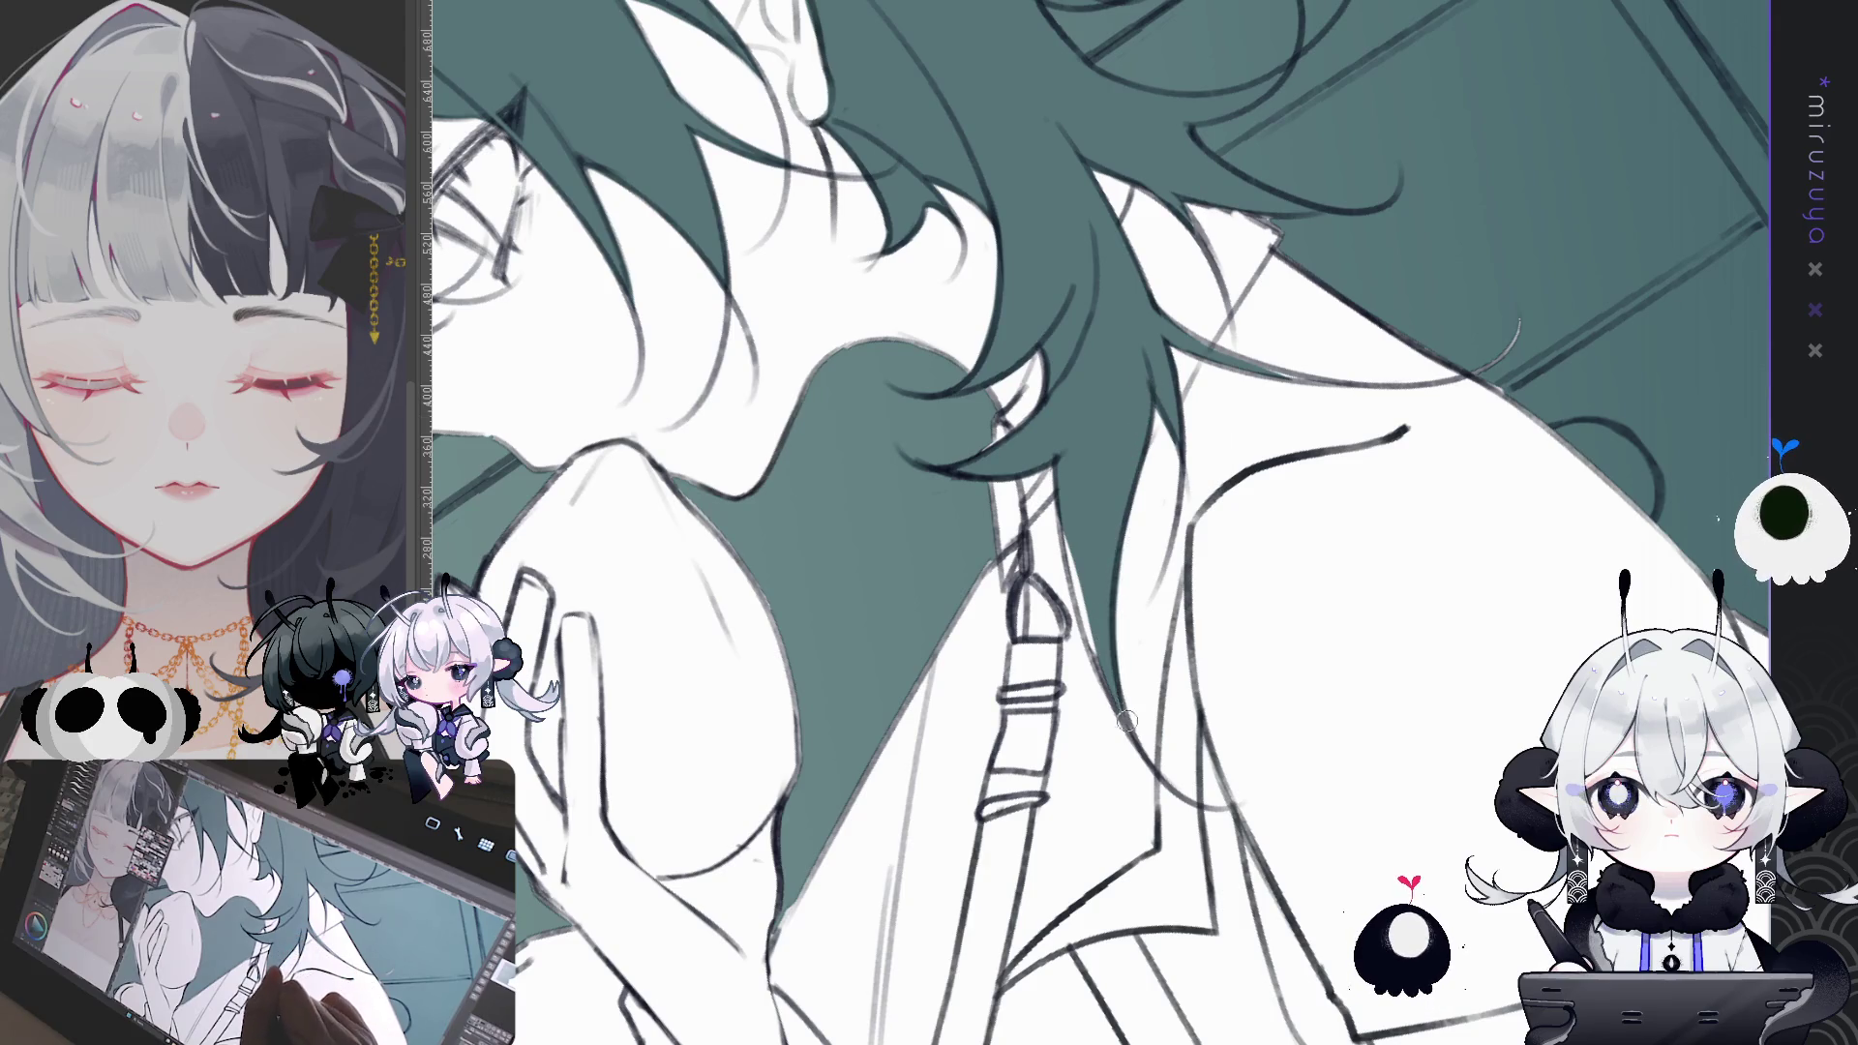
{"action": "left_click_drag", "start_coordinate": [1058, 530], "coordinate": [1112, 688]}
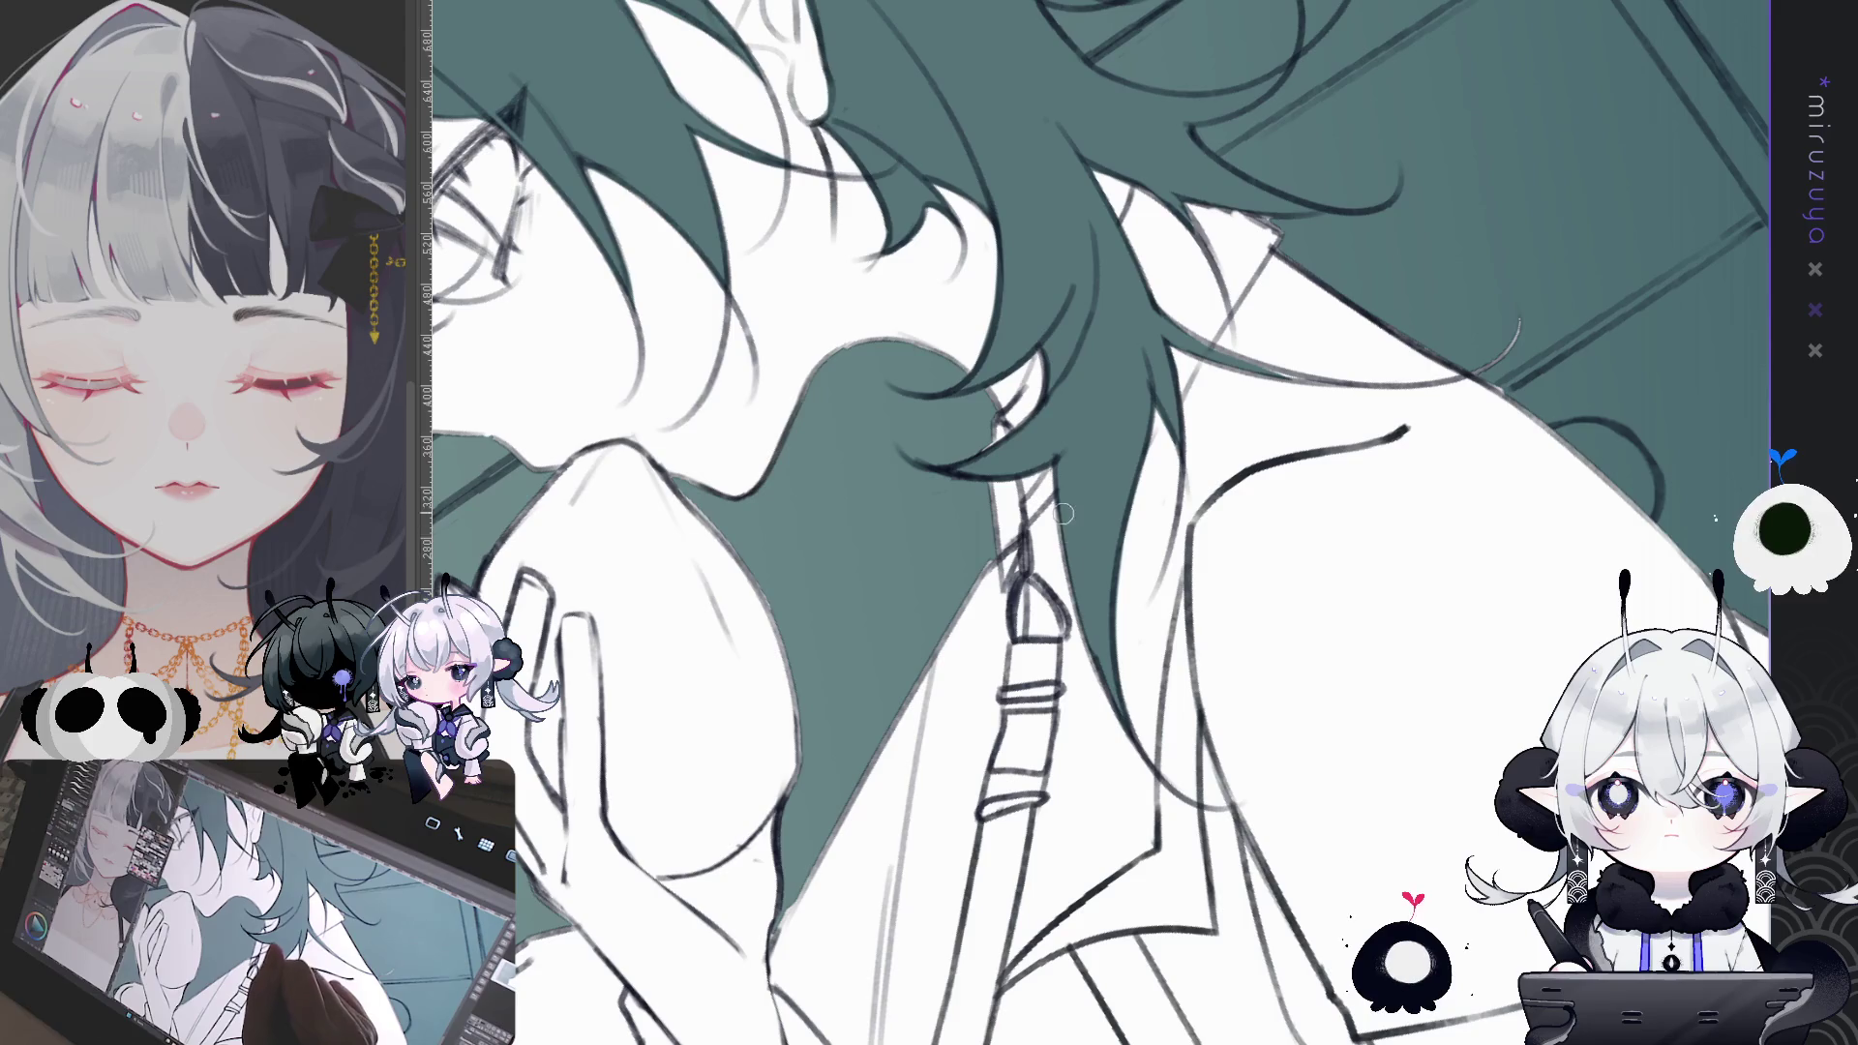
{"action": "left_click_drag", "start_coordinate": [1065, 572], "coordinate": [1120, 708]}
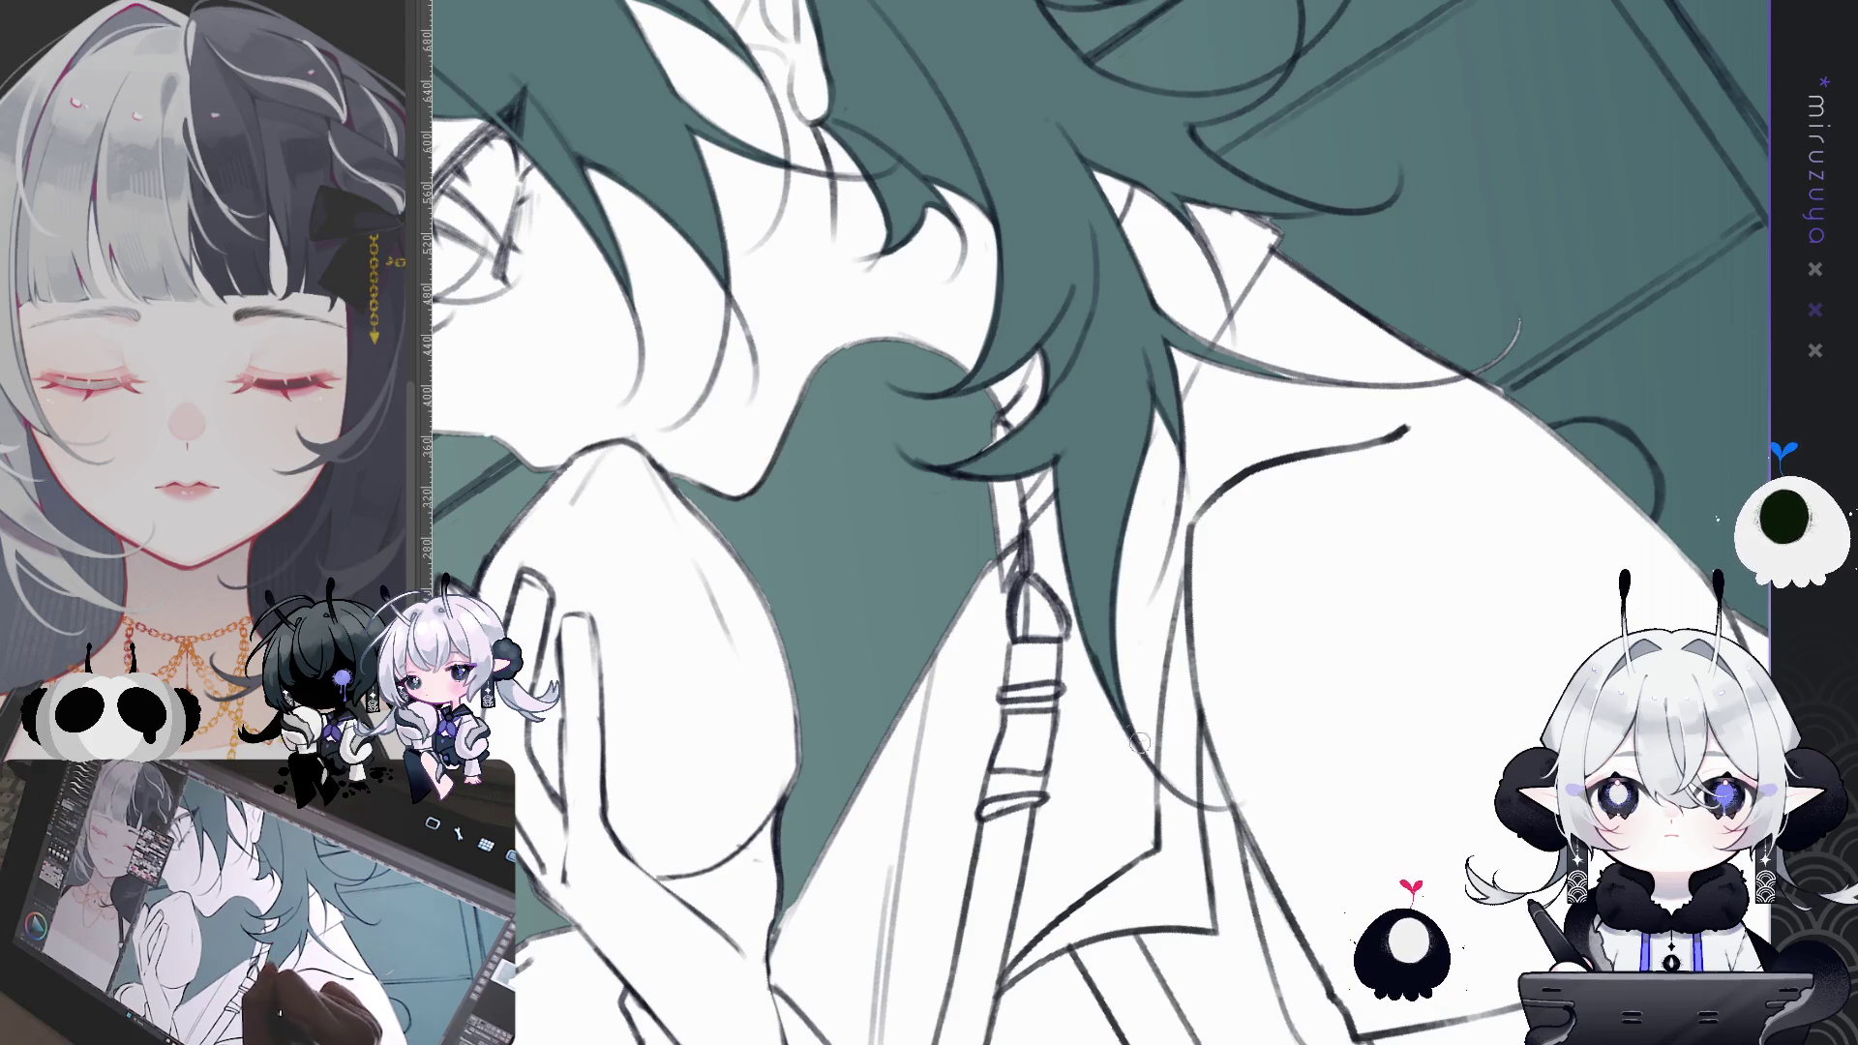
{"action": "left_click_drag", "start_coordinate": [1023, 764], "coordinate": [1023, 763]}
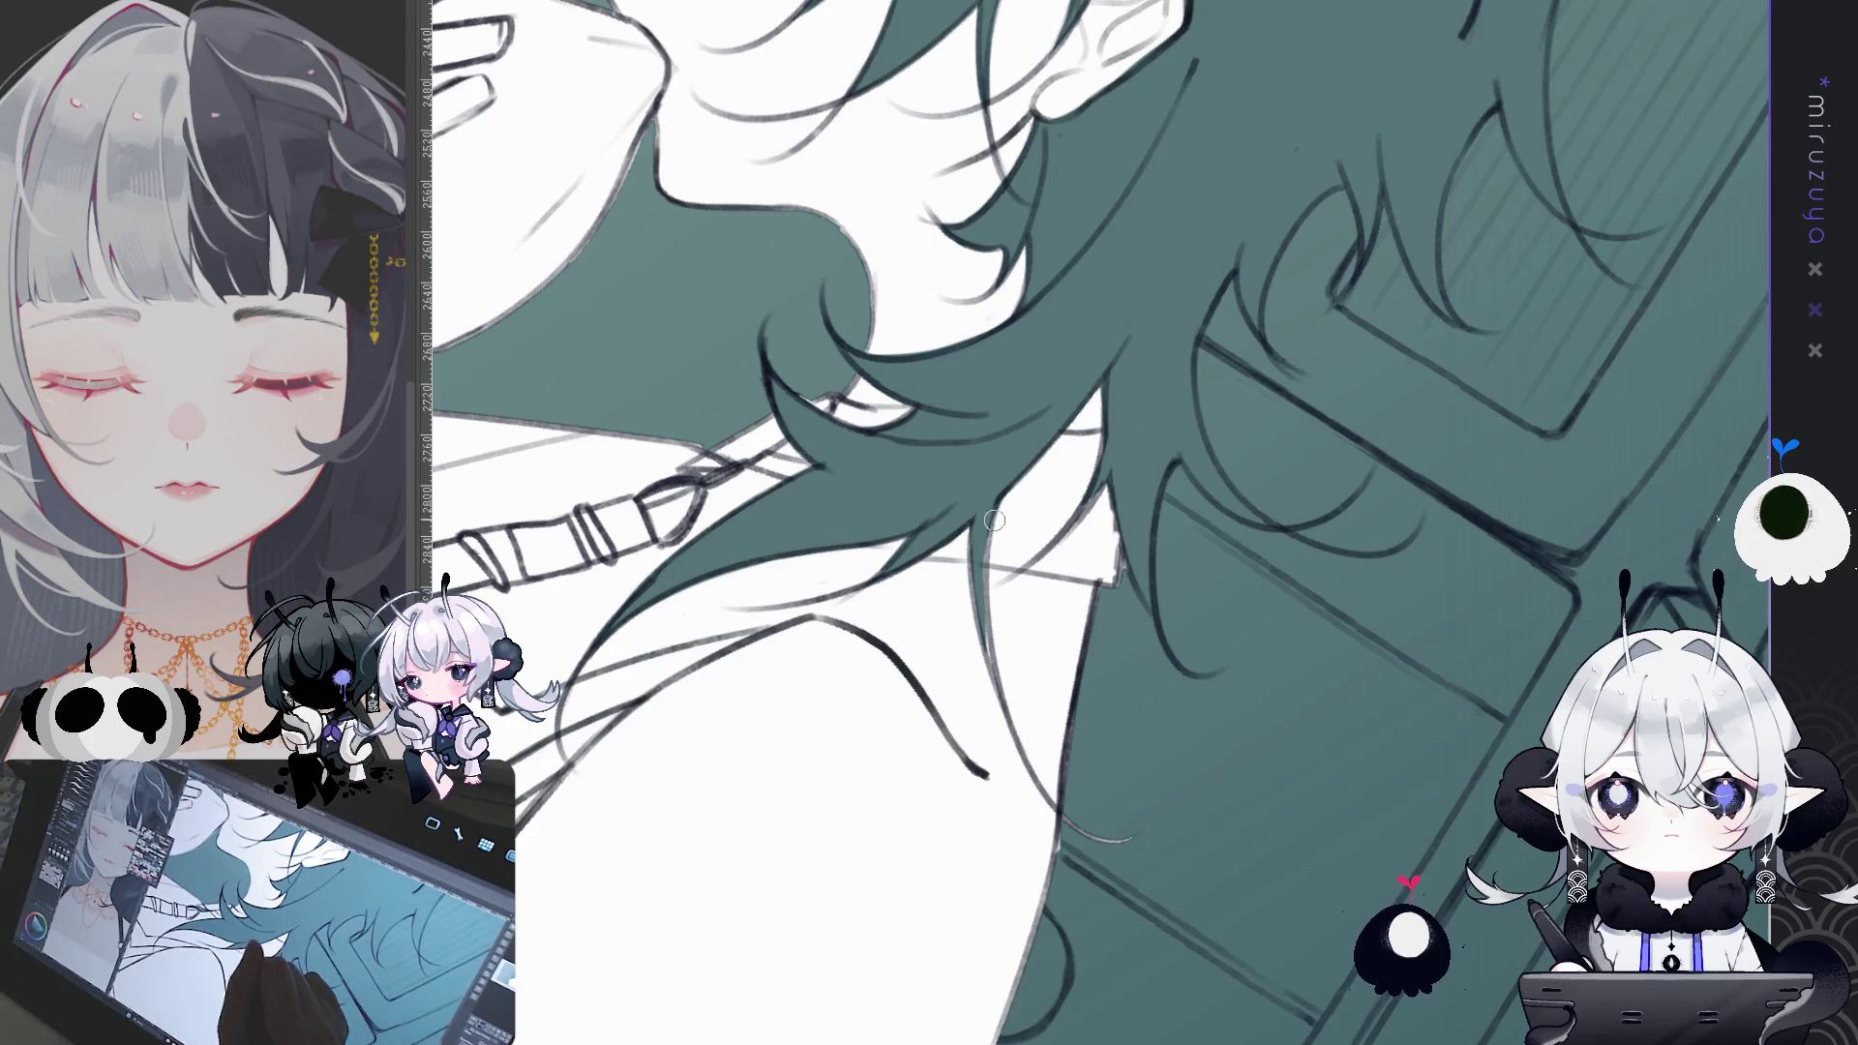
{"action": "left_click_drag", "start_coordinate": [973, 520], "coordinate": [989, 647]}
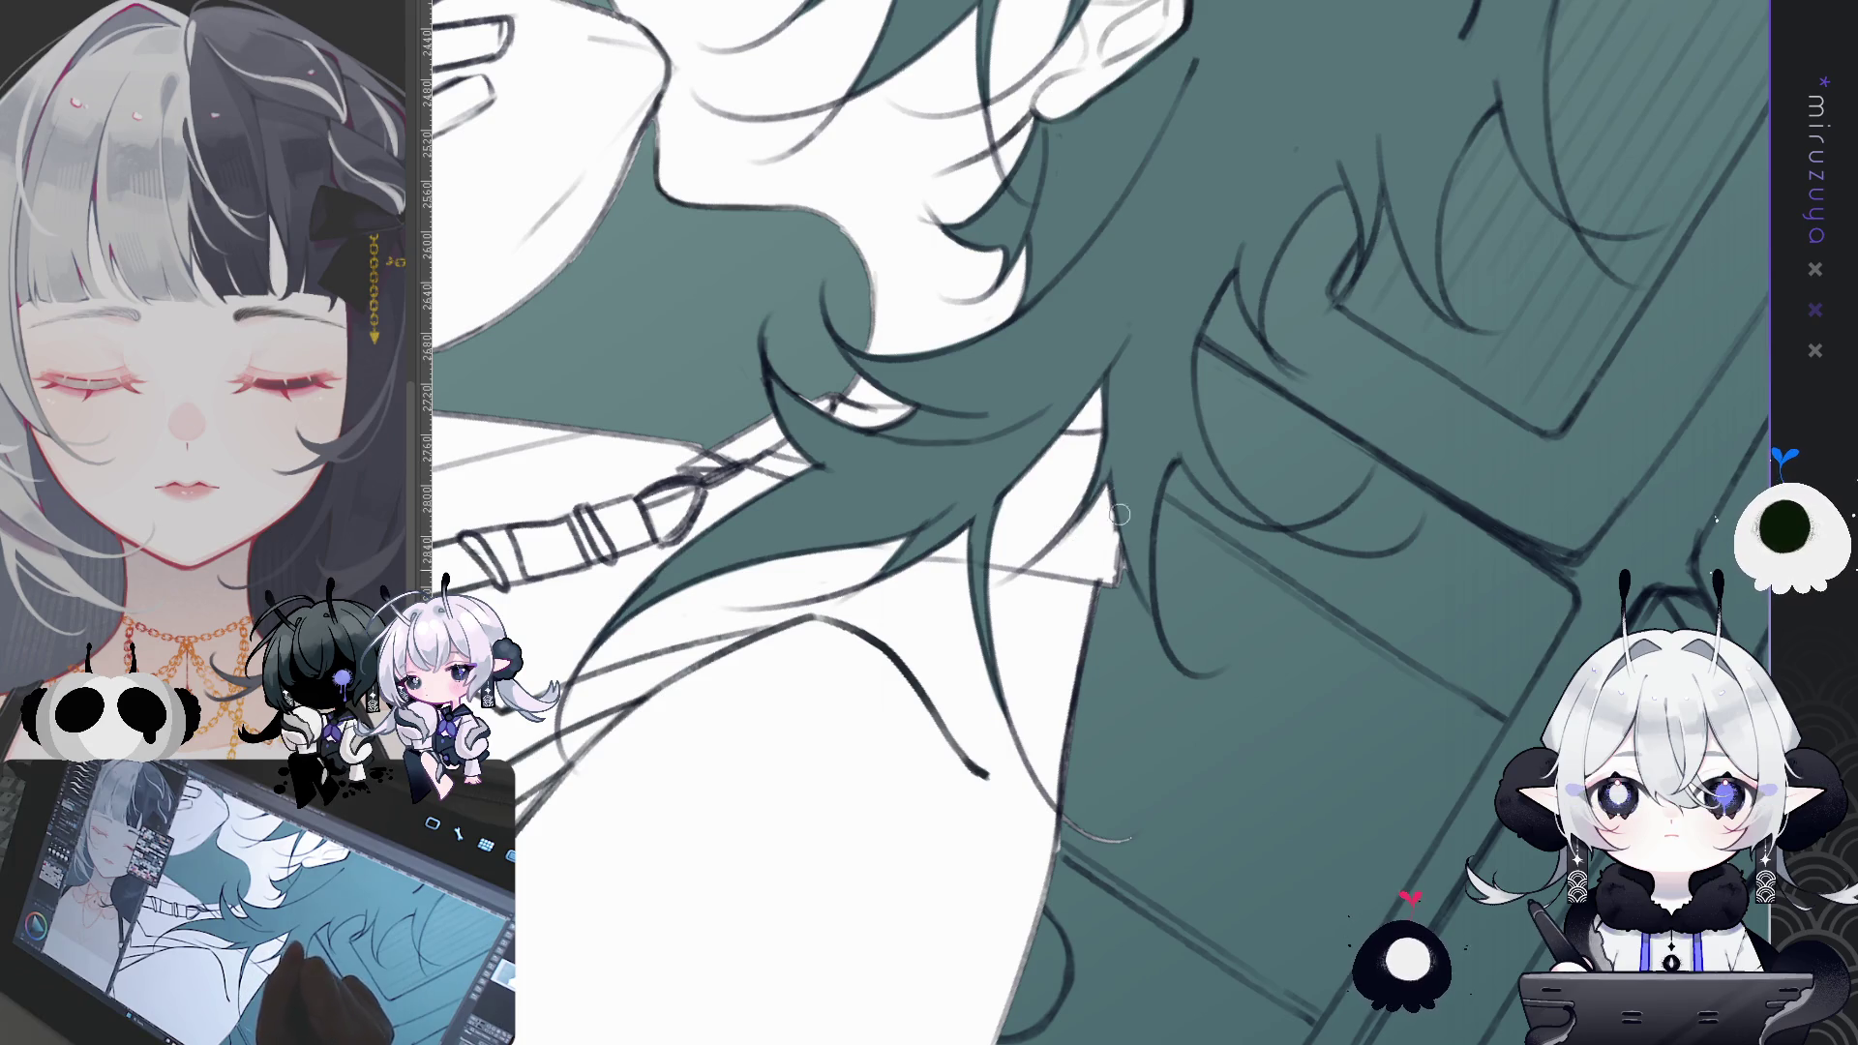
- Bring the face back into view and turn the hair fill light grey
{"action": "left_click_drag", "start_coordinate": [1135, 760], "coordinate": [1085, 751]}
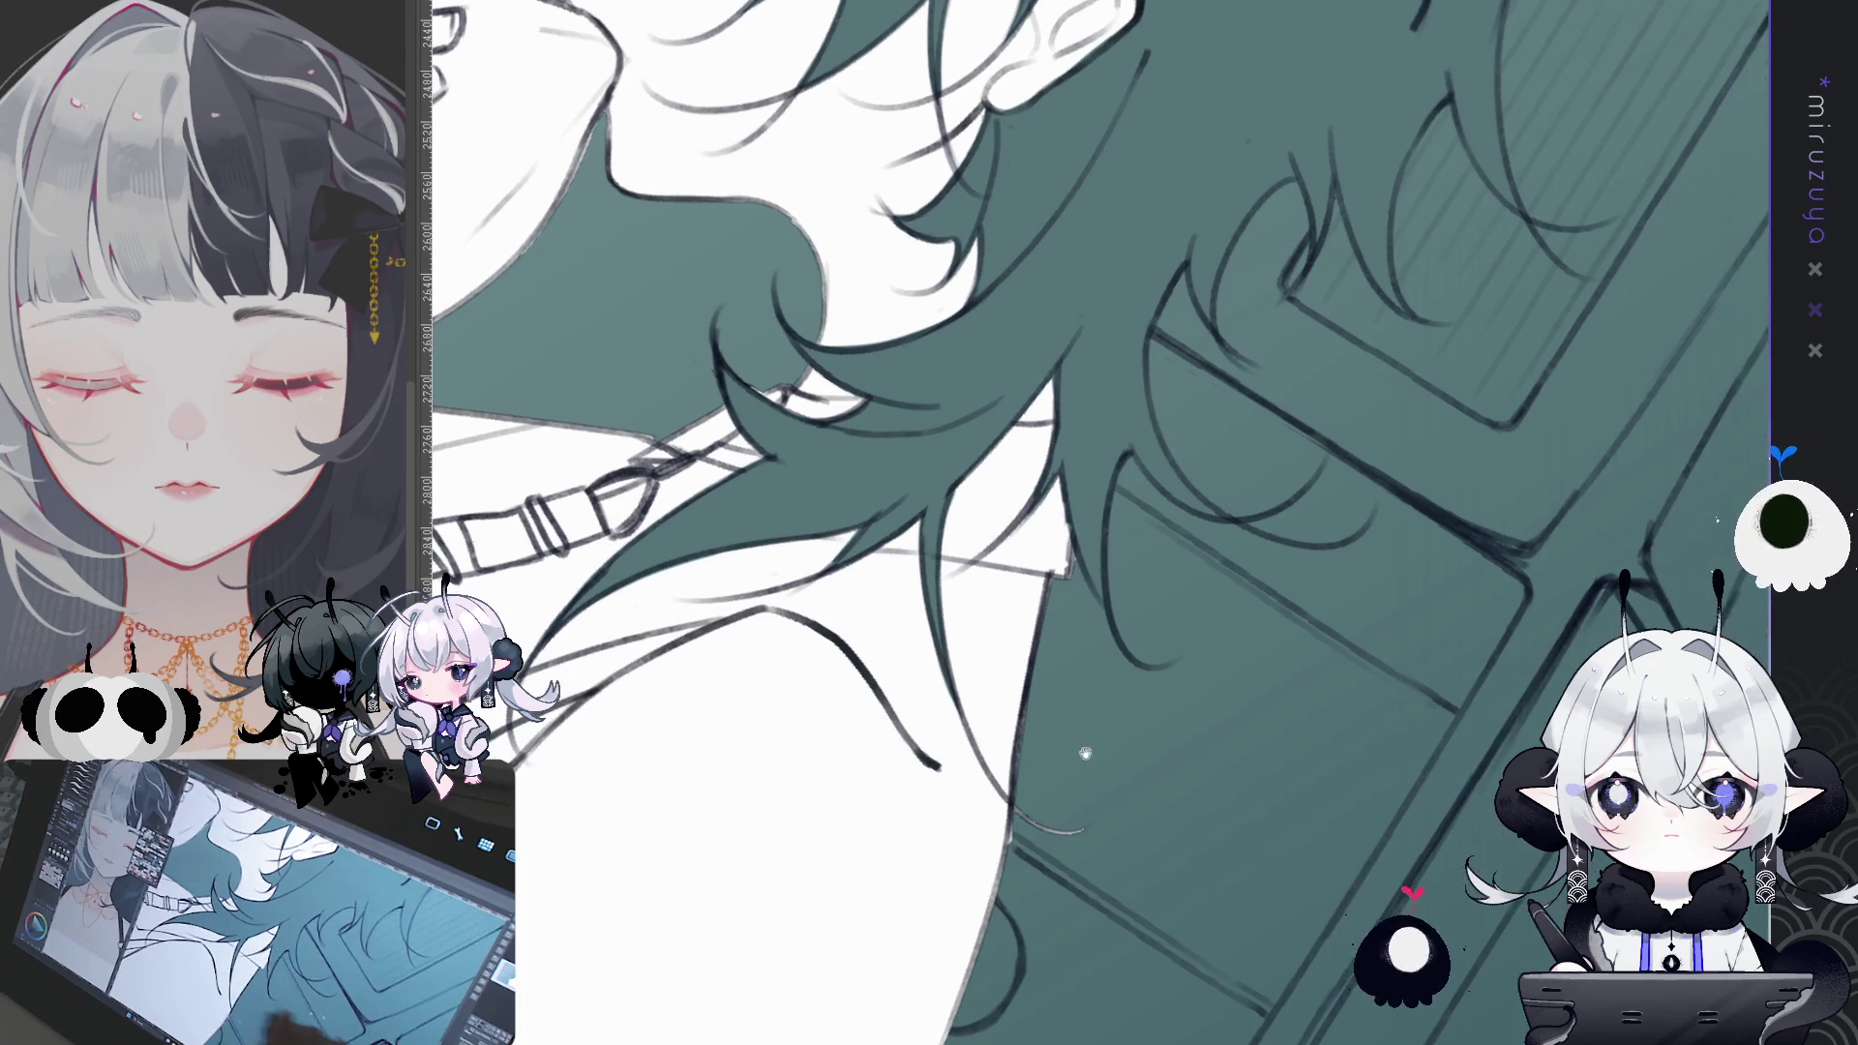
{"action": "mouse_move", "coordinate": [1128, 830]}
{"action": "left_mouse_down"}
{"action": "mouse_move", "coordinate": [1046, 892]}
{"action": "mouse_move", "coordinate": [978, 1041]}
{"action": "left_mouse_up"}
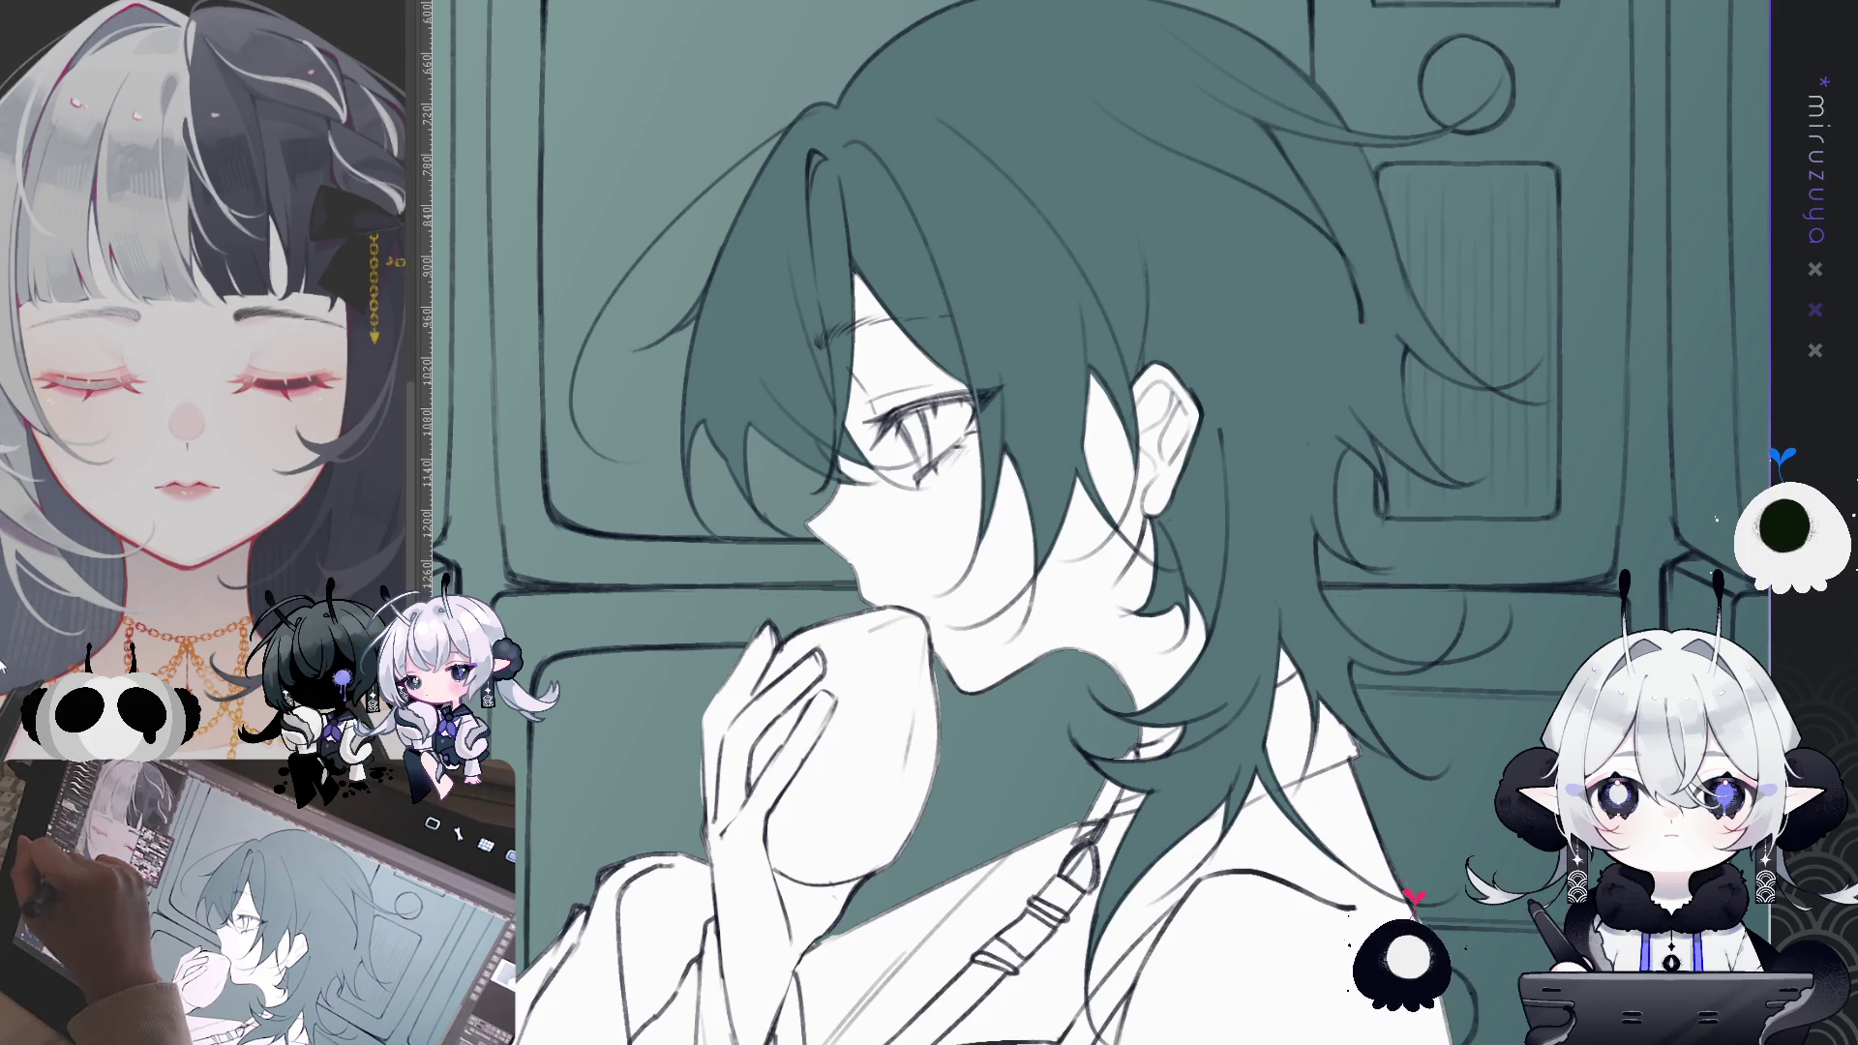
{"action": "left_click", "coordinate": [1468, 547]}
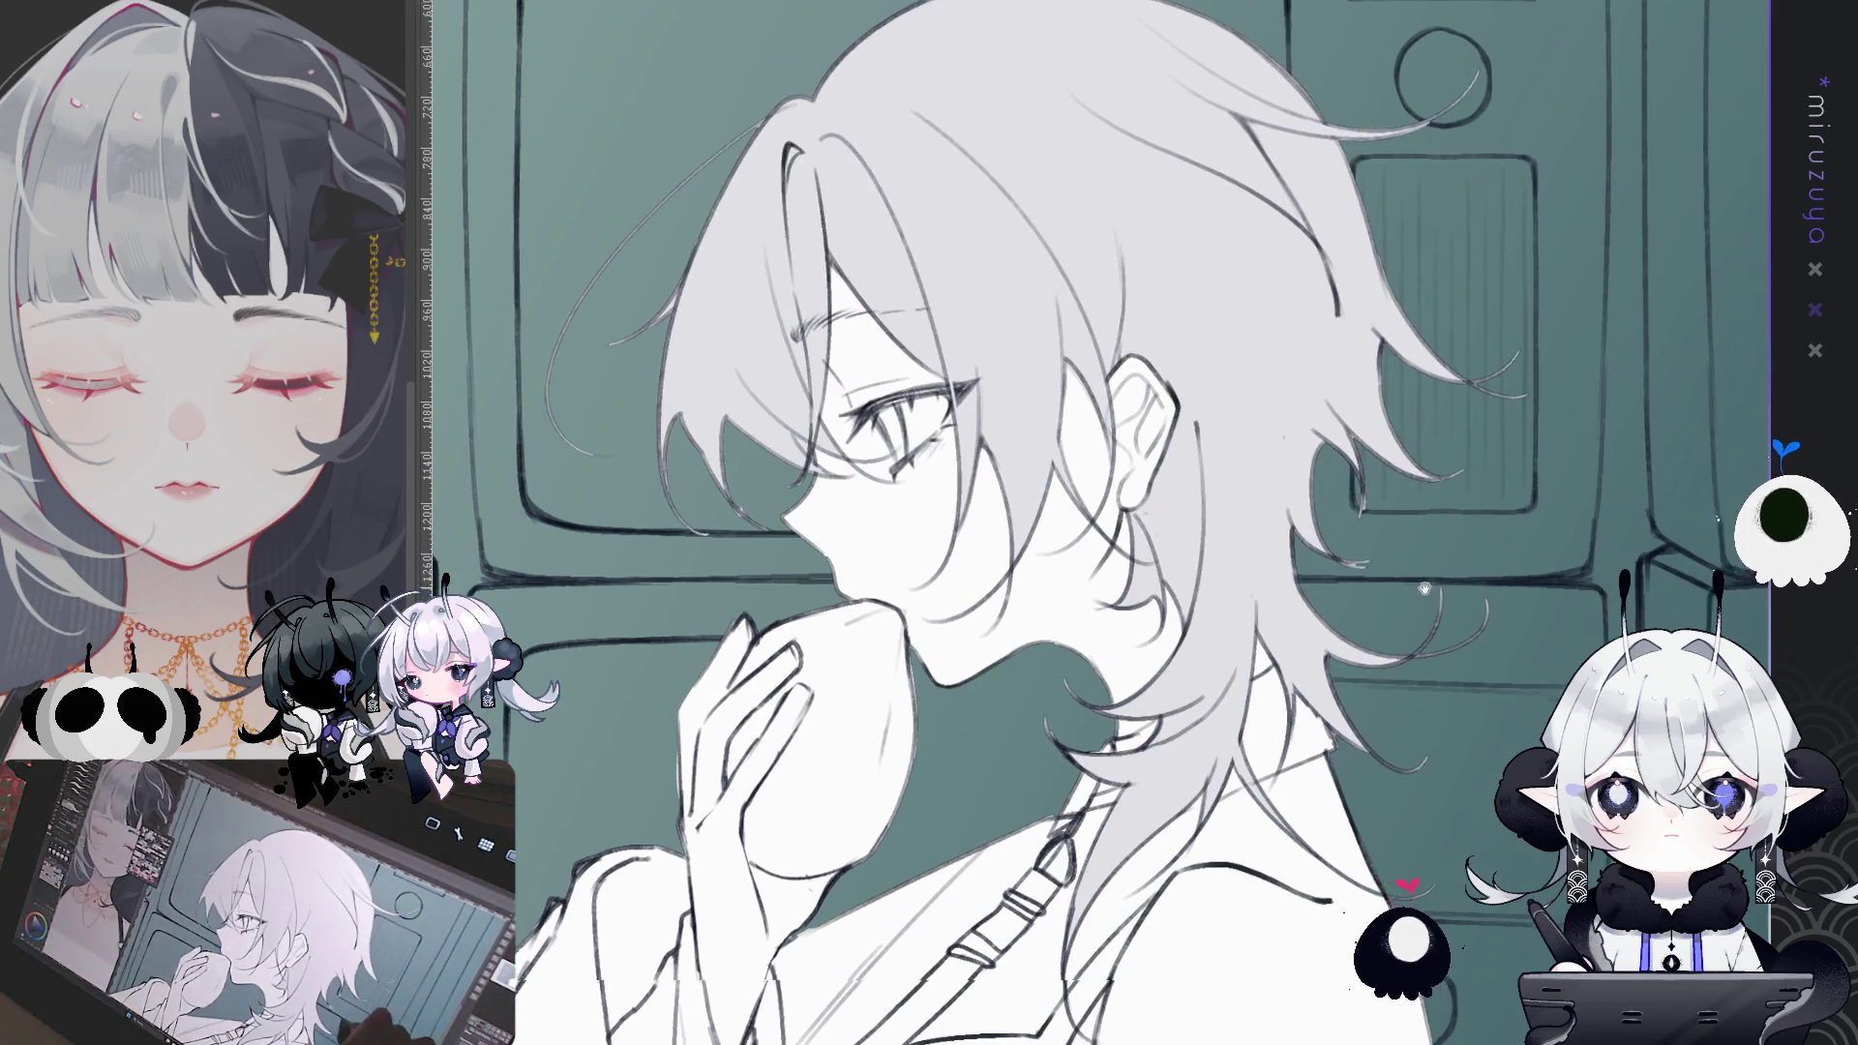
{"action": "left_click_drag", "start_coordinate": [1468, 548], "coordinate": [1390, 534]}
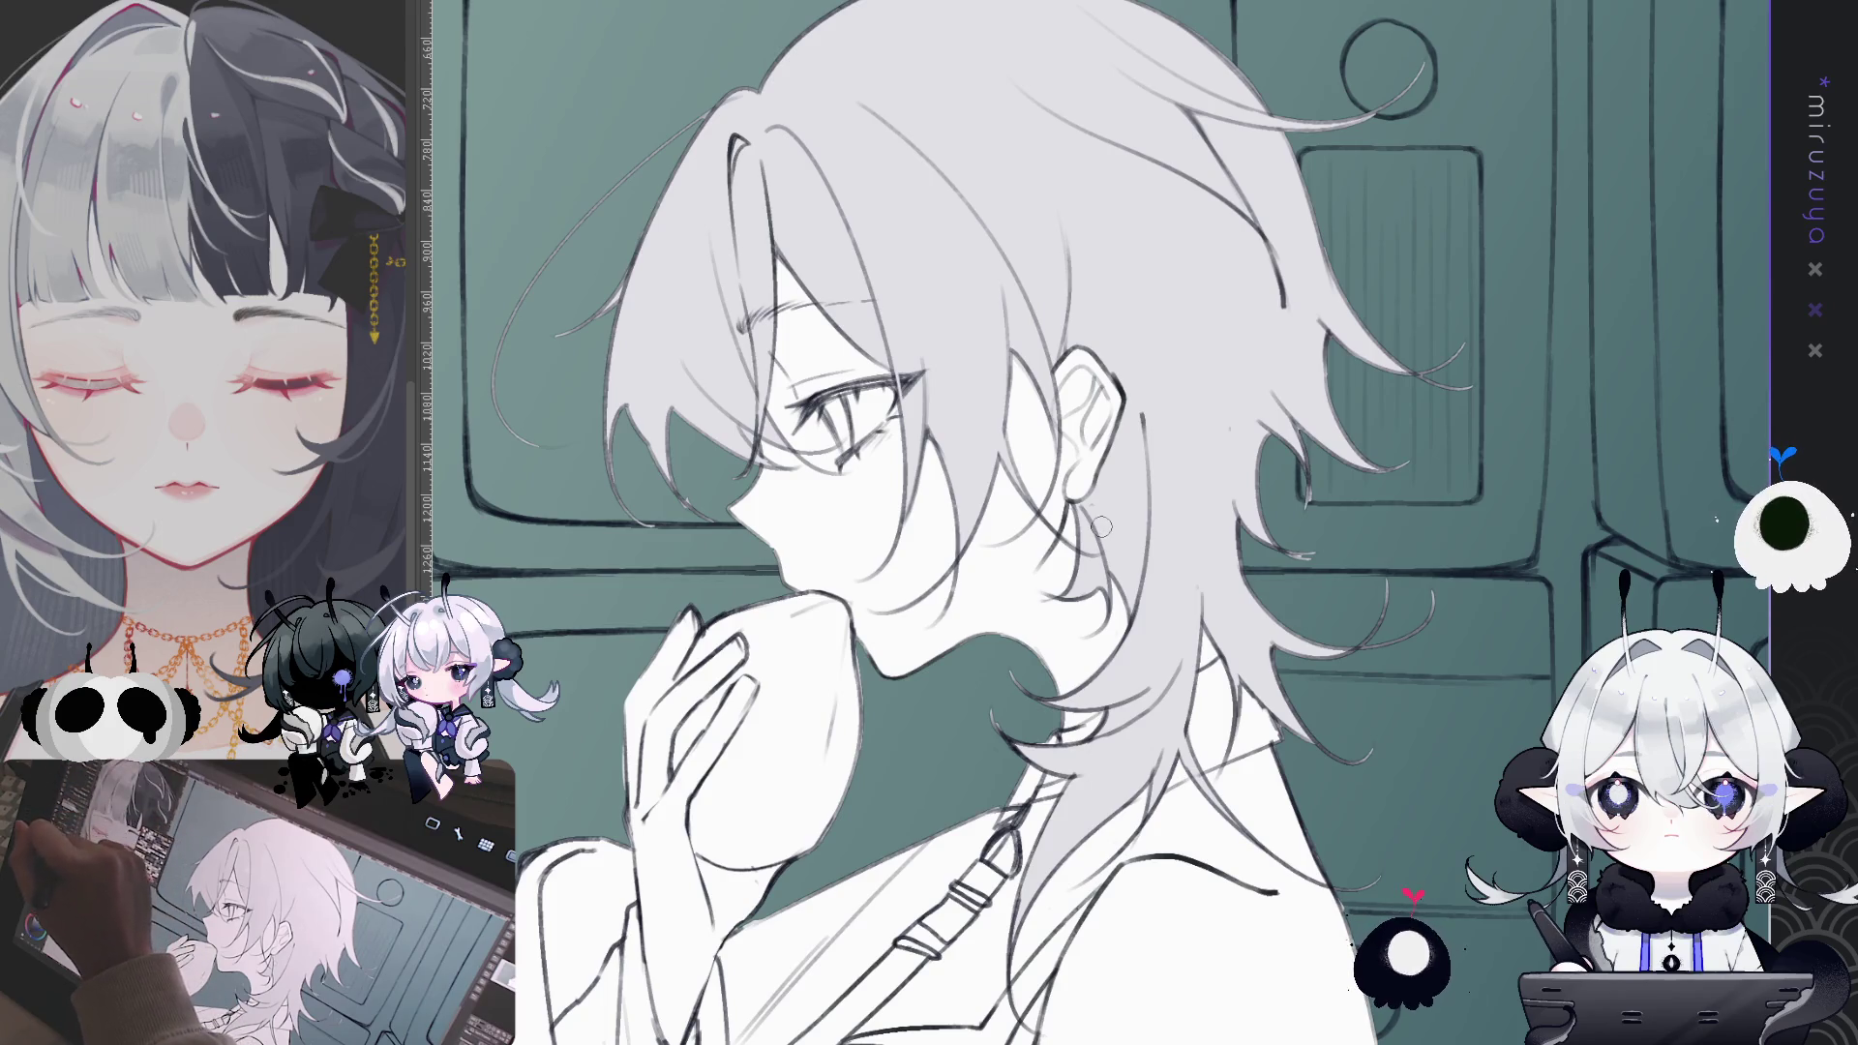
{"action": "left_click_drag", "start_coordinate": [1102, 527], "coordinate": [1082, 630]}
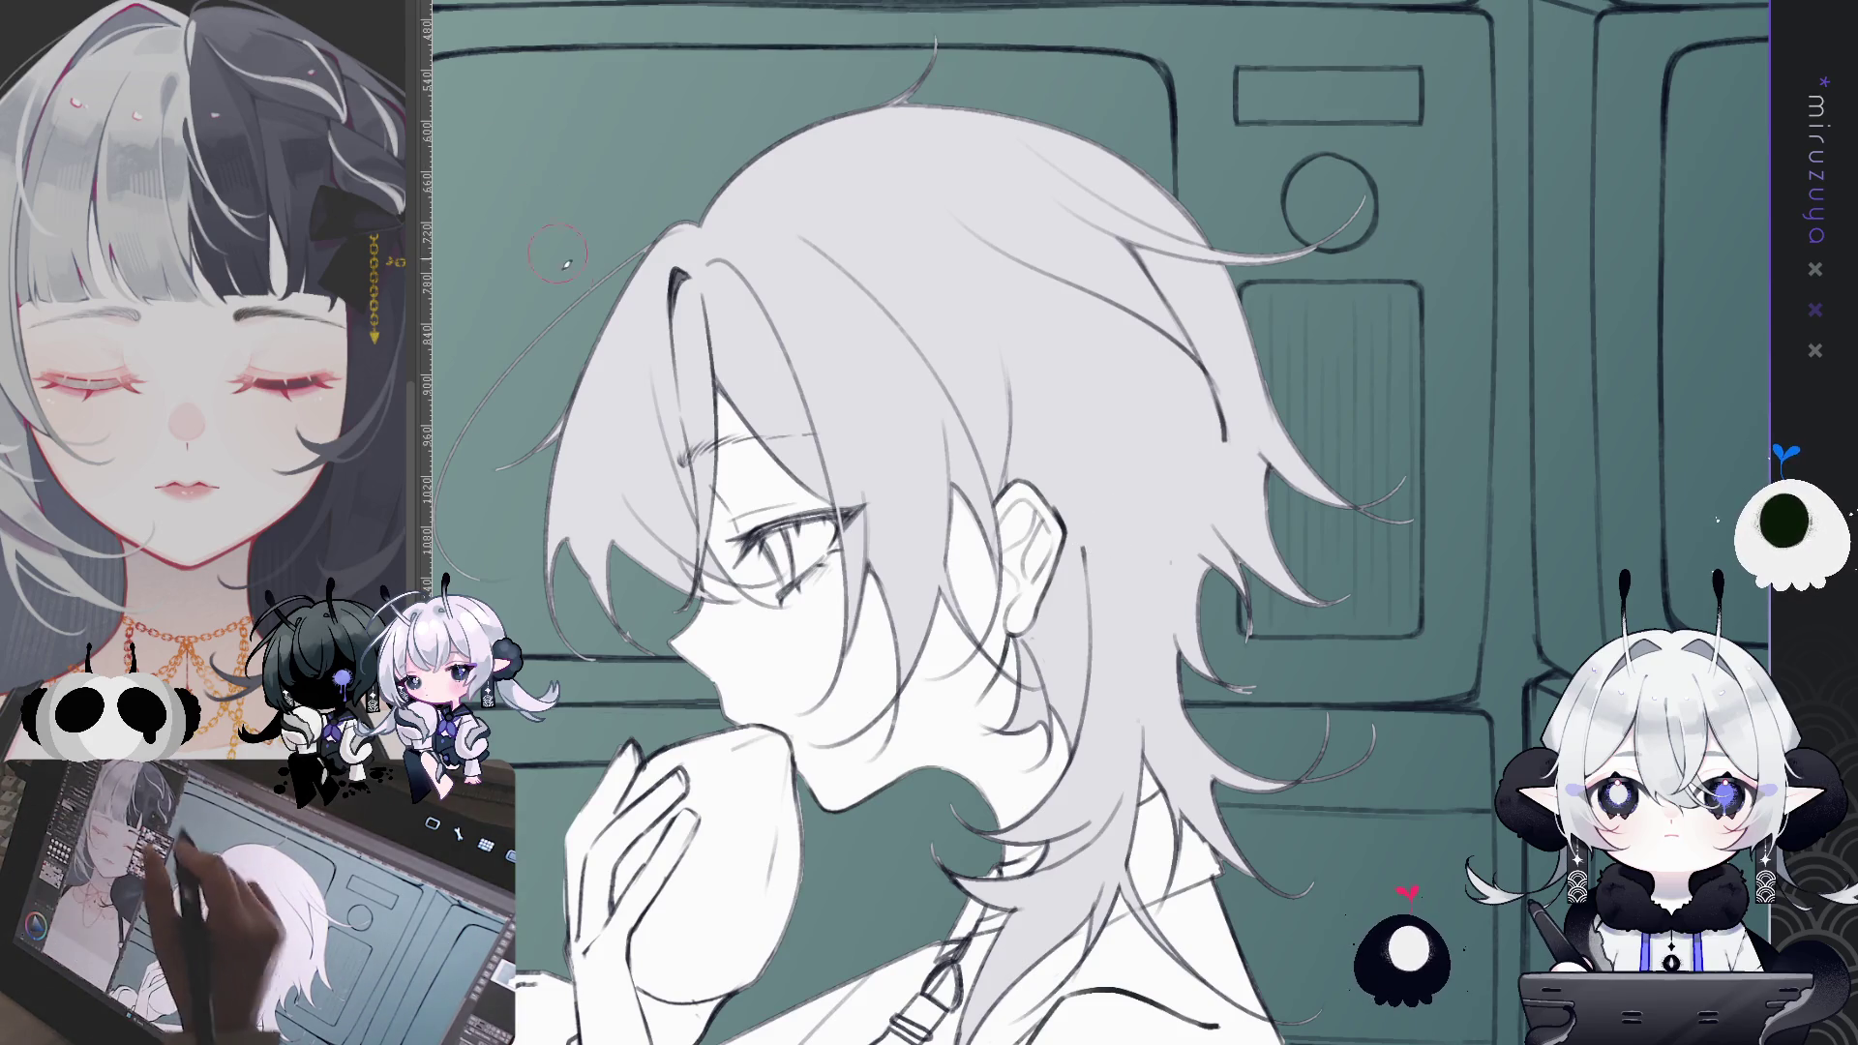
- Paint dark streaks into the side hair, undoing a stray stroke near the forehead
{"action": "left_click_drag", "start_coordinate": [595, 358], "coordinate": [566, 629]}
{"action": "left_click_drag", "start_coordinate": [586, 474], "coordinate": [561, 615]}
{"action": "mouse_move", "coordinate": [571, 552]}
{"action": "left_mouse_down"}
{"action": "mouse_move", "coordinate": [585, 416]}
{"action": "mouse_move", "coordinate": [627, 550]}
{"action": "left_mouse_up"}
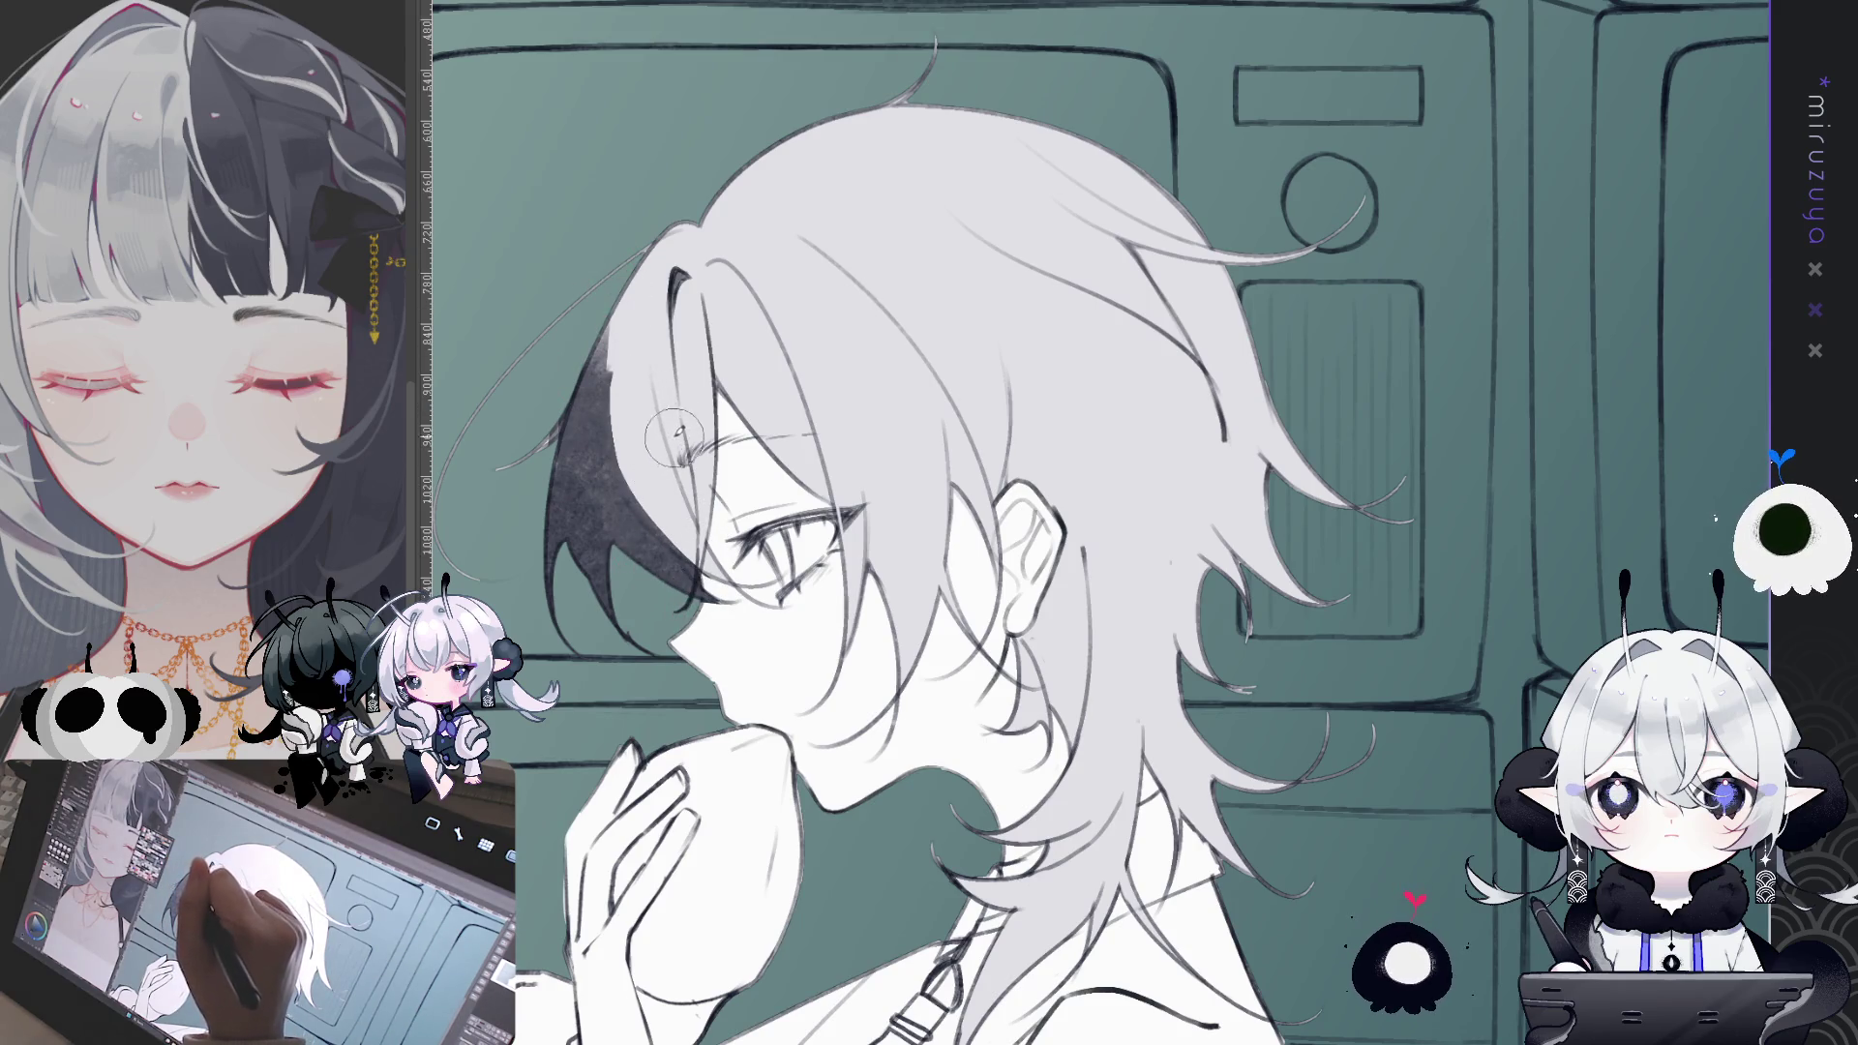
{"action": "left_click_drag", "start_coordinate": [666, 273], "coordinate": [712, 462]}
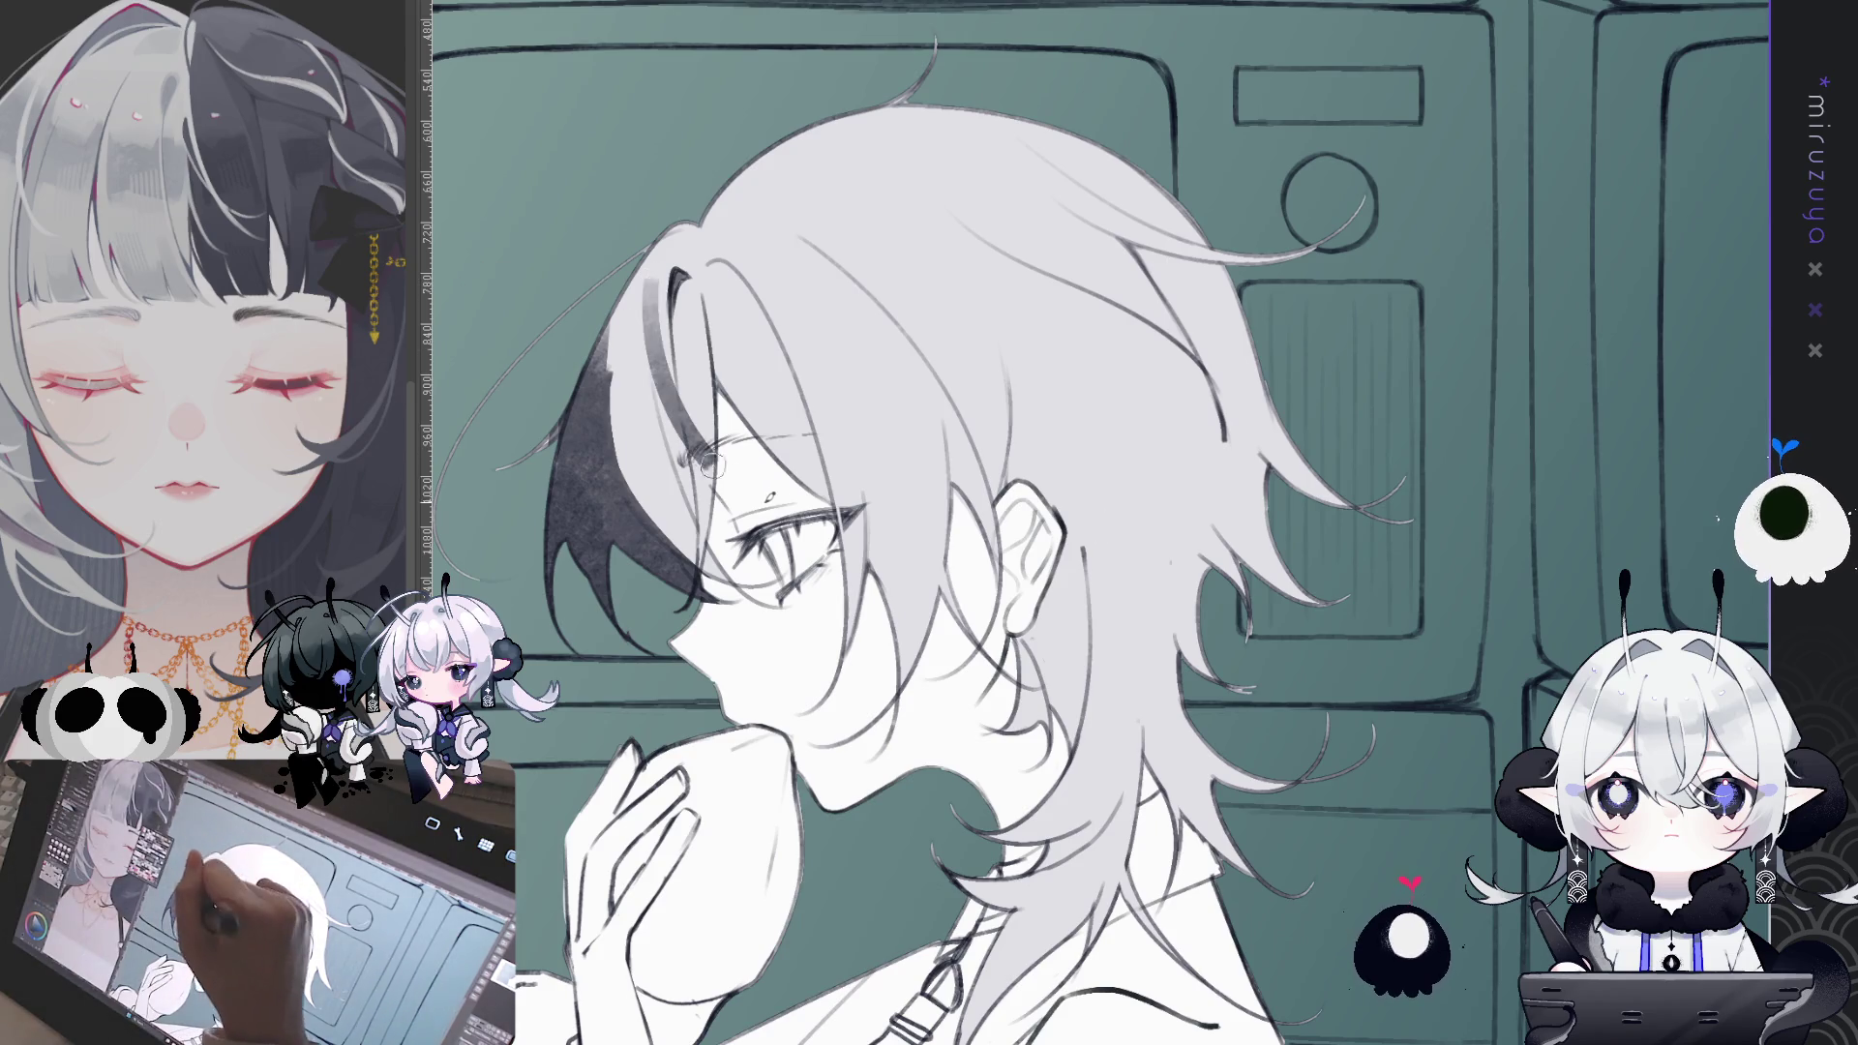
{"action": "key", "text": "ctrl+z"}
- Paint a darker curved strand down the head after a trial erasure is undone
{"action": "left_click_drag", "start_coordinate": [900, 468], "coordinate": [837, 399]}
{"action": "left_click_drag", "start_coordinate": [946, 549], "coordinate": [1071, 506]}
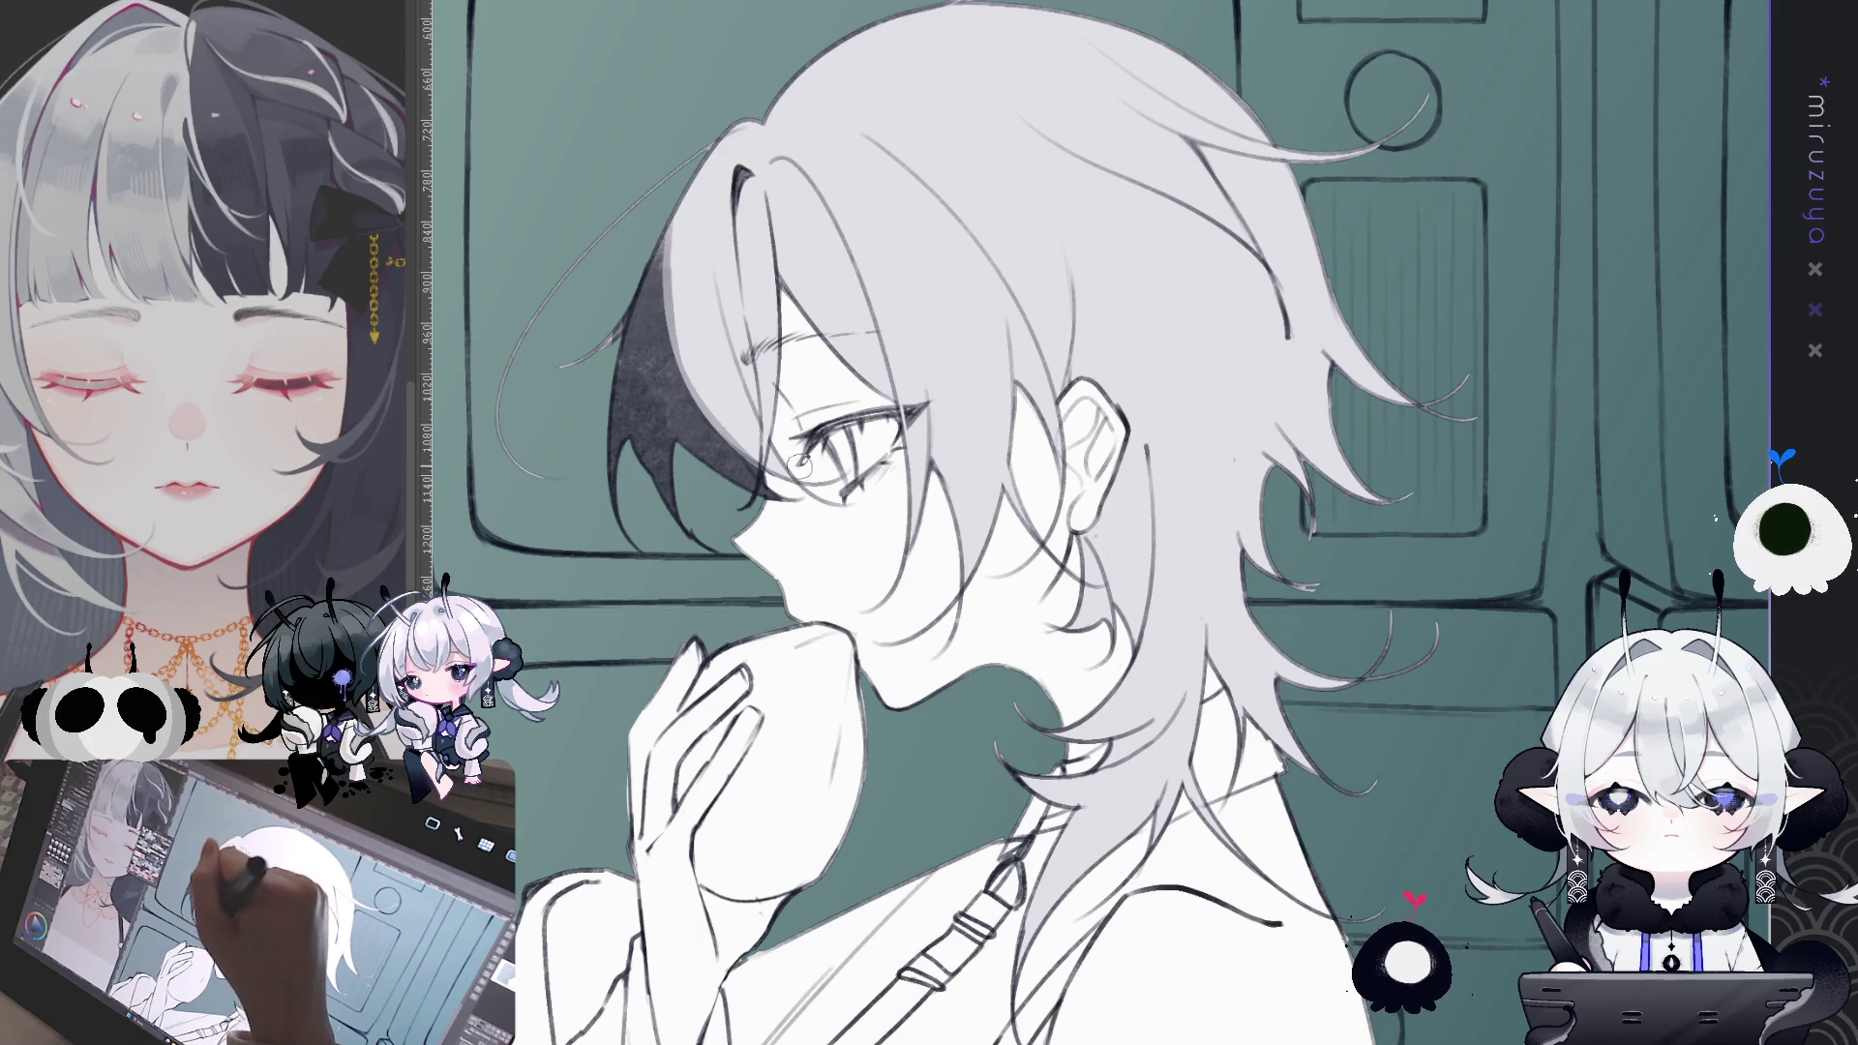
{"action": "key", "text": "e"}
{"action": "mouse_move", "coordinate": [641, 260]}
{"action": "left_mouse_down"}
{"action": "mouse_move", "coordinate": [692, 387]}
{"action": "mouse_move", "coordinate": [803, 551]}
{"action": "left_mouse_up"}
{"action": "key", "text": "ctrl+z"}
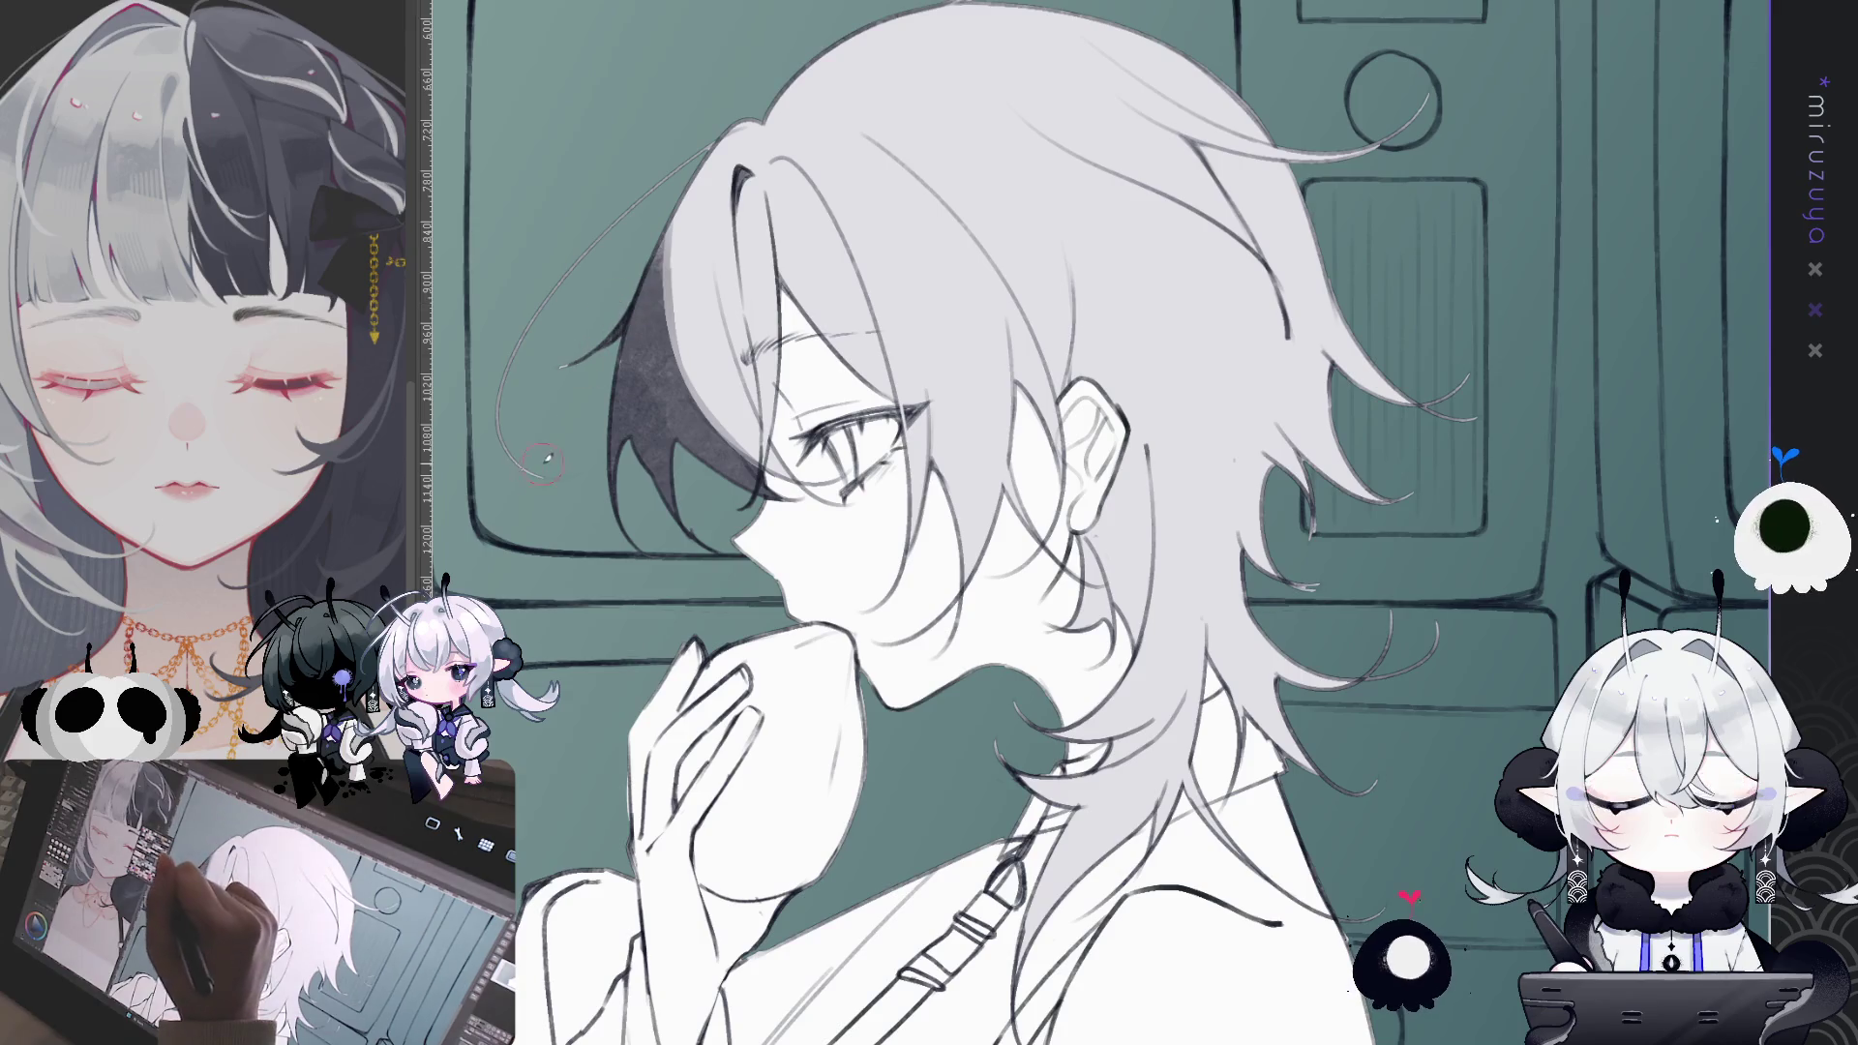
{"action": "mouse_move", "coordinate": [682, 147]}
{"action": "left_mouse_down"}
{"action": "mouse_move", "coordinate": [513, 338]}
{"action": "mouse_move", "coordinate": [540, 496]}
{"action": "left_mouse_up"}
- Shade the collar beneath the back hair dark, redrawing the stroke from higher up
{"action": "scroll", "coordinate": [624, 450], "scroll_direction": "down", "scroll_amount": 3}
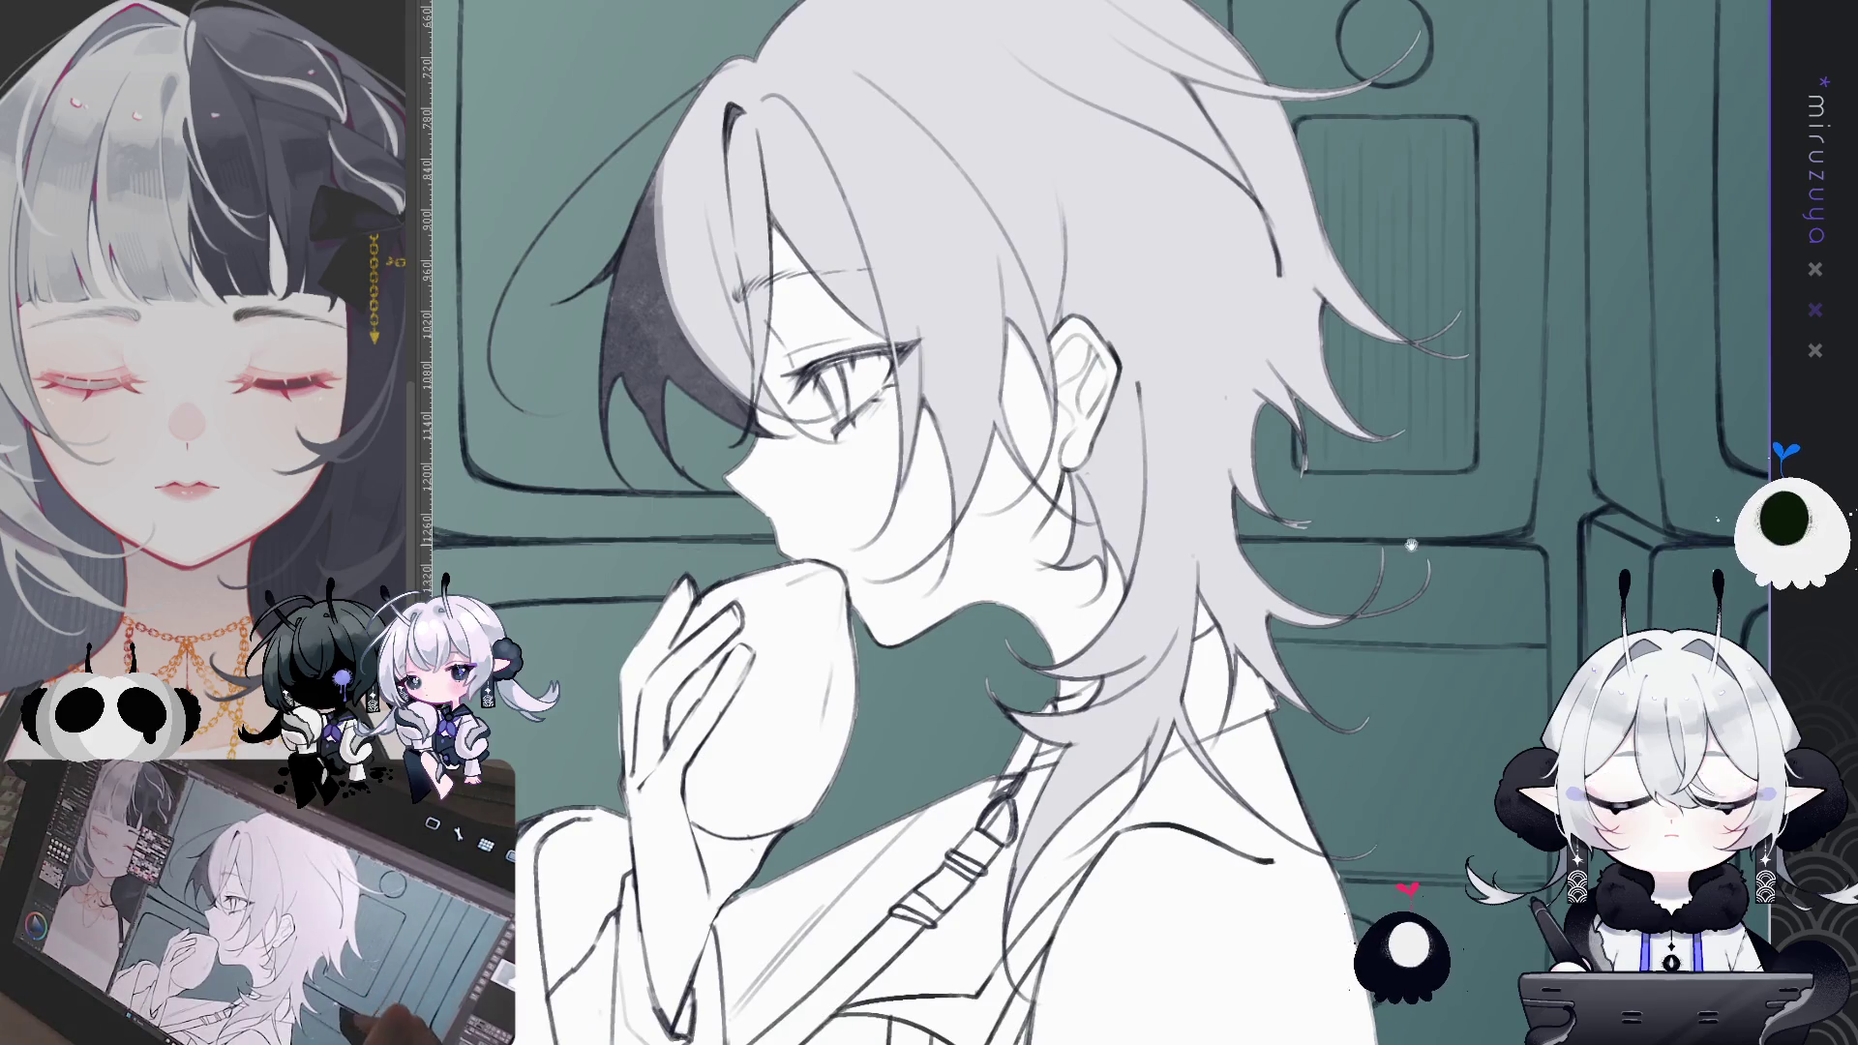
{"action": "scroll", "coordinate": [967, 513], "scroll_direction": "right", "scroll_amount": 3}
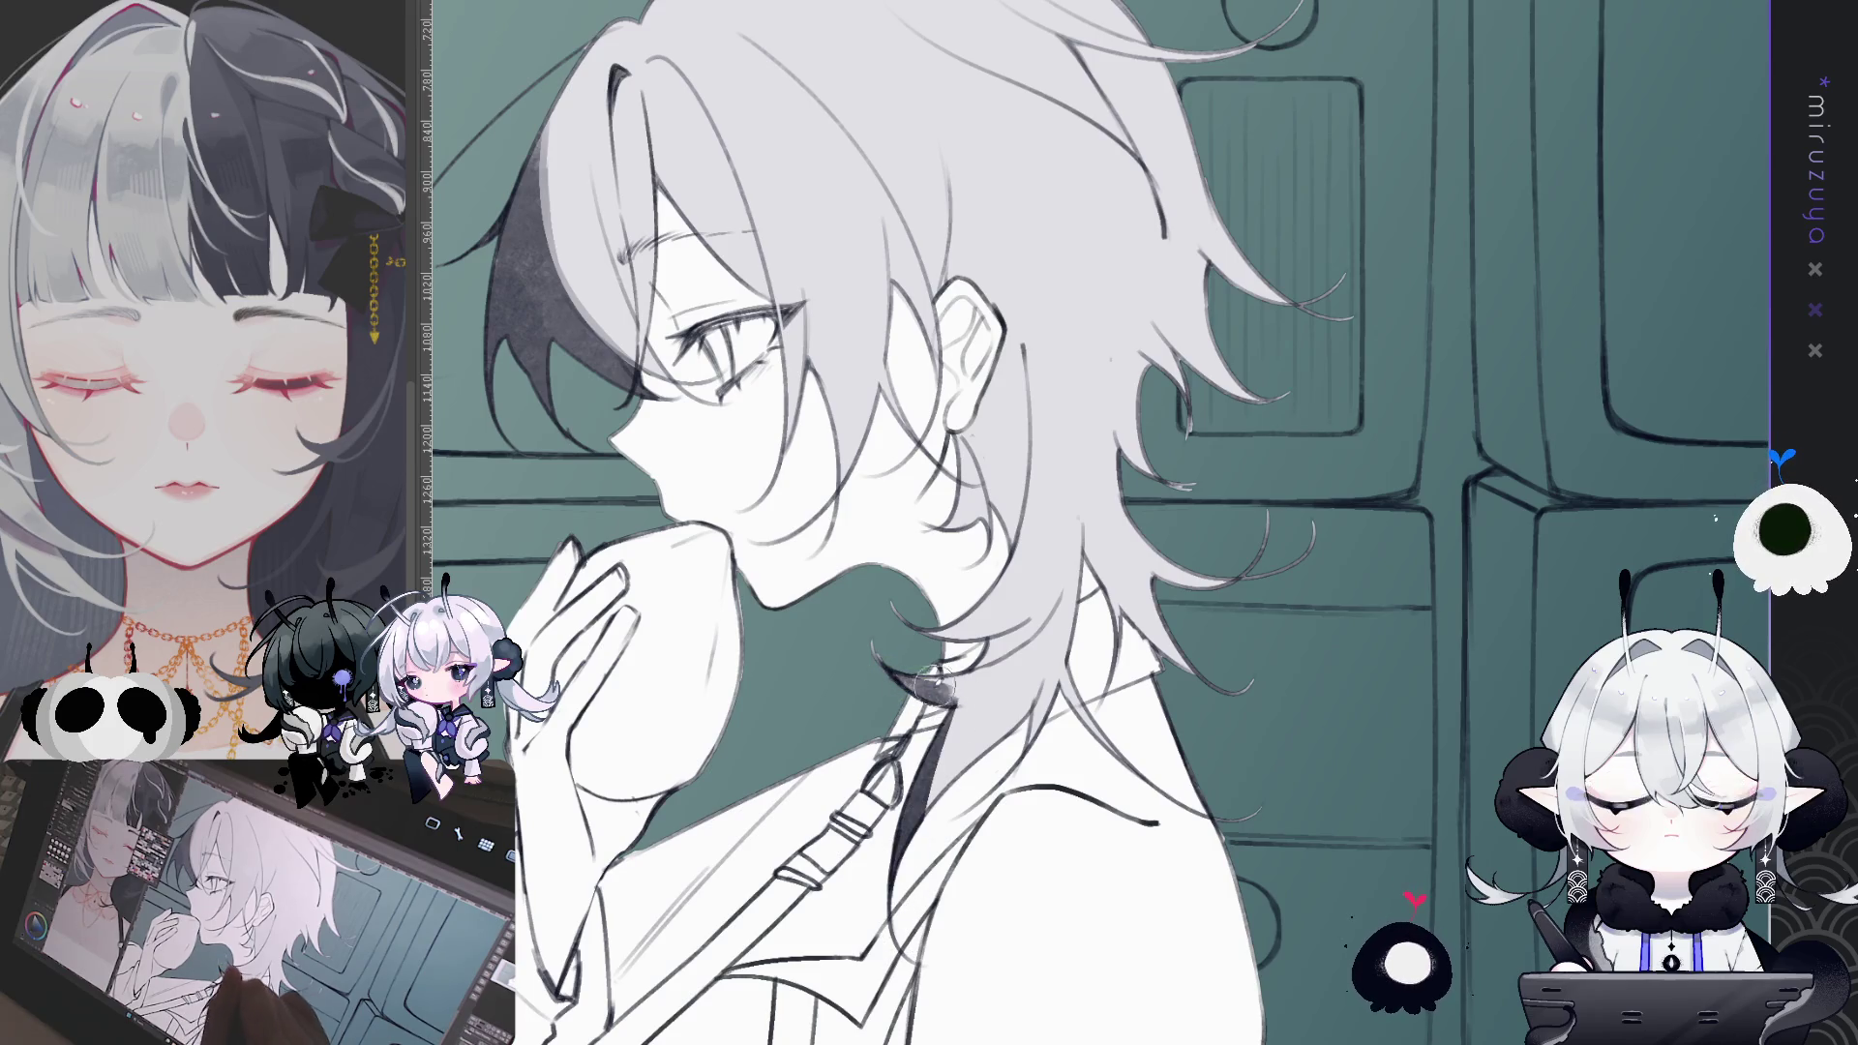
{"action": "left_click_drag", "start_coordinate": [944, 701], "coordinate": [900, 866]}
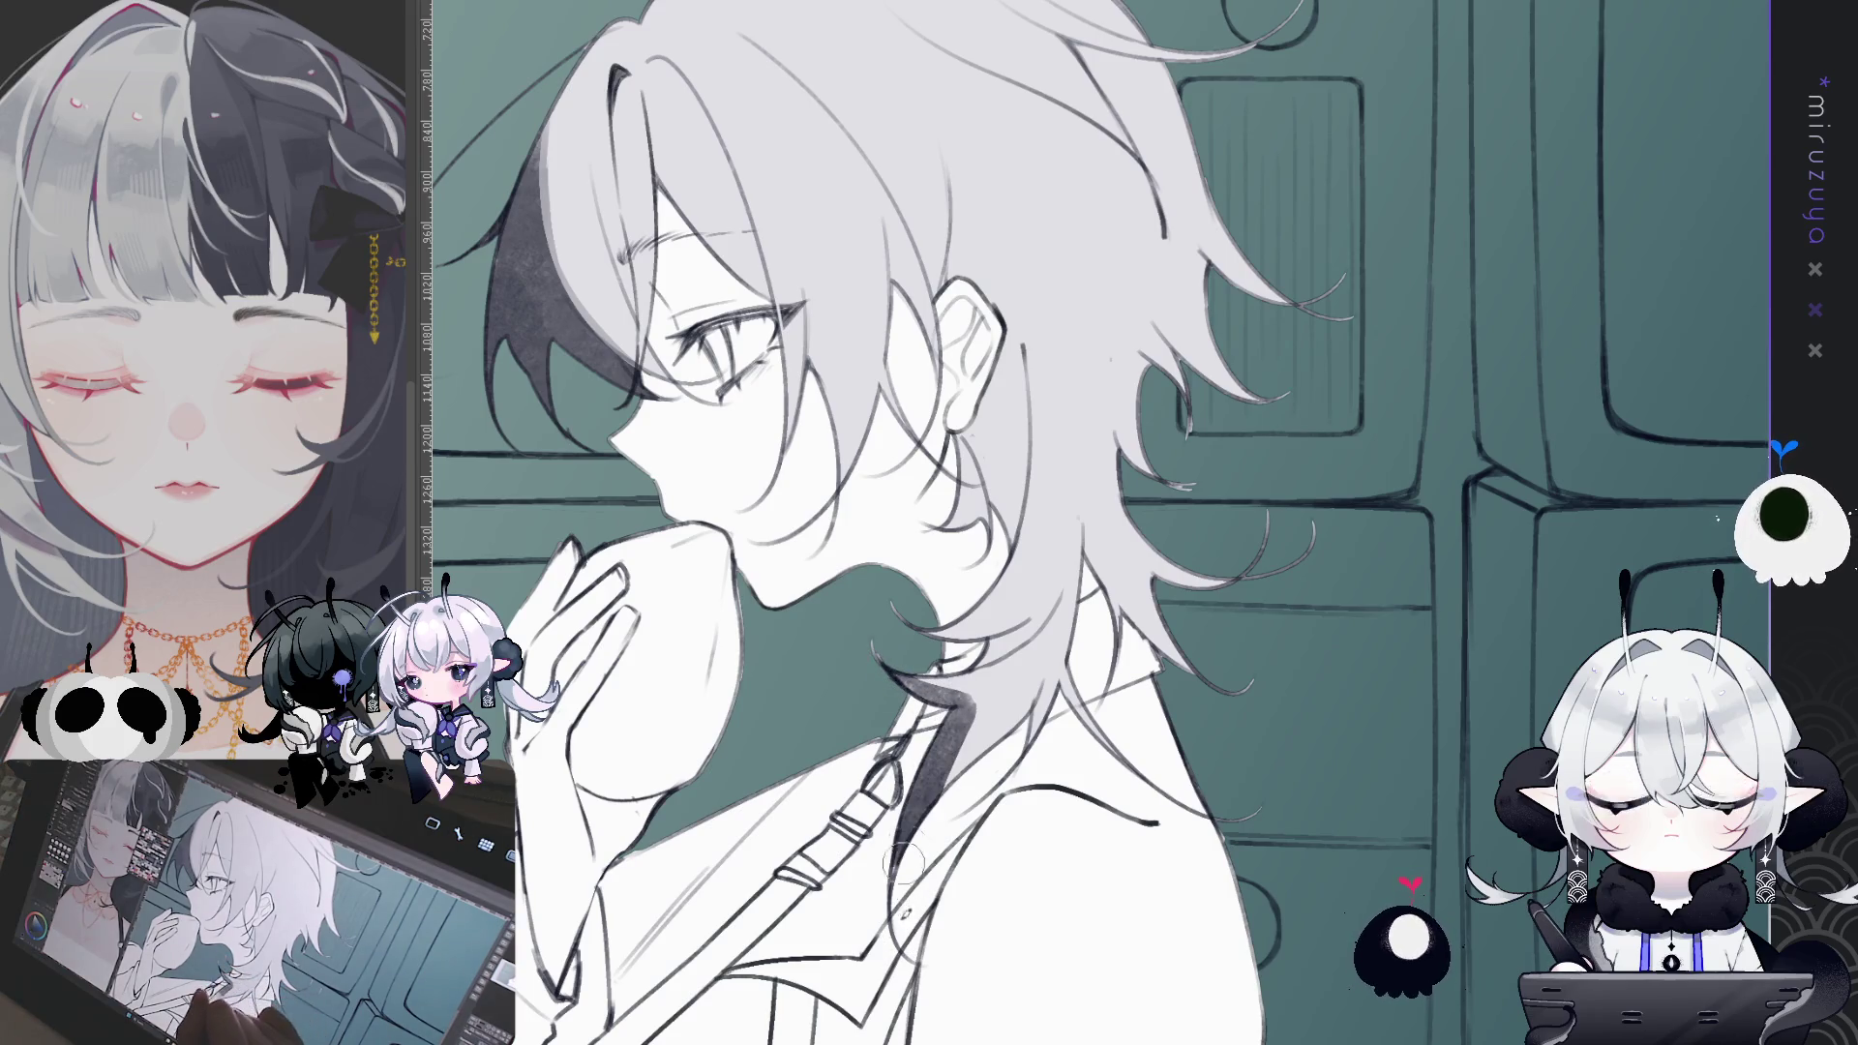
{"action": "key", "text": "ctrl+z"}
{"action": "mouse_move", "coordinate": [1036, 683]}
{"action": "left_mouse_down"}
{"action": "mouse_move", "coordinate": [967, 764]}
{"action": "mouse_move", "coordinate": [927, 883]}
{"action": "left_mouse_up"}
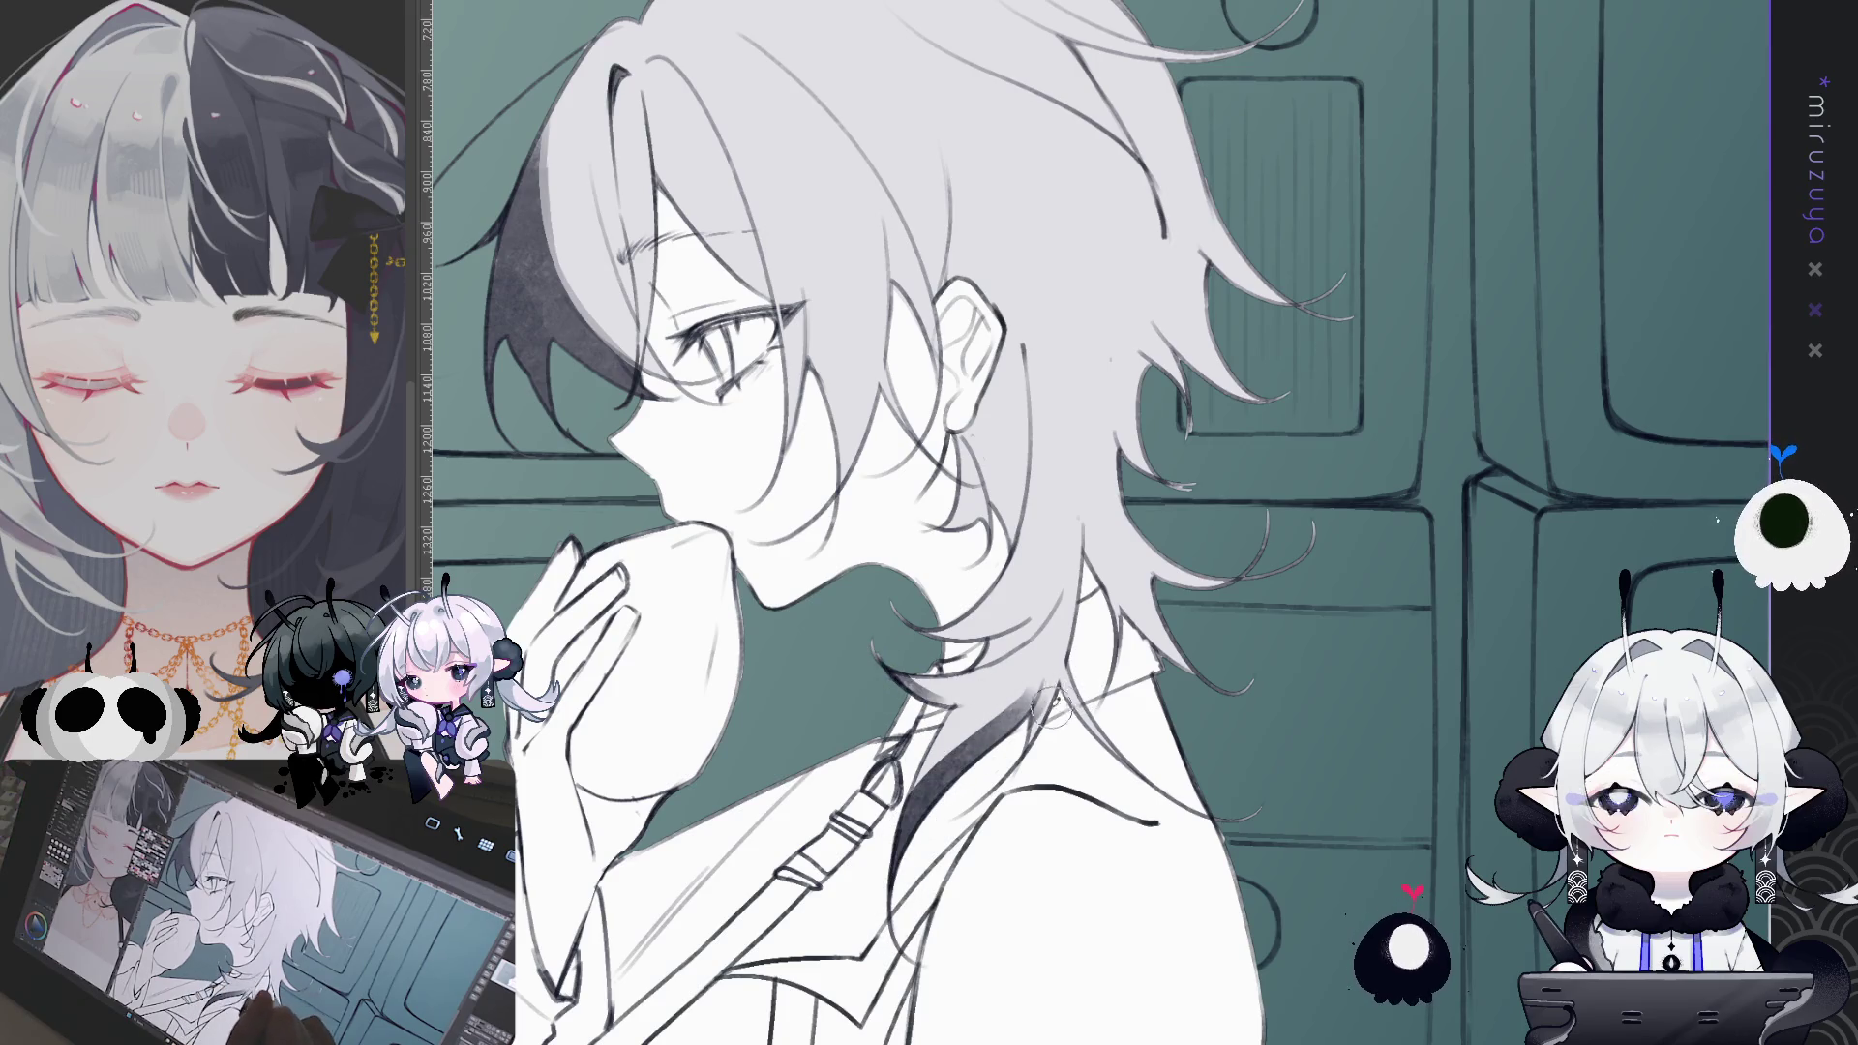
{"action": "mouse_move", "coordinate": [1323, 833]}
{"action": "left_mouse_down"}
{"action": "mouse_move", "coordinate": [1384, 769]}
{"action": "mouse_move", "coordinate": [1491, 724]}
{"action": "left_mouse_up"}
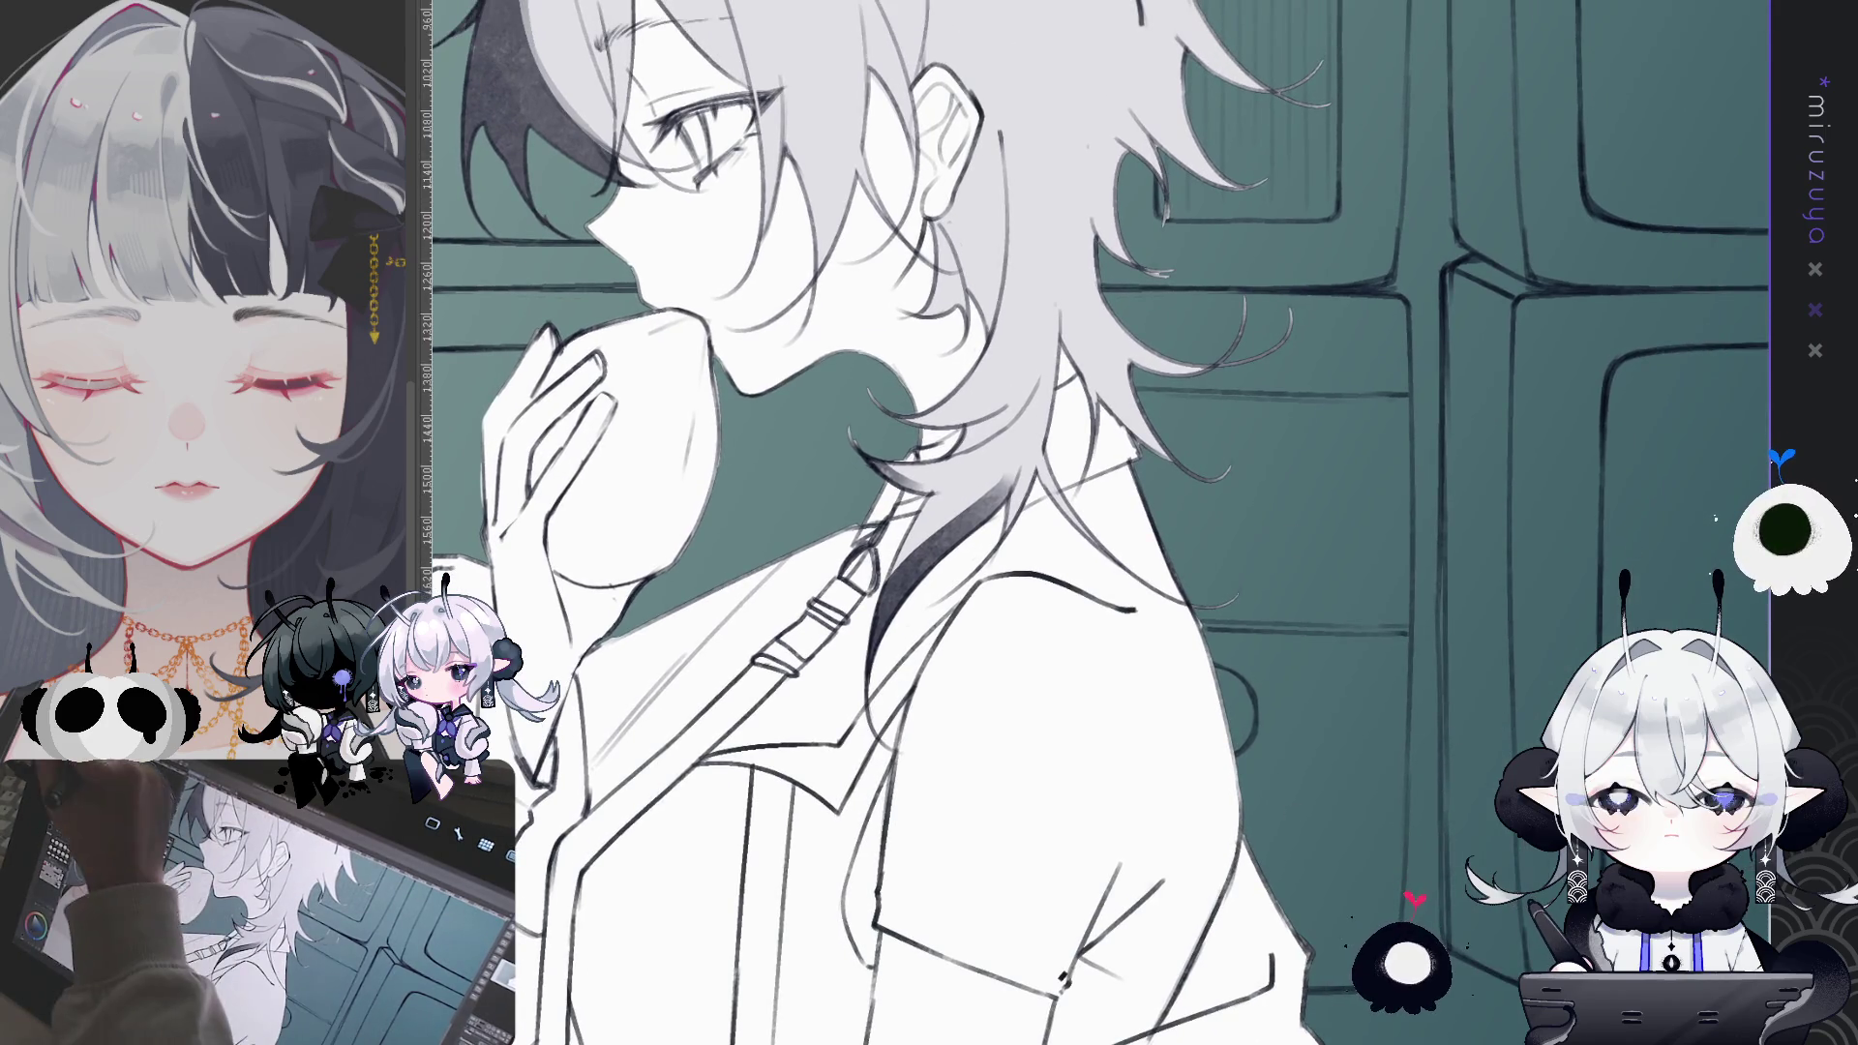
- In a tilted view, darken the hair strand and strap line near the neck
{"action": "left_click_drag", "start_coordinate": [1094, 522], "coordinate": [1026, 600]}
{"action": "left_click_drag", "start_coordinate": [936, 537], "coordinate": [915, 590]}
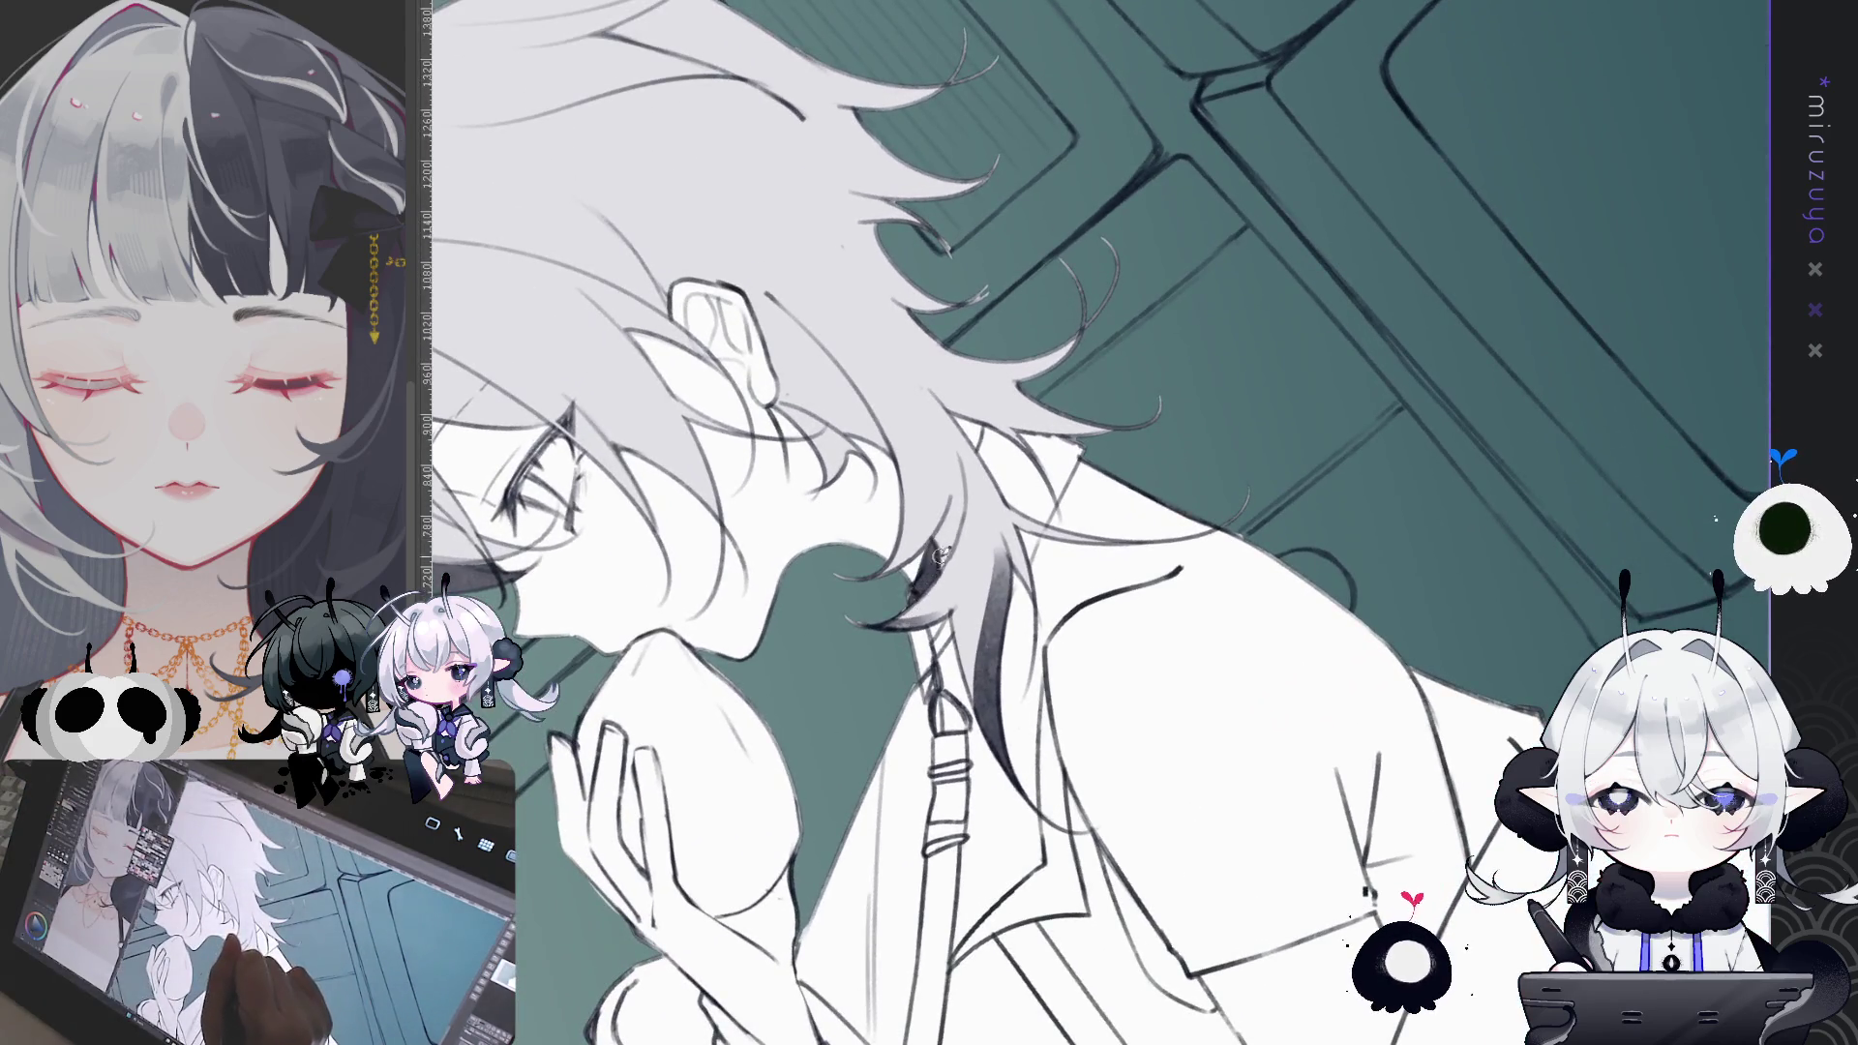
{"action": "left_click_drag", "start_coordinate": [917, 668], "coordinate": [931, 615]}
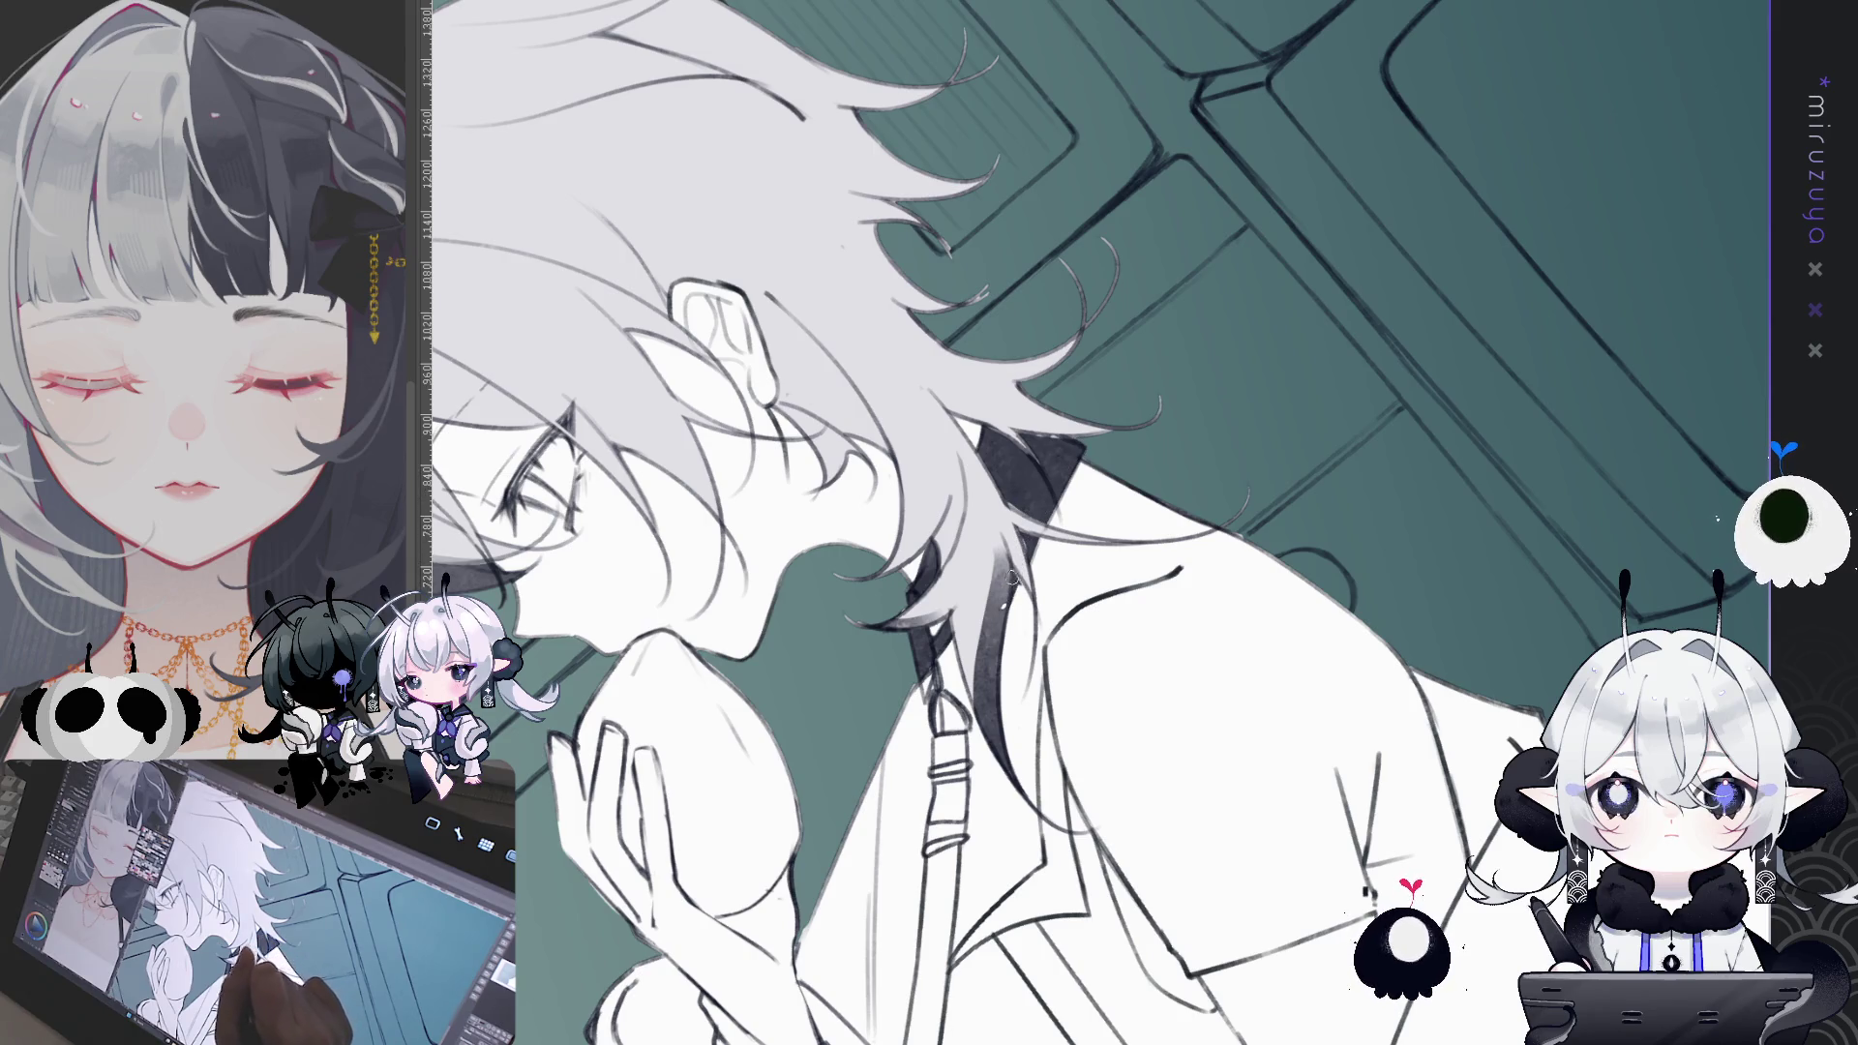
{"action": "left_click_drag", "start_coordinate": [1006, 597], "coordinate": [1444, 656]}
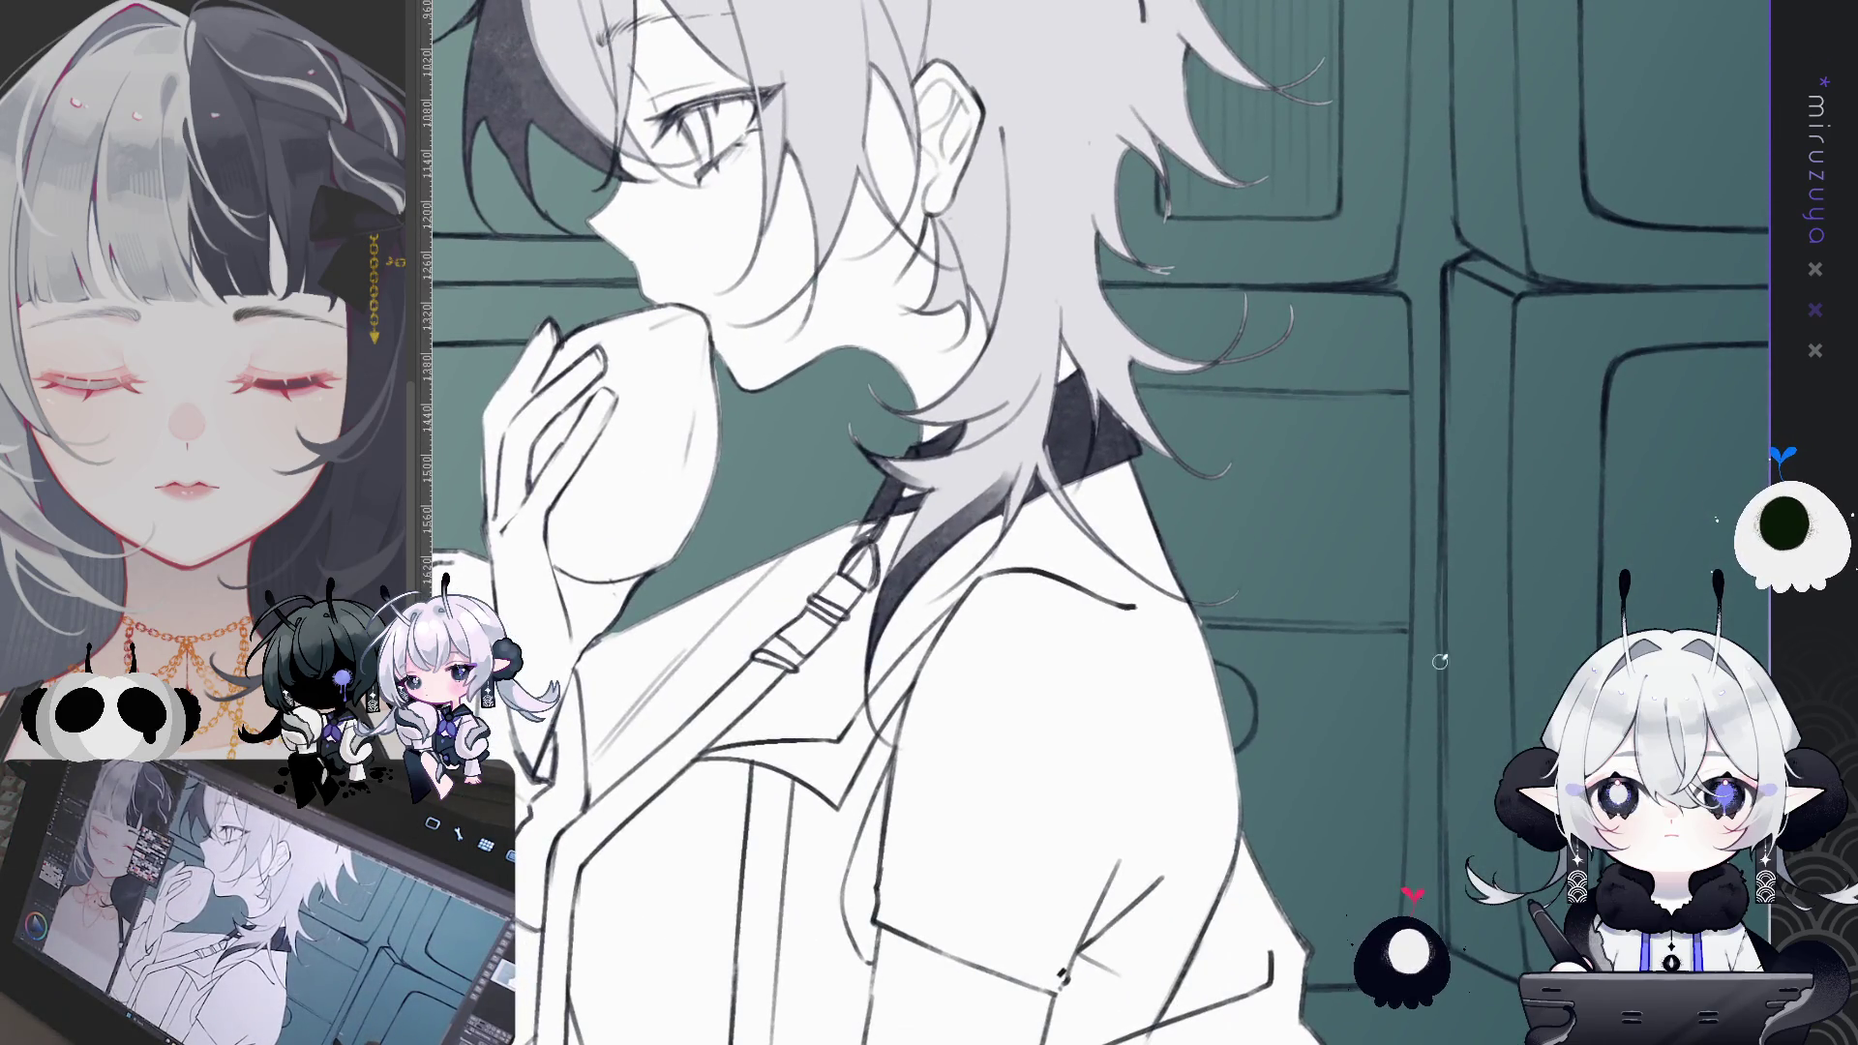
{"action": "scroll", "coordinate": [1375, 690], "scroll_direction": "down", "scroll_amount": 2}
{"action": "scroll", "coordinate": [1252, 693], "scroll_direction": "up", "scroll_amount": 1}
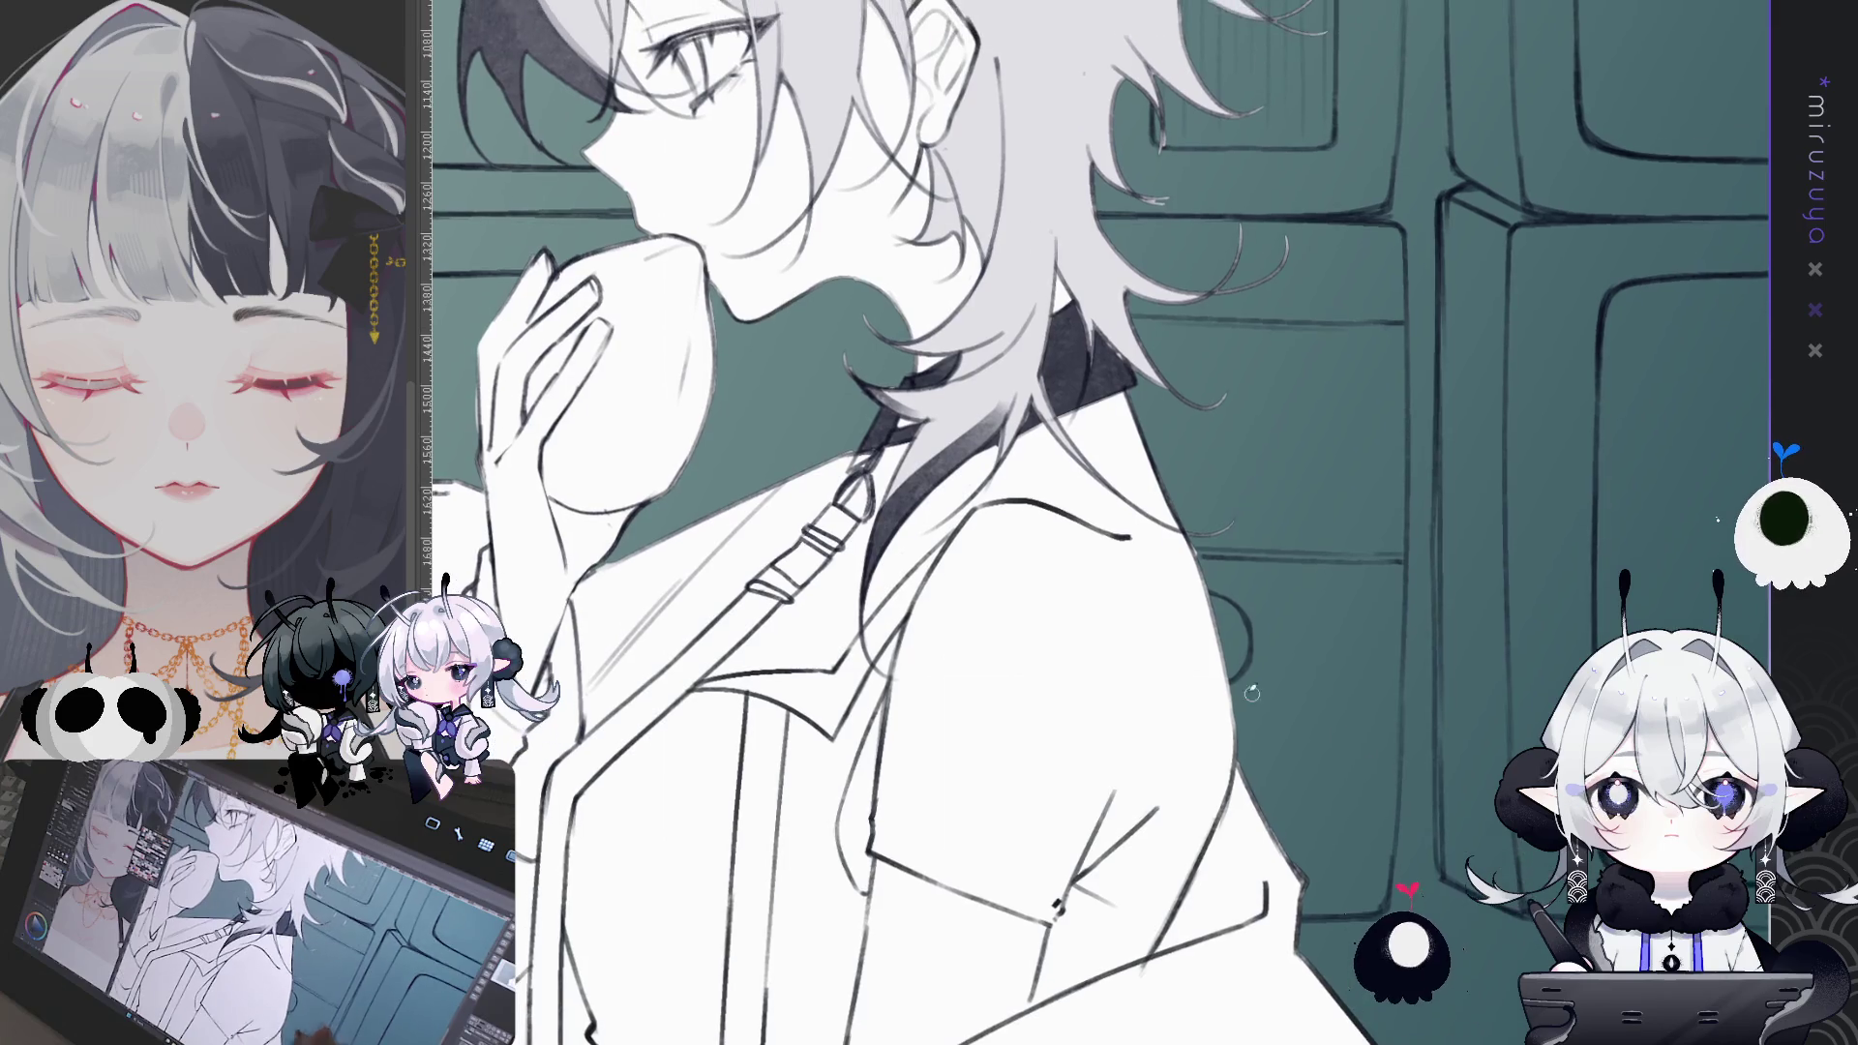
- Rotate around the coat and head, then reset the rotation and fit the whole canvas
{"action": "left_click_drag", "start_coordinate": [1065, 619], "coordinate": [989, 531]}
{"action": "scroll", "coordinate": [990, 530], "scroll_direction": "down", "scroll_amount": 2}
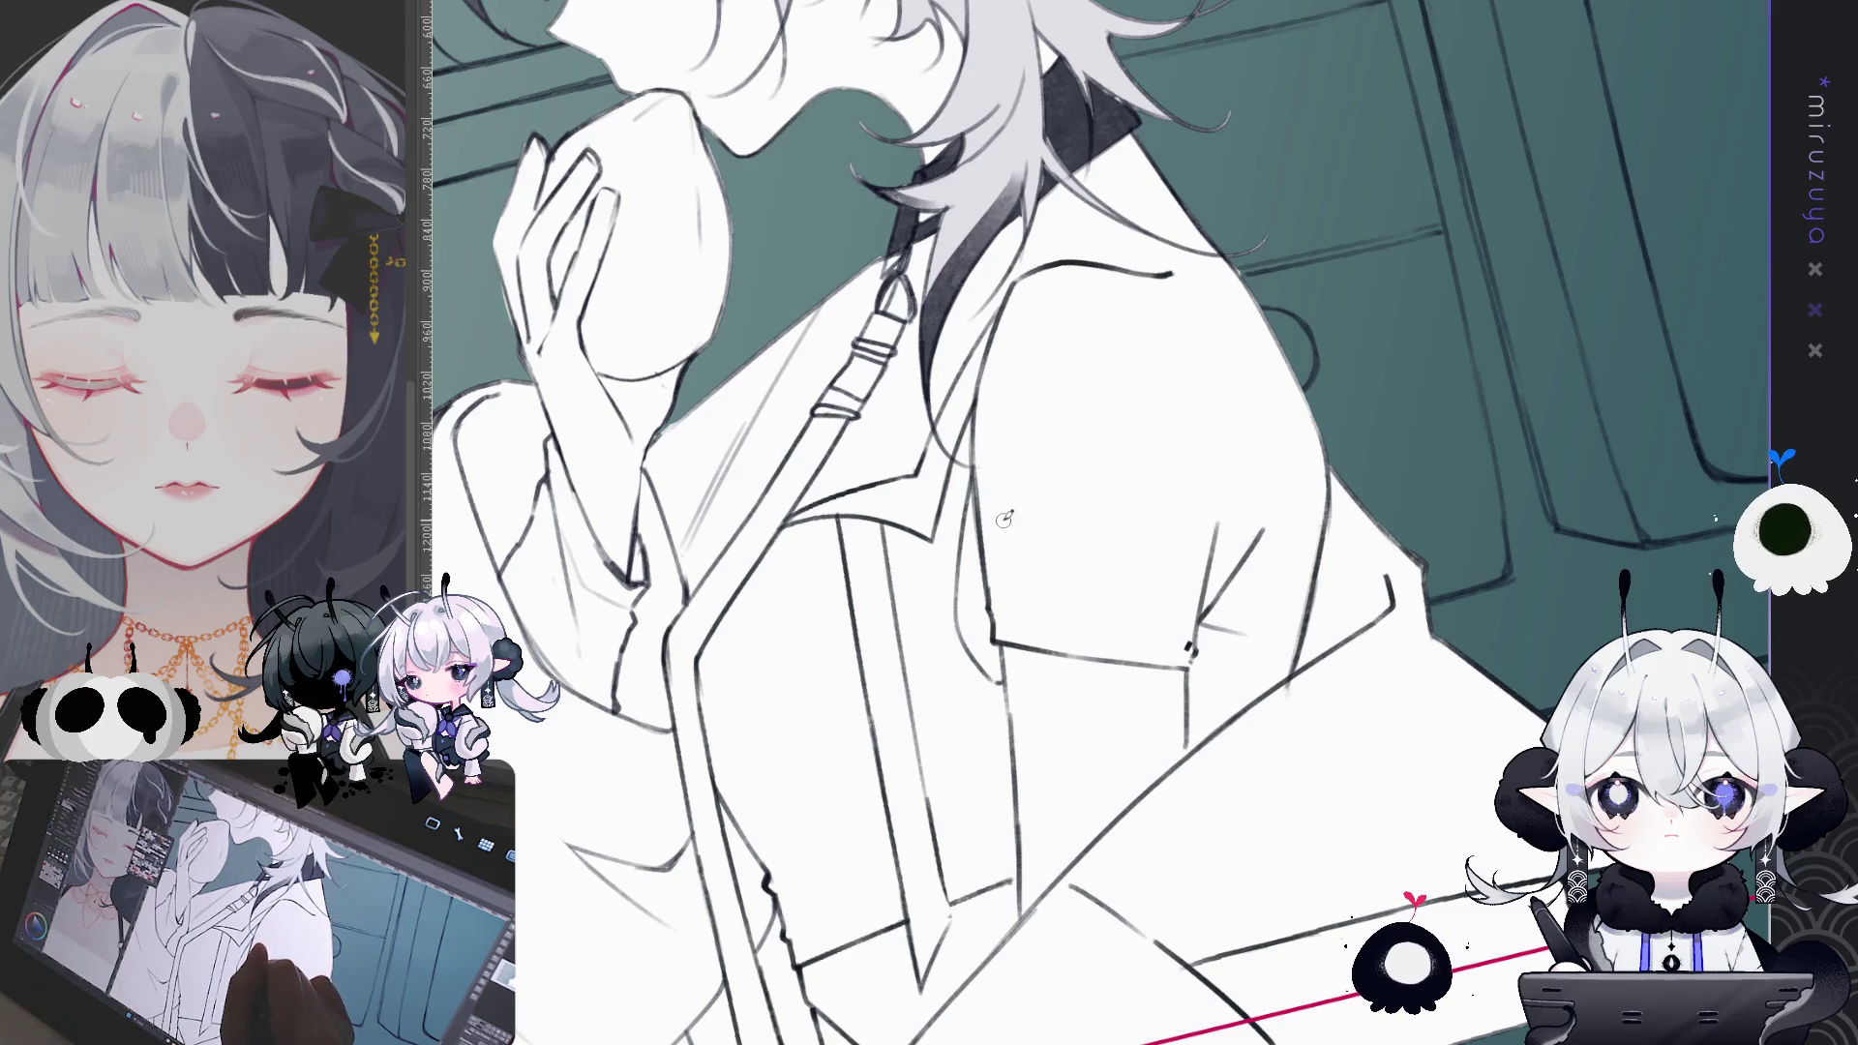
{"action": "left_click_drag", "start_coordinate": [1004, 513], "coordinate": [936, 699]}
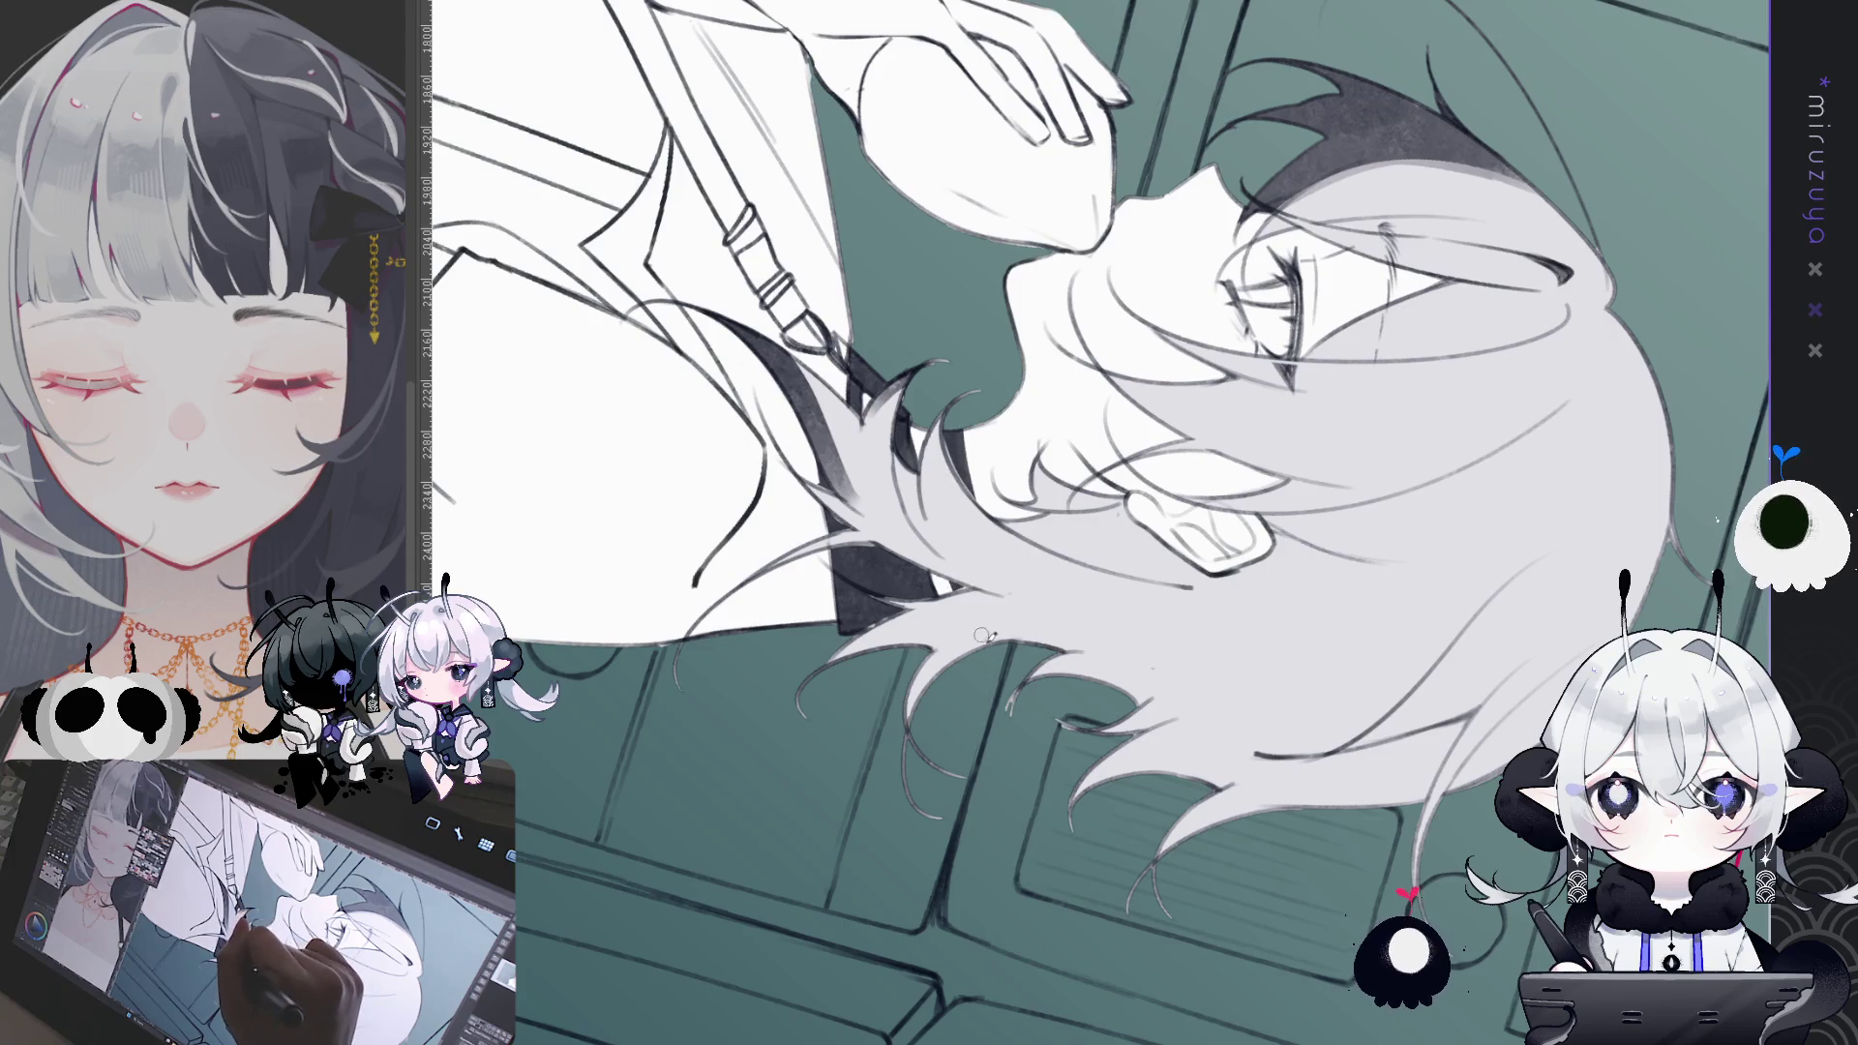
{"action": "left_click_drag", "start_coordinate": [954, 418], "coordinate": [1476, 711]}
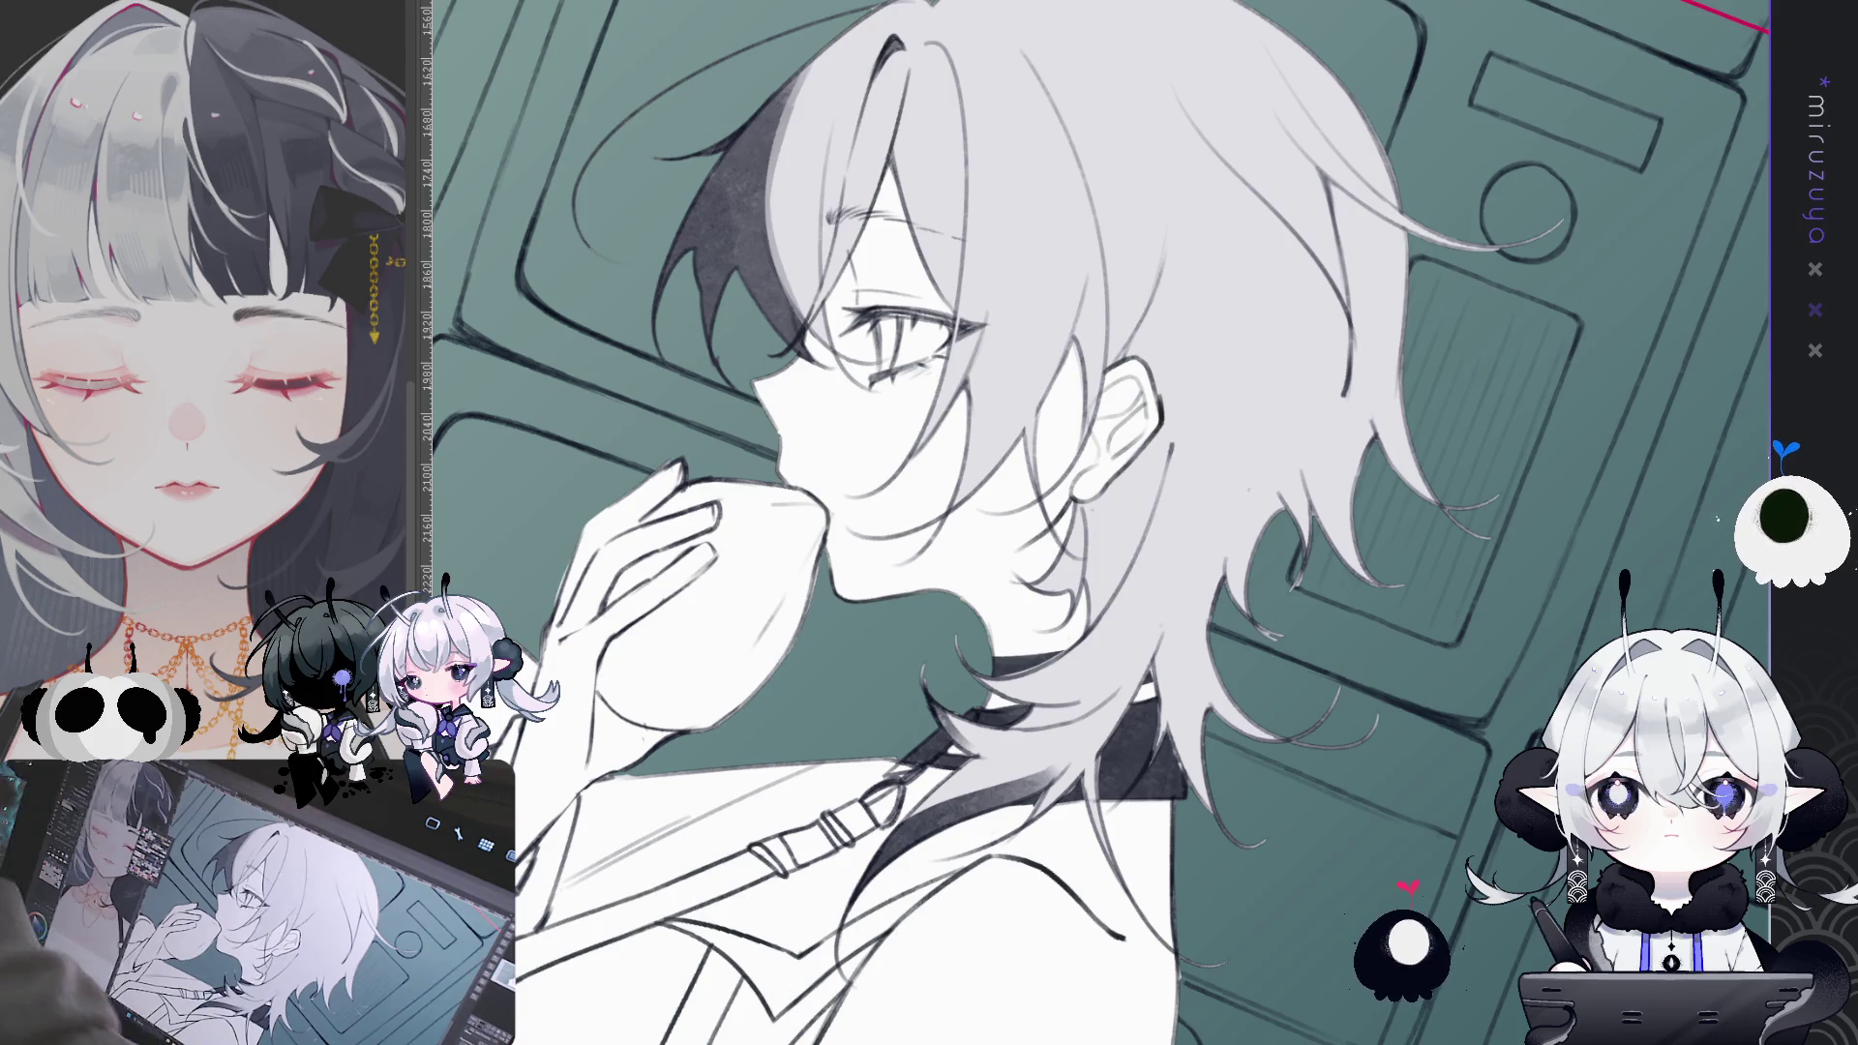
{"action": "key", "text": "ctrl+@"}
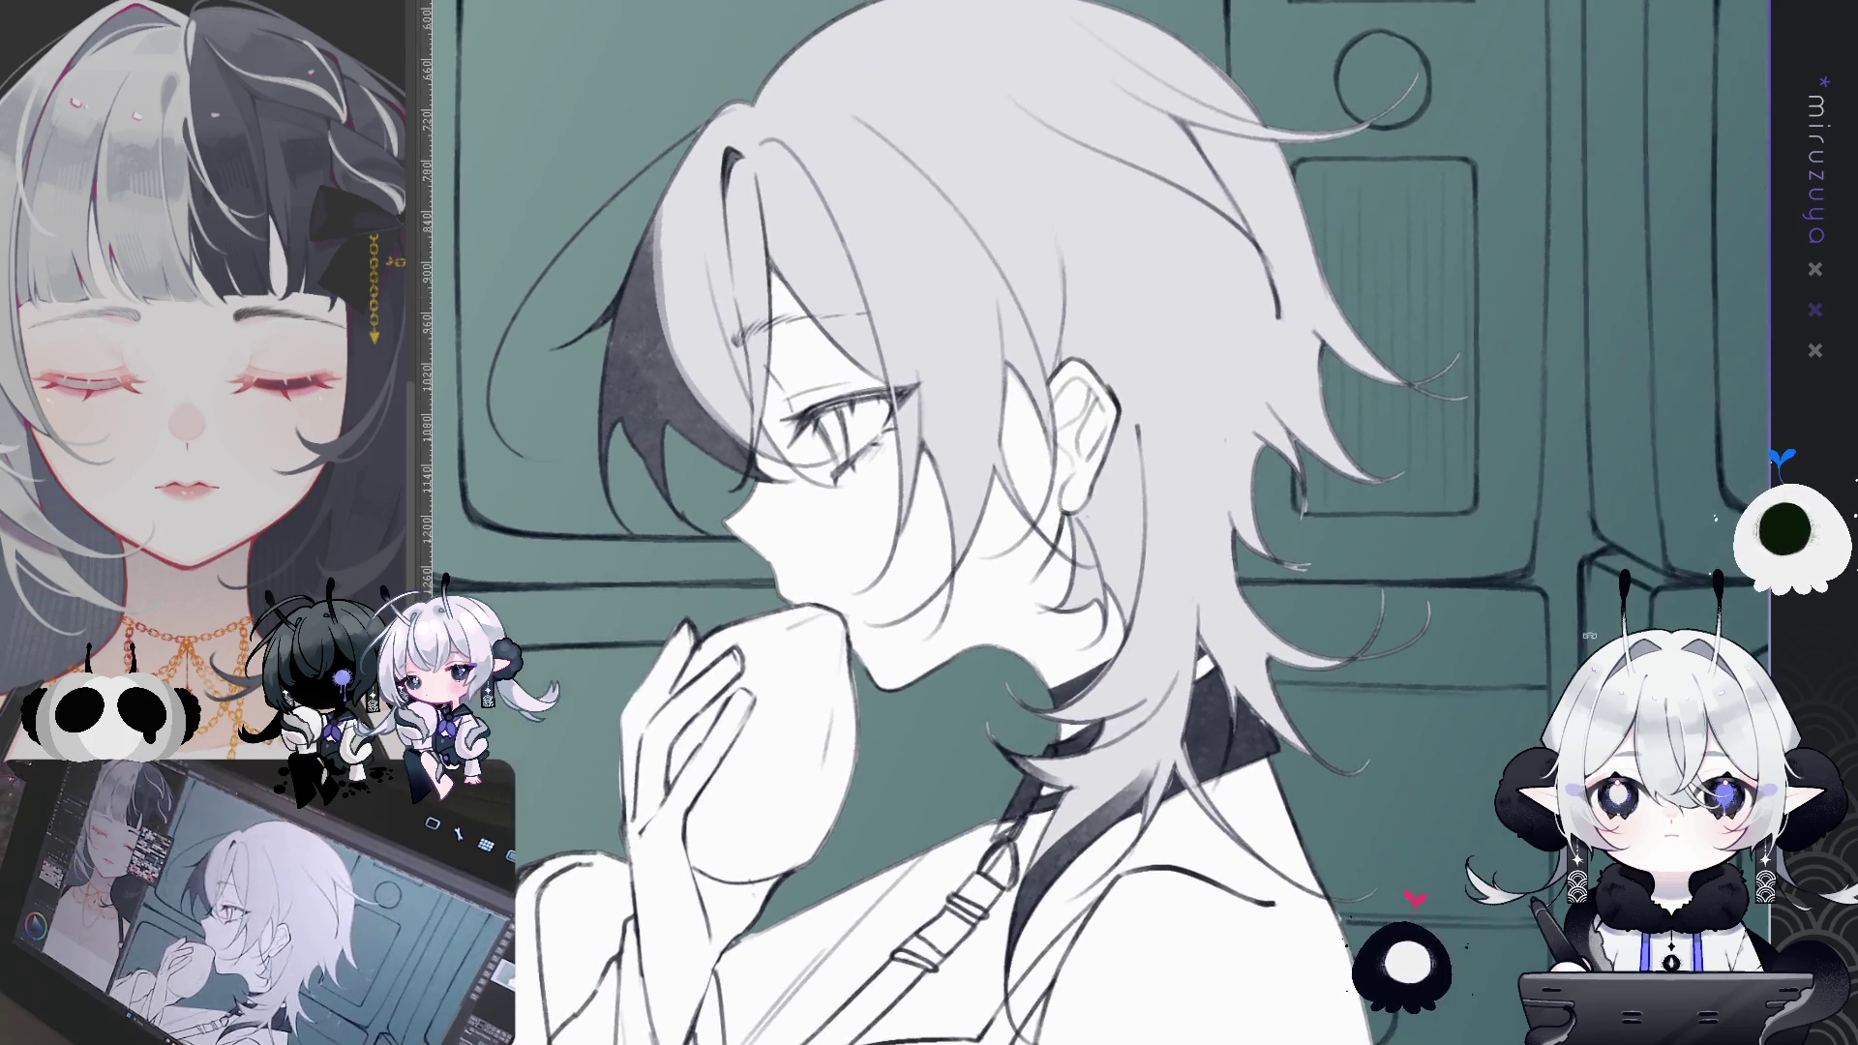
{"action": "key", "text": "ctrl+0"}
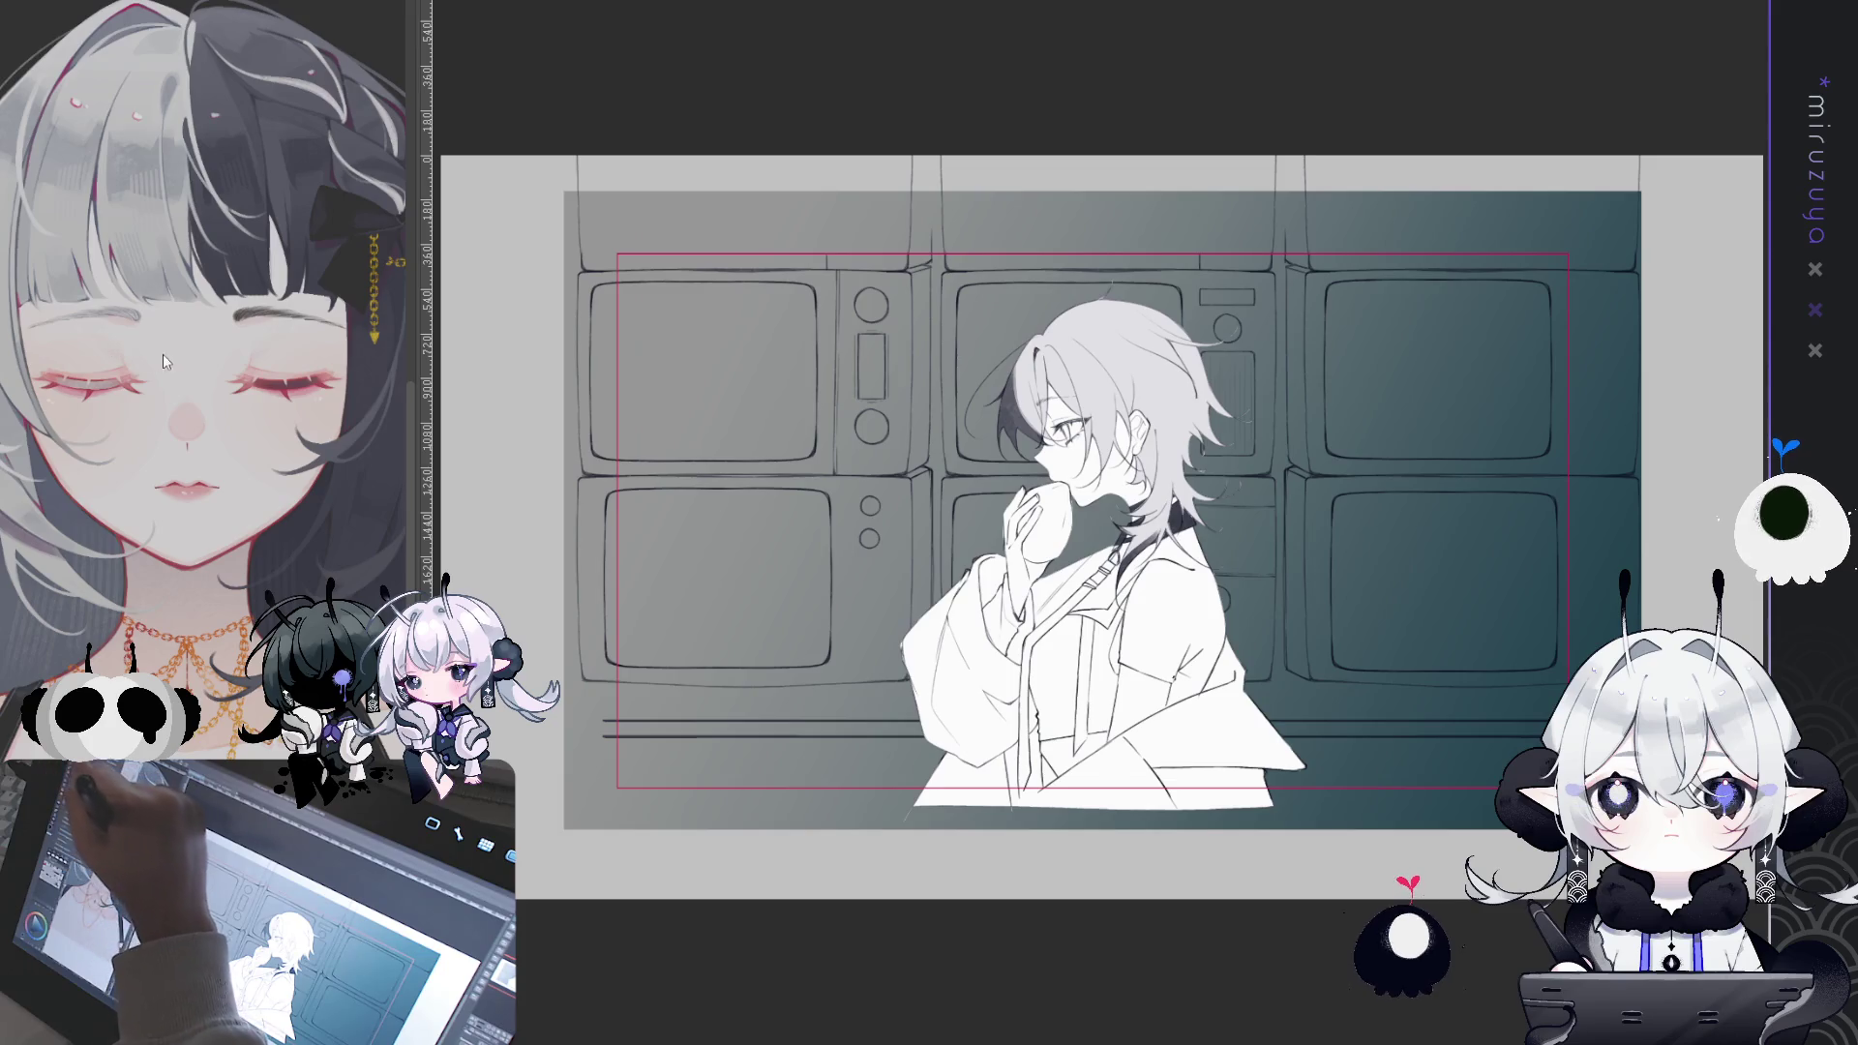
- Try grey, pink and teal-to-purple background gradients, undoing the light left-side gradient
{"action": "key", "text": "ctrl+z"}
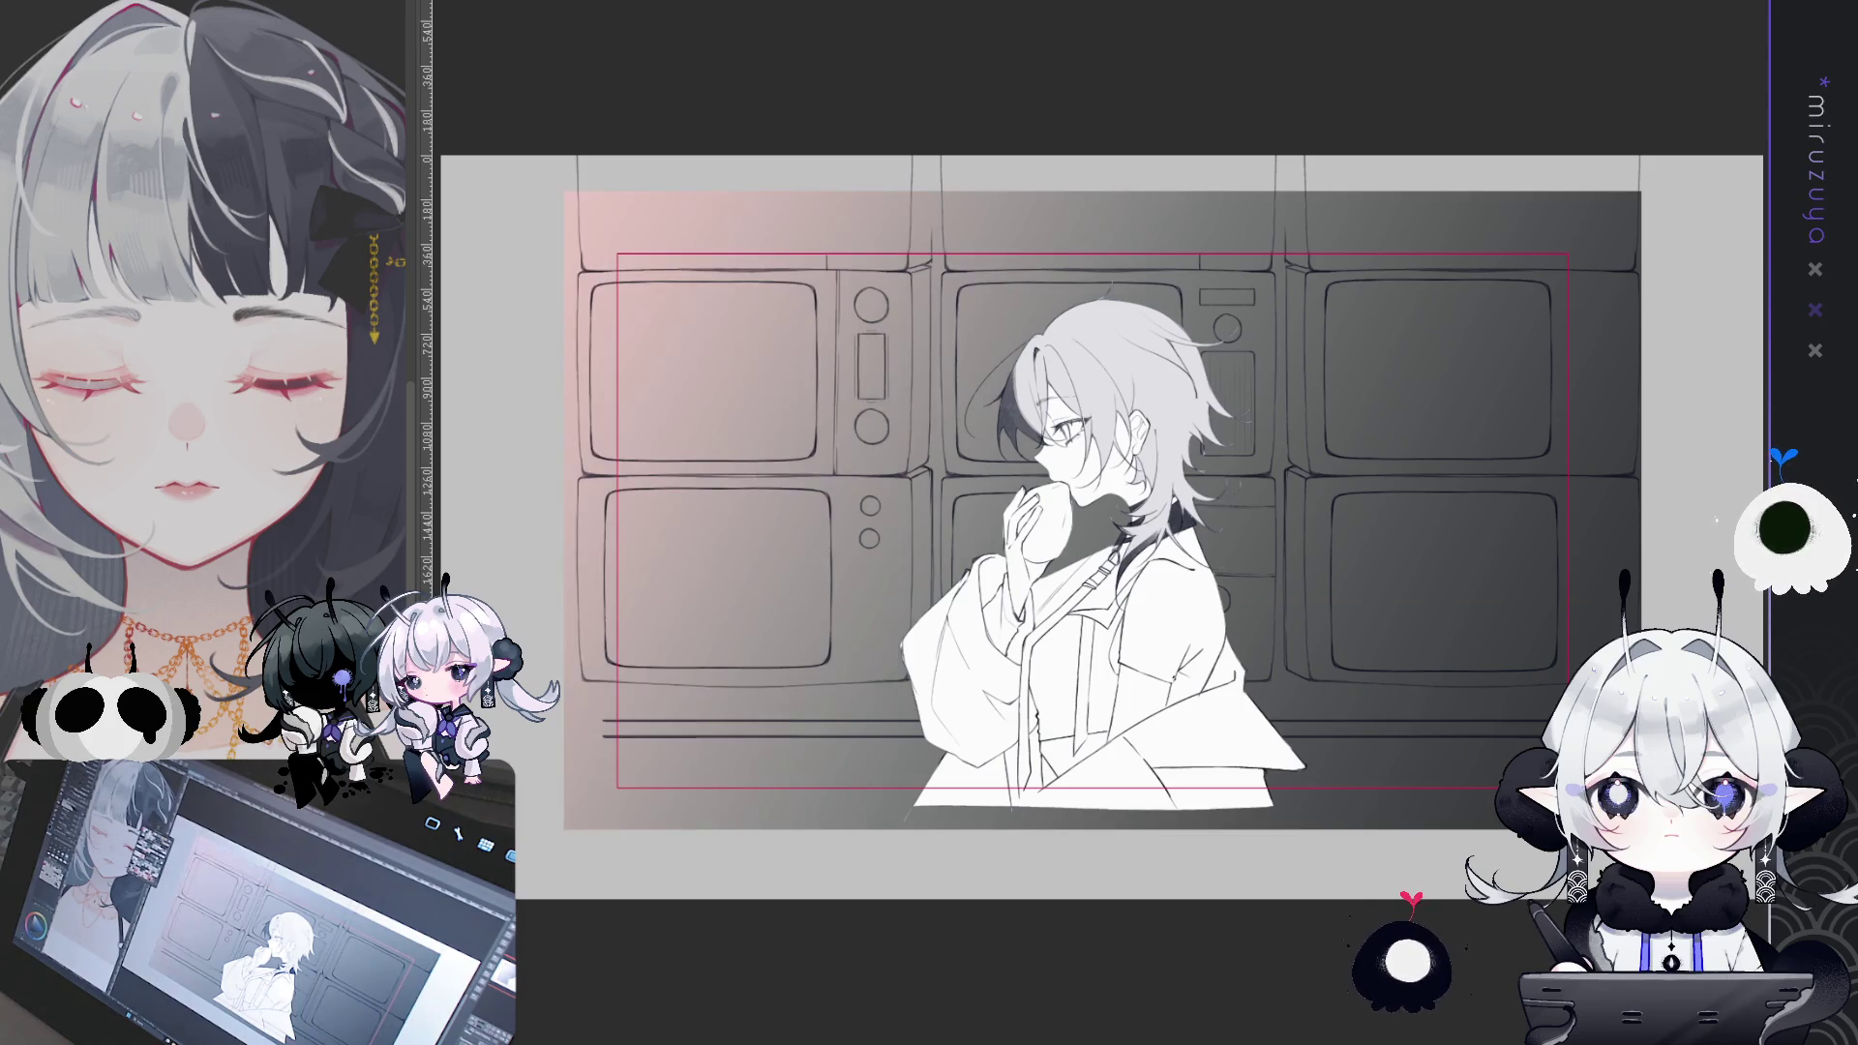
{"action": "left_click_drag", "start_coordinate": [1571, 505], "coordinate": [1545, 476]}
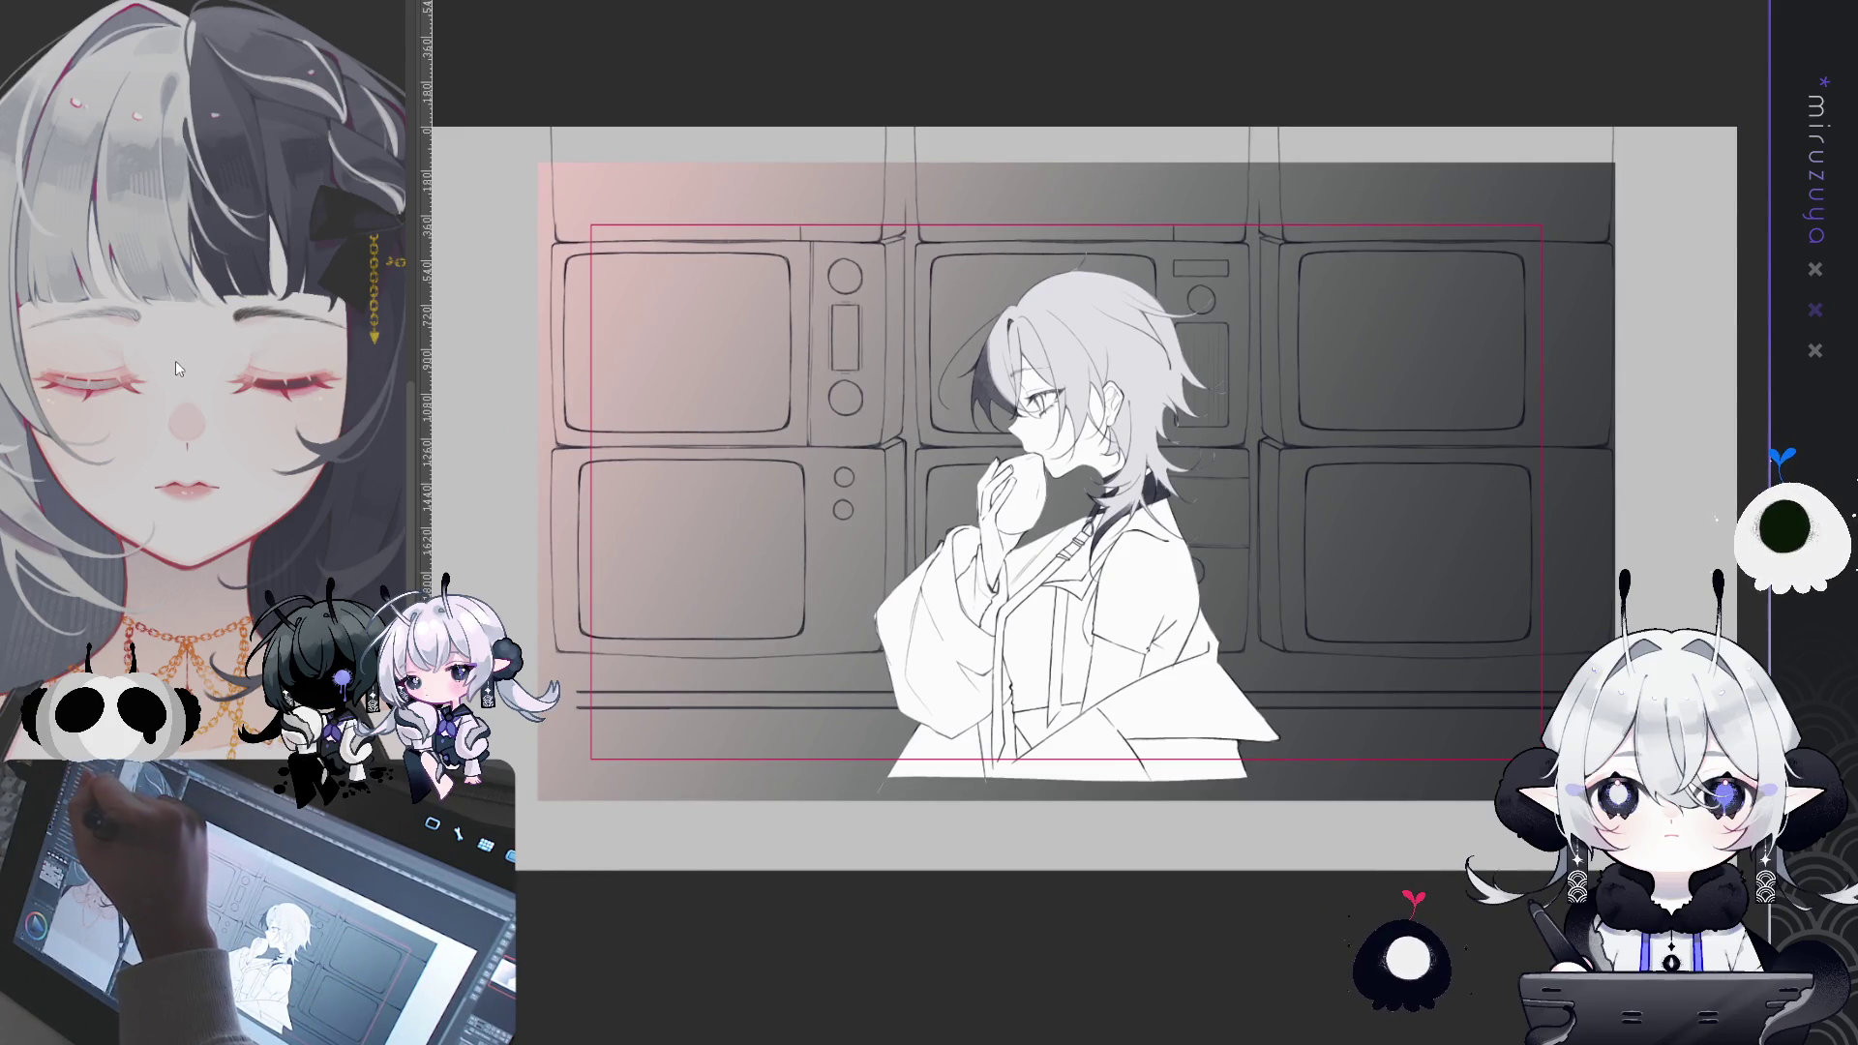
{"action": "key", "text": "ctrl+z"}
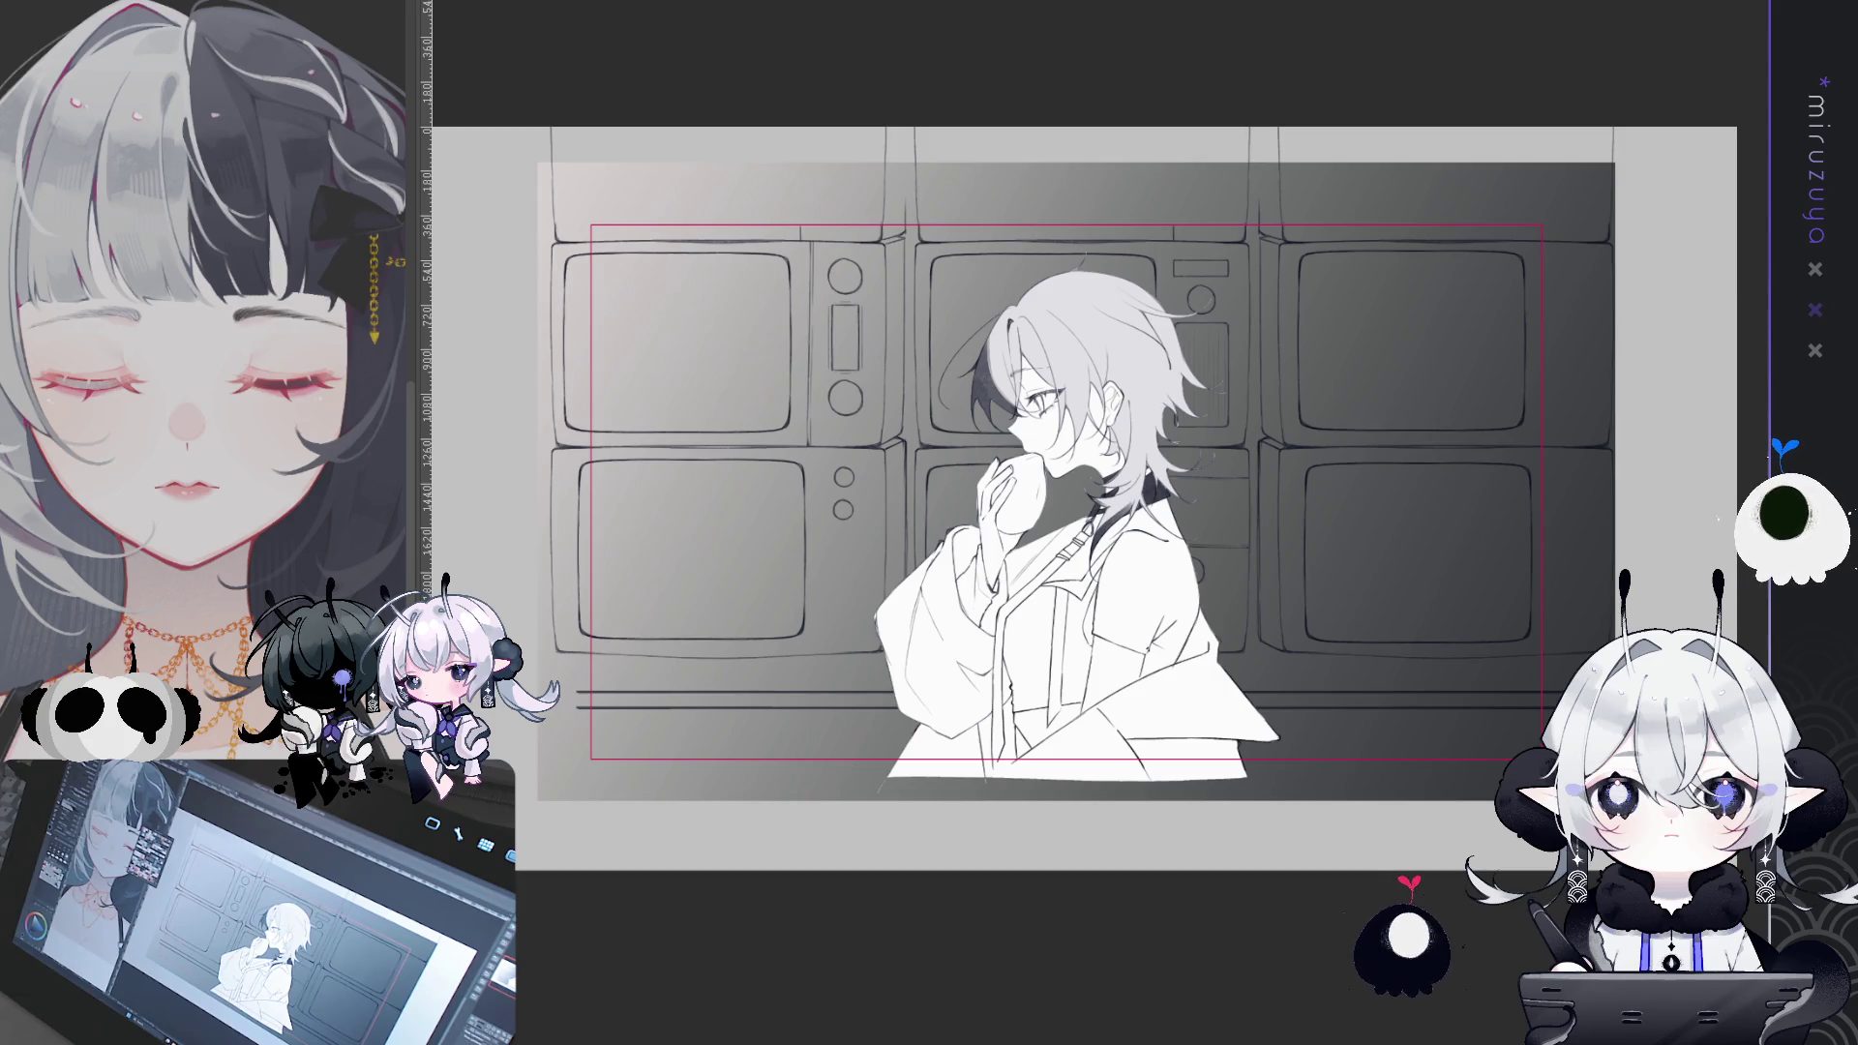
{"action": "key", "text": "ctrl+y"}
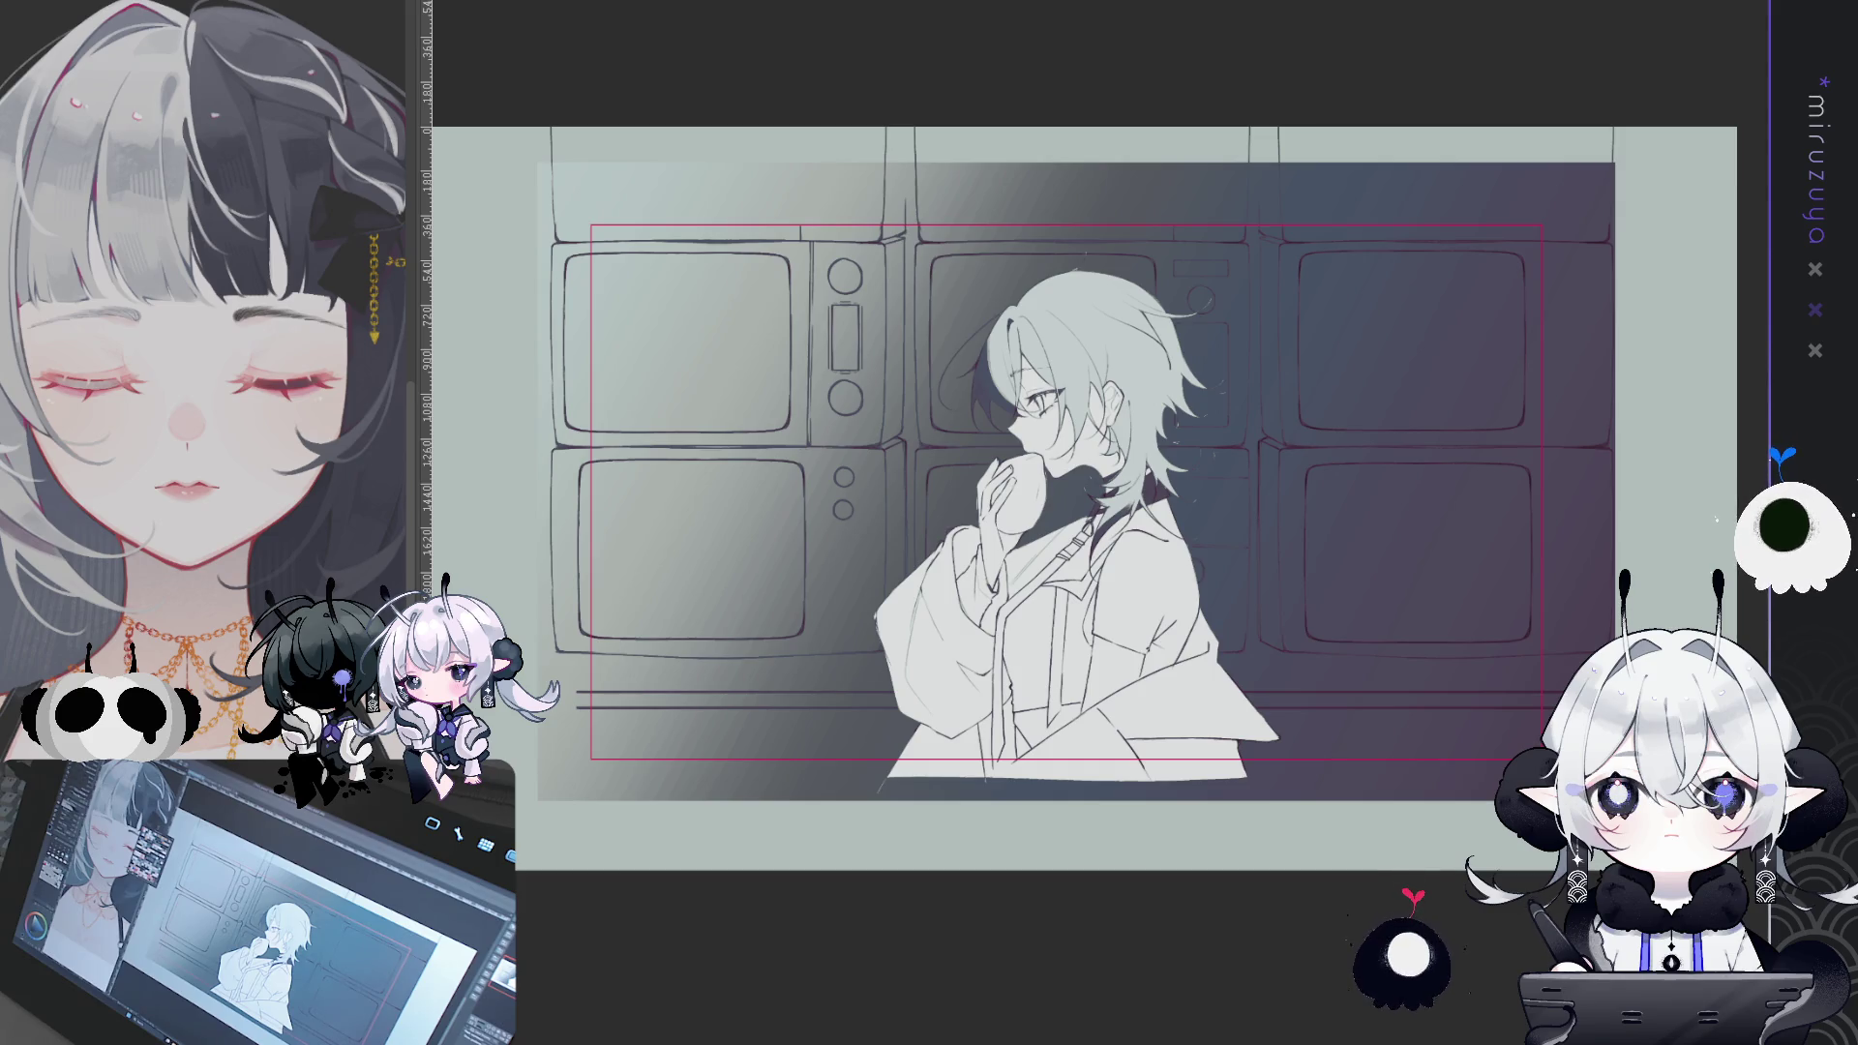
{"action": "key", "text": "ctrl+z"}
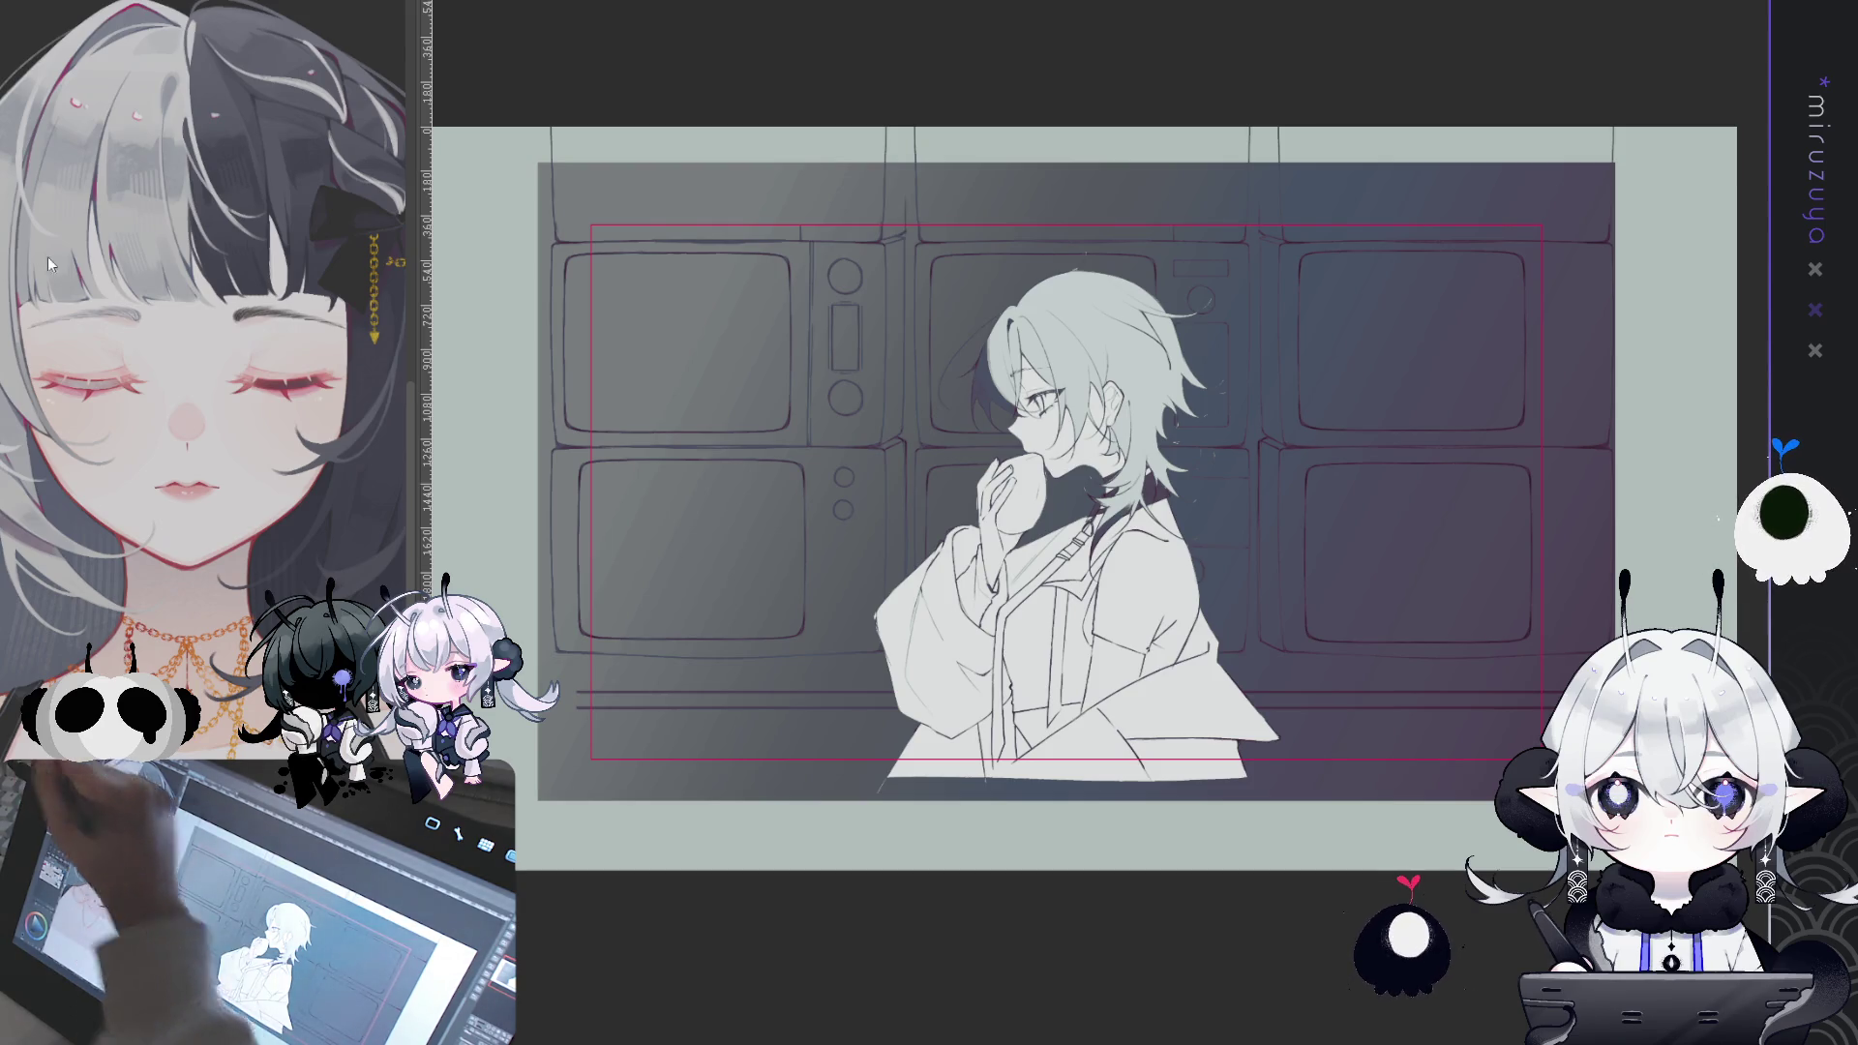
- Lay a magenta gradient toward the lower right and a light gradient in the top-left corner
{"action": "left_click_drag", "start_coordinate": [1597, 677], "coordinate": [1341, 543]}
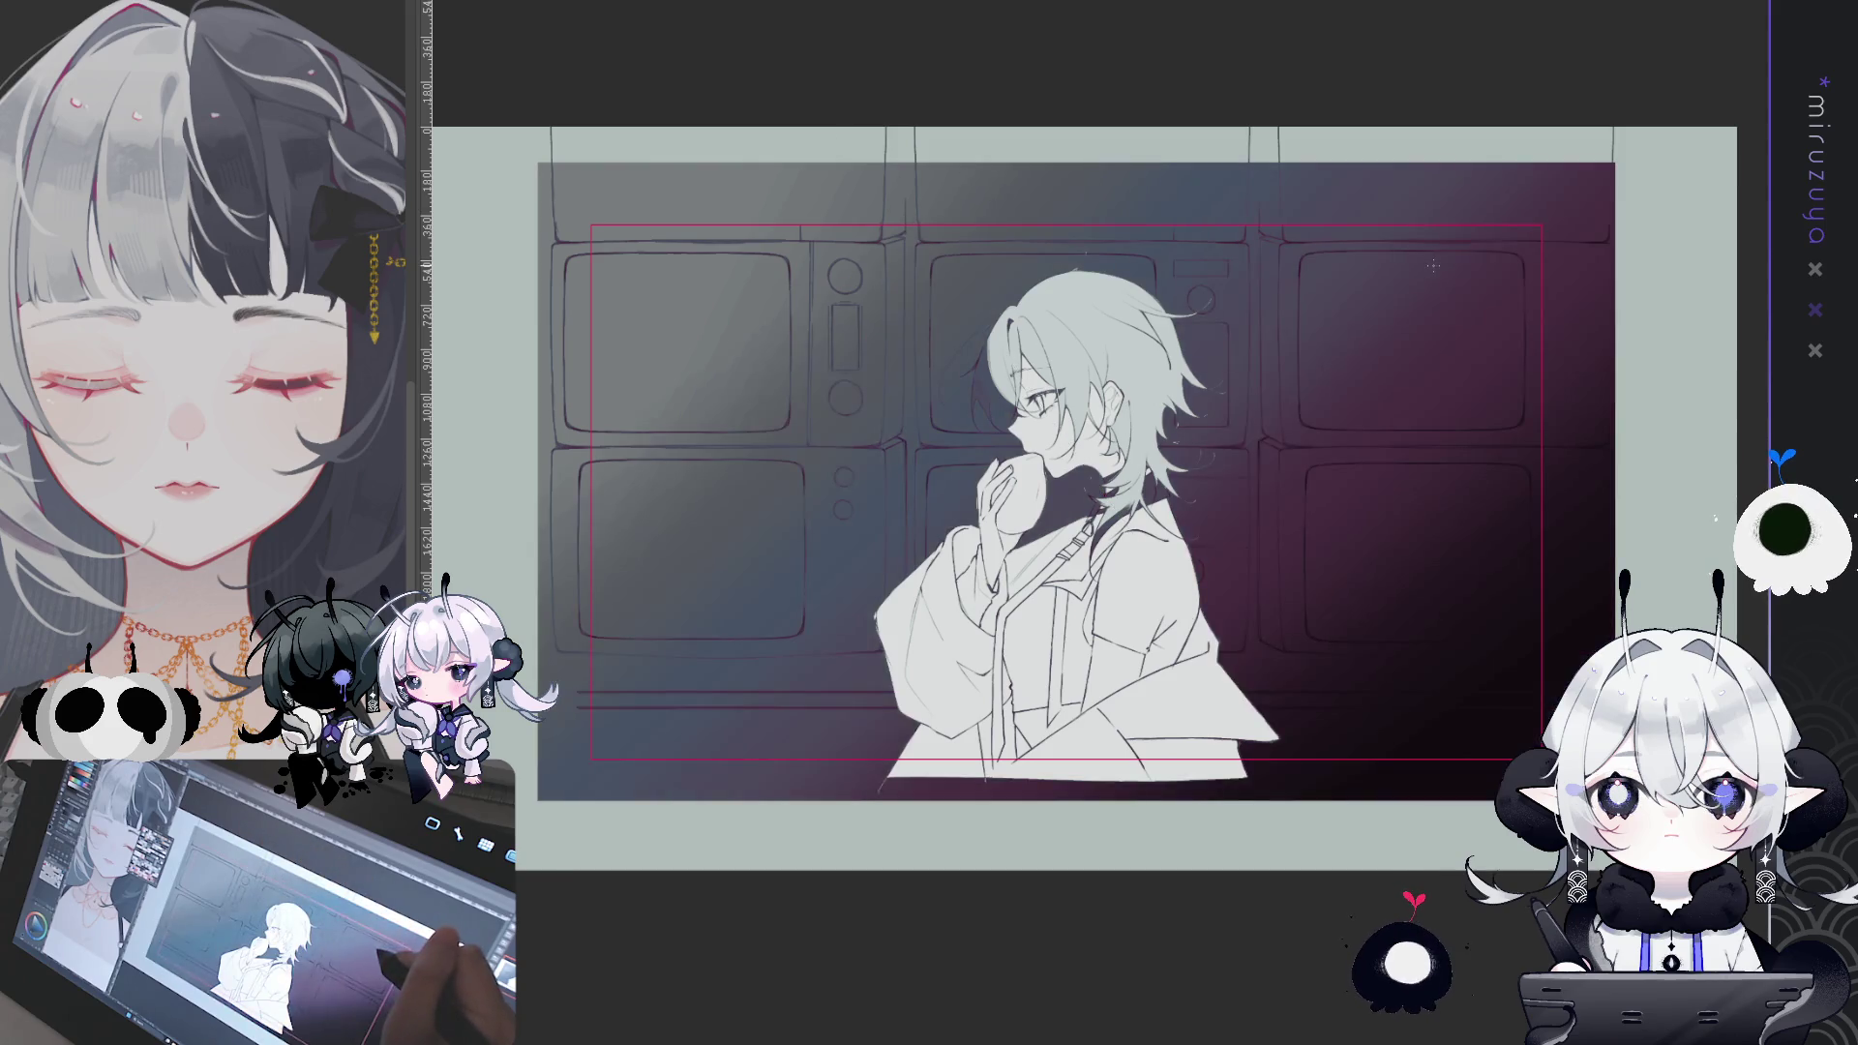
{"action": "key", "text": "ctrl+z"}
{"action": "mouse_move", "coordinate": [1500, 754]}
{"action": "left_mouse_down"}
{"action": "mouse_move", "coordinate": [1251, 358]}
{"action": "mouse_move", "coordinate": [1342, 382]}
{"action": "left_mouse_up"}
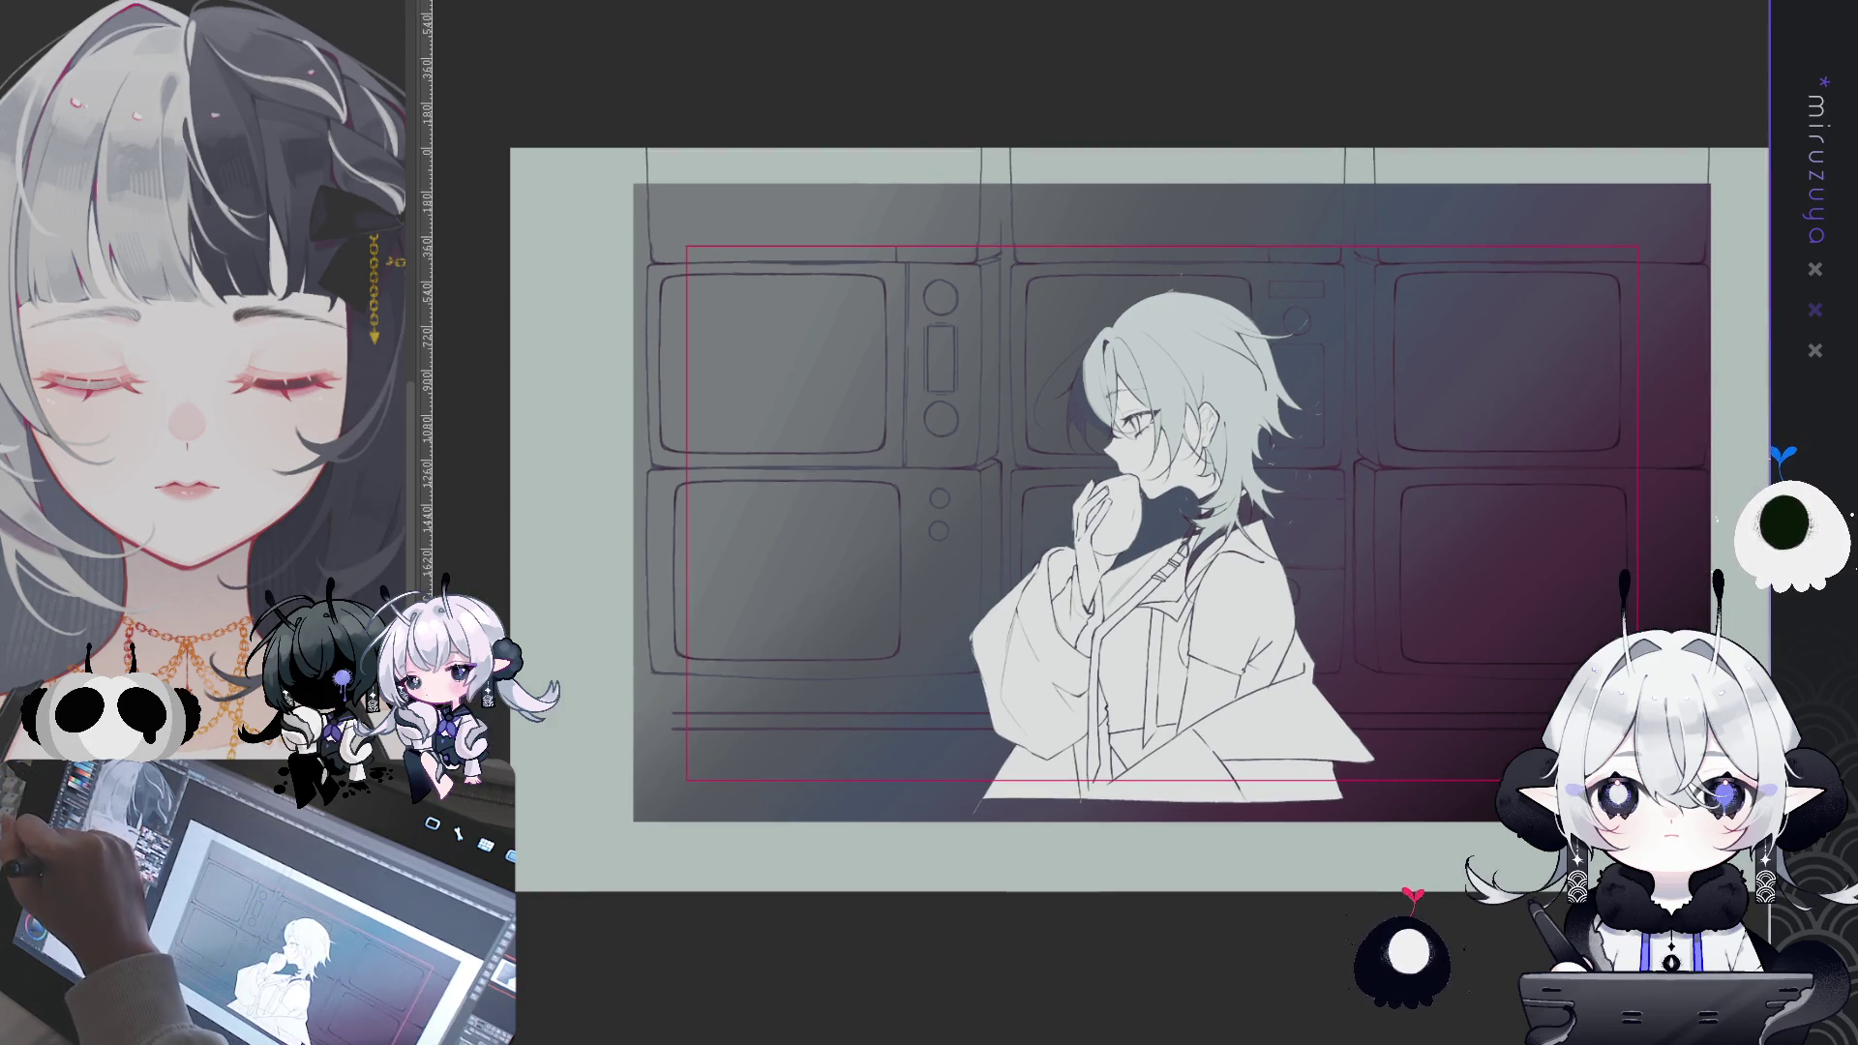
{"action": "left_click_drag", "start_coordinate": [639, 160], "coordinate": [944, 407]}
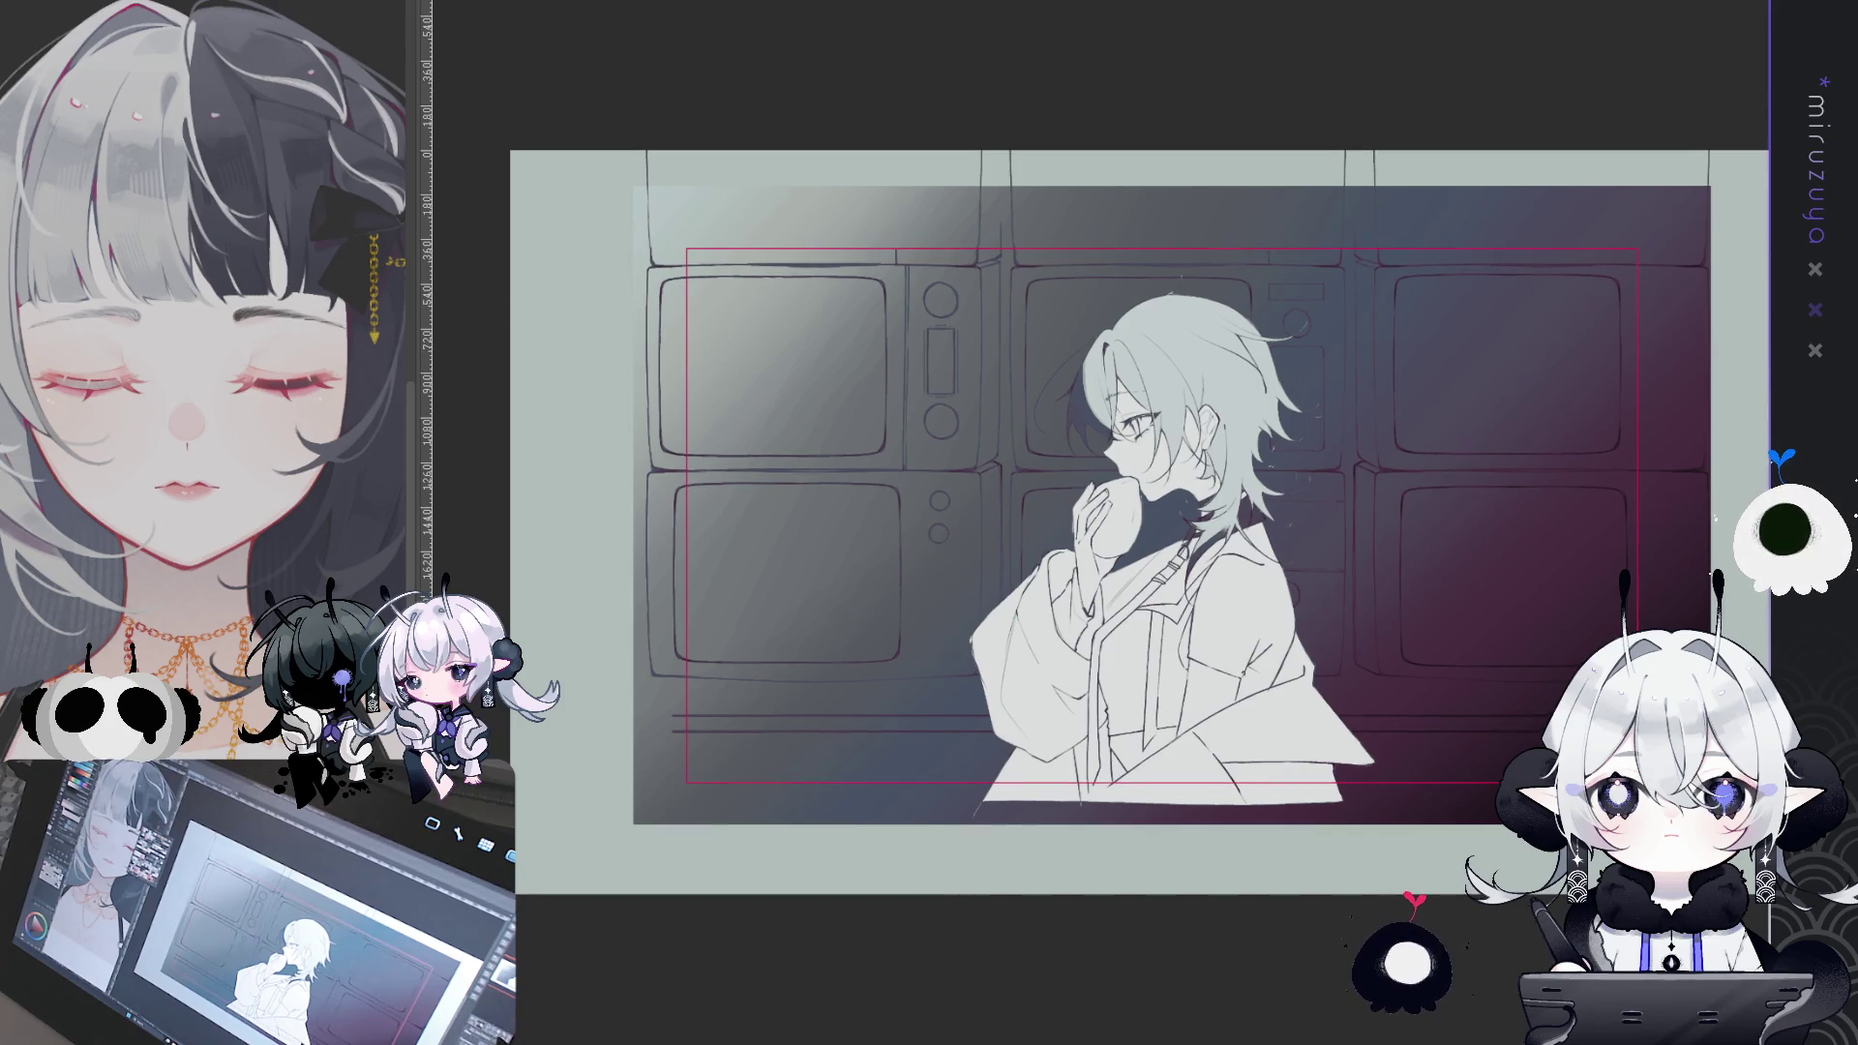
{"action": "key", "text": "ctrl+plus"}
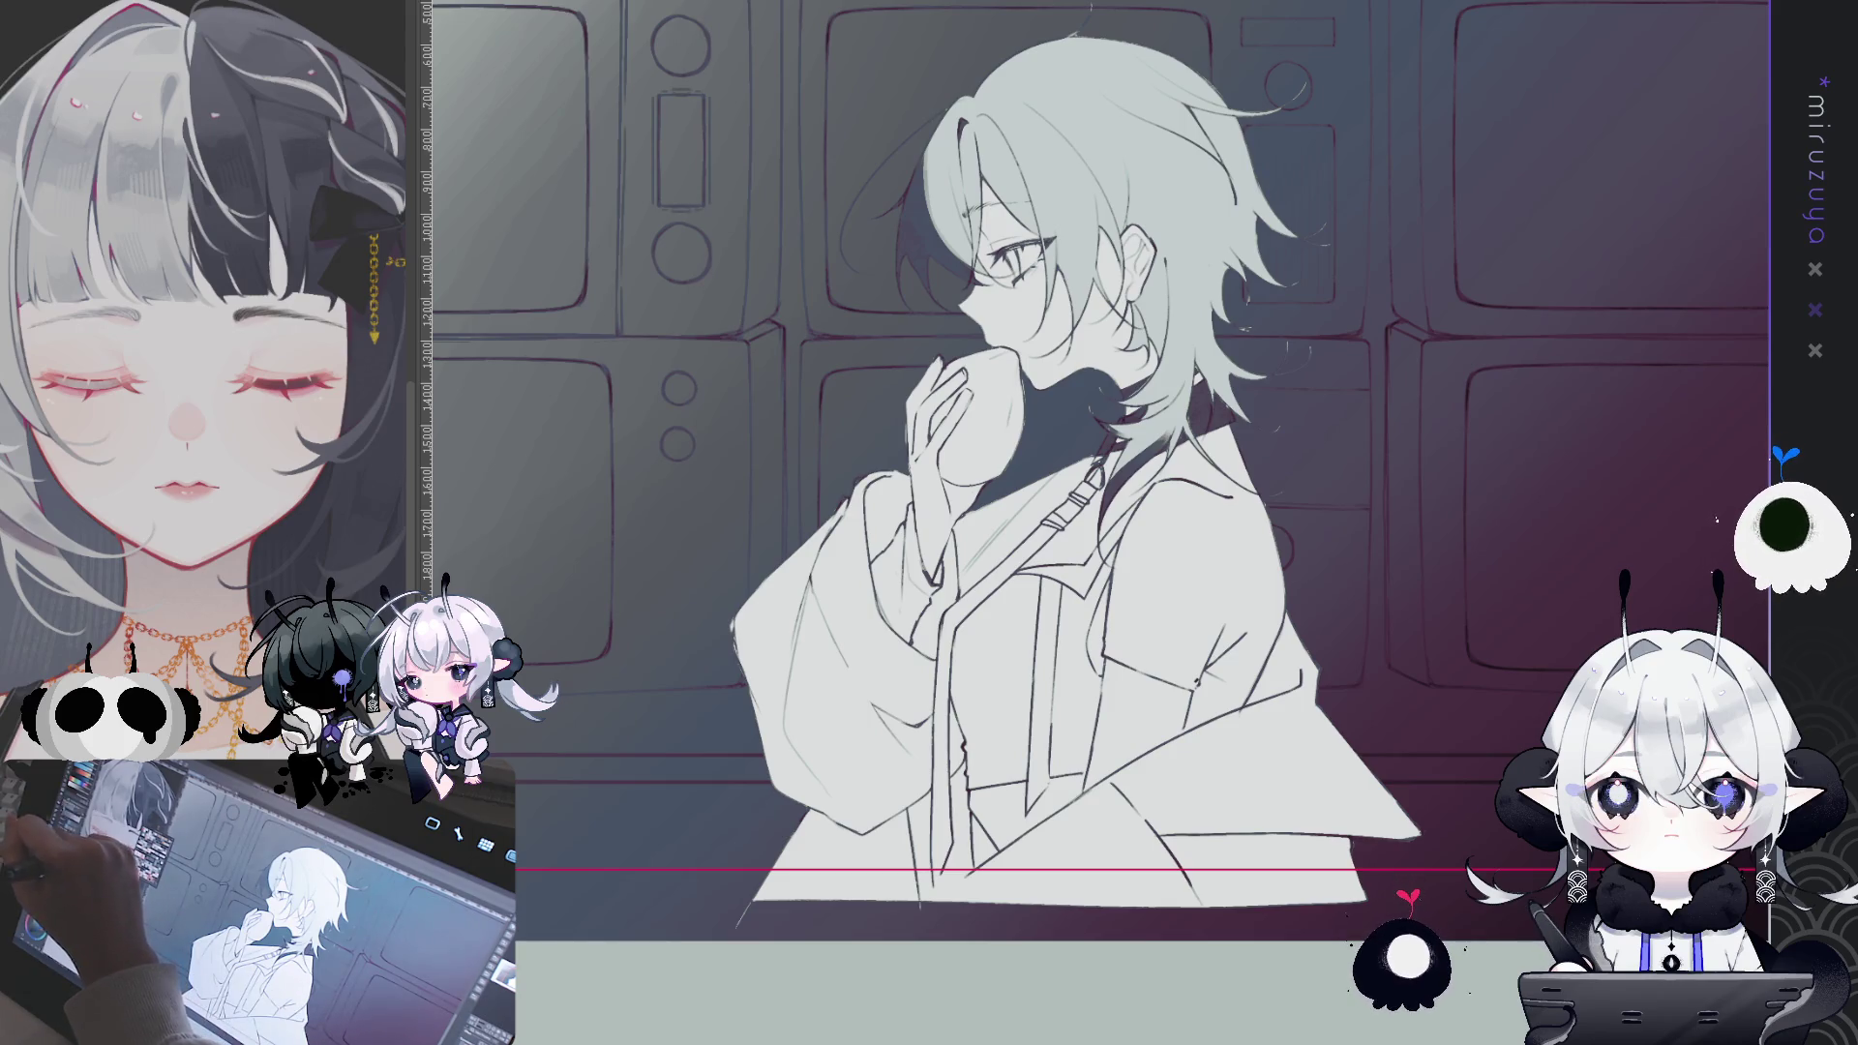
- Darken the scene with a tinted shadow overlay and fill a first rim-light patch on the hair
{"action": "mouse_move", "coordinate": [1326, 513]}
{"action": "left_mouse_down"}
{"action": "mouse_move", "coordinate": [1132, 571]}
{"action": "mouse_move", "coordinate": [1210, 542]}
{"action": "left_mouse_up"}
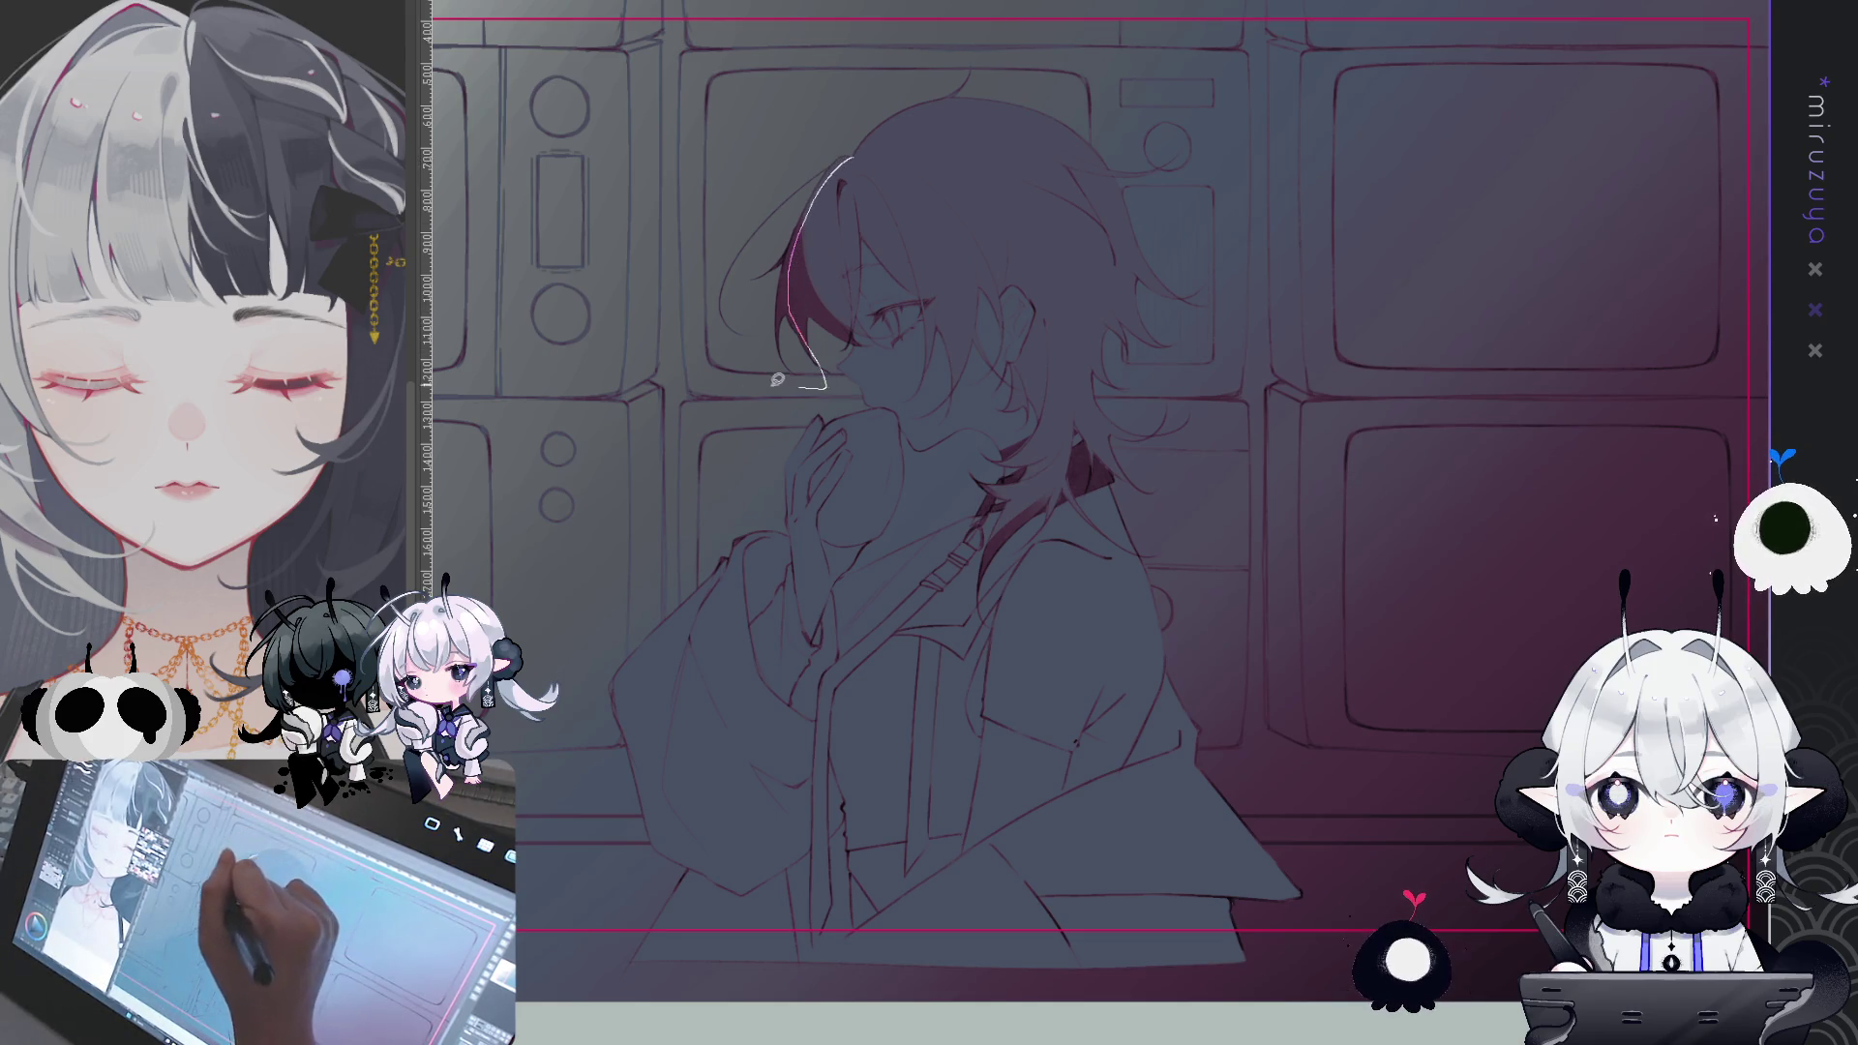
{"action": "left_click_drag", "start_coordinate": [778, 379], "coordinate": [754, 358]}
{"action": "key", "text": "ctrl+d"}
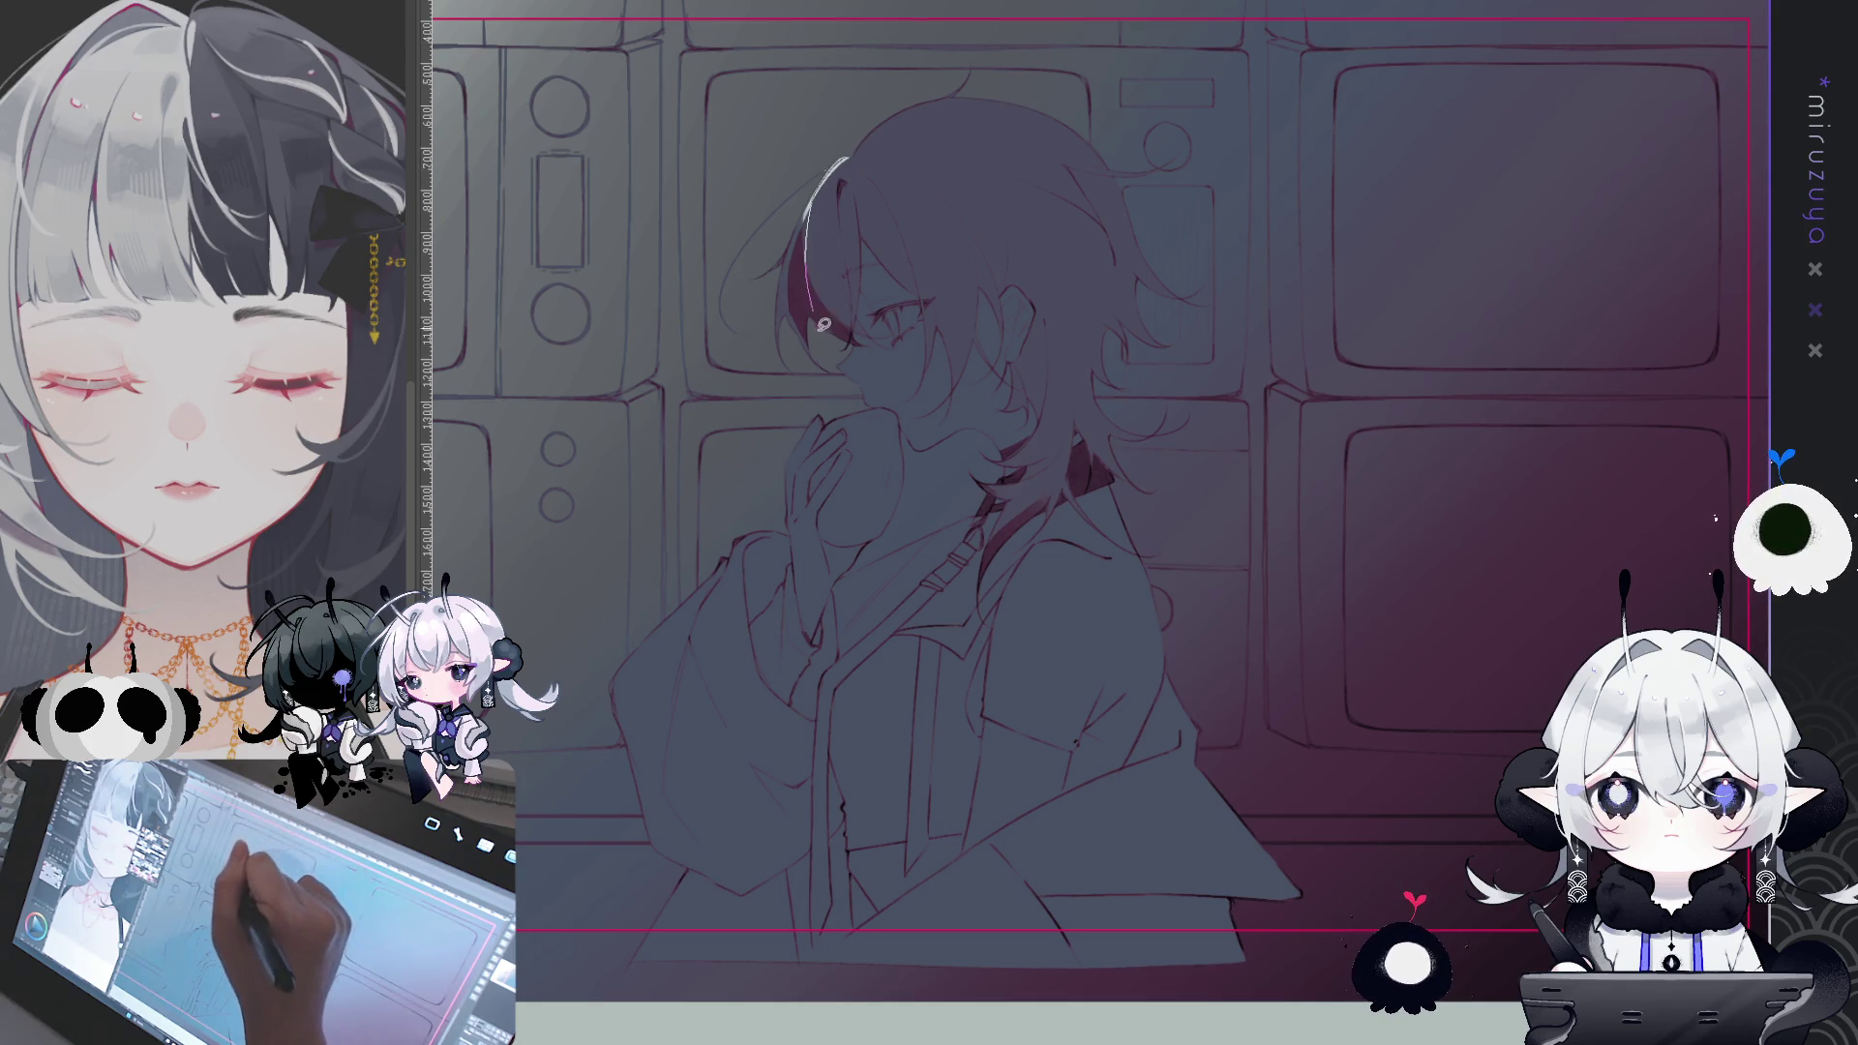
- Fill more lit strips along the hair top and delete the stray curled hair-tip highlight
{"action": "left_click_drag", "start_coordinate": [838, 373], "coordinate": [838, 377]}
{"action": "key", "text": "ctrl+d"}
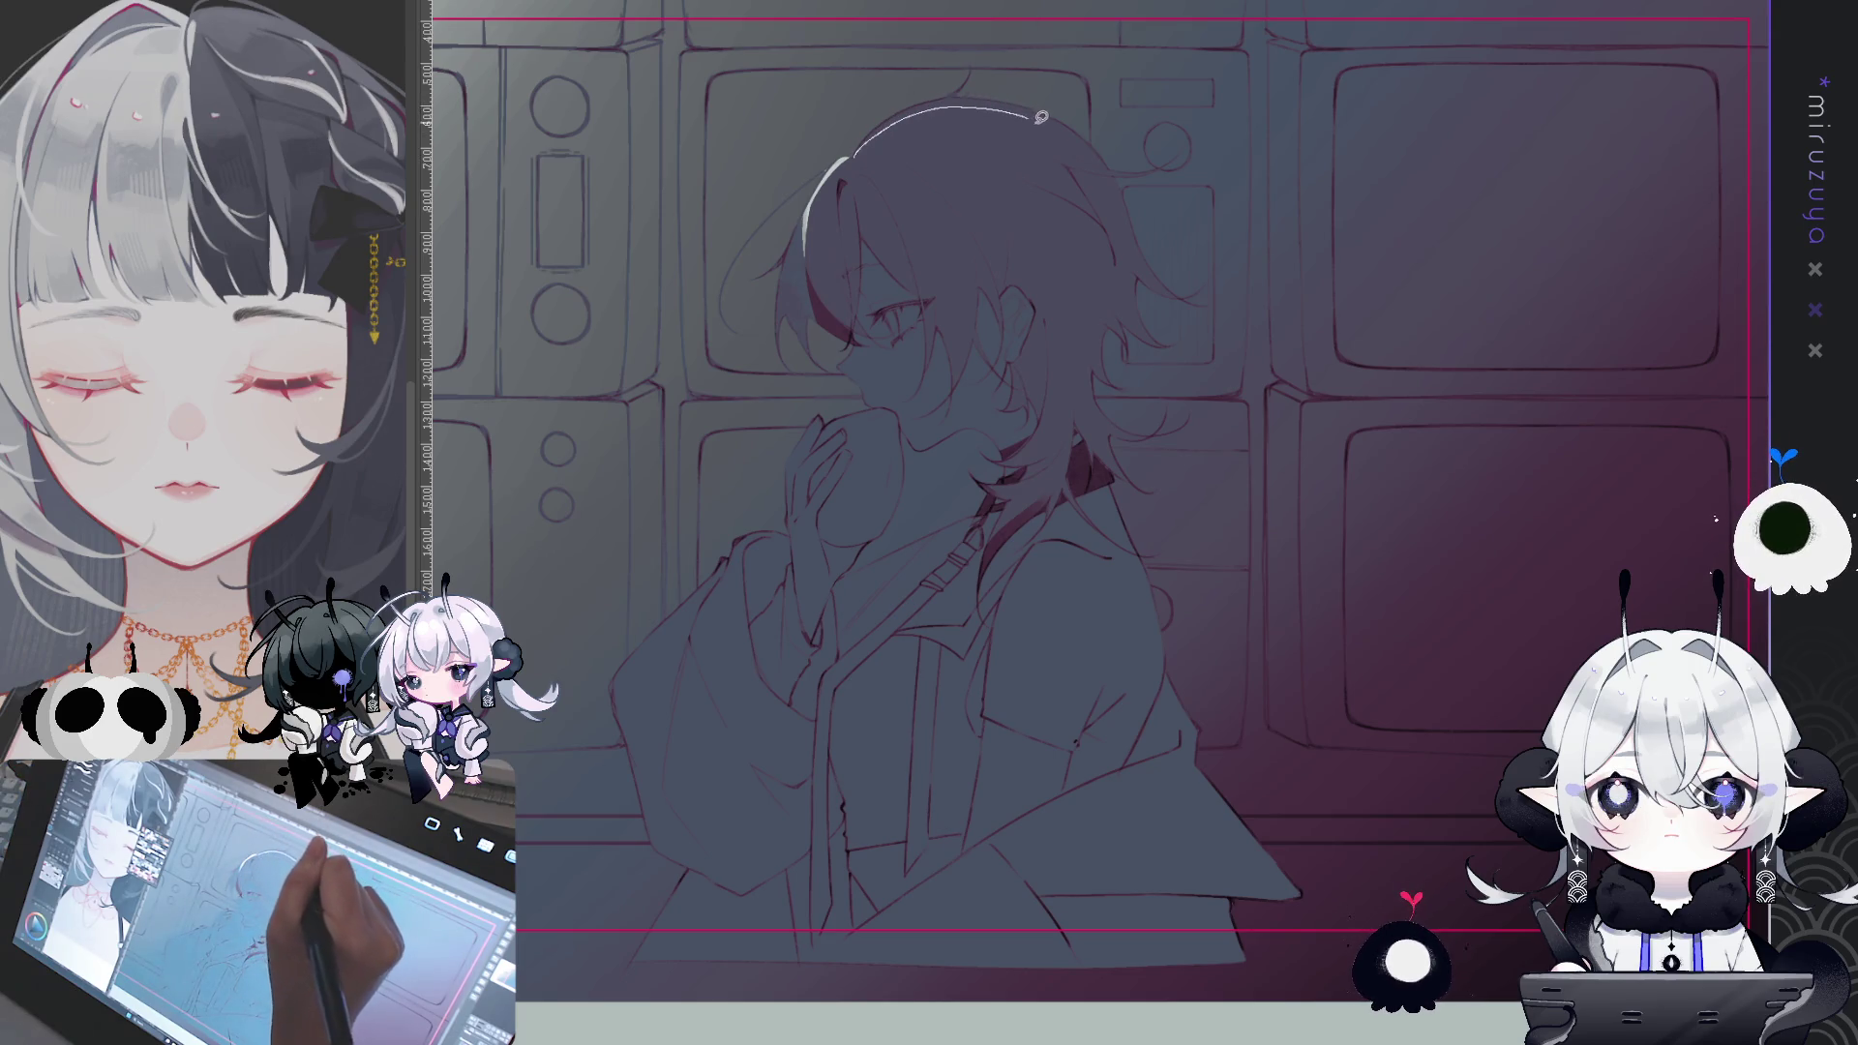
{"action": "left_click_drag", "start_coordinate": [1120, 108], "coordinate": [1113, 125]}
{"action": "key", "text": "ctrl+d"}
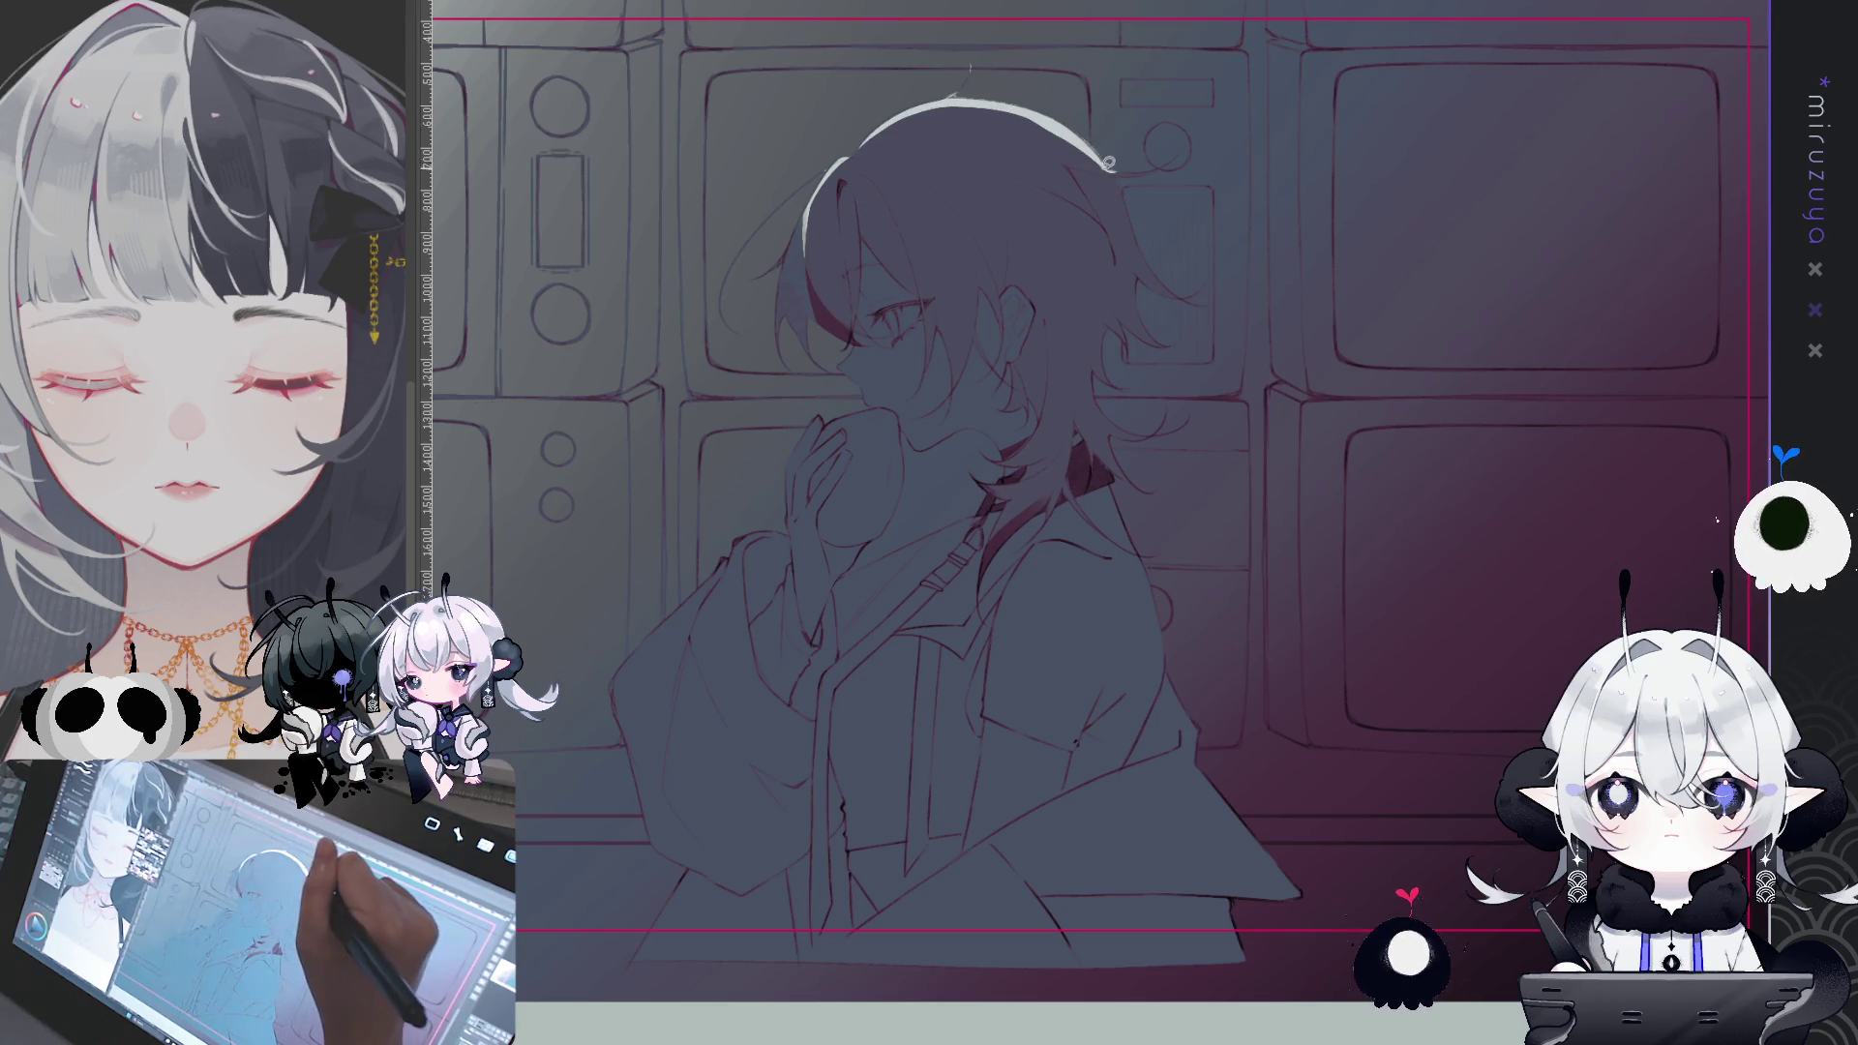
{"action": "mouse_move", "coordinate": [1094, 165]}
{"action": "left_mouse_down"}
{"action": "mouse_move", "coordinate": [1176, 156]}
{"action": "mouse_move", "coordinate": [1152, 142]}
{"action": "mouse_move", "coordinate": [1113, 183]}
{"action": "left_mouse_up"}
{"action": "key", "text": "ctrl+d"}
{"action": "key", "text": "Delete"}
{"action": "key", "text": "ctrl+d"}
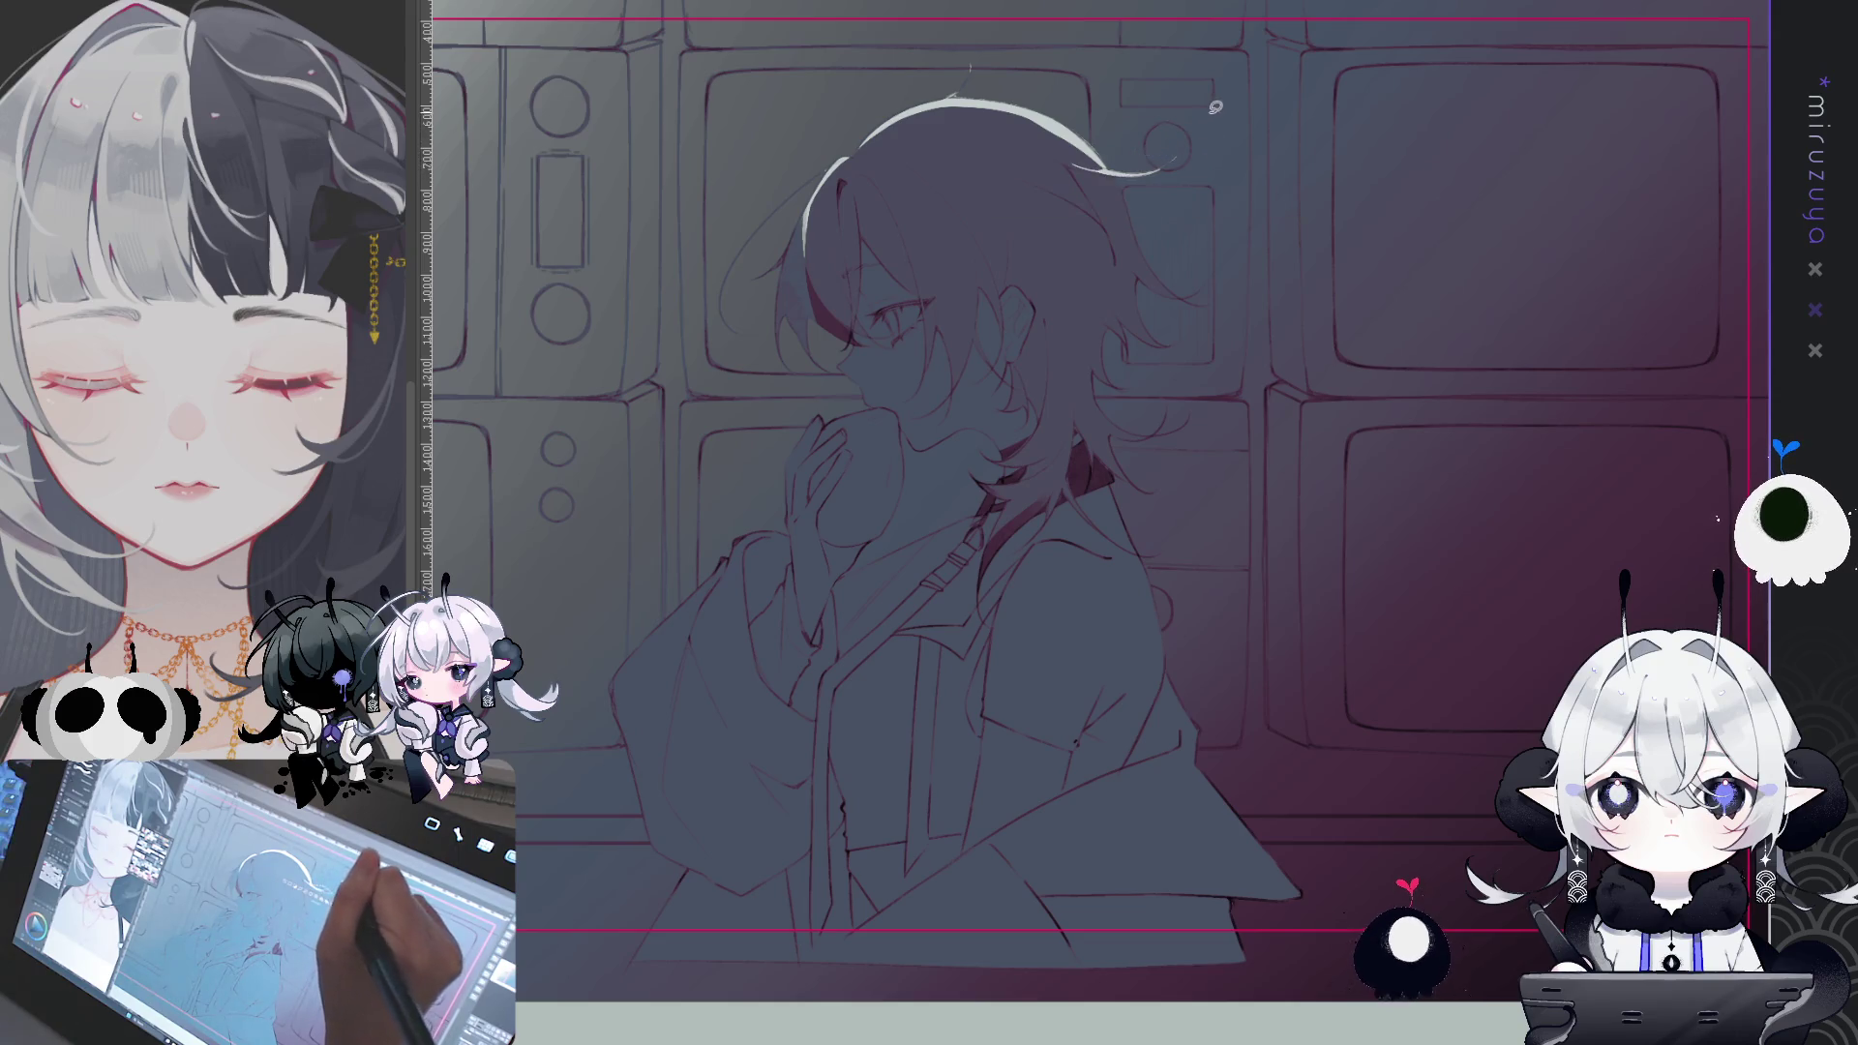